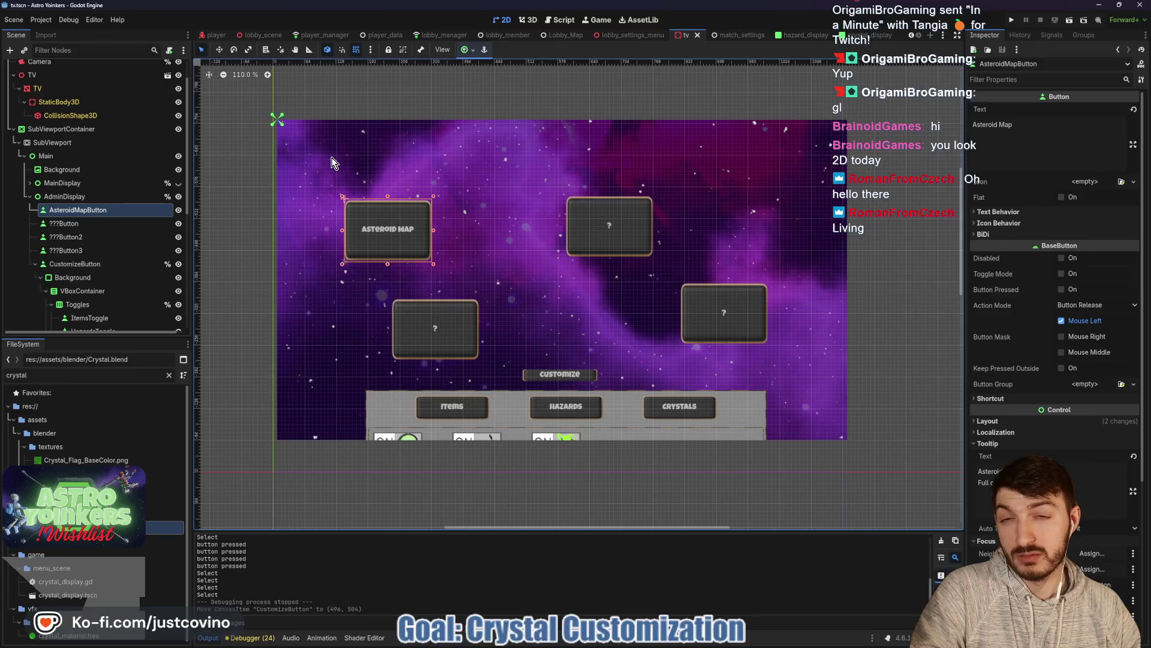
Step: Inspect the AdminDisplay, AsteroidMapButton, ???Button3 and Background nodes in the Scene dock
click(80, 200)
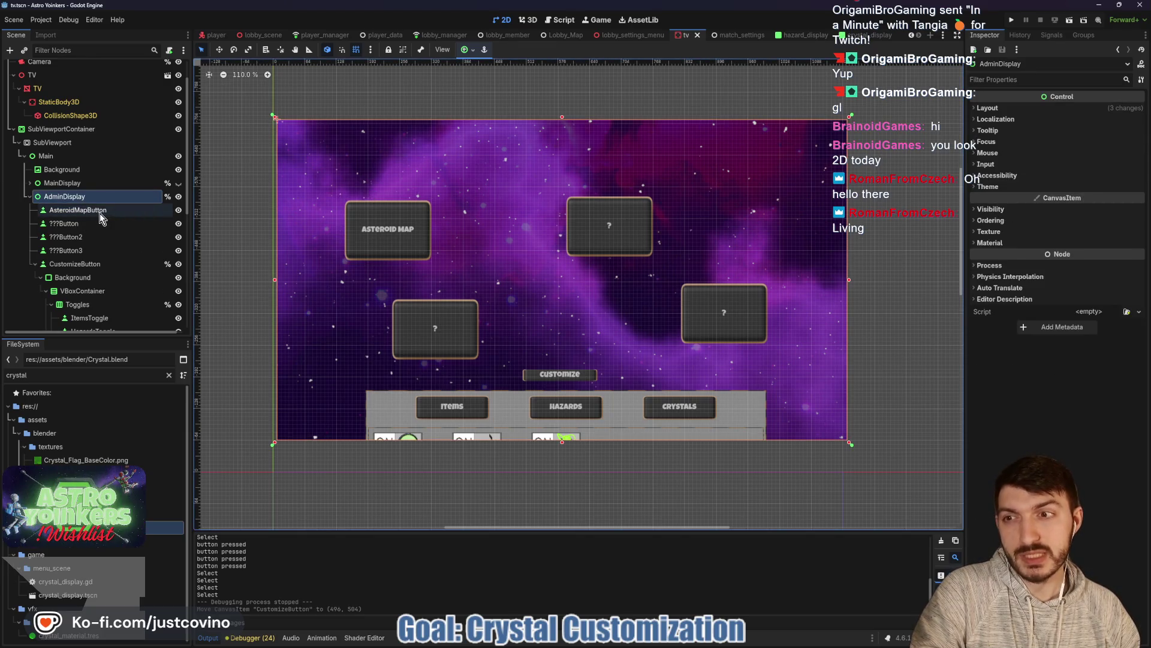
click(88, 215)
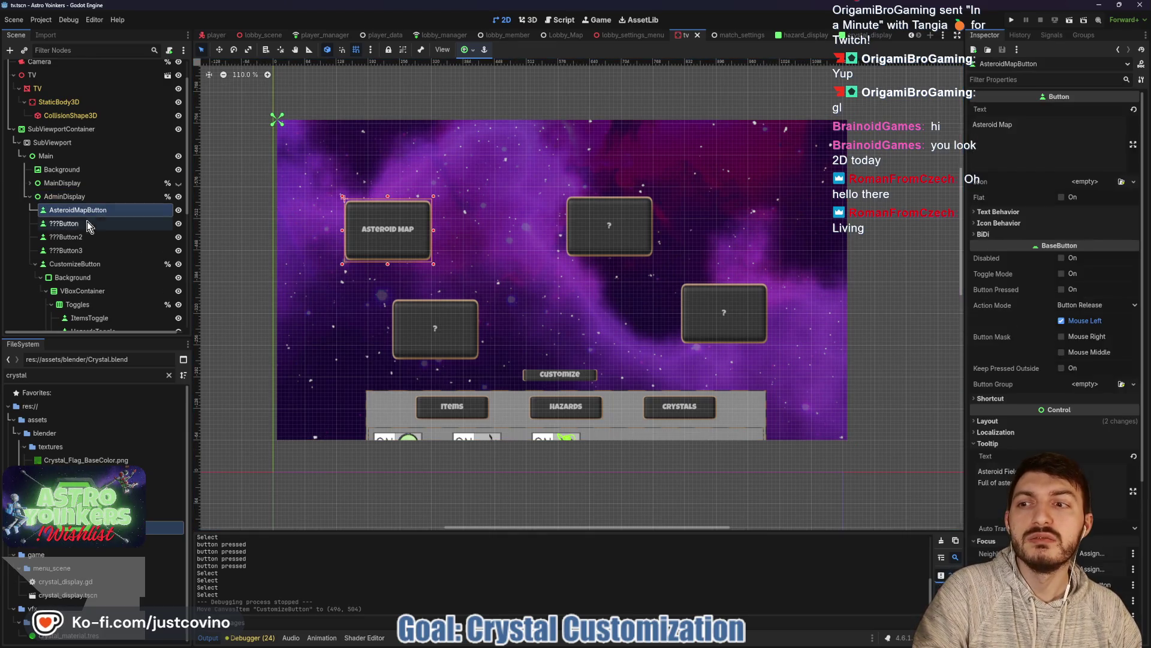
click(71, 250)
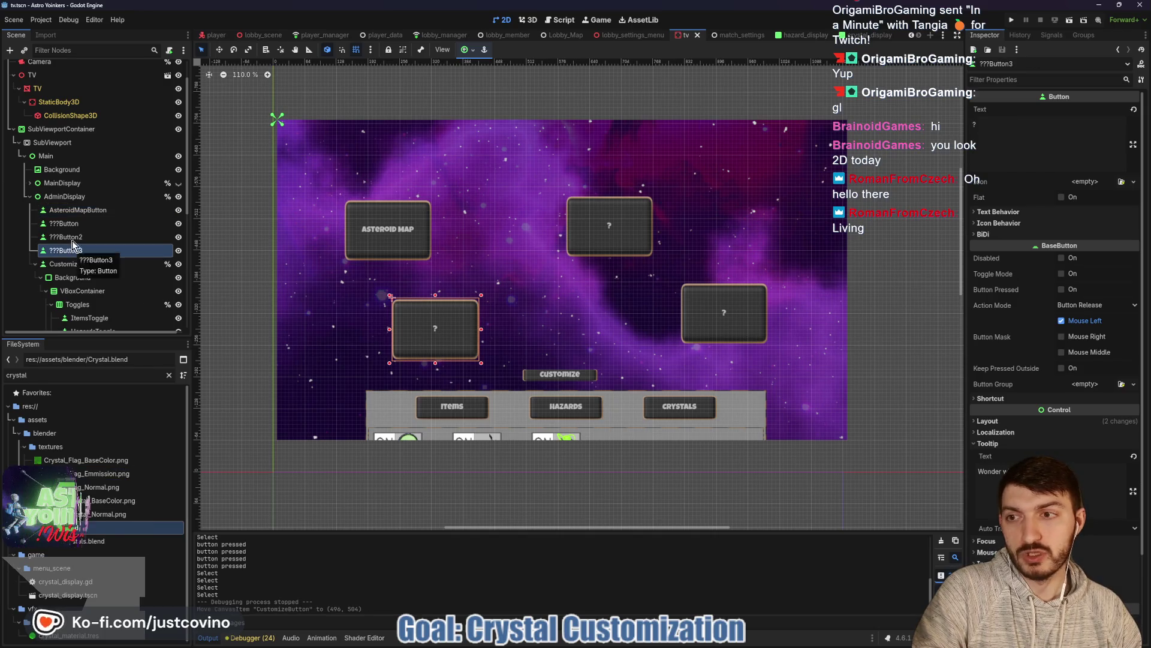
click(67, 215)
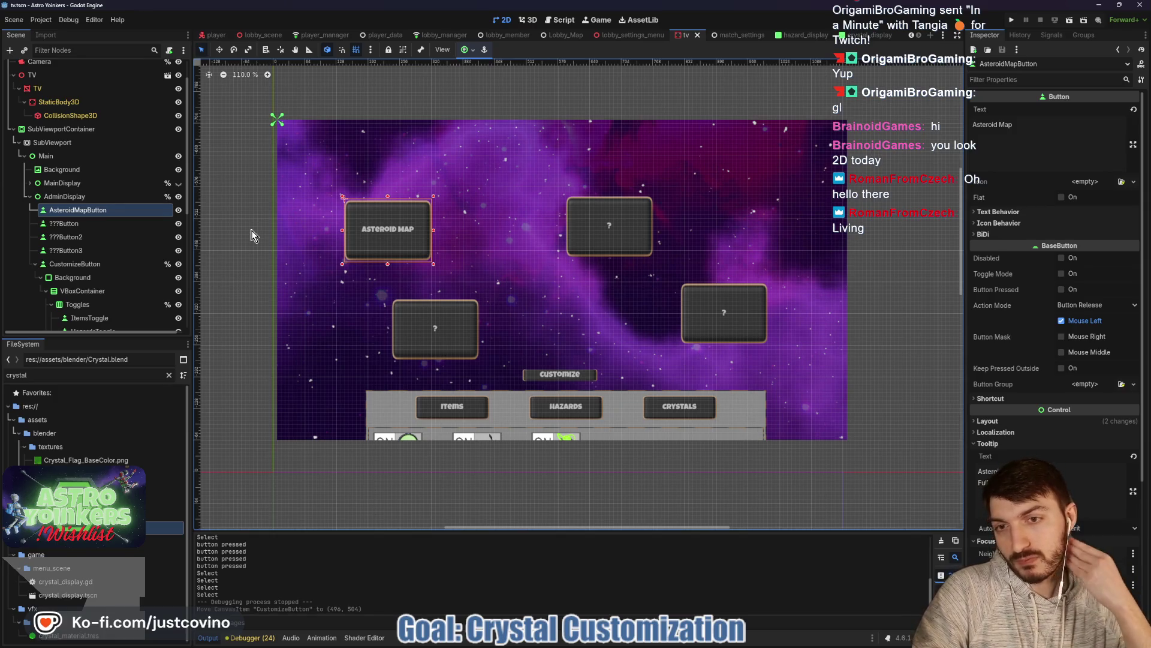
click(71, 174)
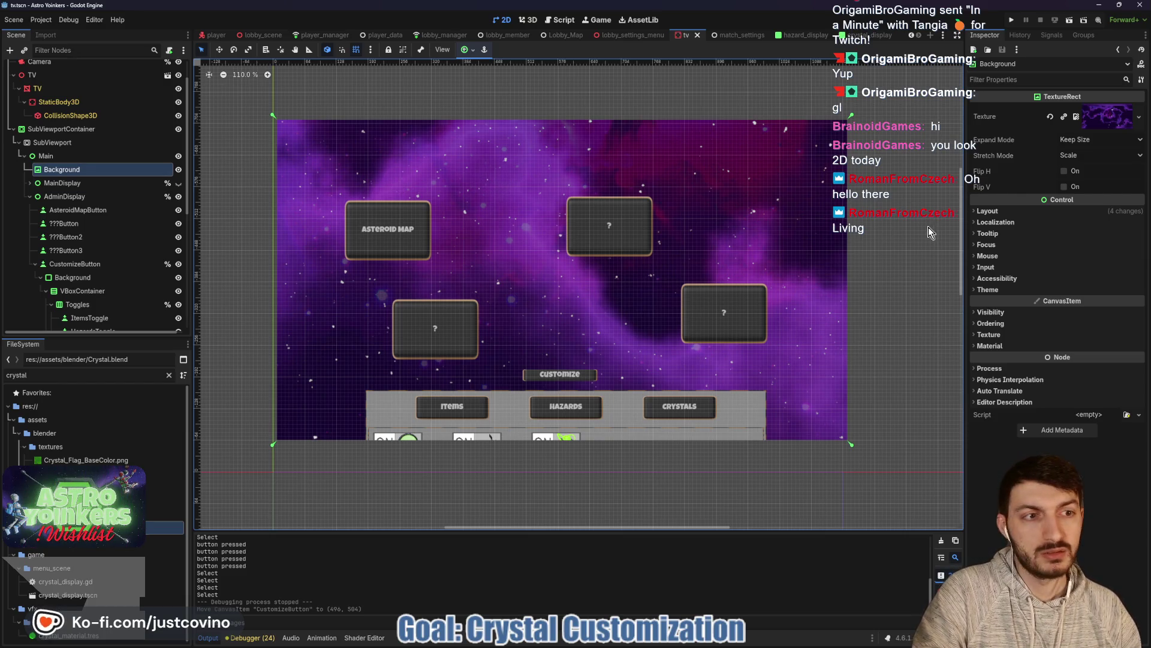
Step: Expand Background's Layout and Transform properties and re-centre the TV menu, cancelling an accidental nudge
click(1008, 211)
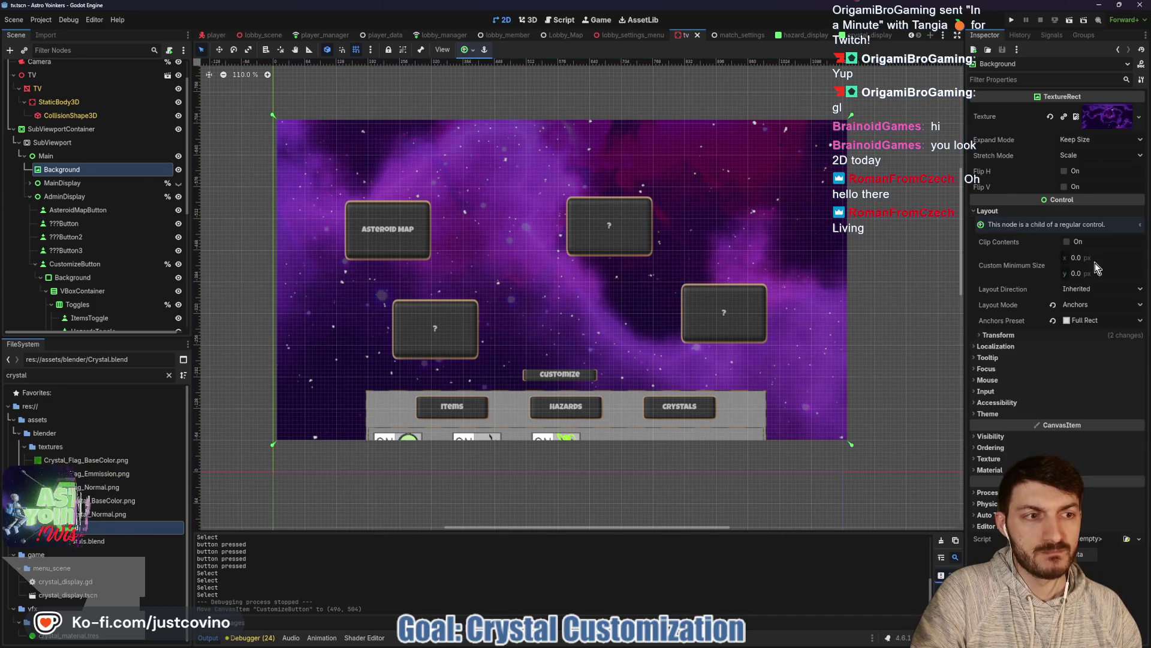
click(1009, 335)
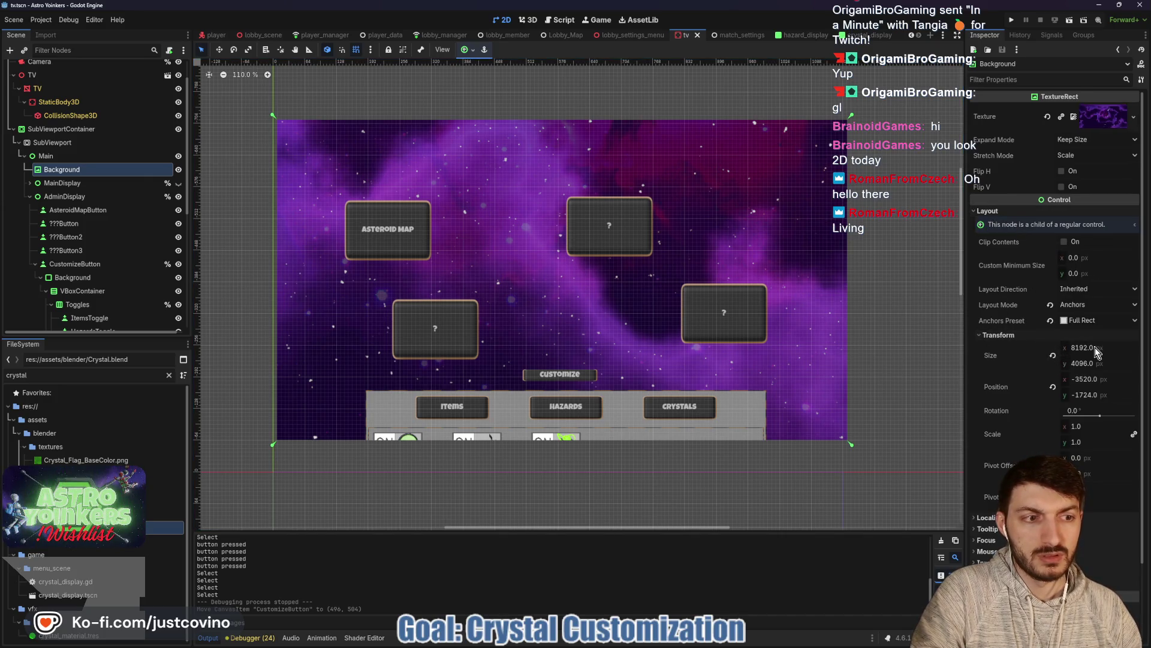
scroll(853, 354, down, 8)
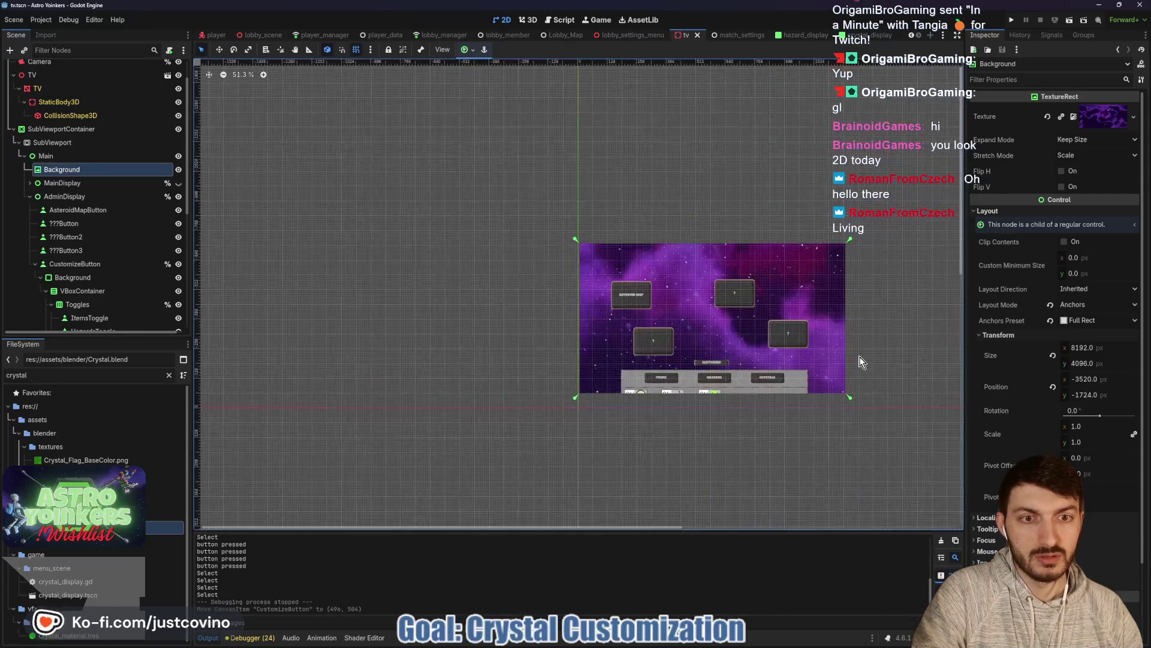
scroll(862, 362, up, 4)
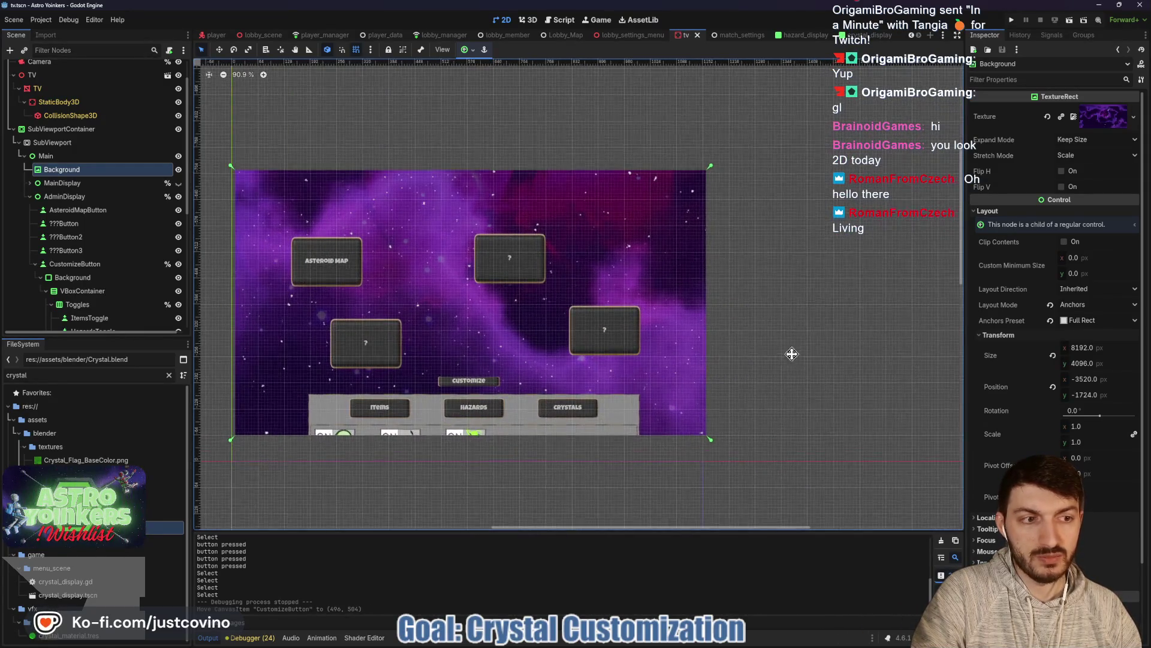
drag(791, 354, 916, 356)
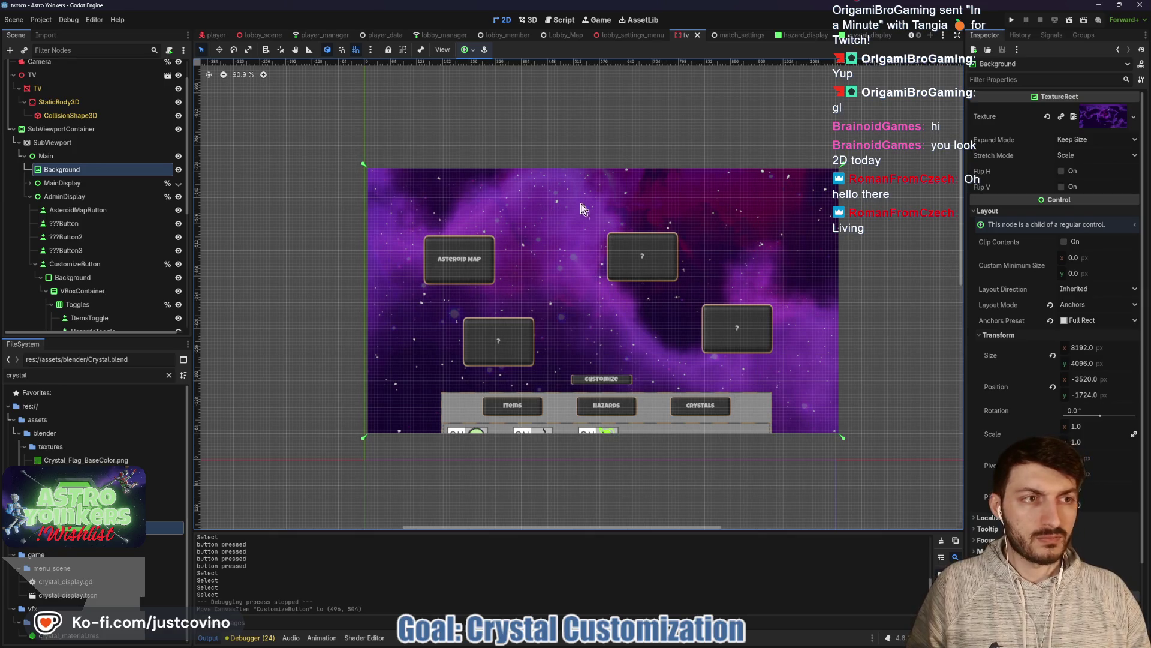
drag(440, 196, 449, 201)
key(Escape)
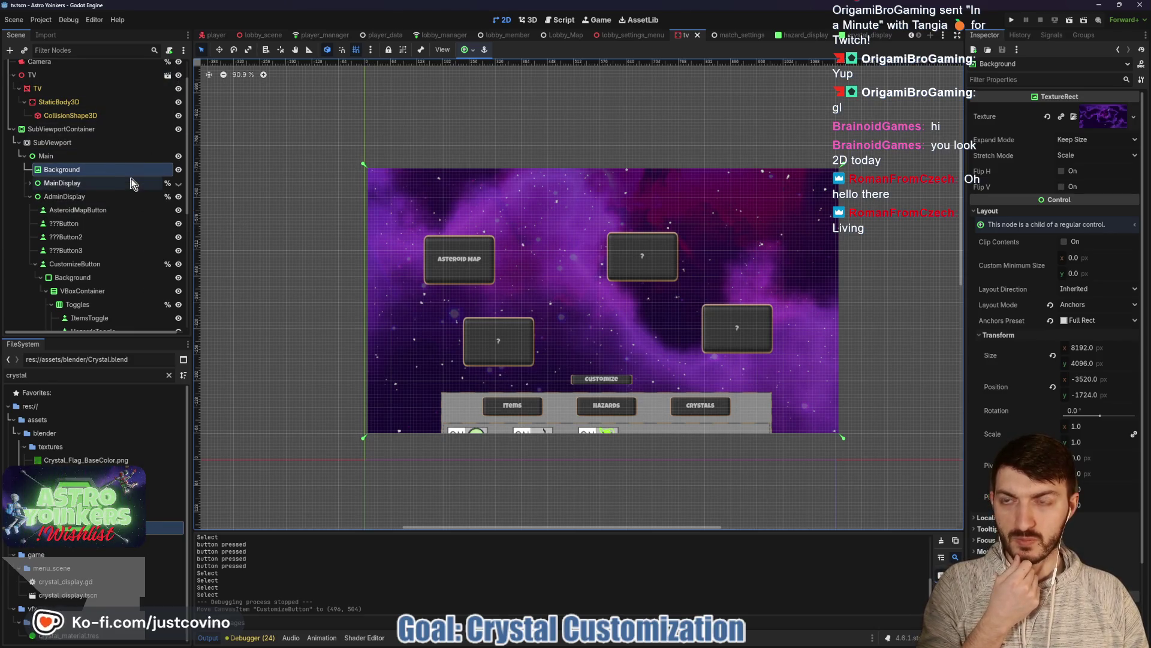
scroll(136, 203, up, 2)
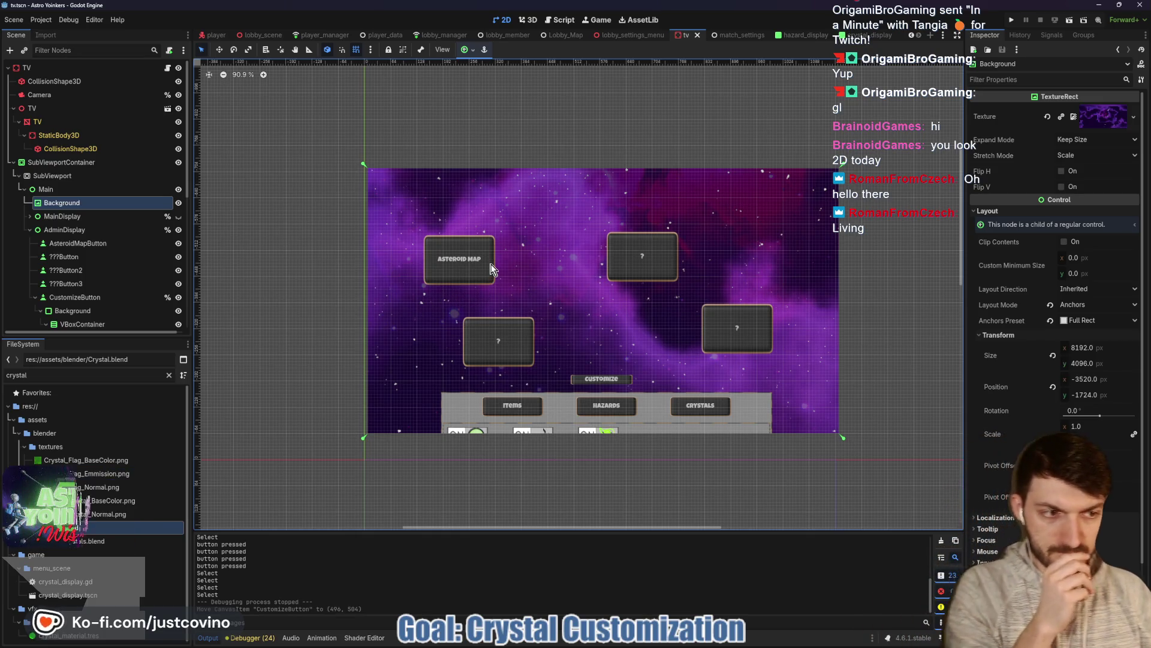
Step: Open map_customization_tv.gd and fold its Hazards, Crystals and Items regions
click(168, 69)
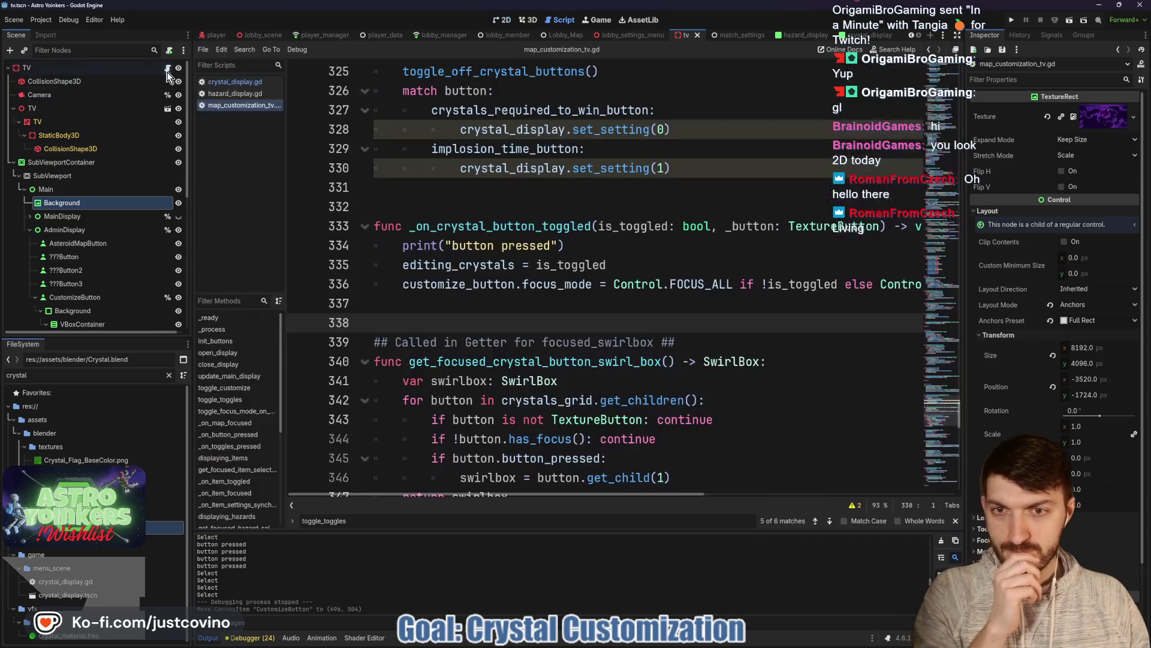
scroll(546, 305, up, 5)
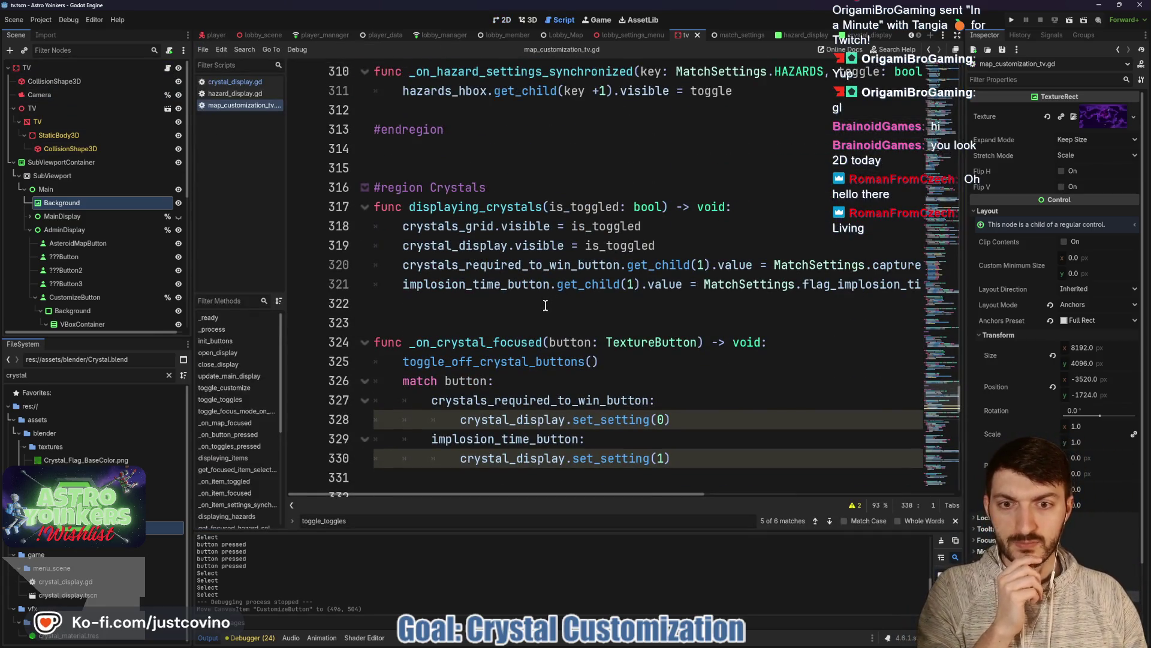
scroll(546, 305, up, 10)
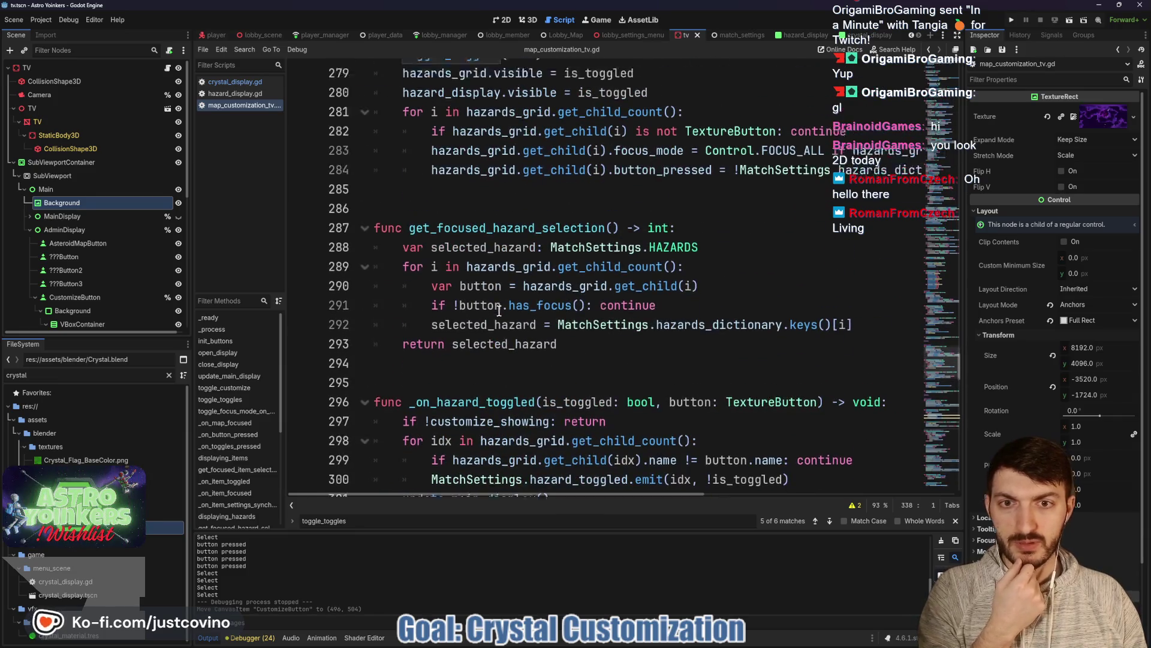
scroll(499, 310, up, 8)
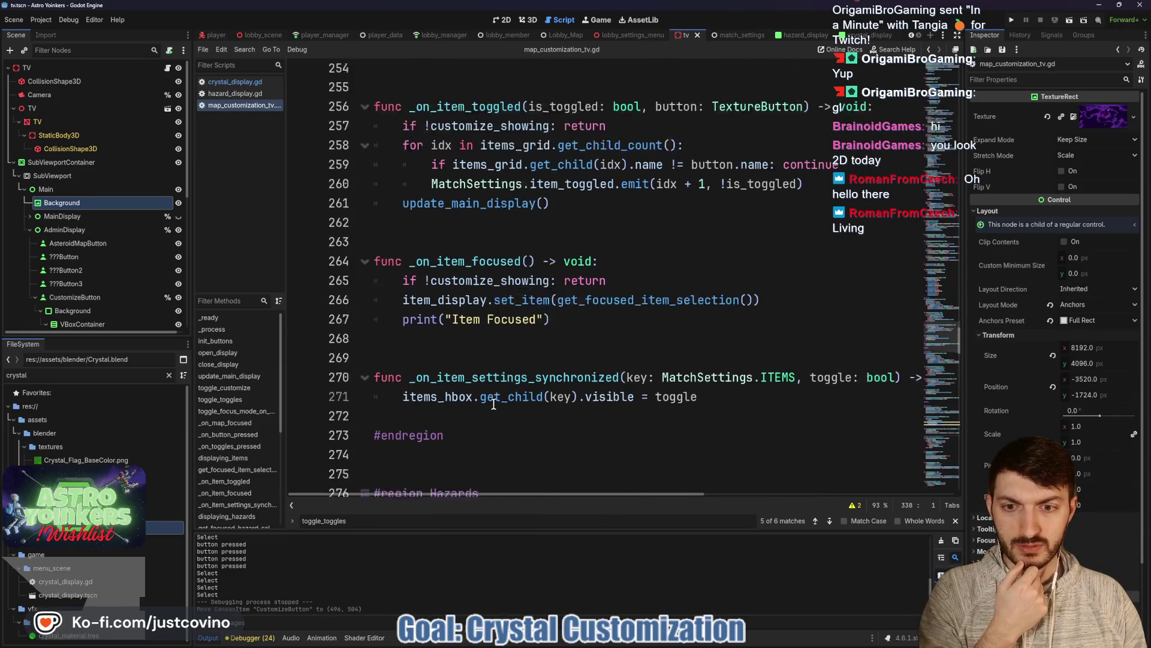
scroll(494, 404, down, 5)
click(365, 226)
click(365, 284)
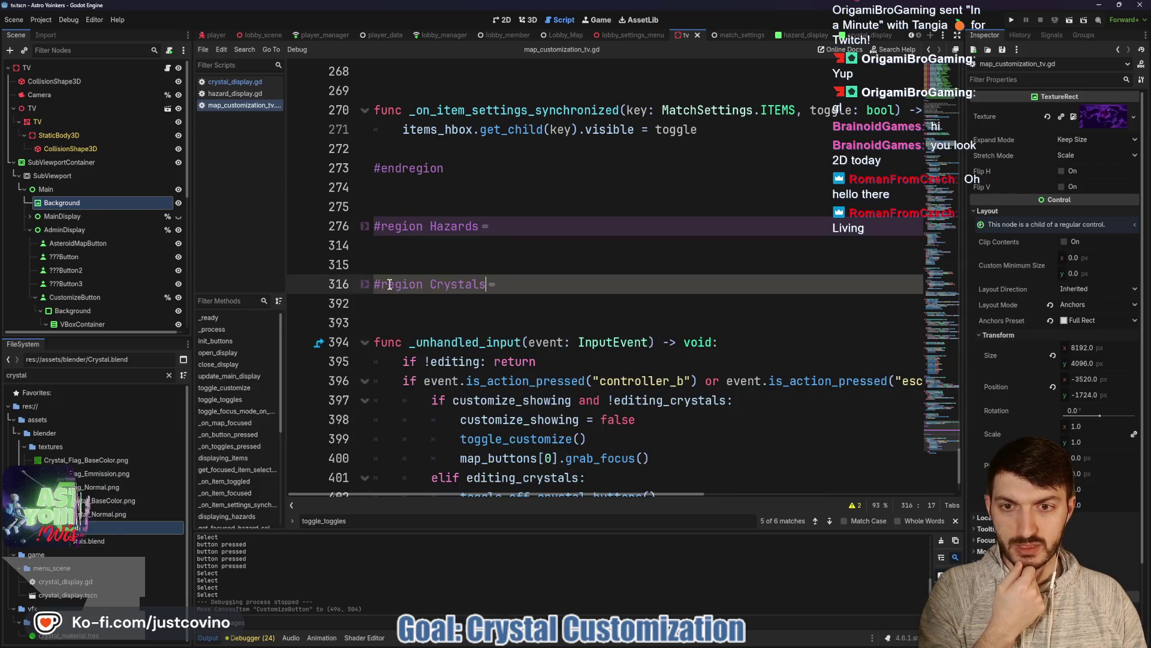
scroll(403, 318, up, 11)
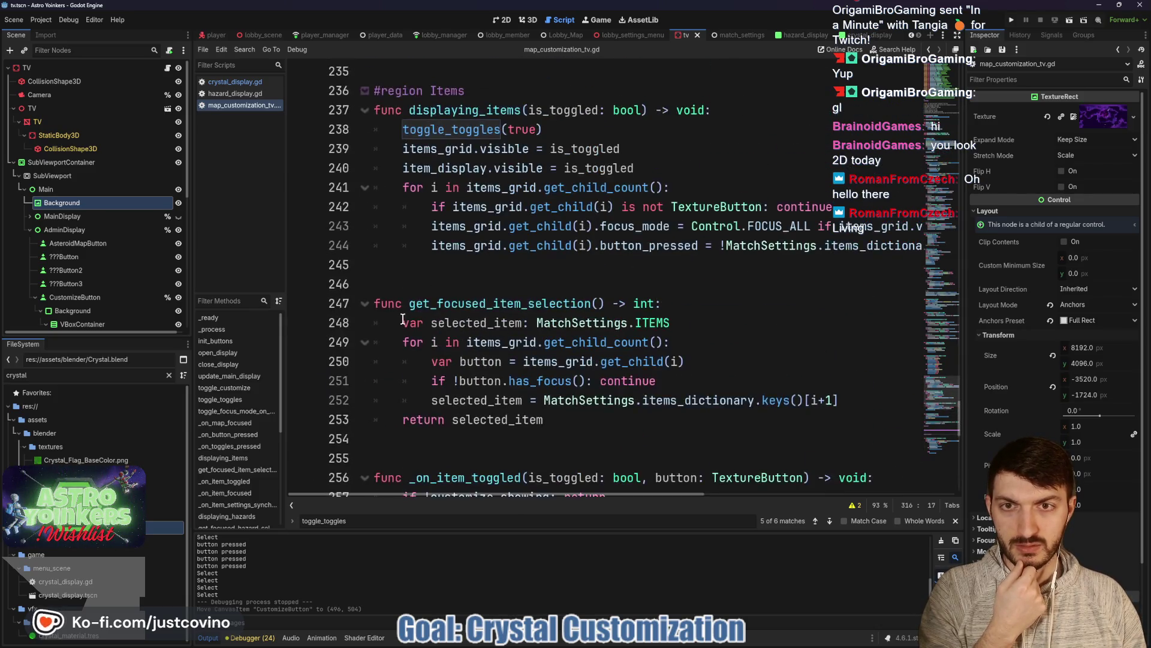
scroll(403, 319, up, 2)
click(364, 206)
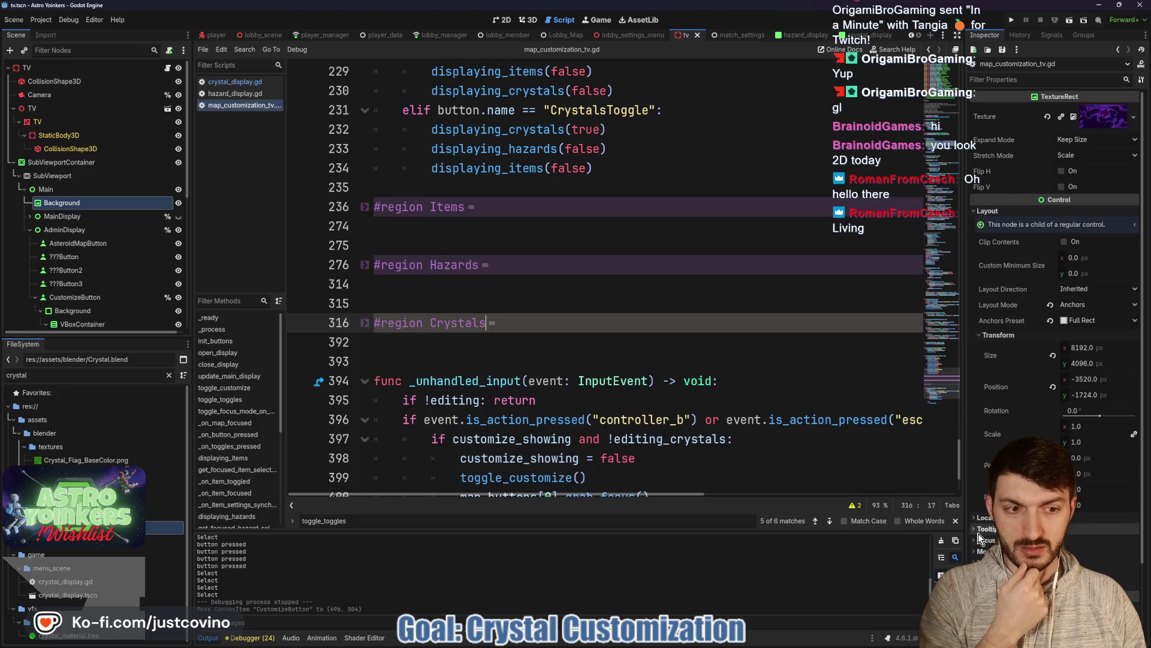
Step: Close the find bar, put the caret on blank line 214, and go back to the 2D view
click(955, 520)
scroll(497, 362, up, 5)
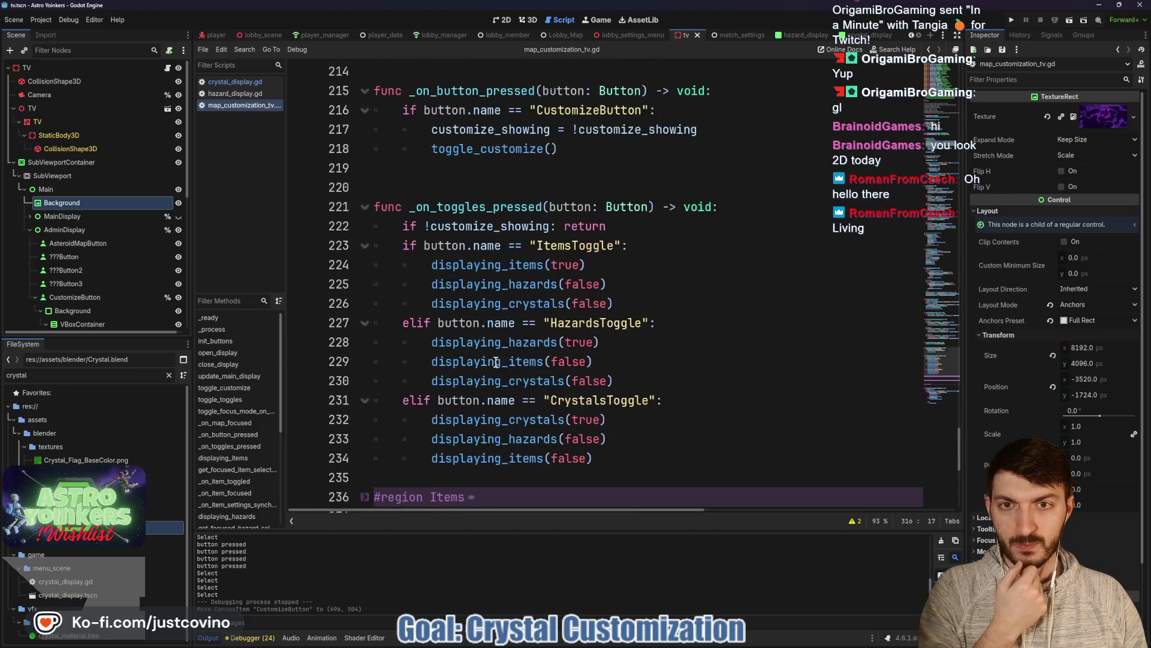
scroll(489, 354, up, 3)
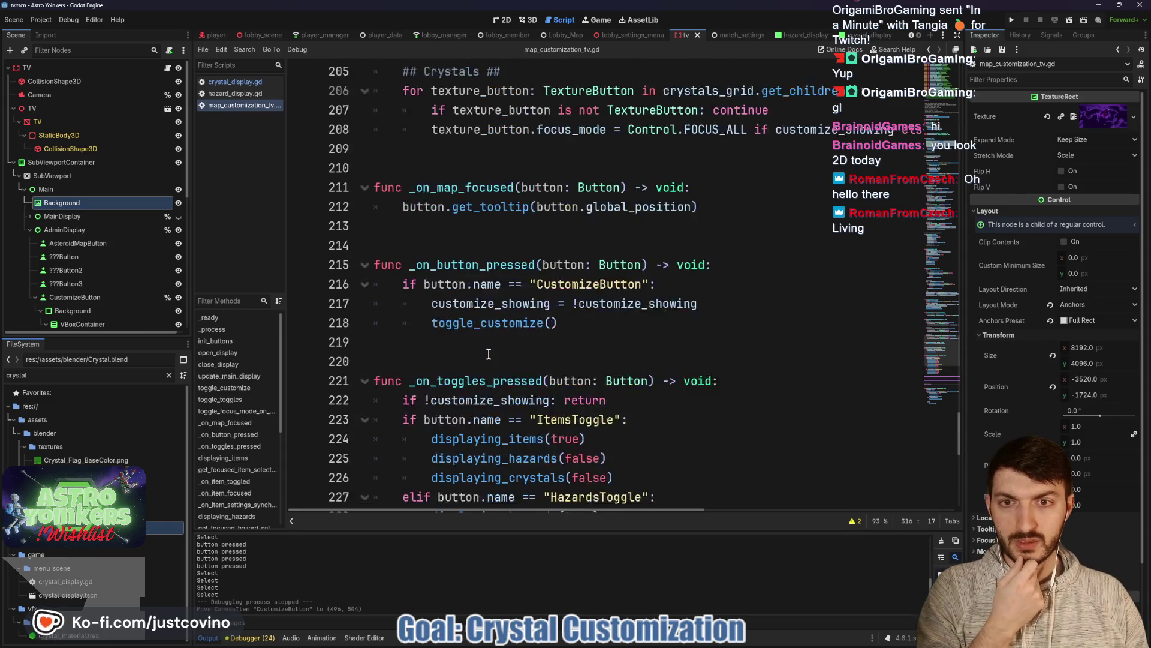
scroll(489, 354, up, 1)
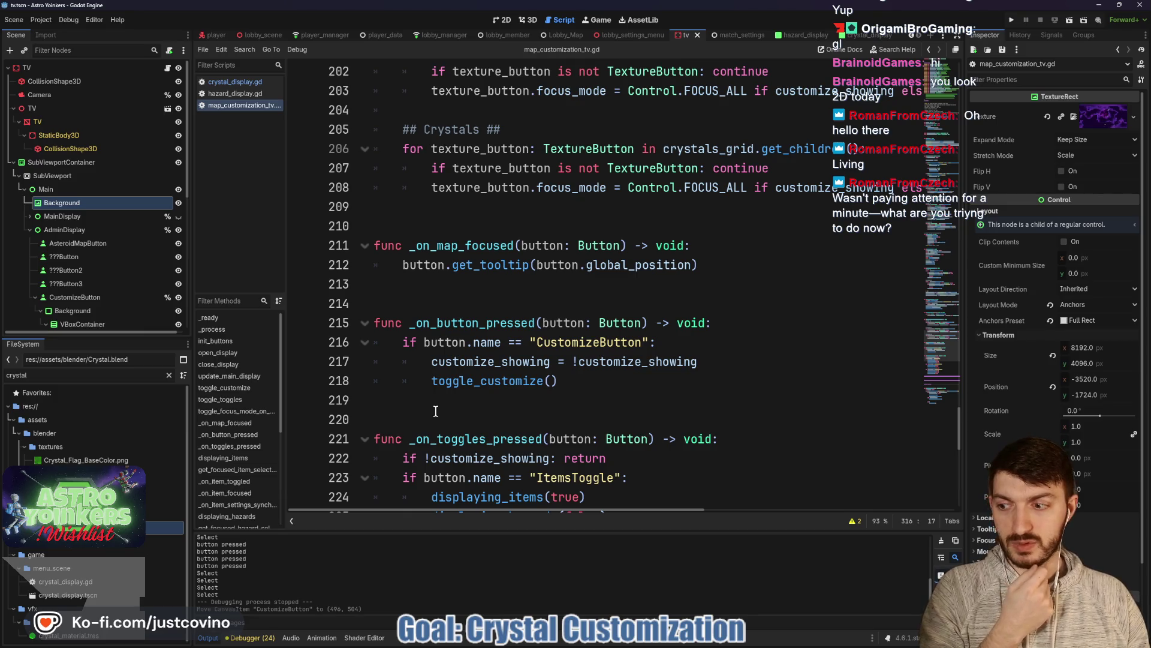
click(508, 308)
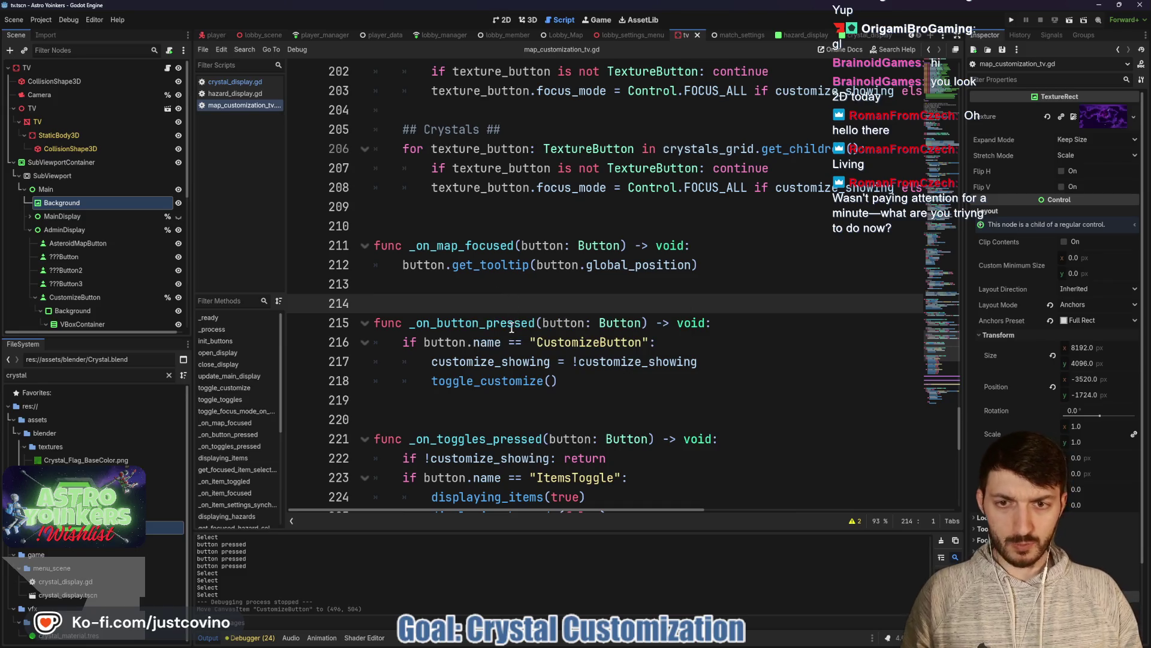
click(503, 20)
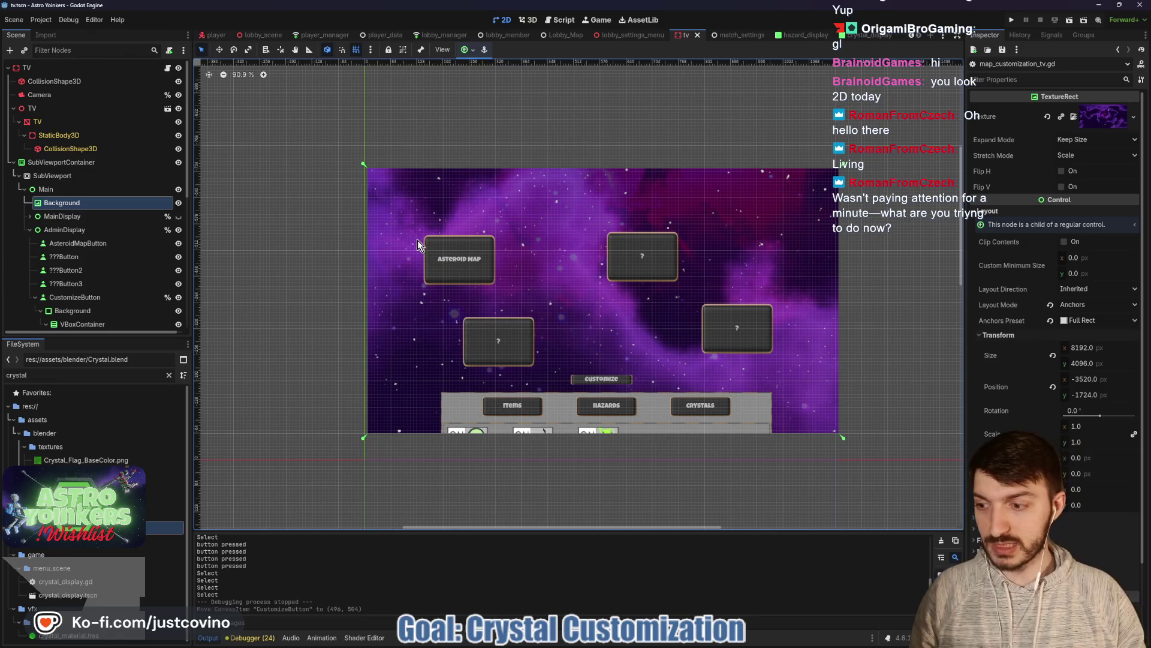
Step: Circle the Asteroid Map and three ? map buttons with red pen marks, then clear them
mouse_move(417, 230)
mouse_down()
mouse_move(504, 281)
mouse_move(397, 234)
mouse_up()
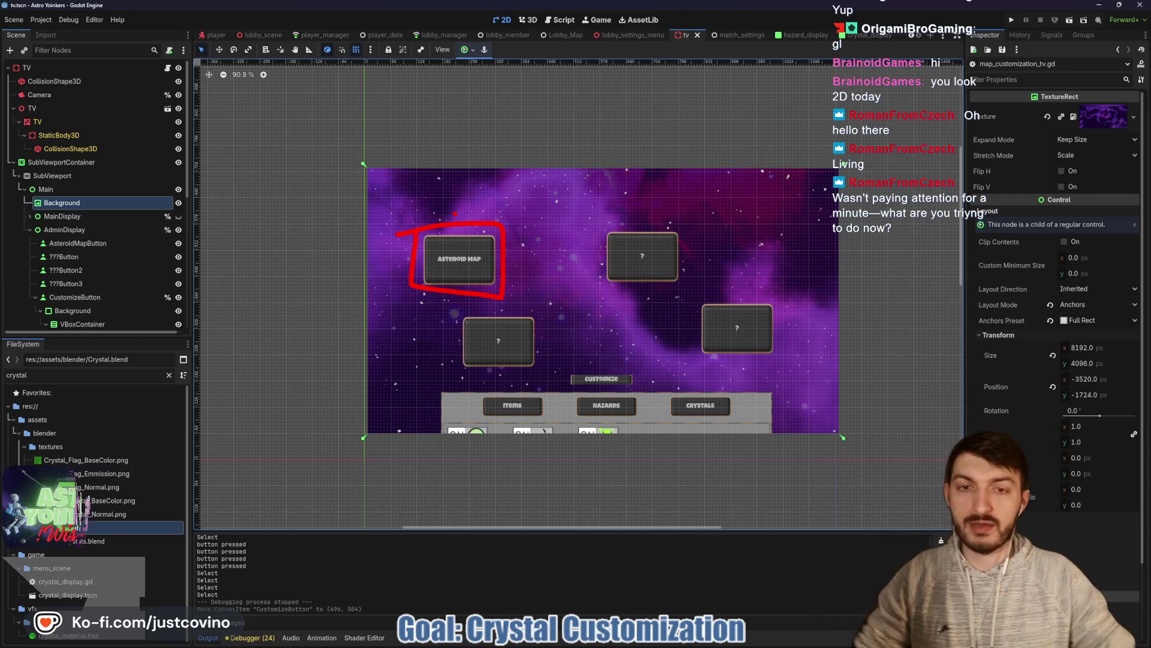
drag(603, 277, 621, 217)
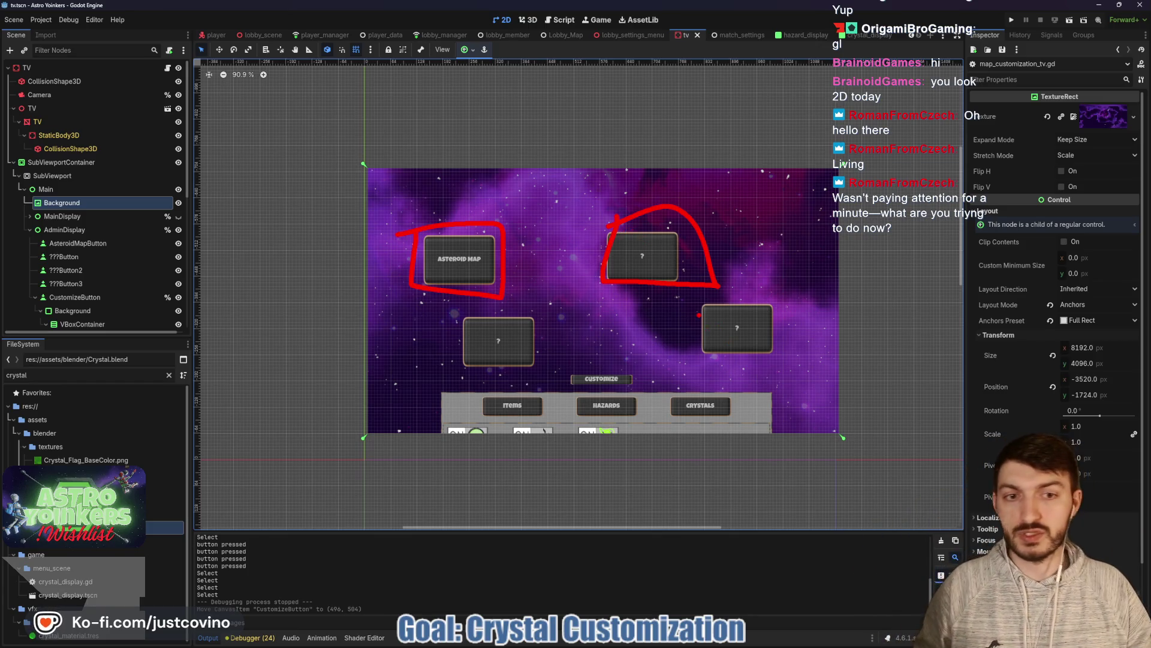
drag(699, 314, 717, 310)
drag(474, 327, 505, 328)
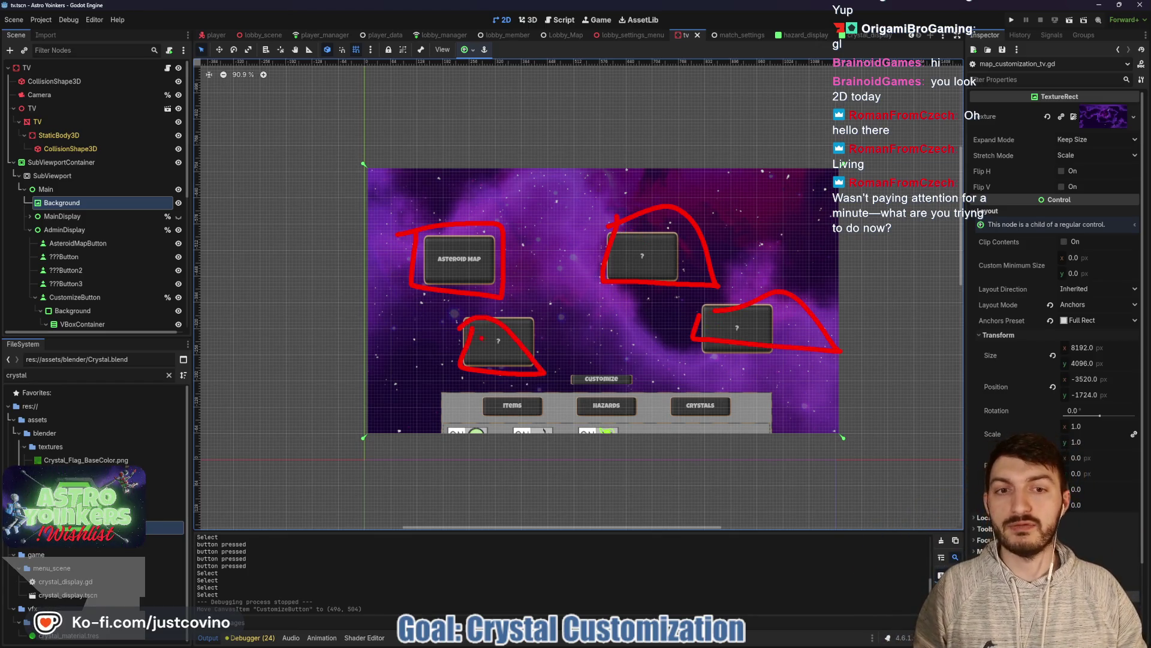
key(Escape)
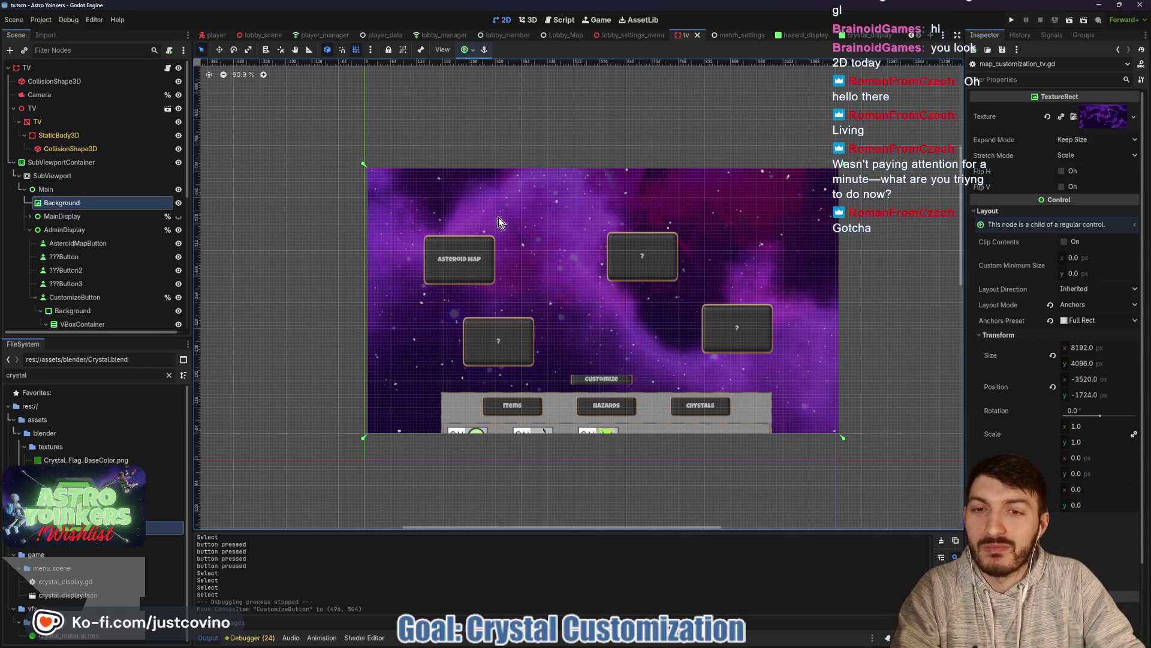
Step: Set the Background node to Access as Unique Name and reopen map_customization_tv.gd
right_click(118, 203)
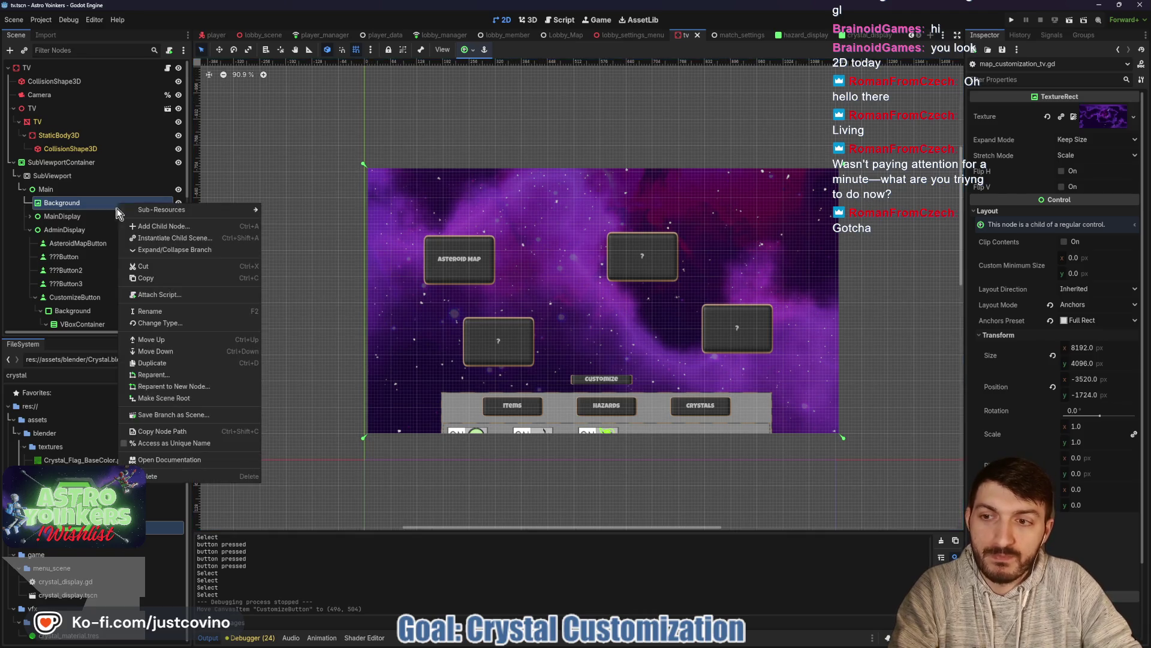
click(156, 443)
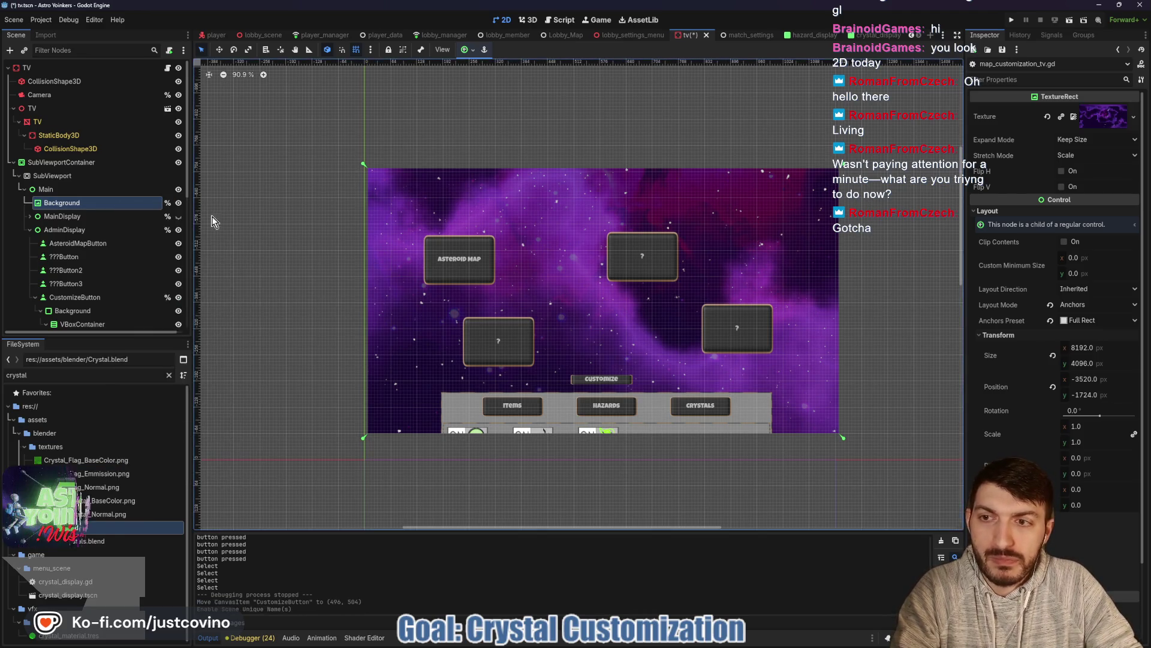
click(168, 68)
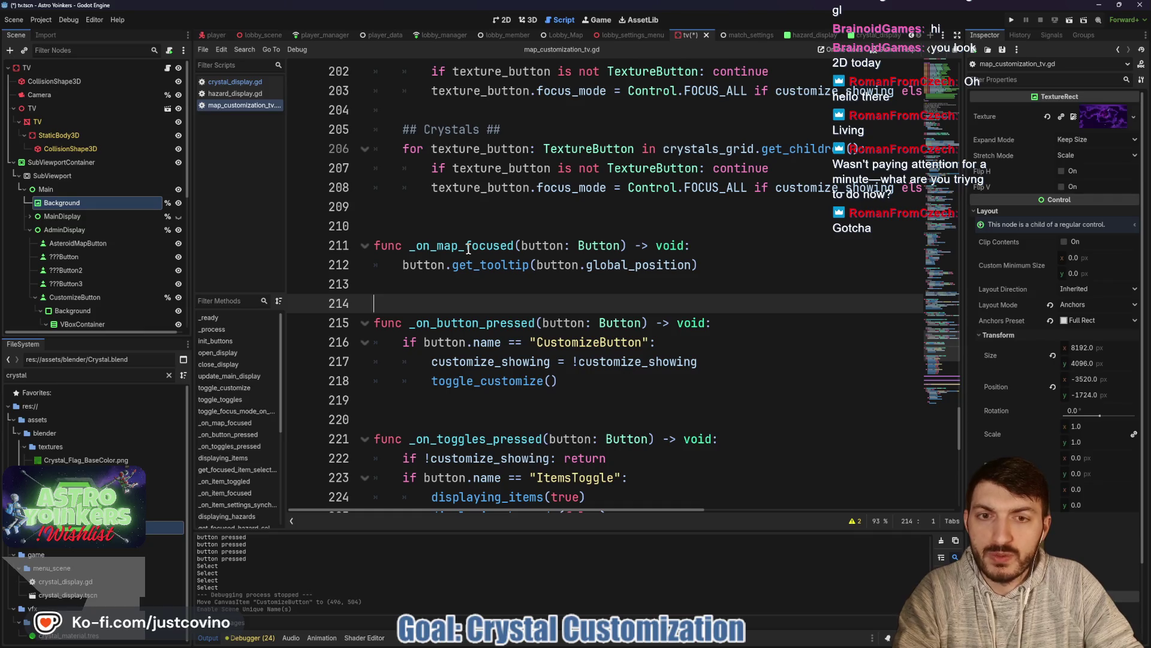
Step: Add a 'match button:' line with an indented line below the get_tooltip call on line 212
click(444, 267)
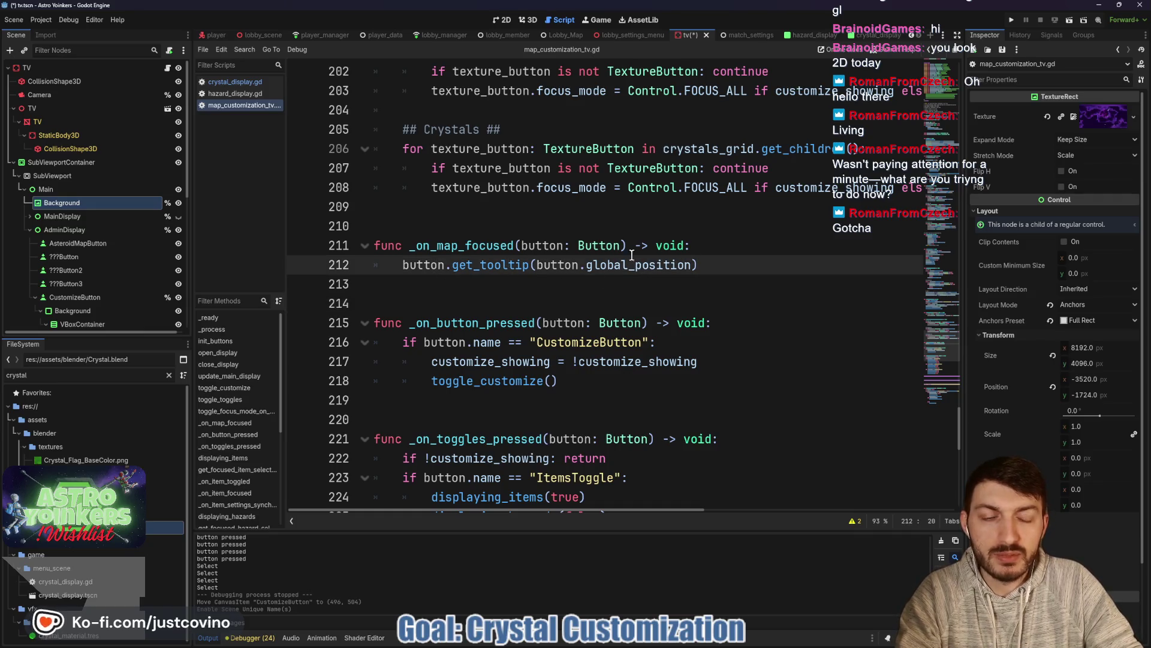
click(700, 264)
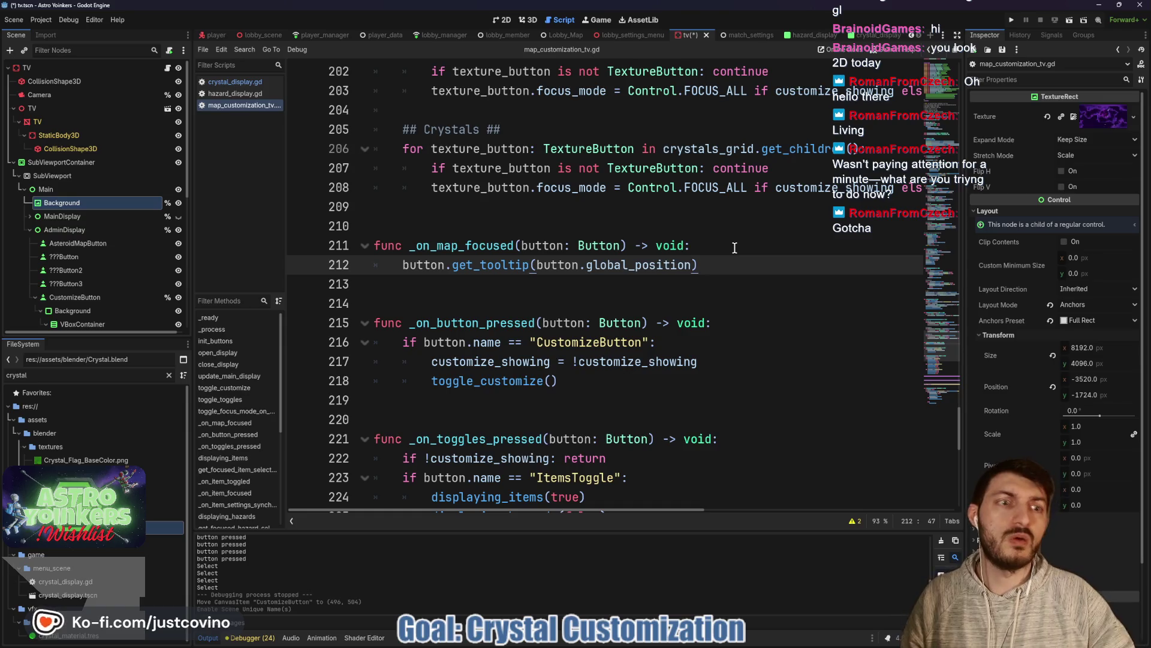
key(Return)
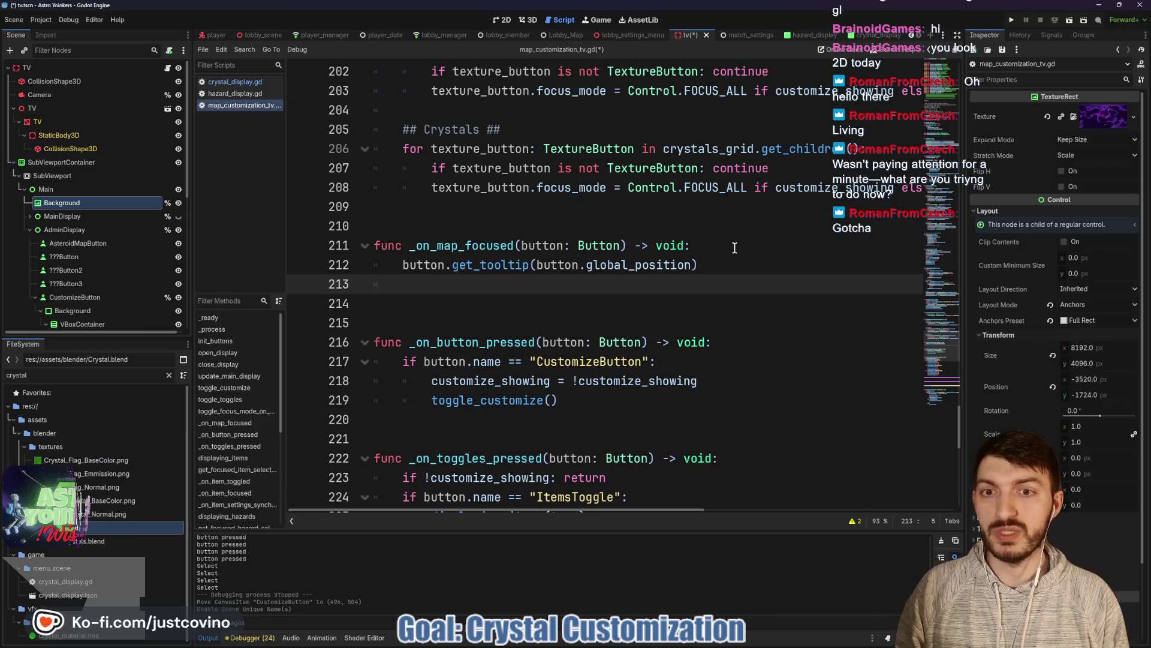
text(match button)
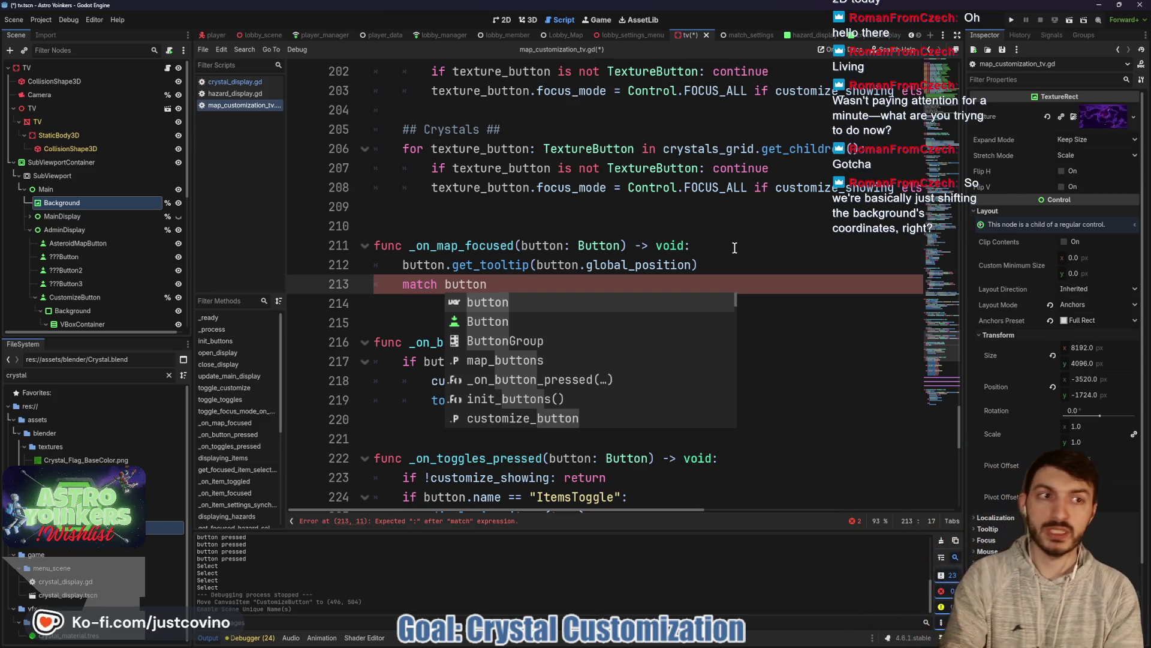
text(:)
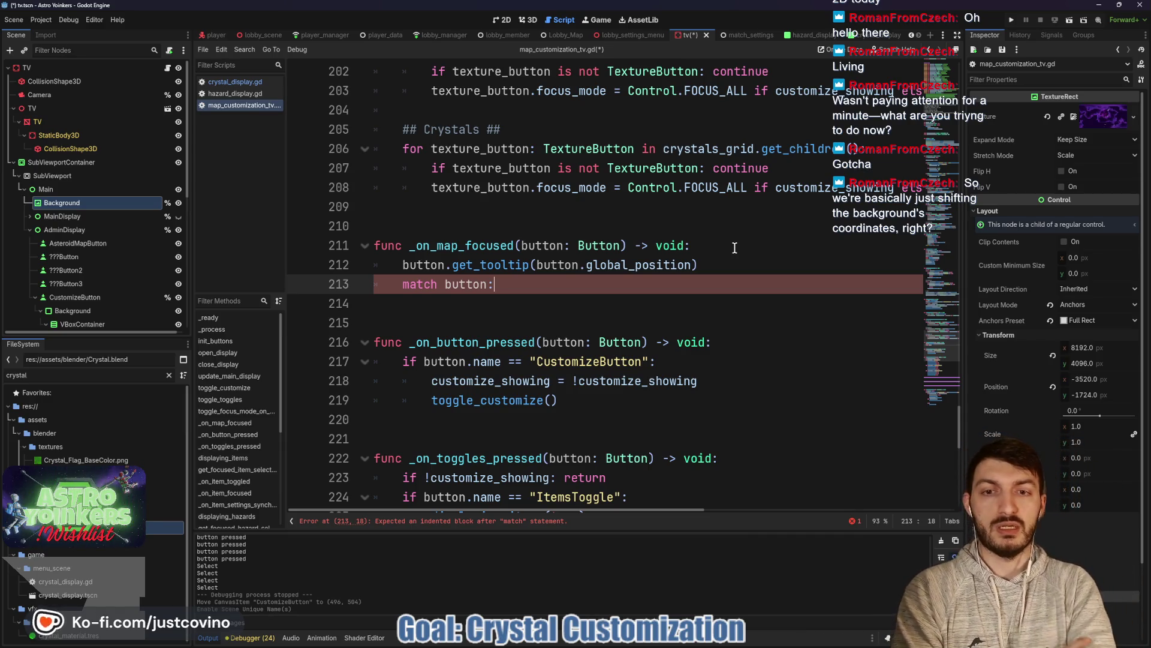
key(Return)
scroll(618, 273, up, 20)
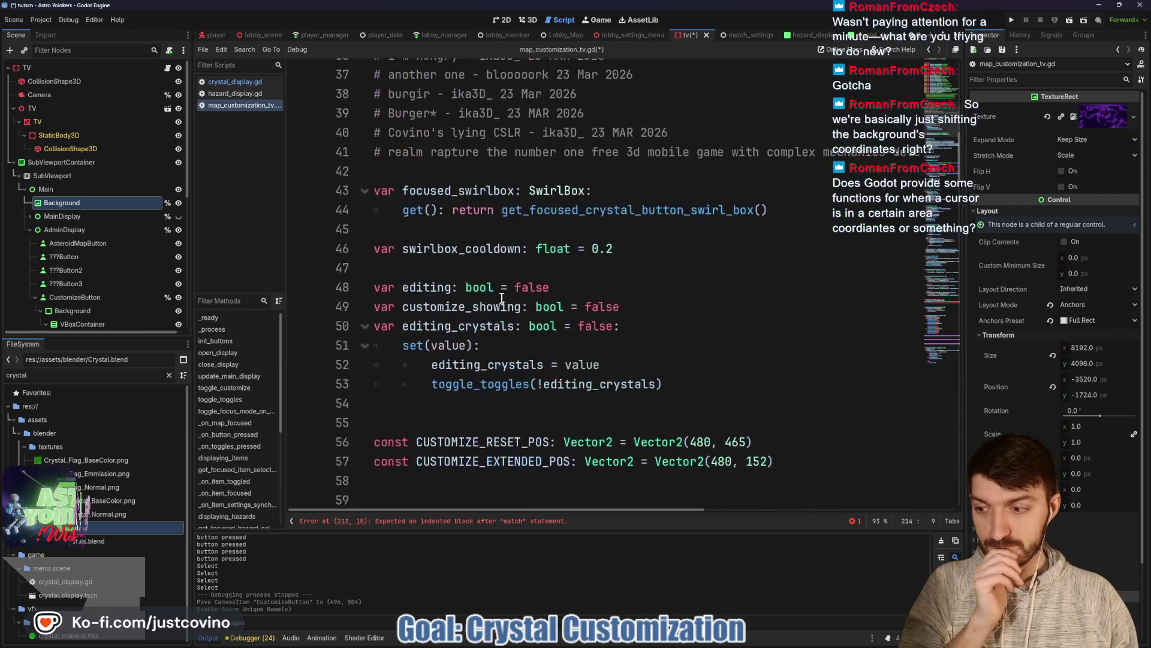
scroll(501, 298, down, 5)
scroll(501, 298, down, 6)
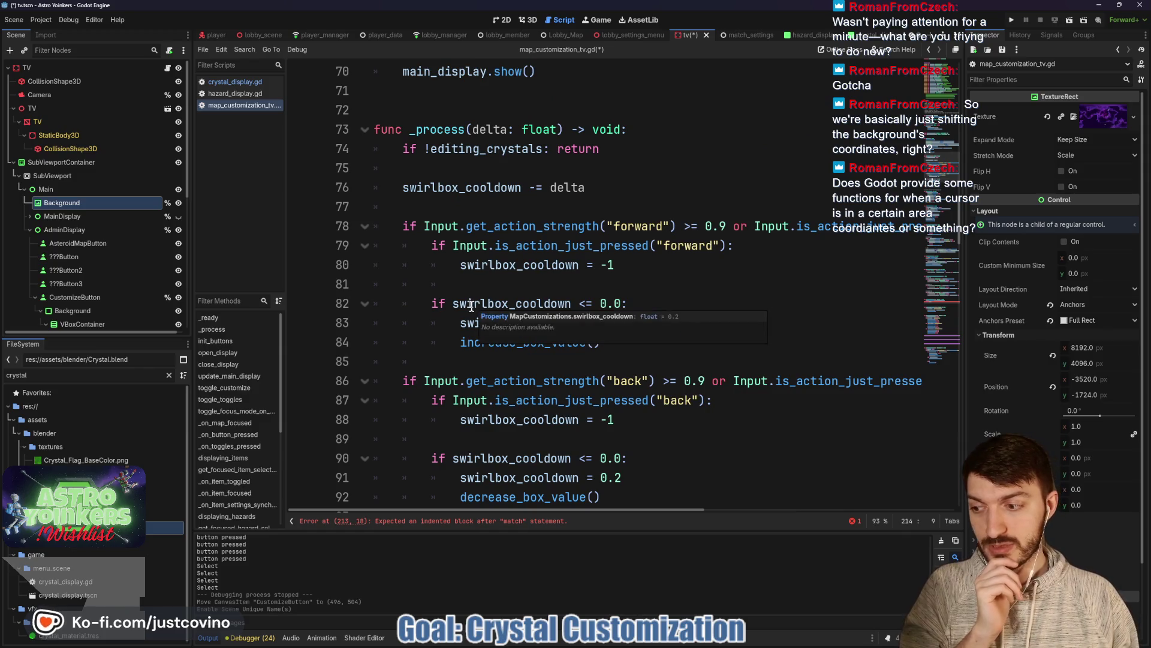
scroll(468, 308, down, 5)
scroll(462, 309, down, 9)
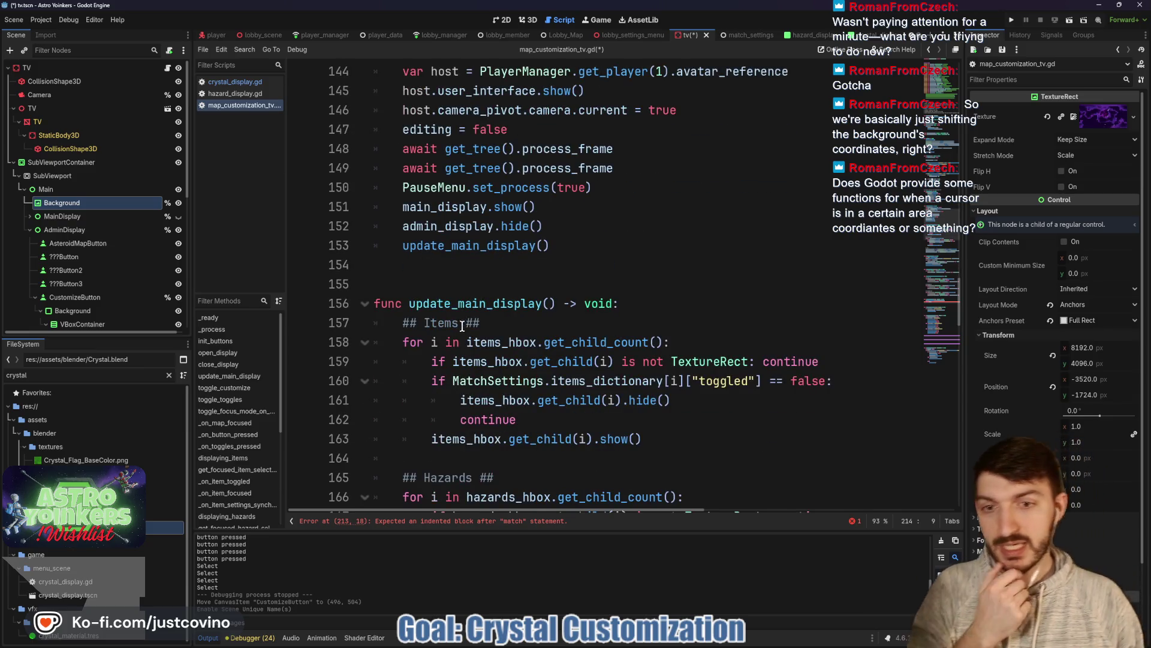
scroll(462, 325, down, 2)
scroll(496, 263, down, 6)
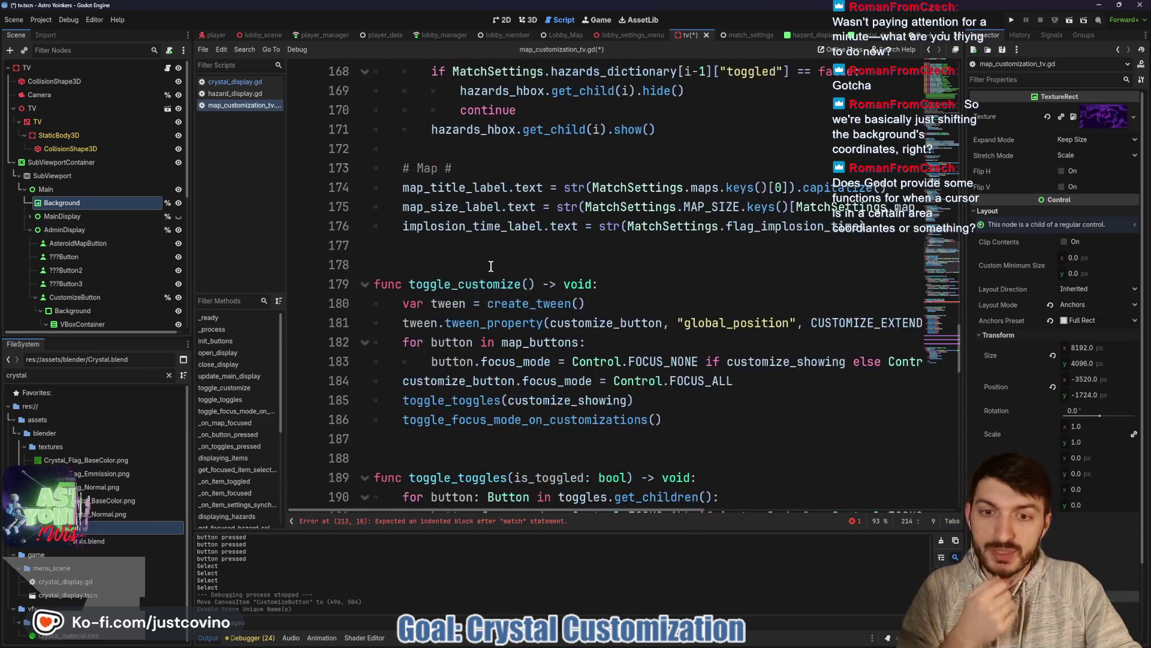
scroll(442, 285, down, 4)
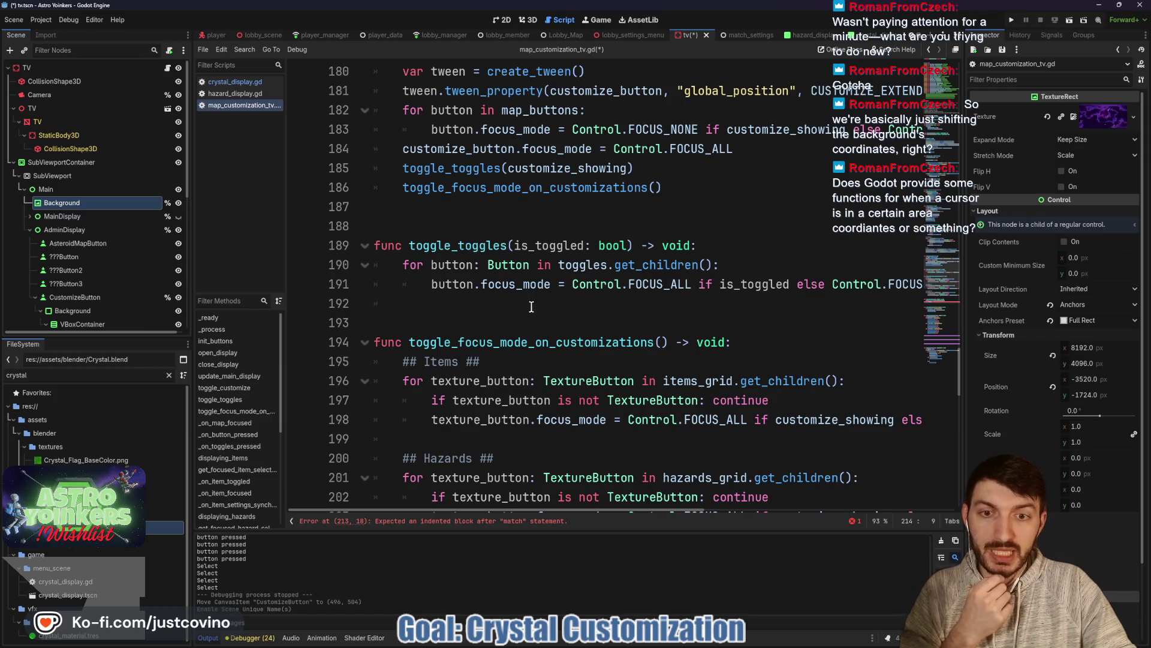
scroll(531, 307, down, 7)
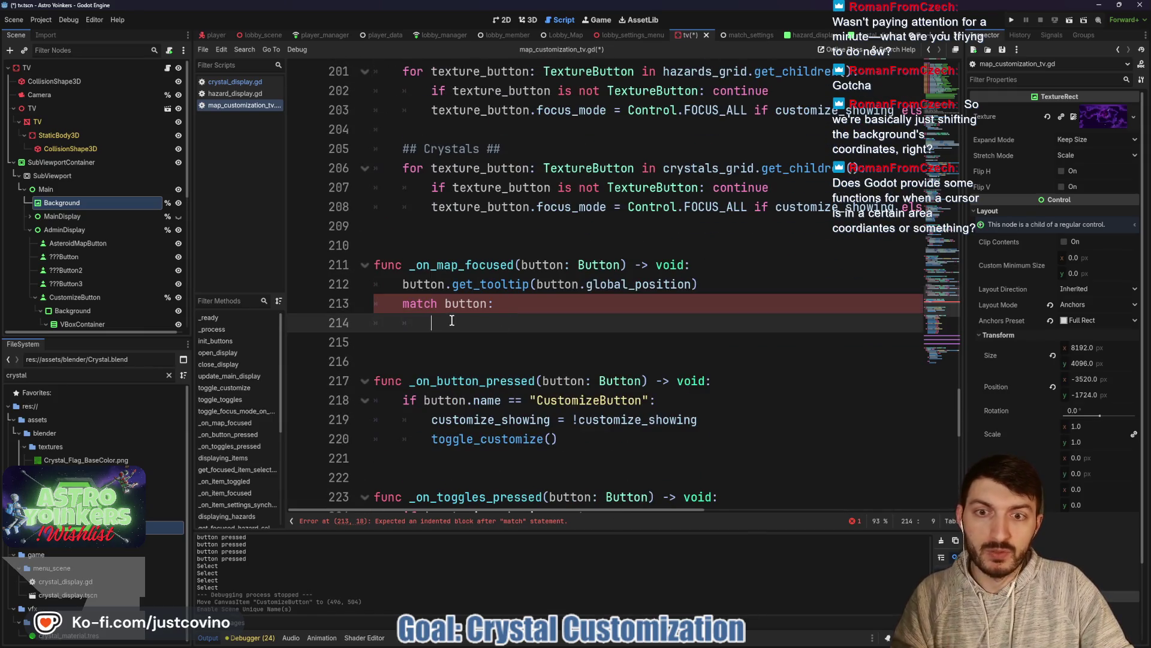
drag(399, 321, 403, 304)
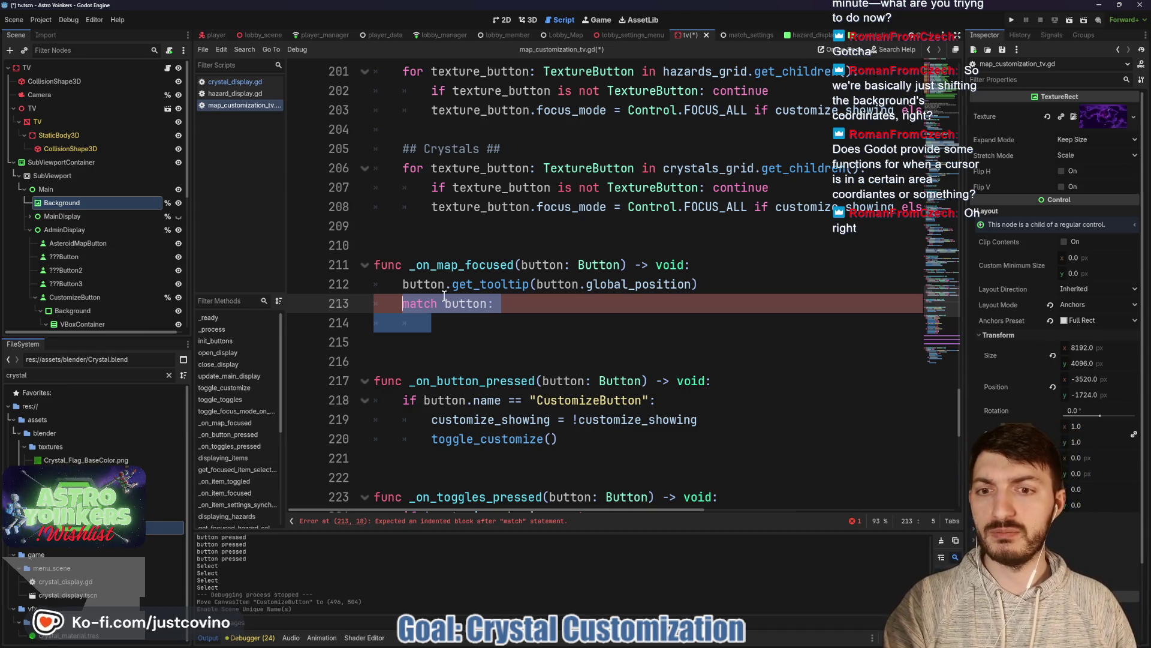
scroll(525, 295, up, 8)
scroll(540, 364, up, 18)
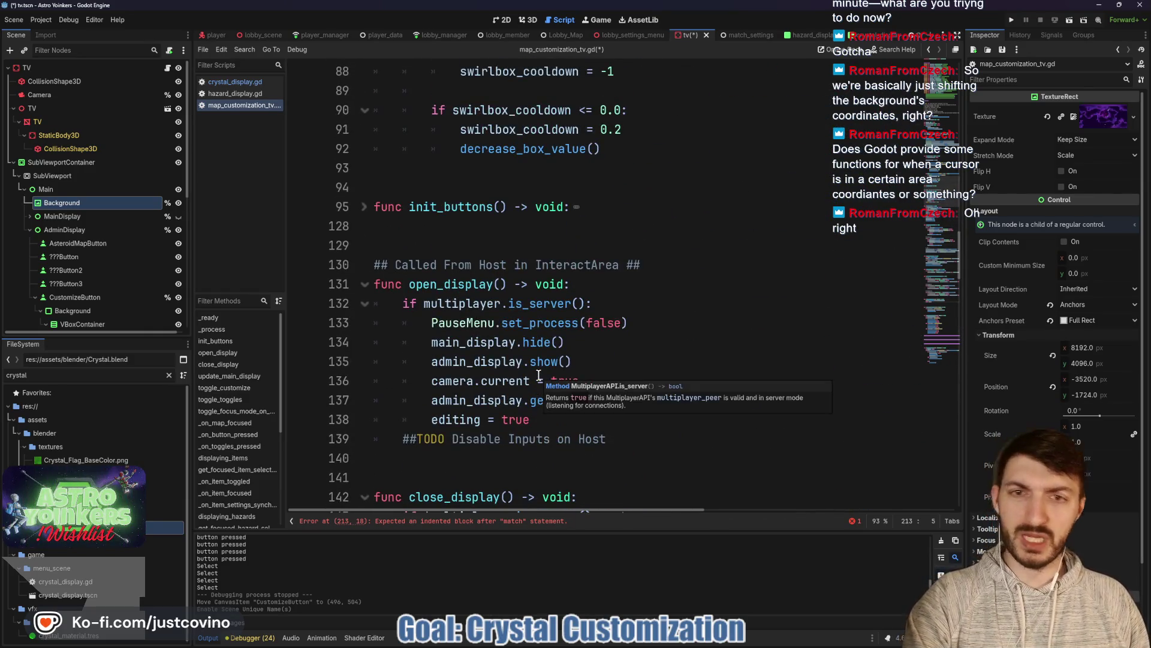
scroll(540, 374, up, 7)
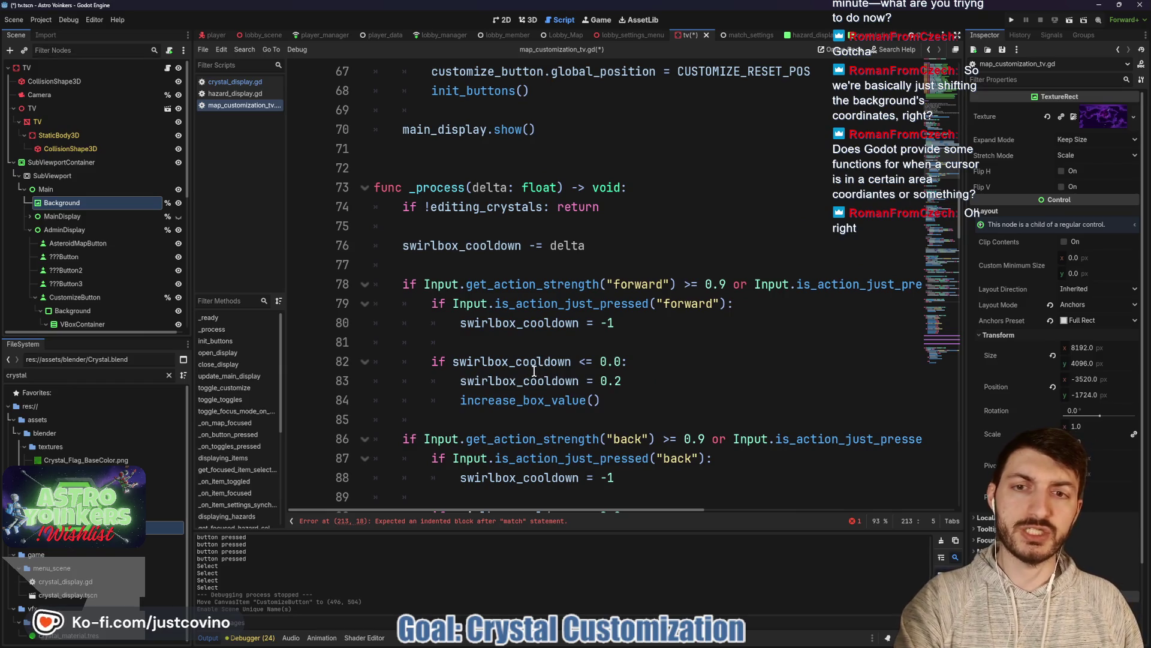
scroll(539, 372, up, 16)
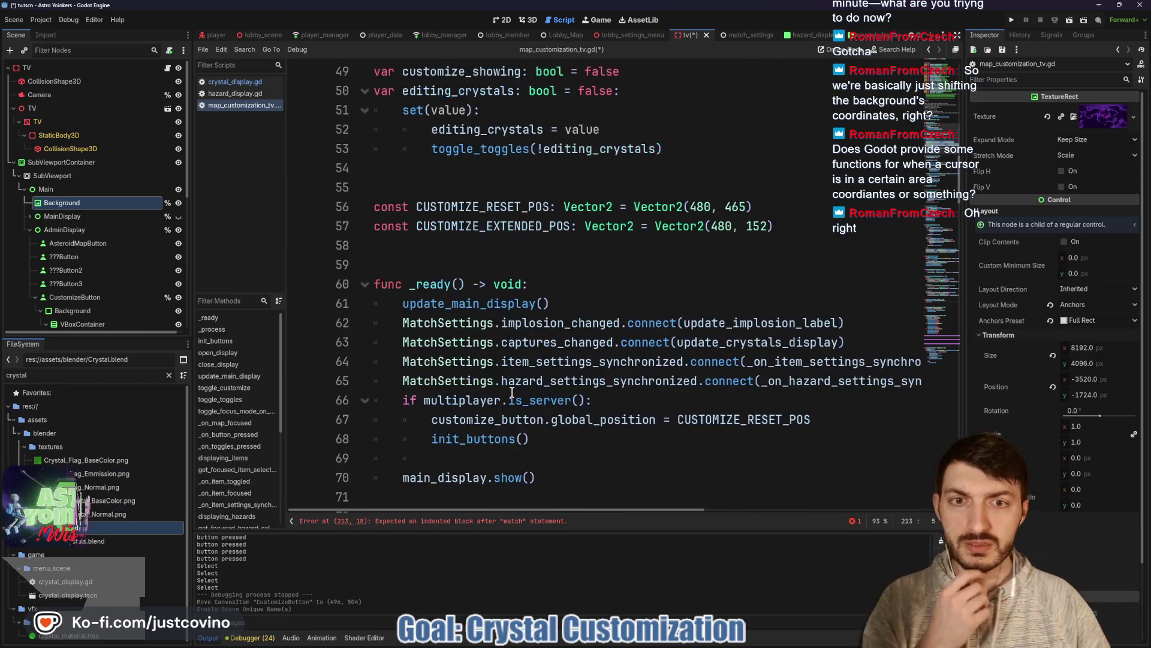
scroll(436, 424, up, 6)
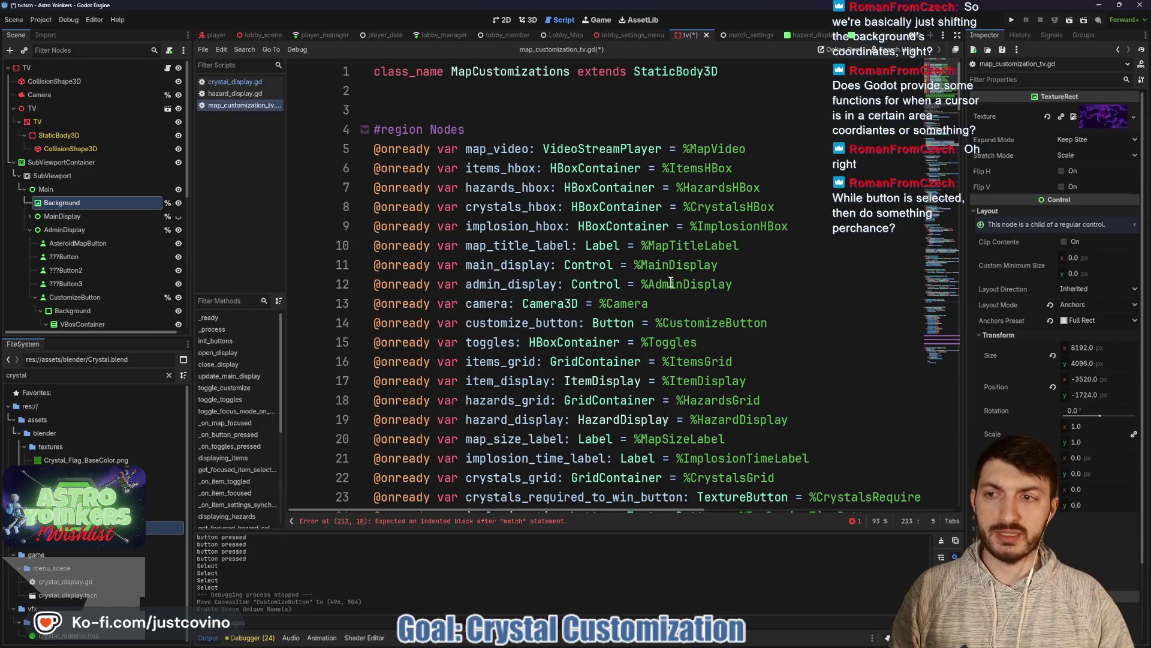
Step: Drop an onready background reference below crystal_display in the script and save
scroll(671, 283, down, 4)
click(834, 303)
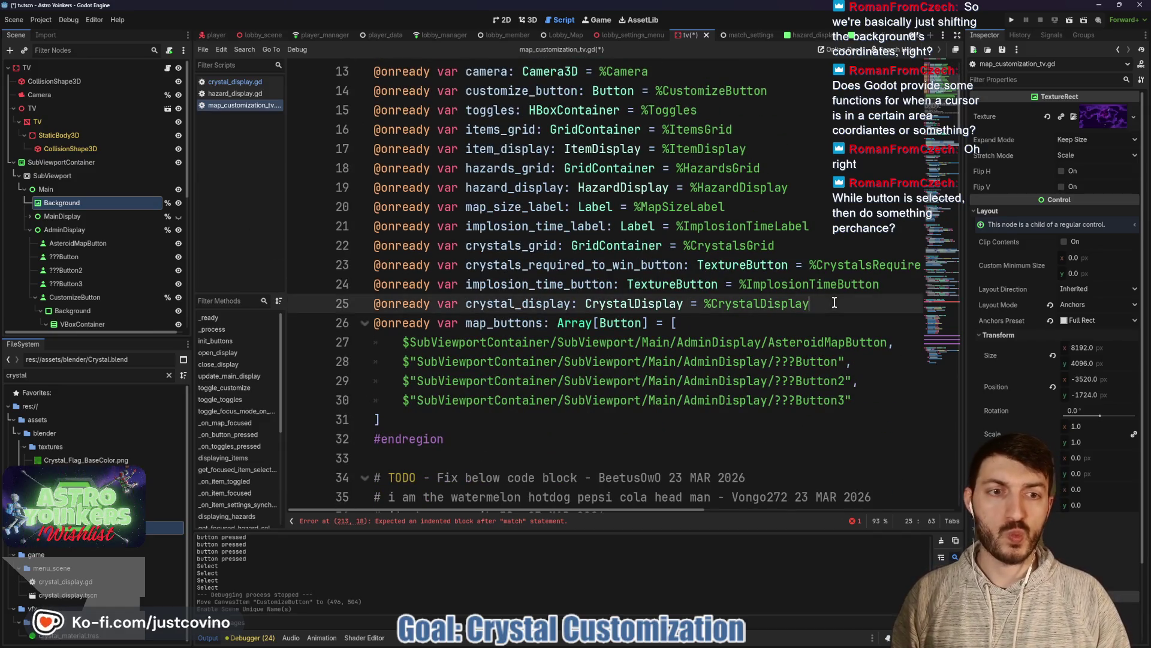
key(Return)
mouse_move(60, 203)
mouse_down()
mouse_move(339, 273)
mouse_move(383, 323)
mouse_up()
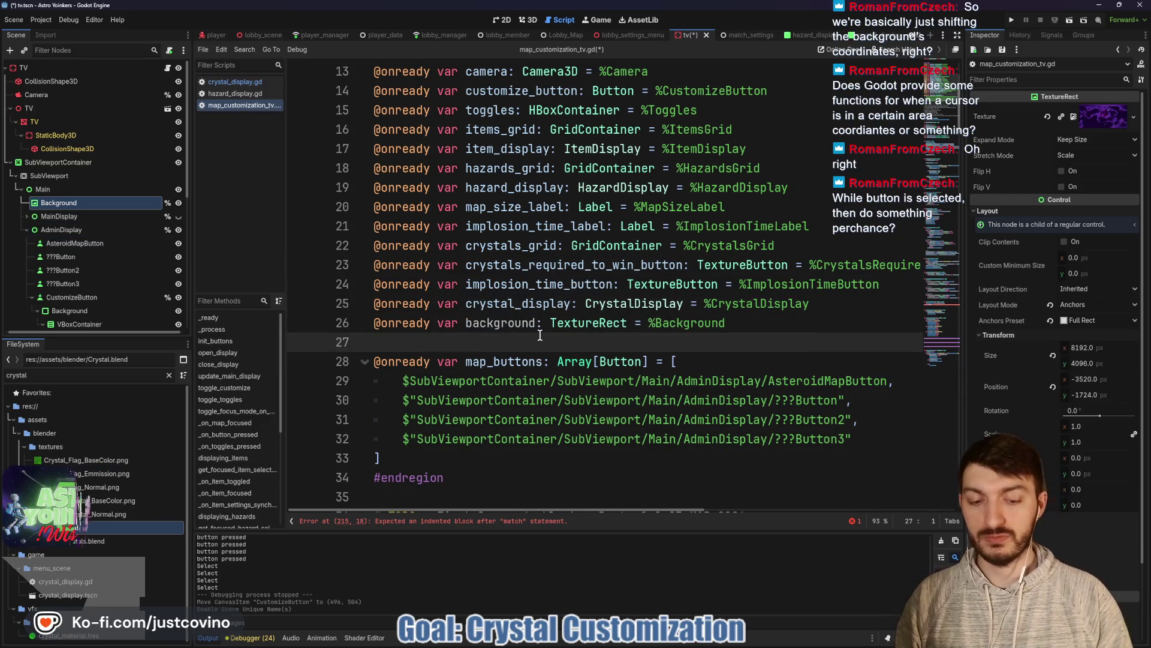
key(BackSpace)
key(ctrl+s)
Step: Scroll down to _on_map_focused and place the caret inside it
scroll(722, 378, down, 9)
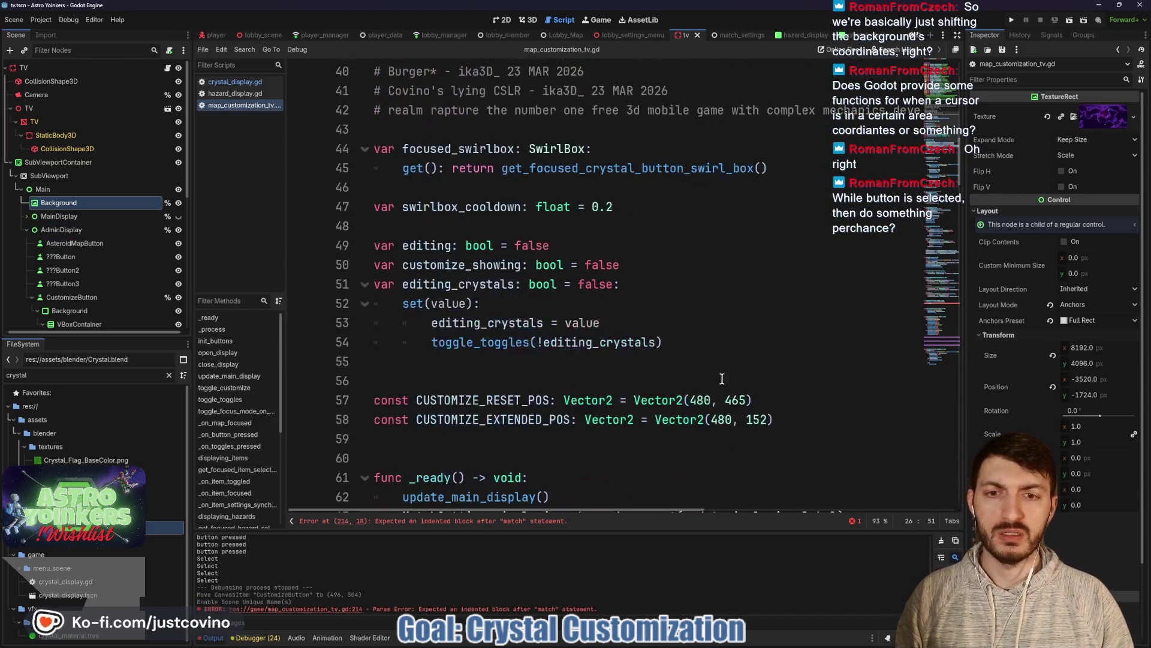
scroll(723, 378, down, 20)
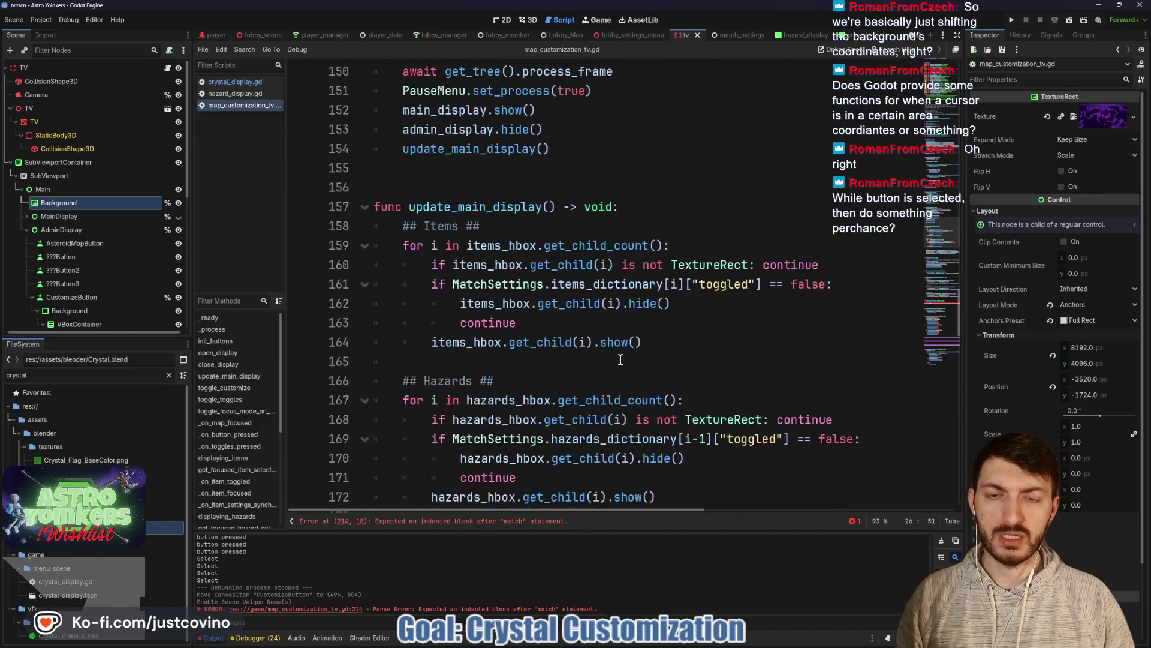
scroll(620, 359, down, 11)
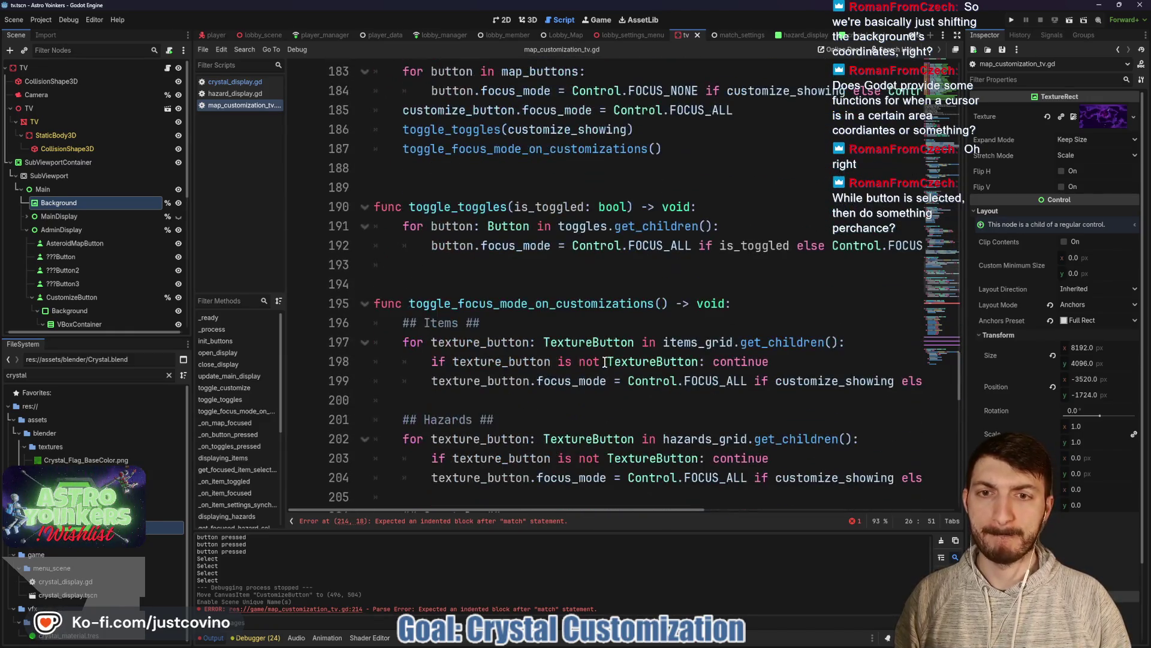
scroll(606, 362, down, 6)
click(472, 344)
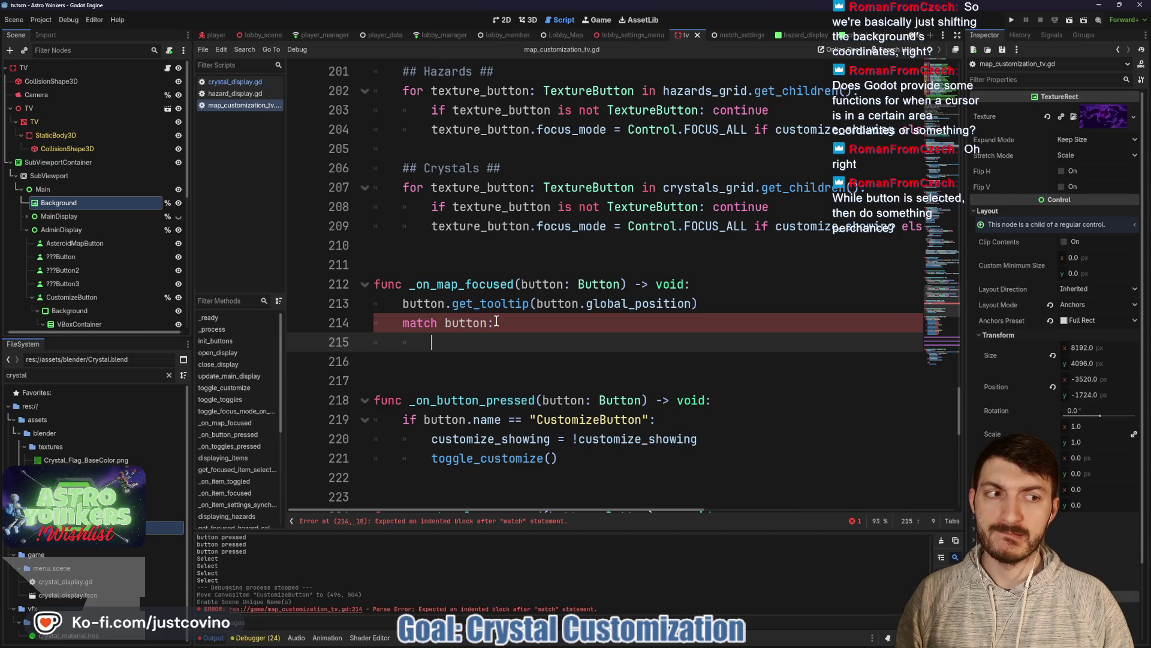
Step: Delete the unfinished 'match button:' line in _on_map_focused
drag(497, 322, 401, 323)
key(BackSpace)
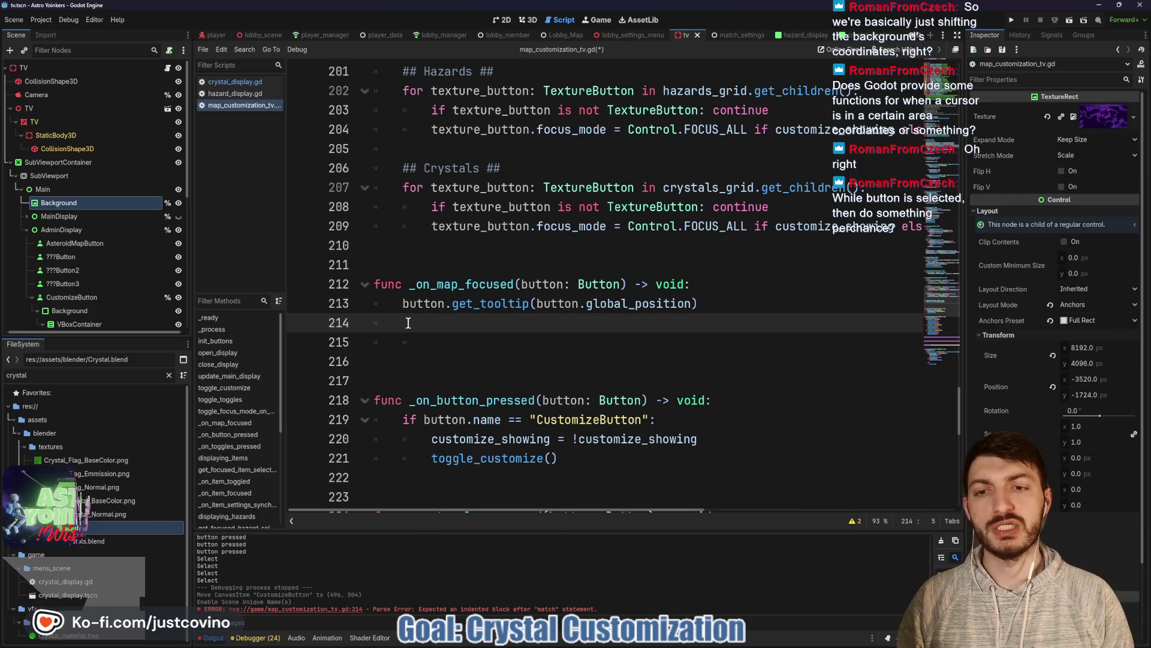
click(428, 345)
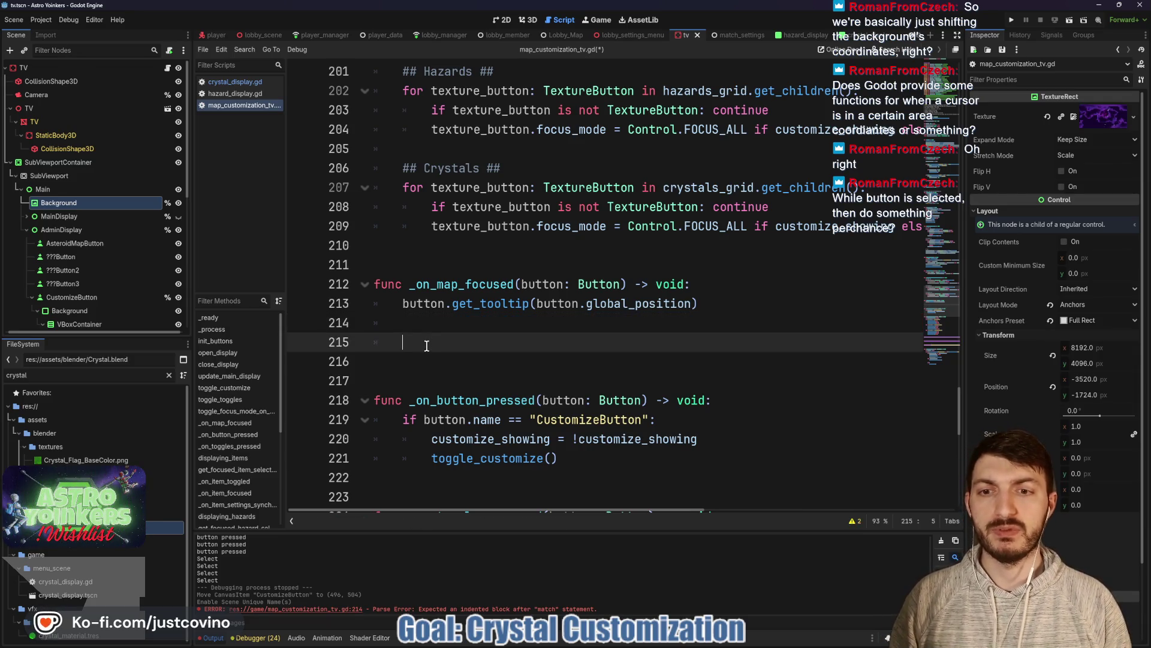
click(424, 324)
text(v)
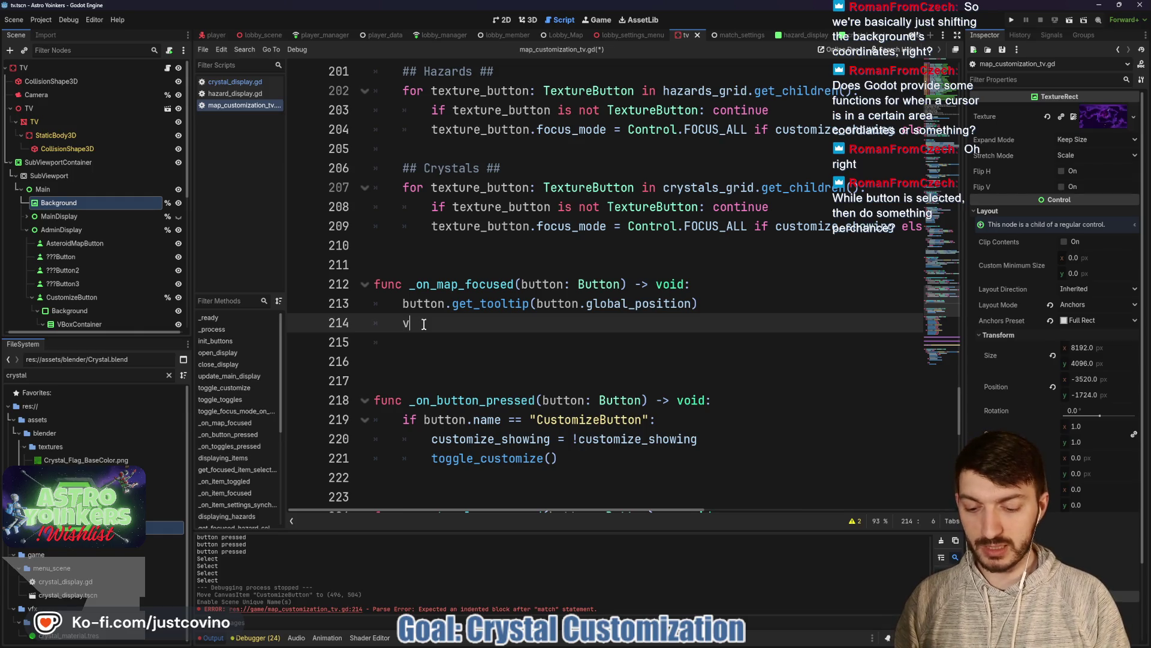
Step: Write 'var tween = create_tween()' and start a tween_property call on background's "global_position"
text(ar tween = cr)
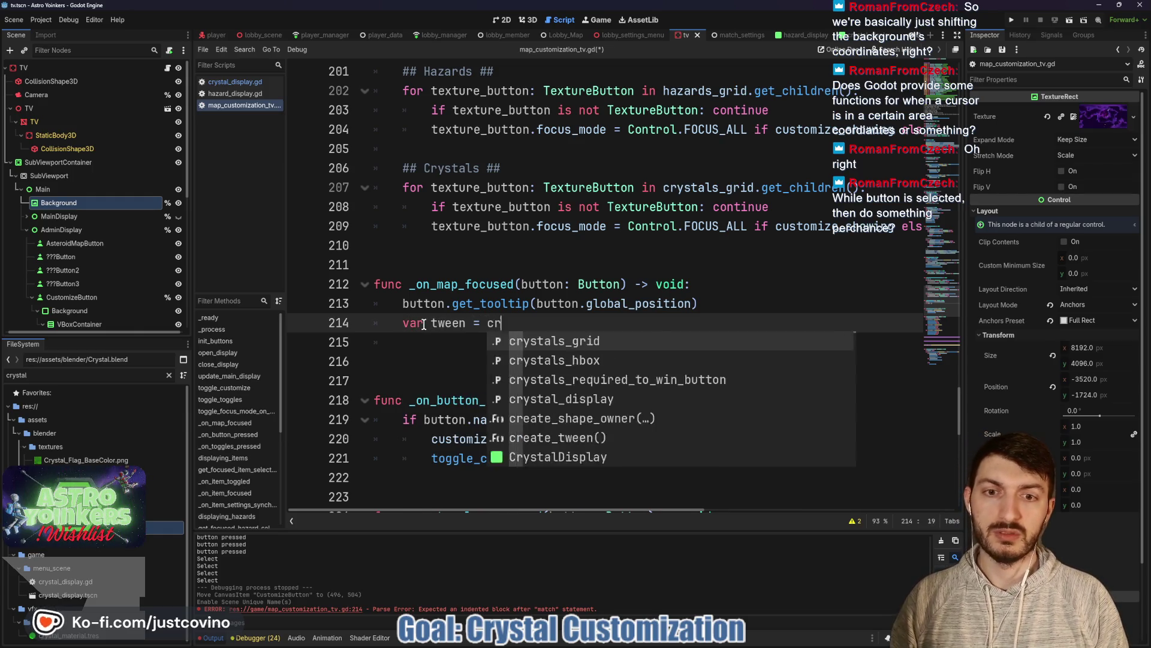
text(eate_tween)
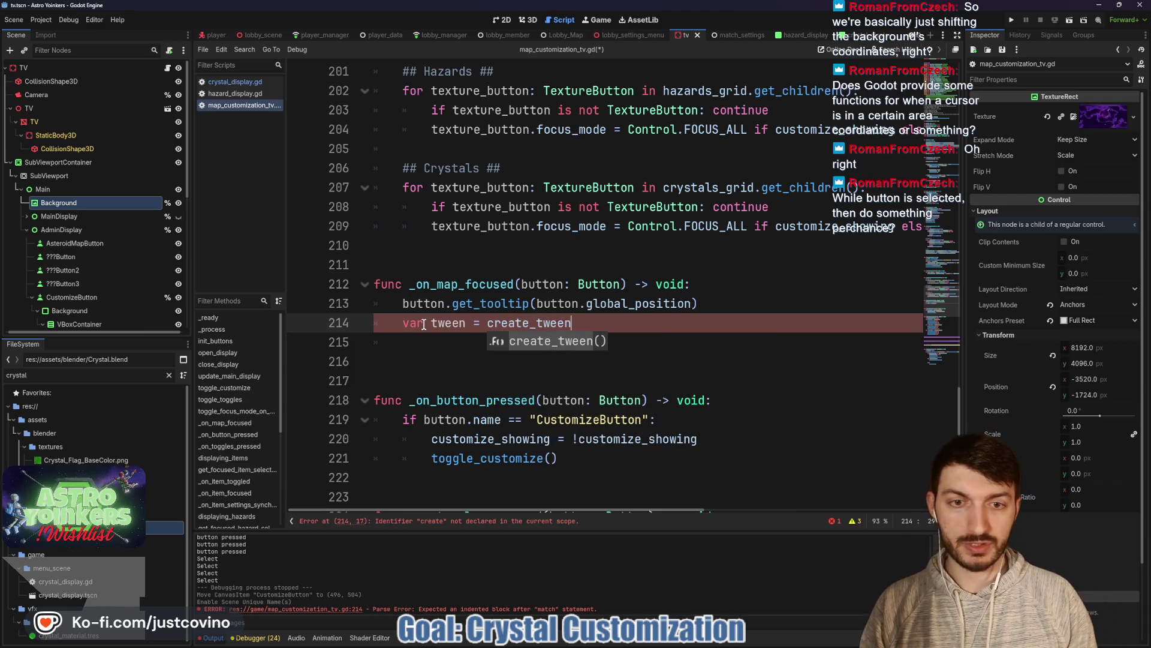
key(Return)
key(Return)
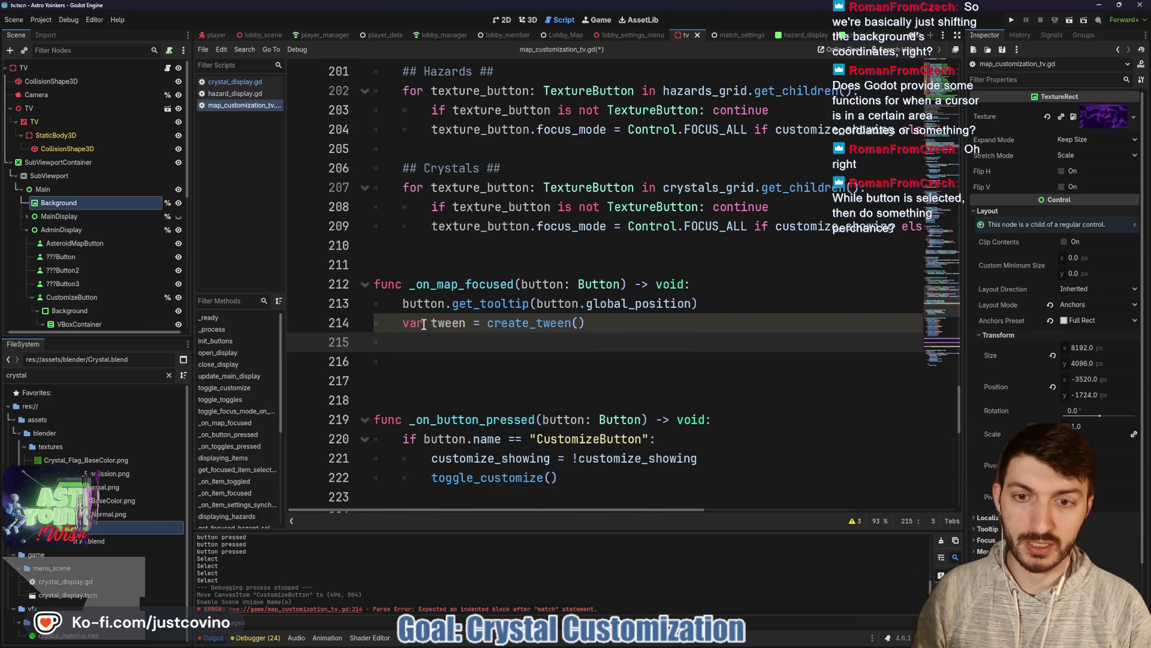
text(tween.tween_pr)
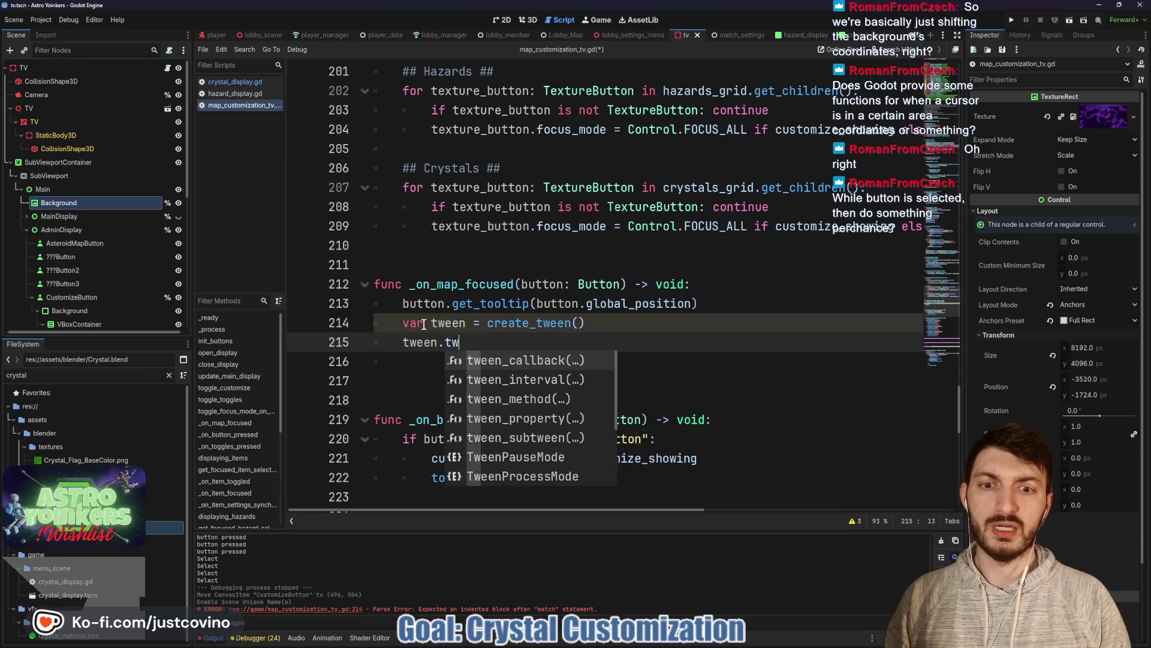
key(Return)
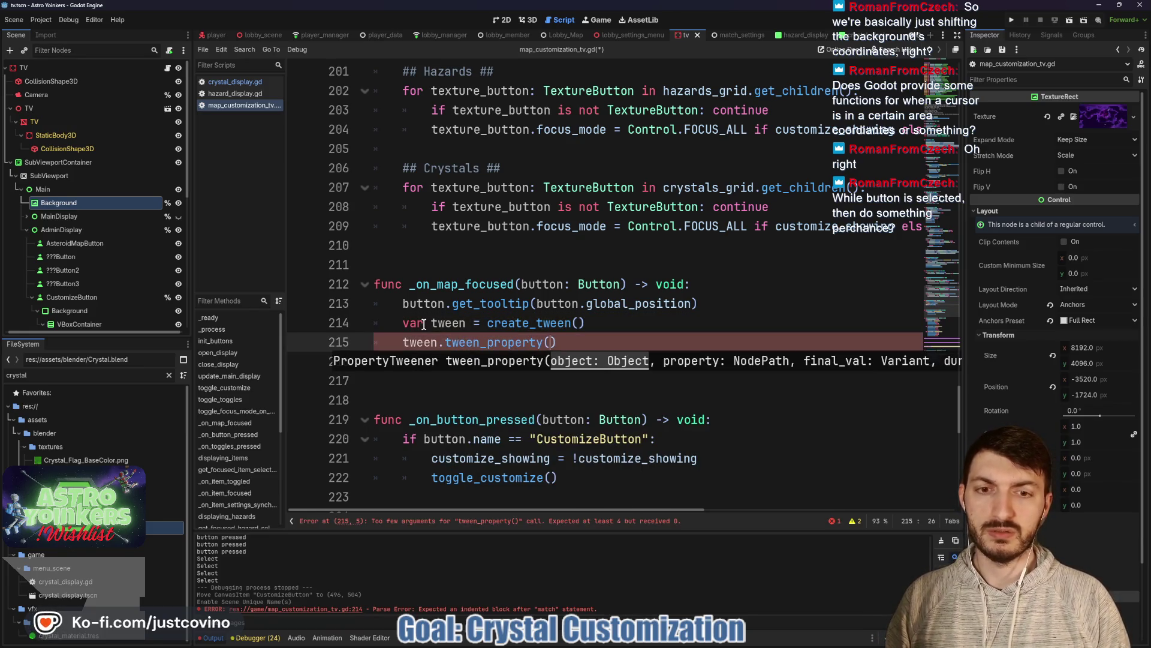
text(backgrou)
key(Return)
text(, ")
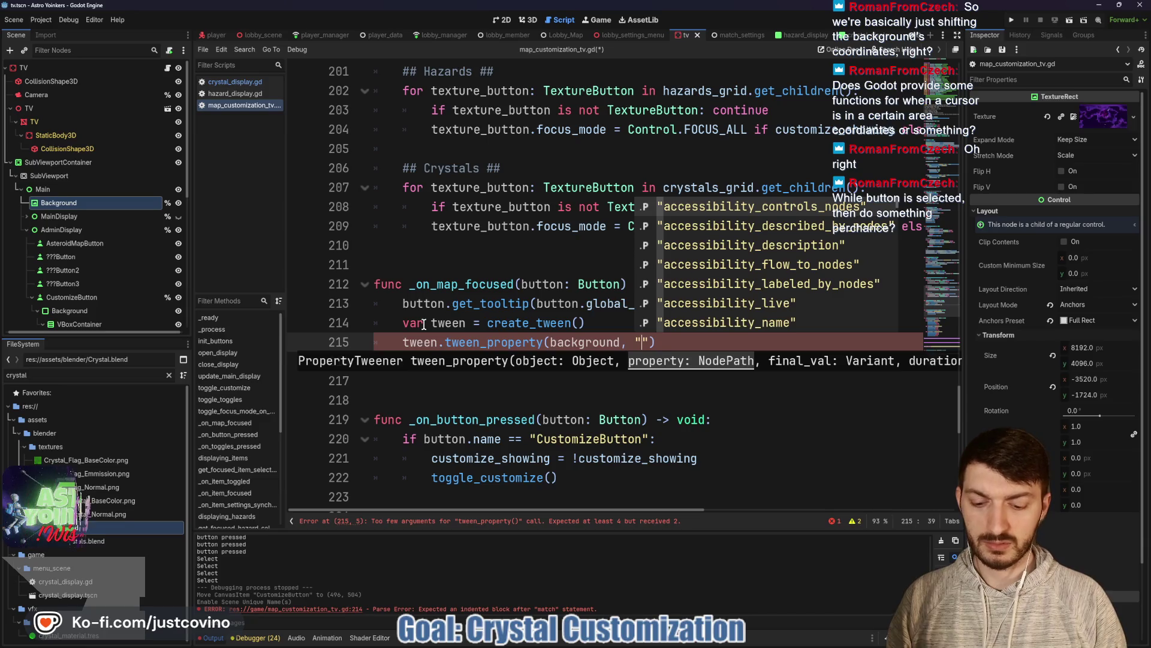
text(global)
key(Return)
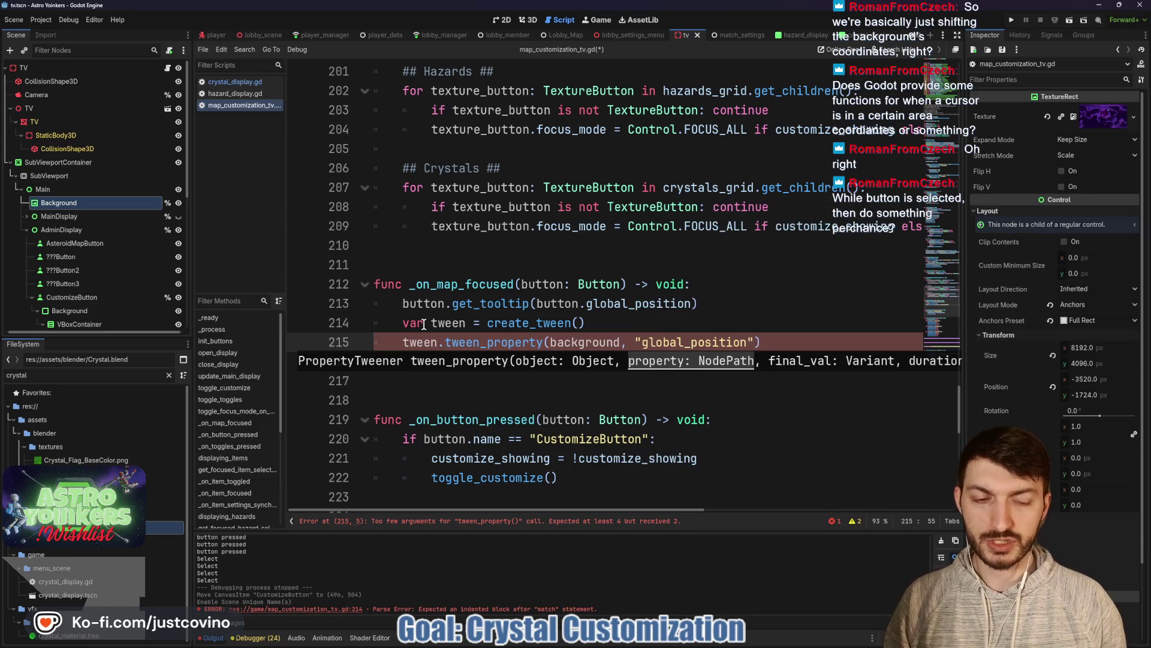
text(,)
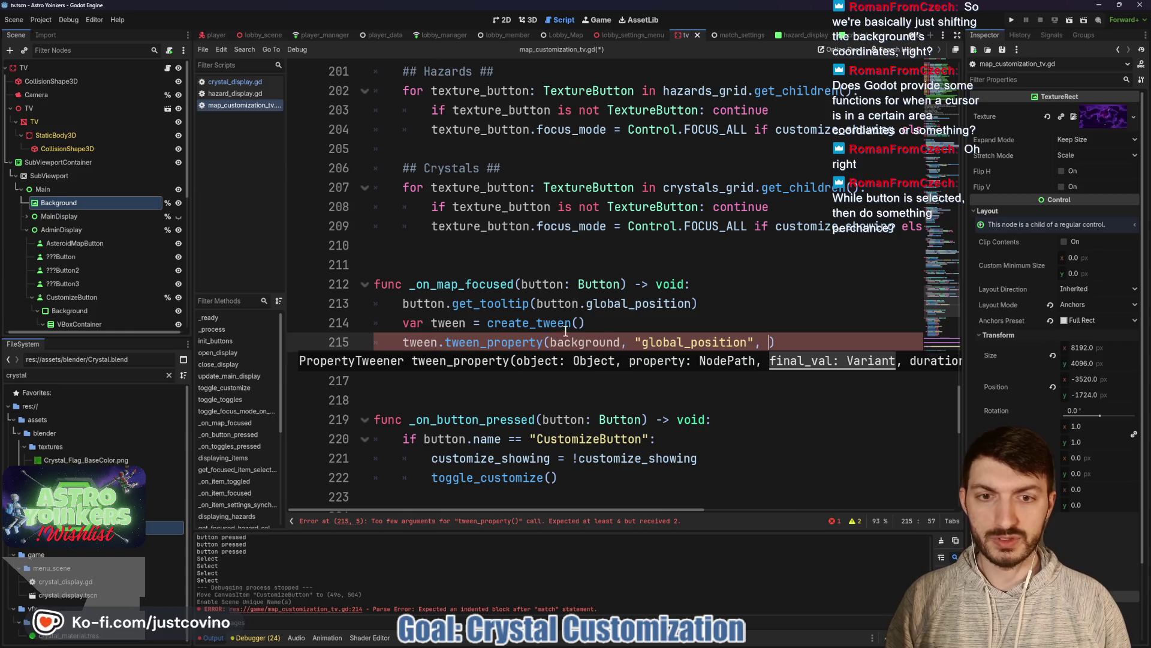
Step: Insert 'var direction = background.global_position.direction_to(button.global_position)' above the tween call
click(604, 323)
key(Return)
text(var direct)
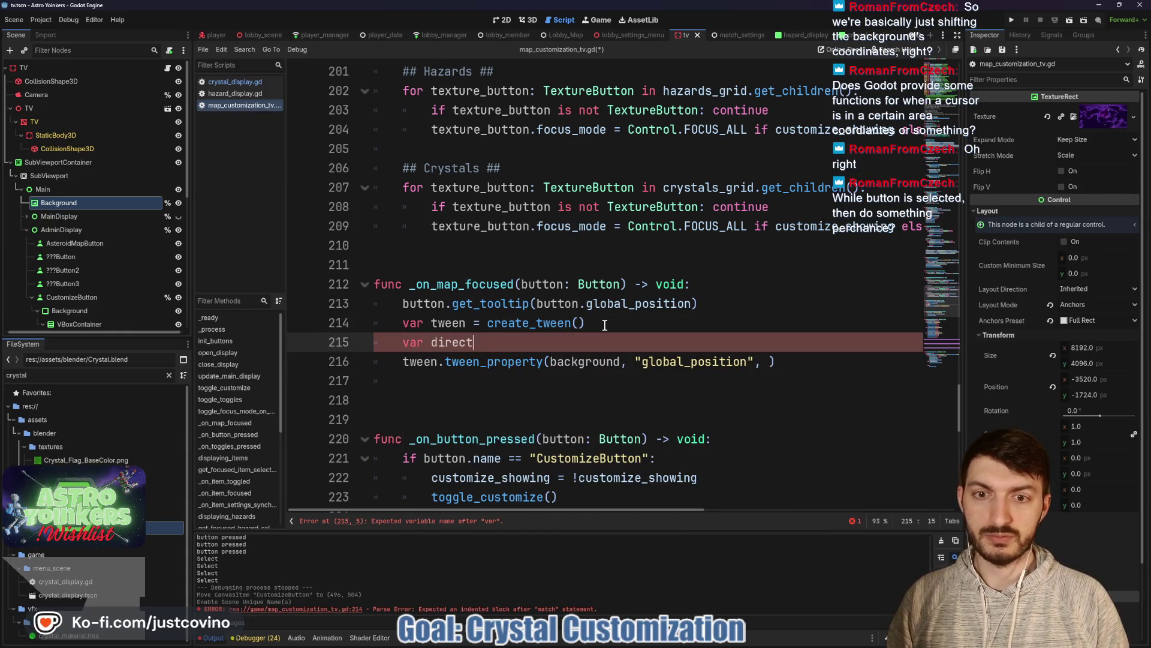
text(ion = )
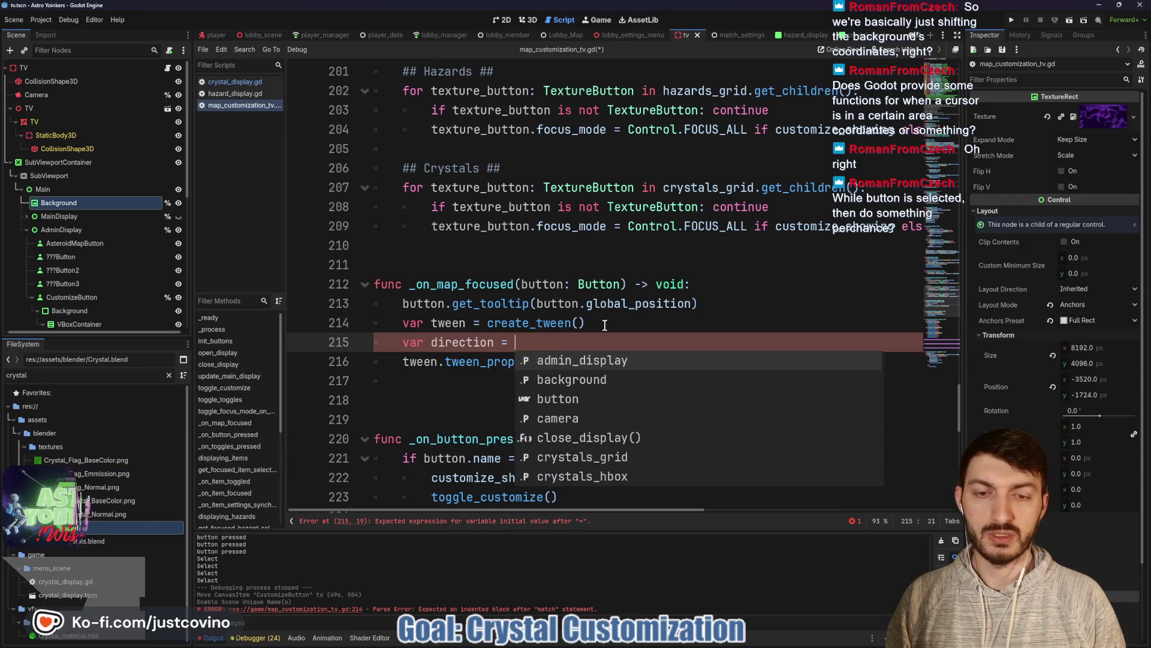
text(background.)
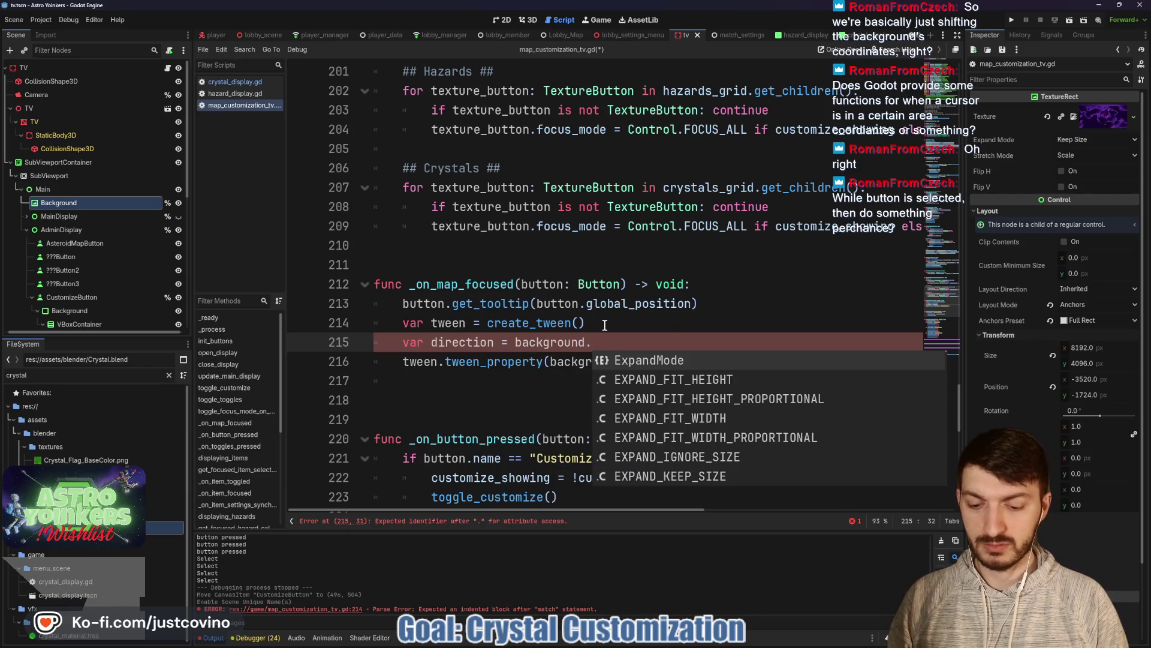
text(global)
key(Return)
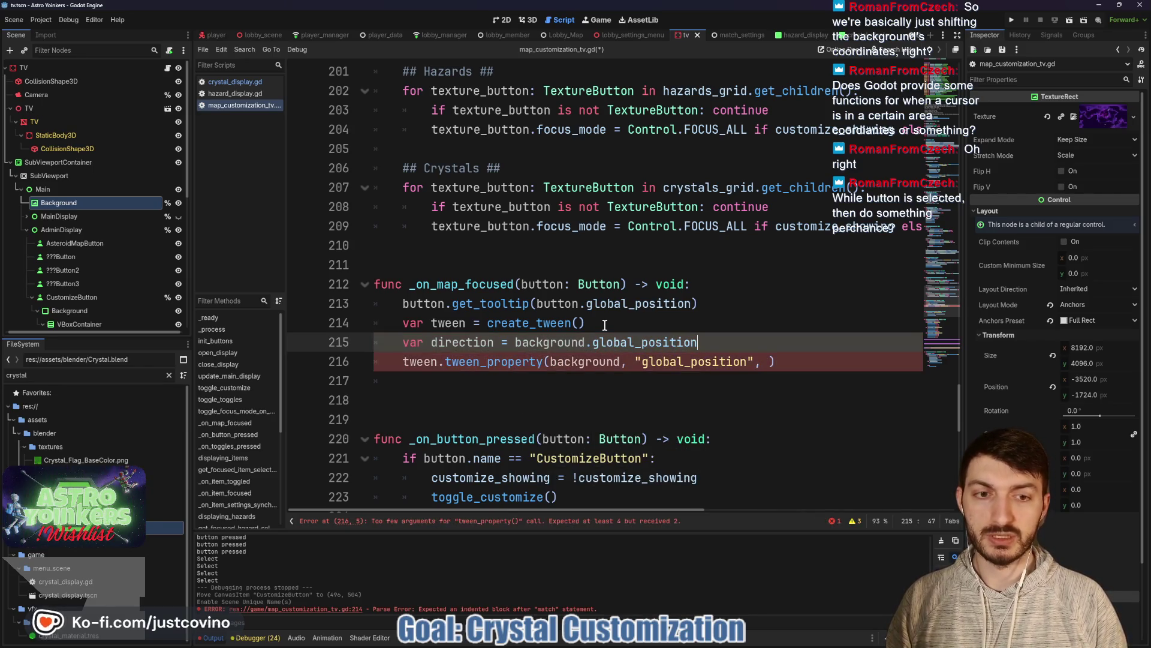
text(.direc)
key(Return)
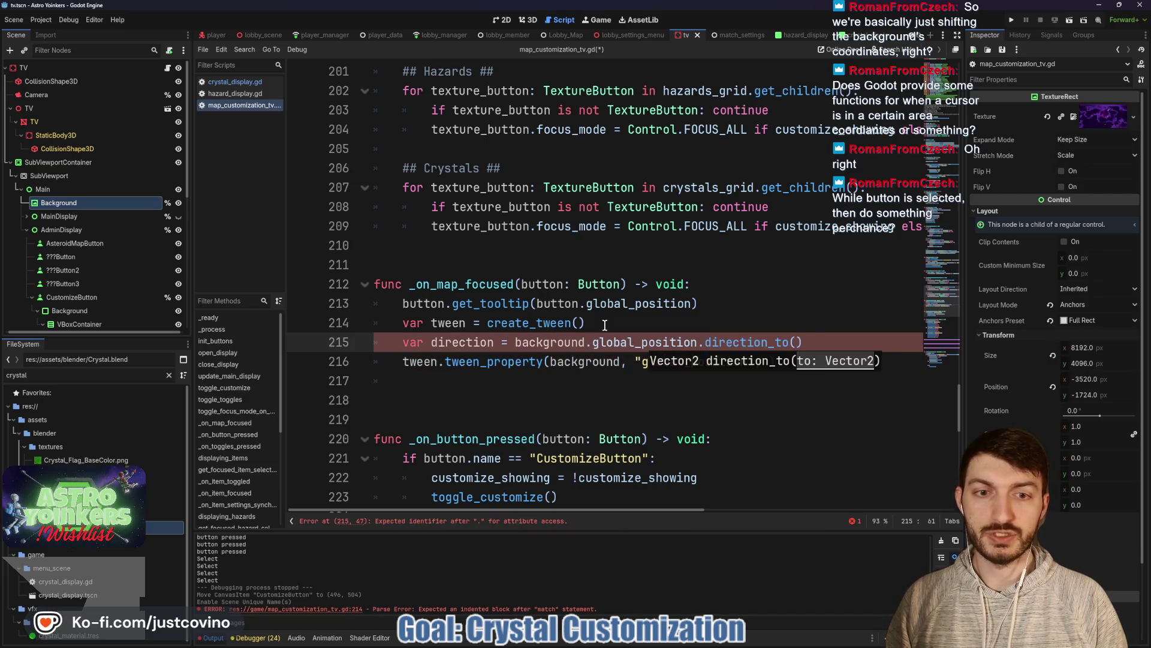
text(button.global)
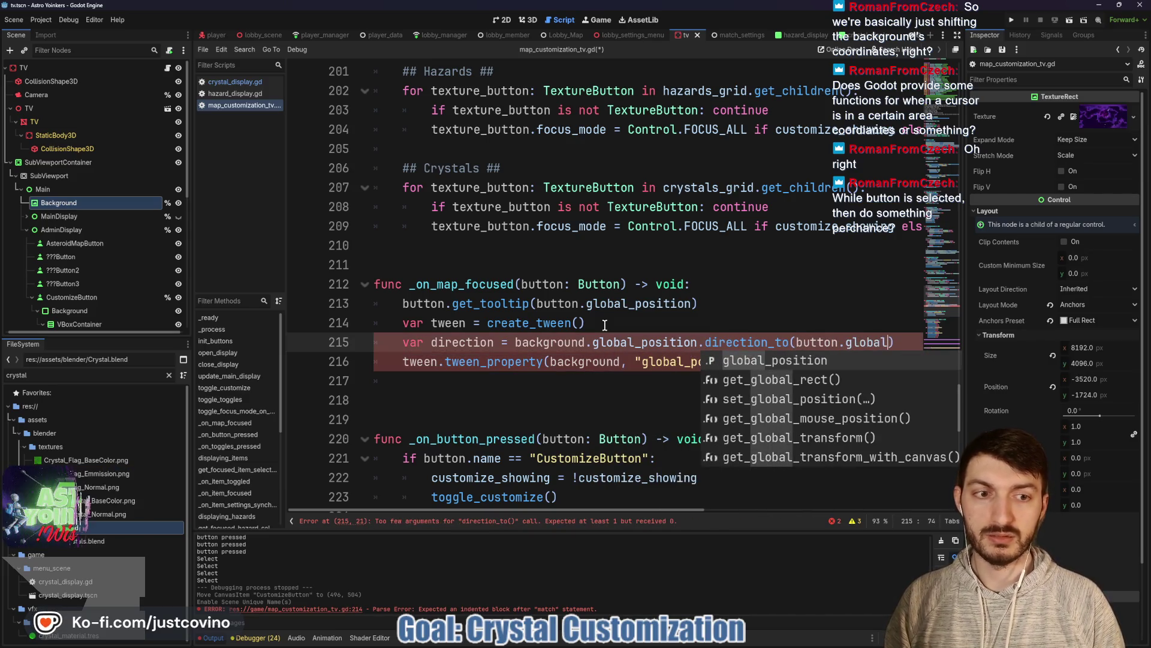
key(Return)
Step: Pass direction and 0.5 as the tween_property target and duration, then save
click(724, 365)
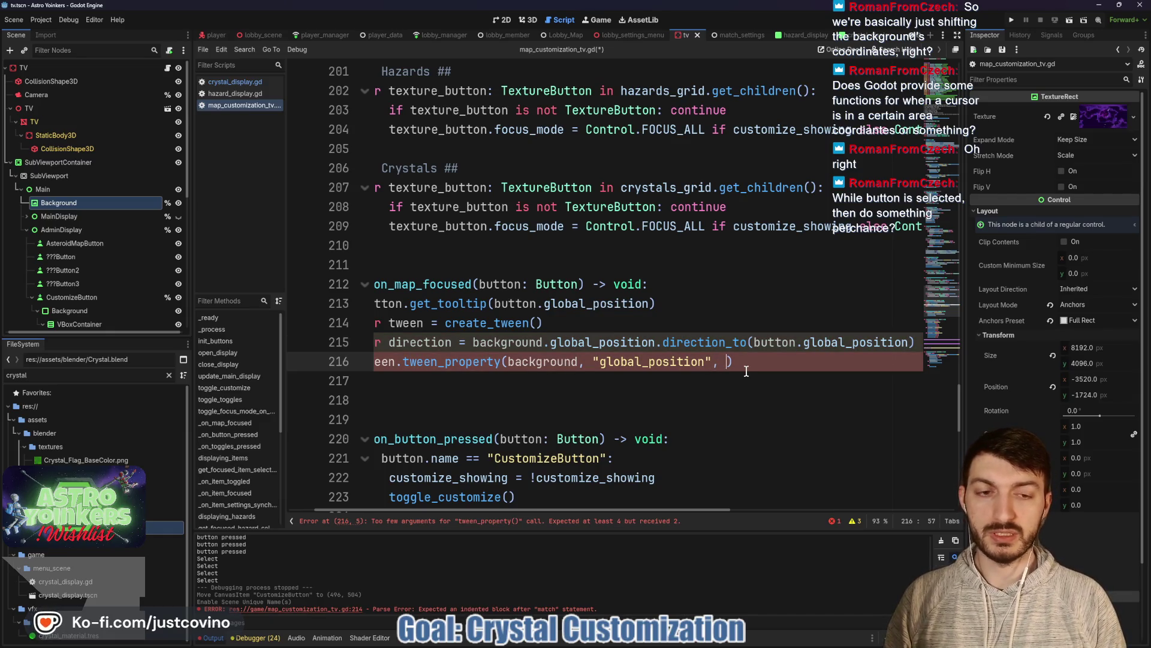
text(direction)
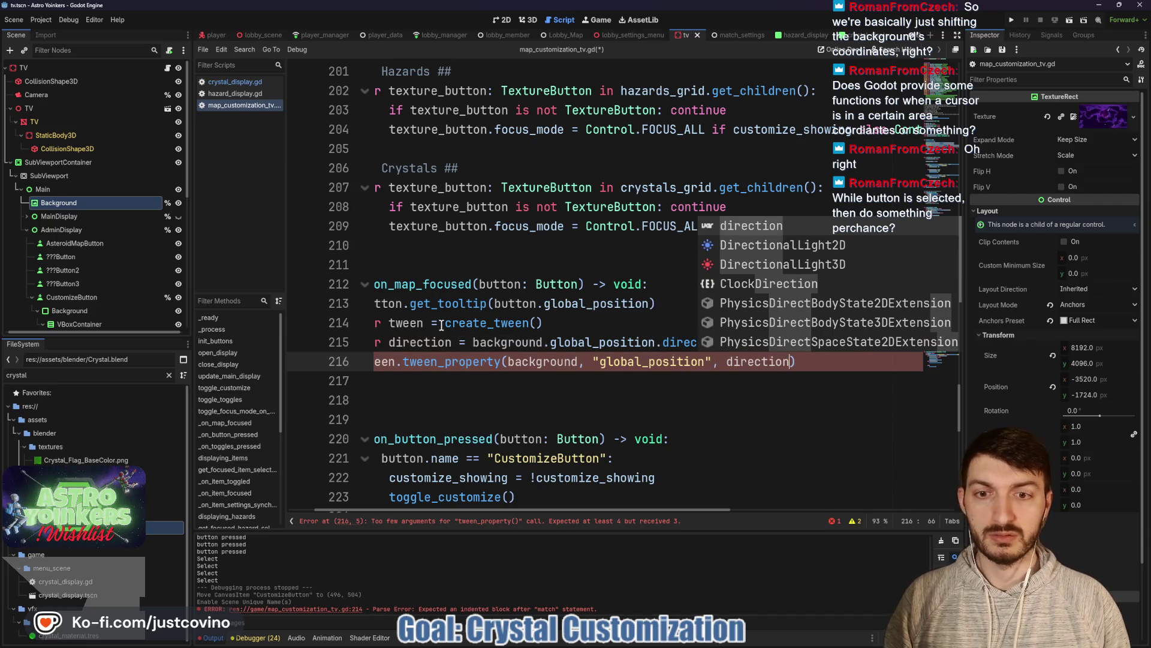
mouse_move(676, 343)
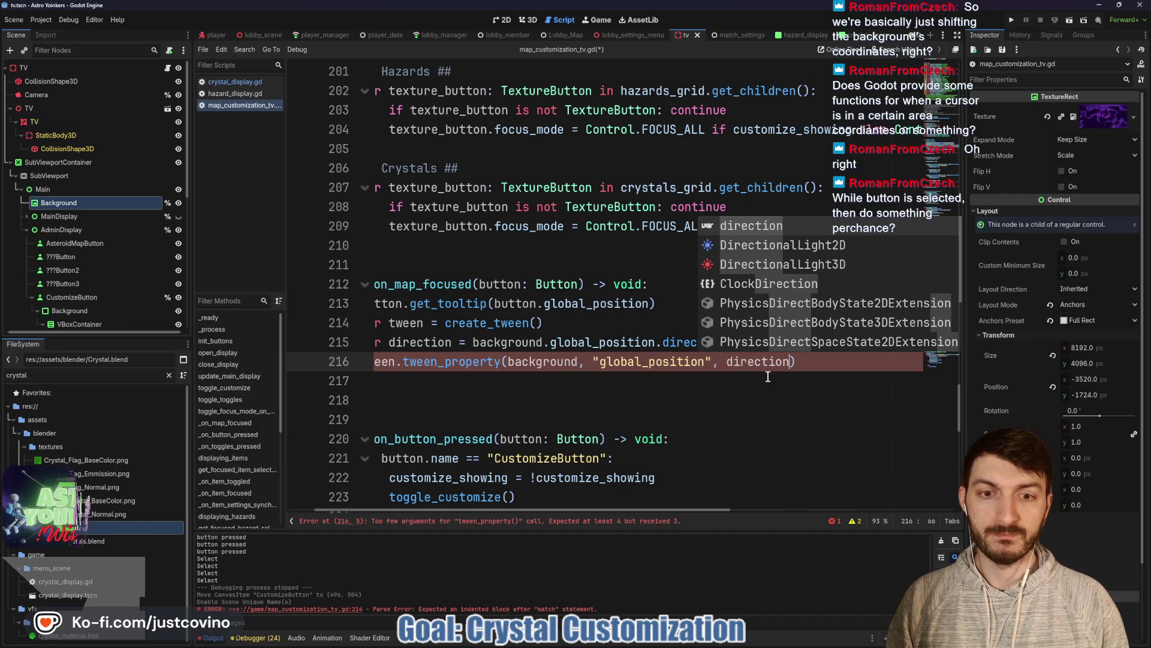
text(, 0.)
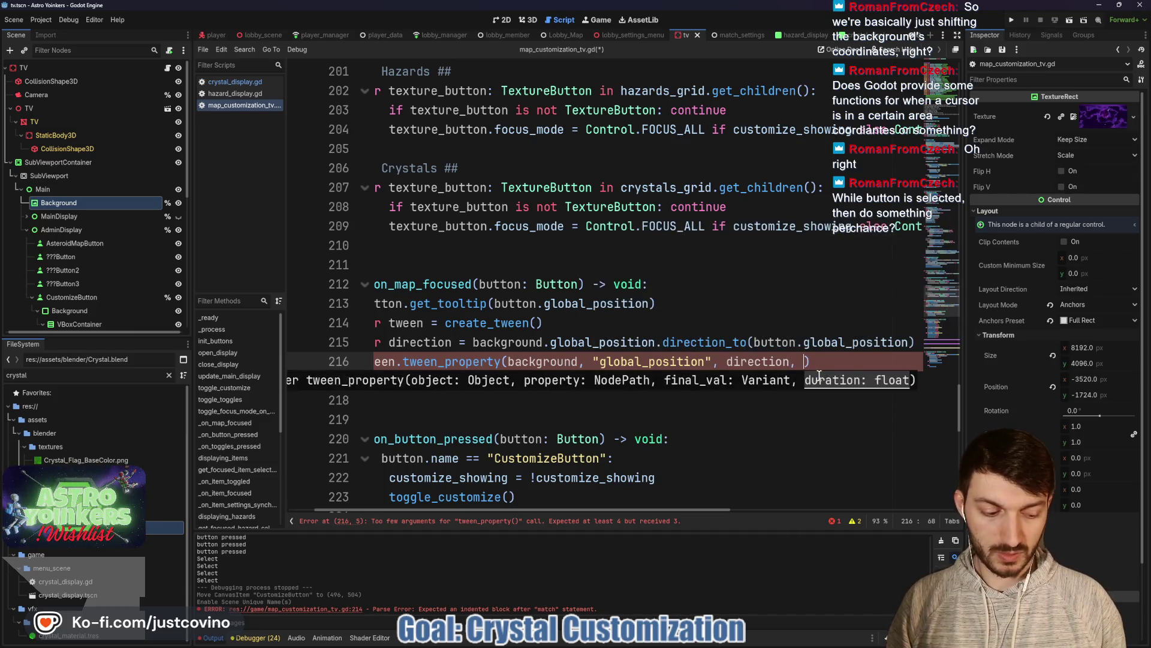
text(5))
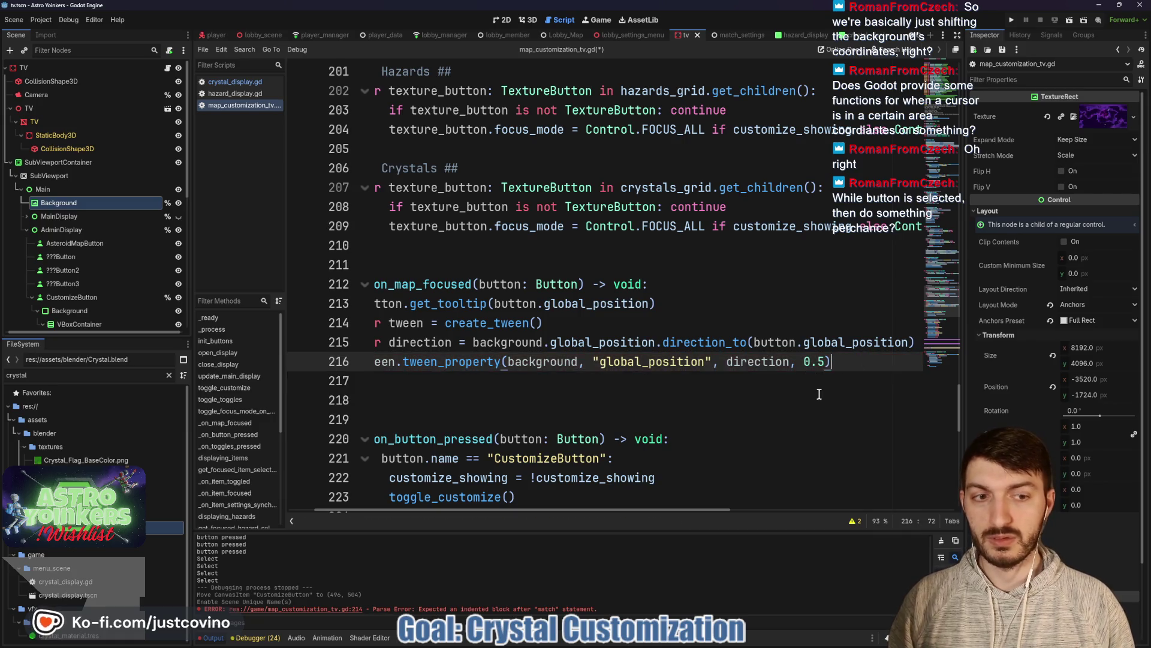
key(ctrl+s)
scroll(660, 387, left, 2)
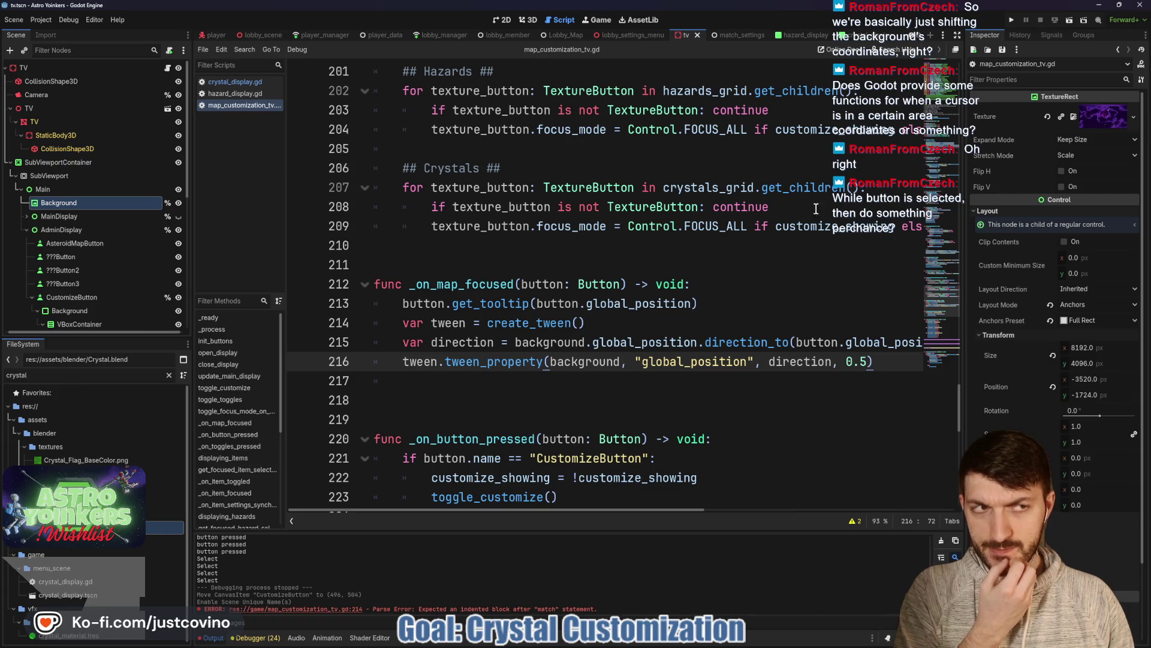
click(1013, 20)
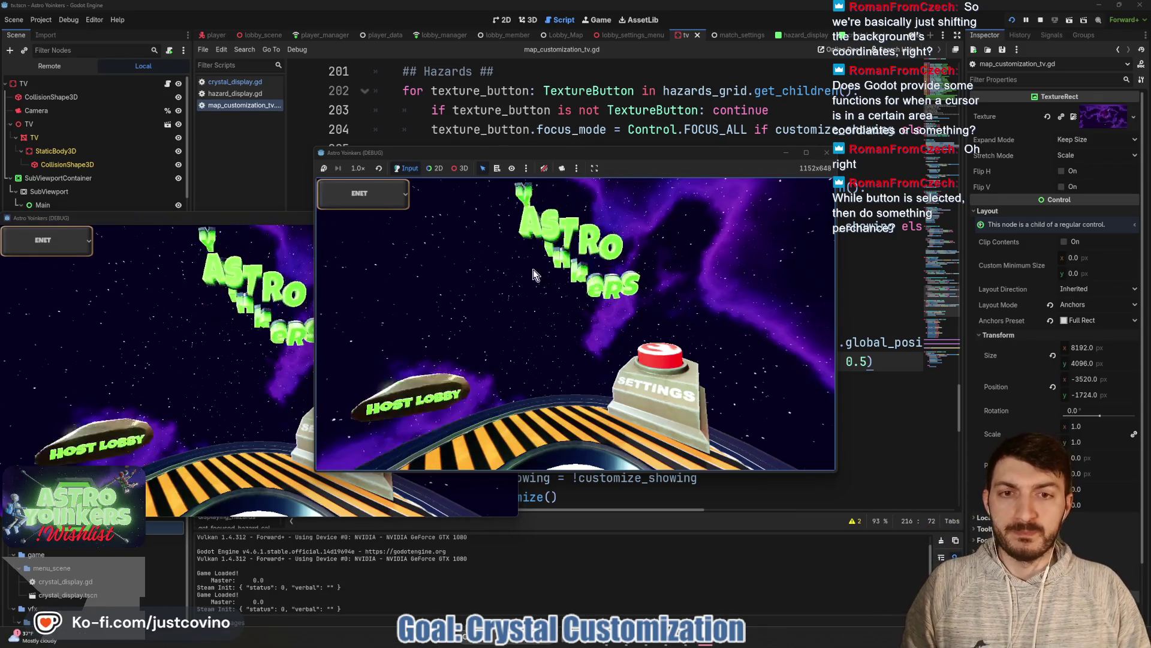
click(414, 258)
click(570, 264)
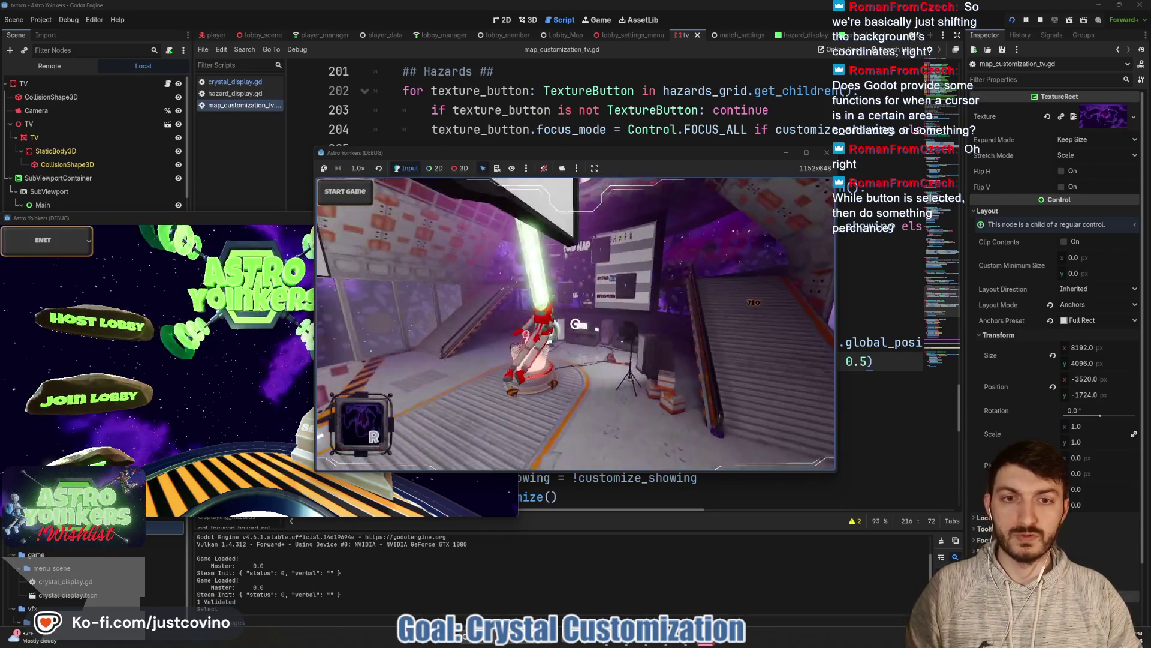
key(e)
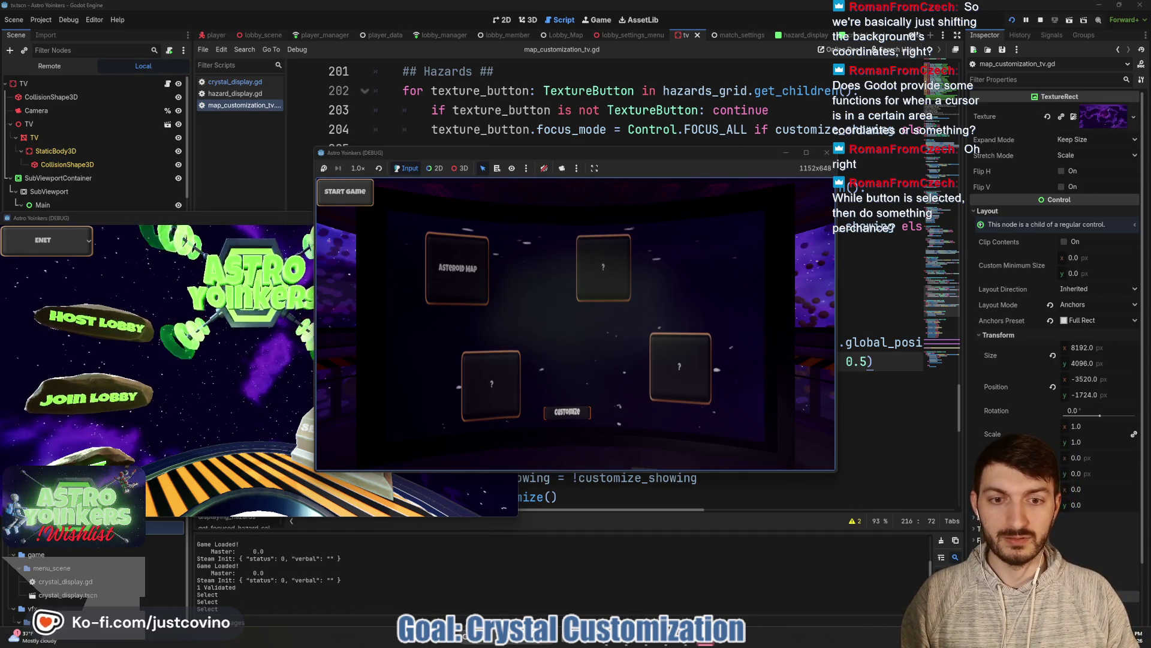
key(Up)
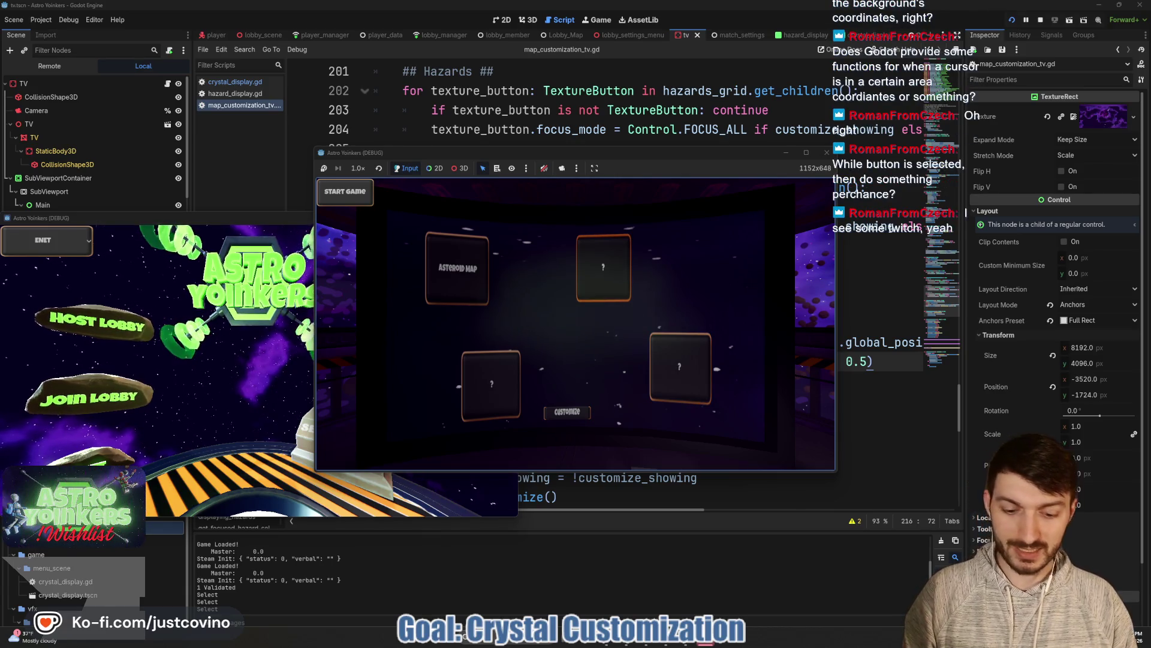
key(F8)
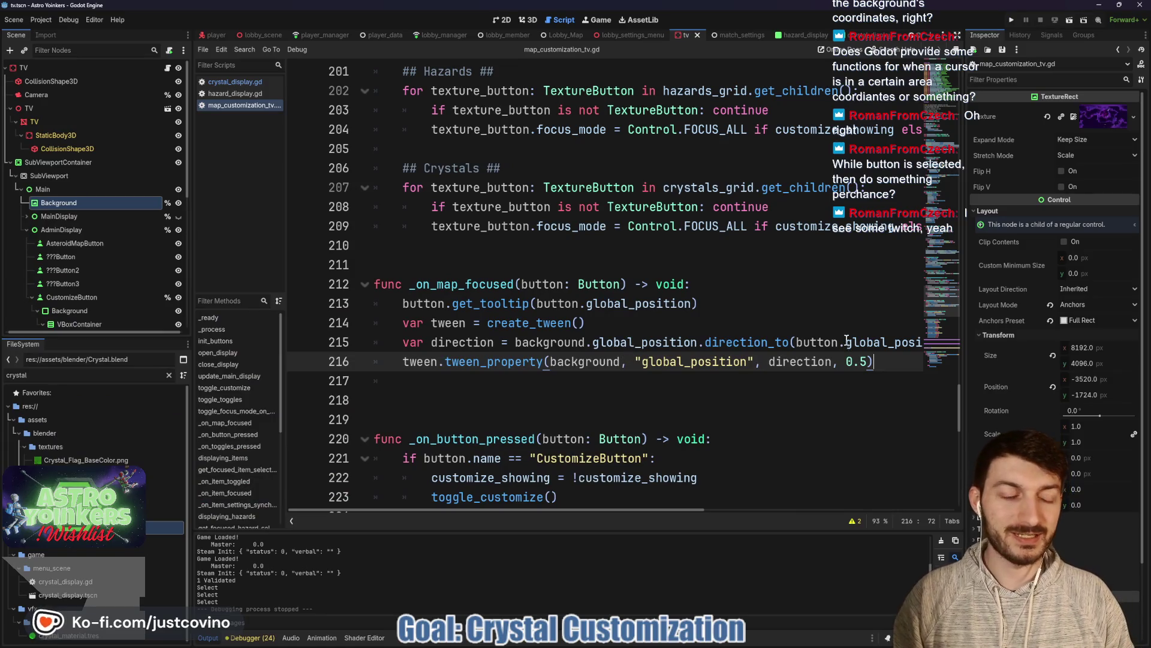
Step: Replace background.global_position with Vector2.ZERO as the direction_to start on line 215, and save
click(733, 343)
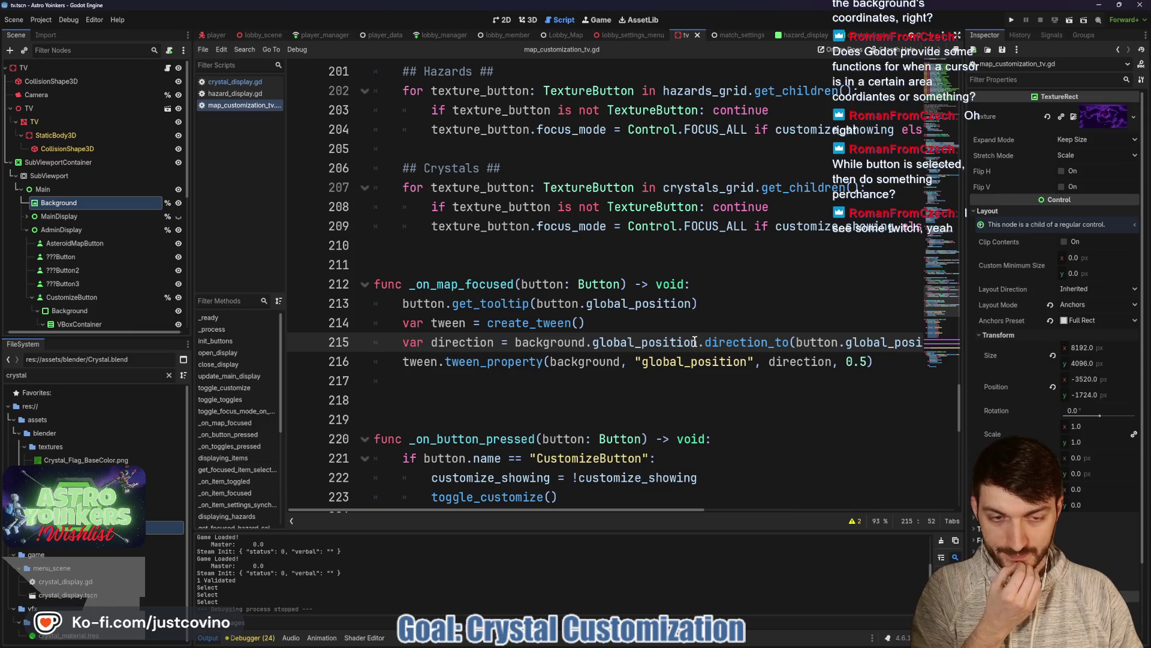
drag(695, 341, 515, 337)
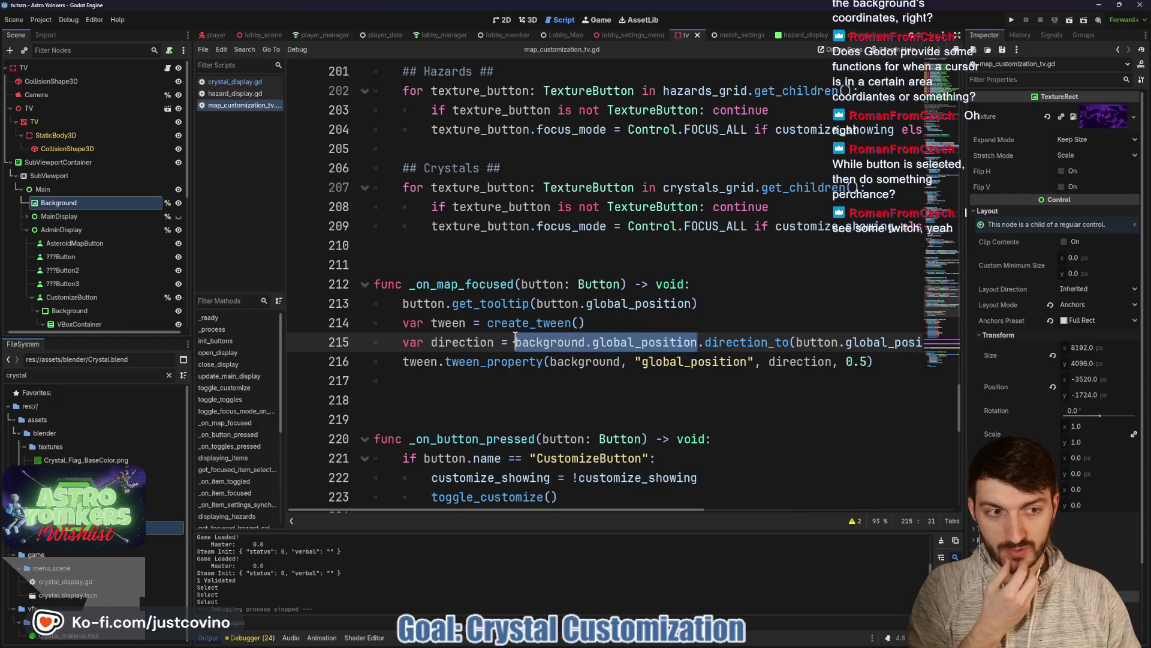
mouse_move(720, 333)
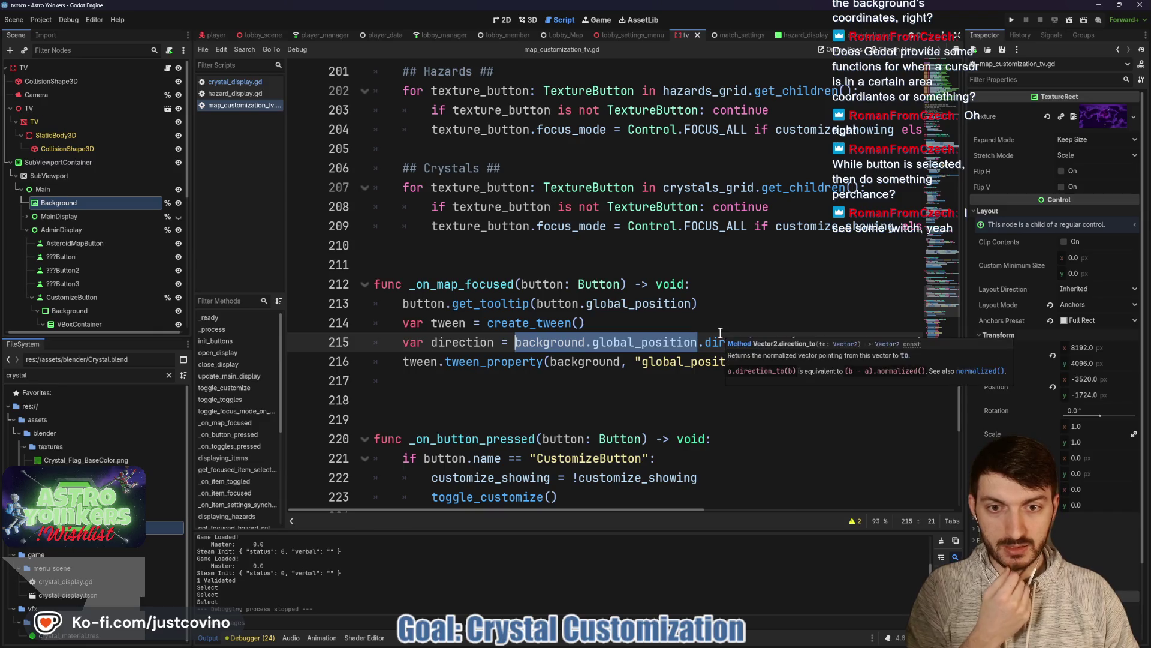
text(Vector)
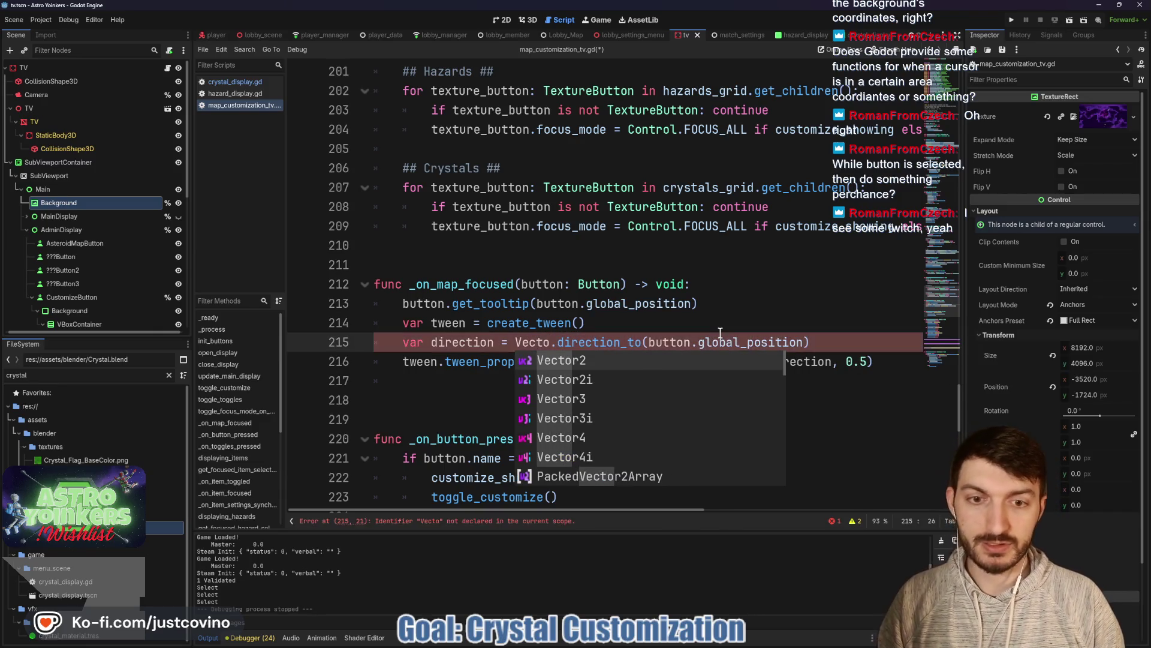
text(2.ZERO.di)
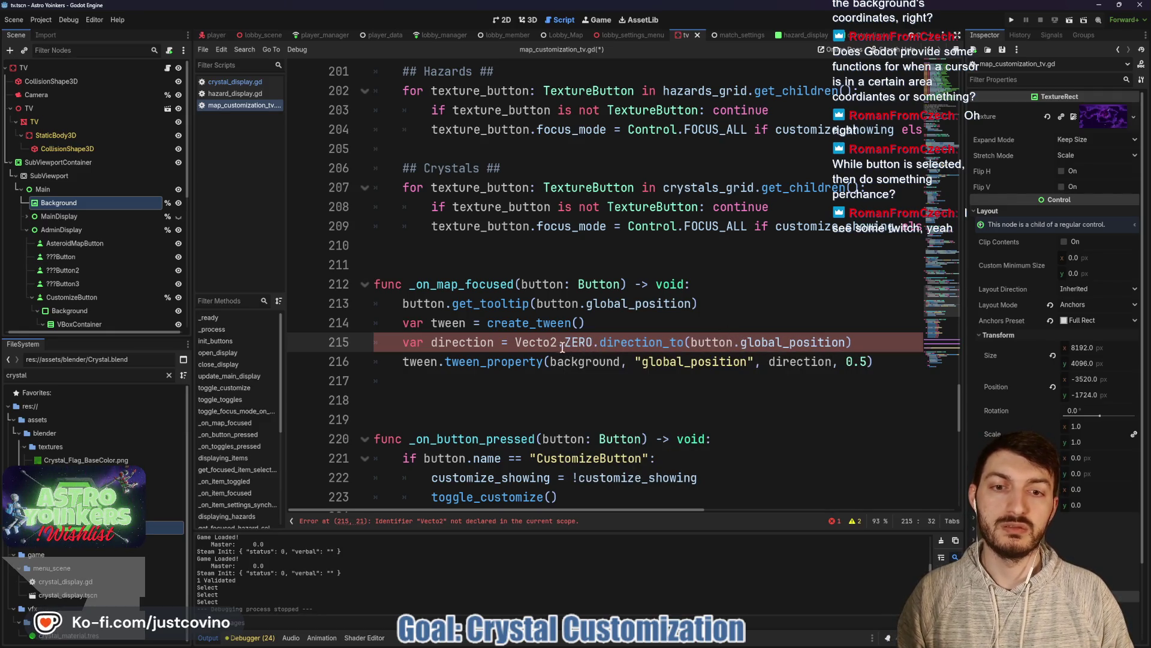
text(r)
click(655, 342)
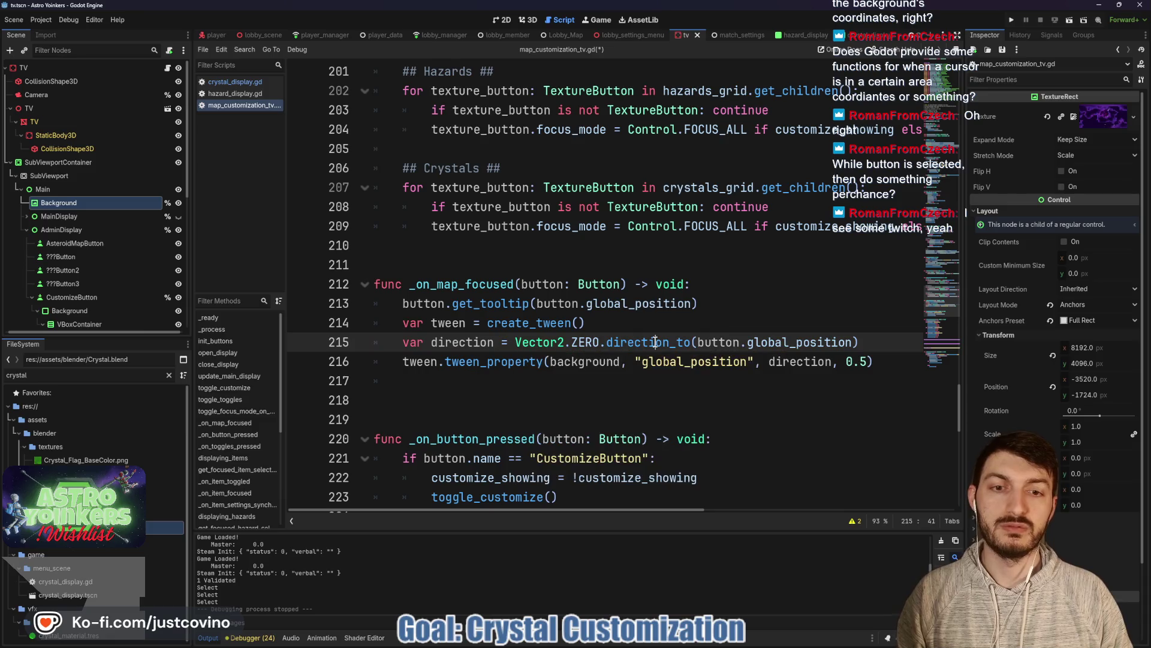
click(727, 375)
key(ctrl+s)
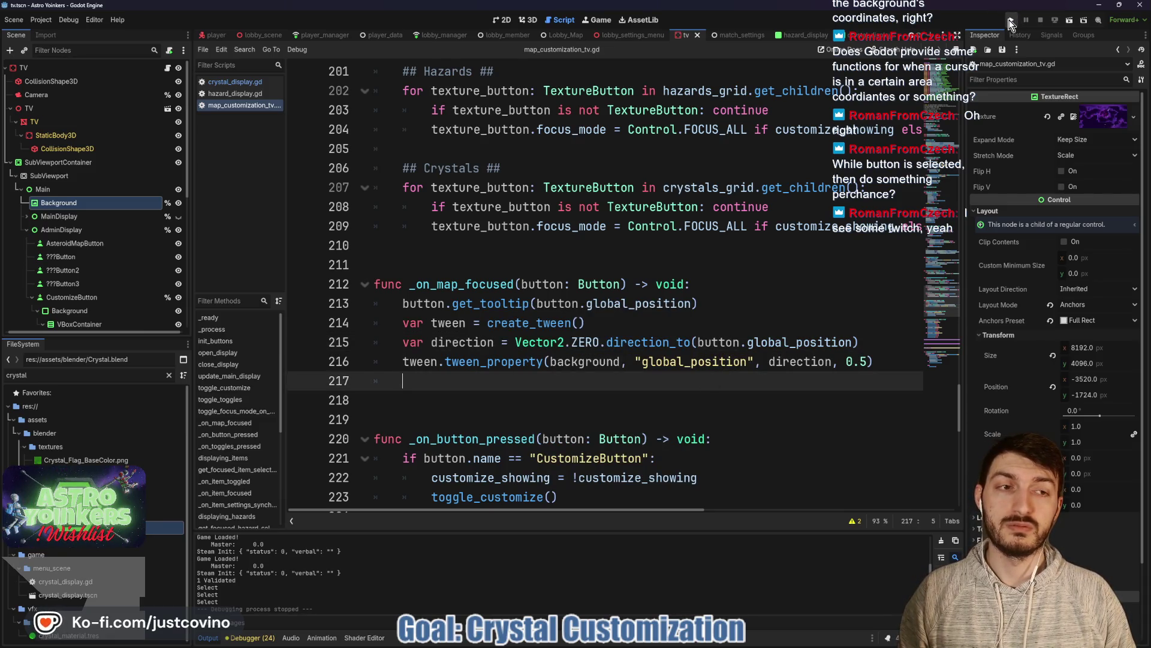
click(1009, 20)
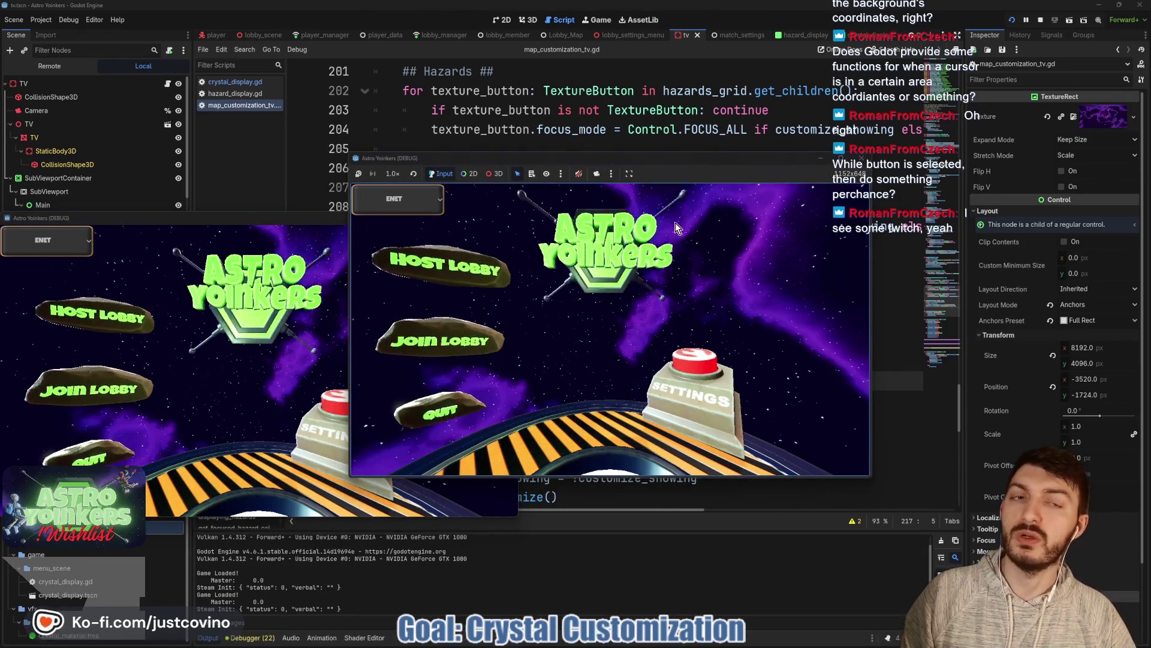
click(447, 265)
click(599, 287)
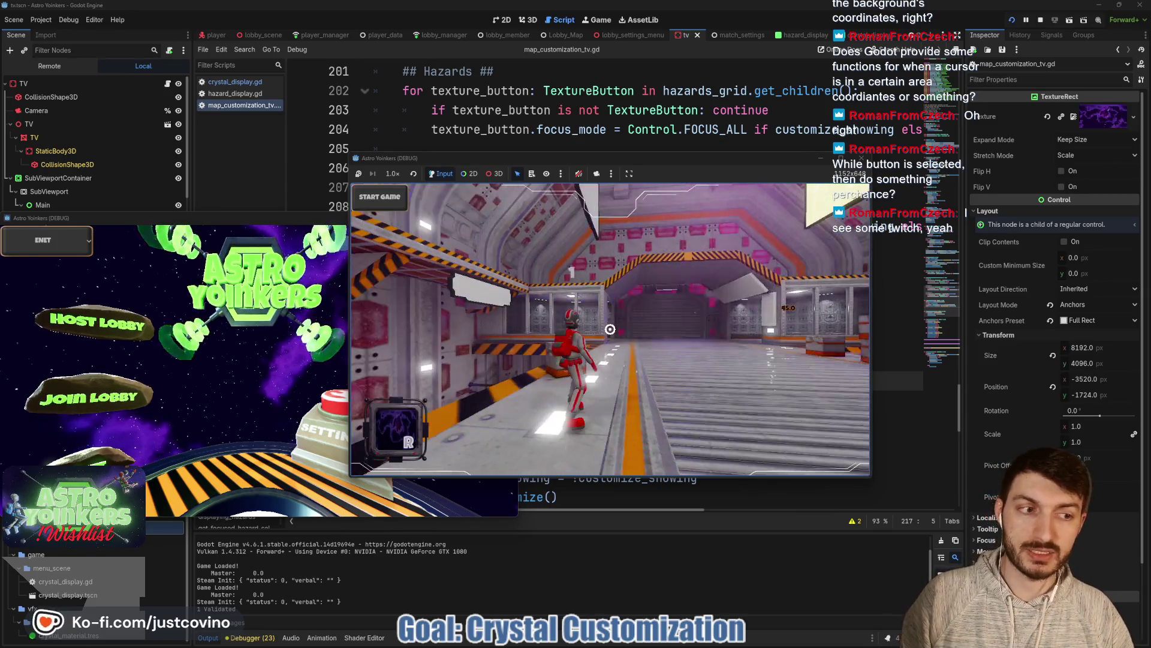
key(w)
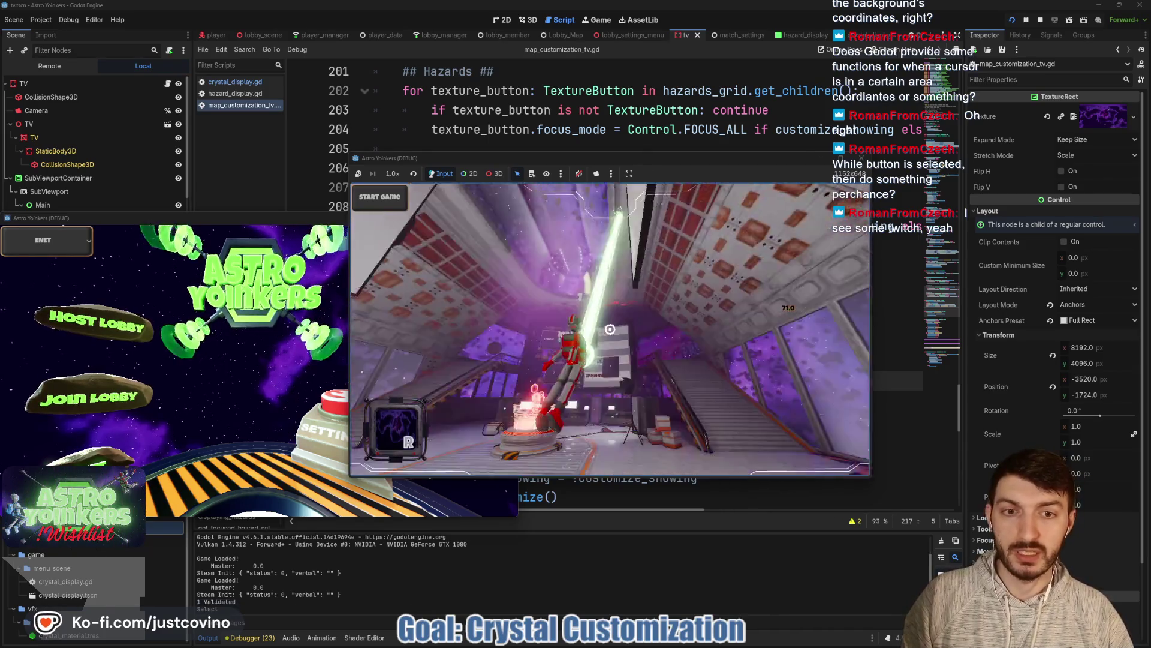
key(e)
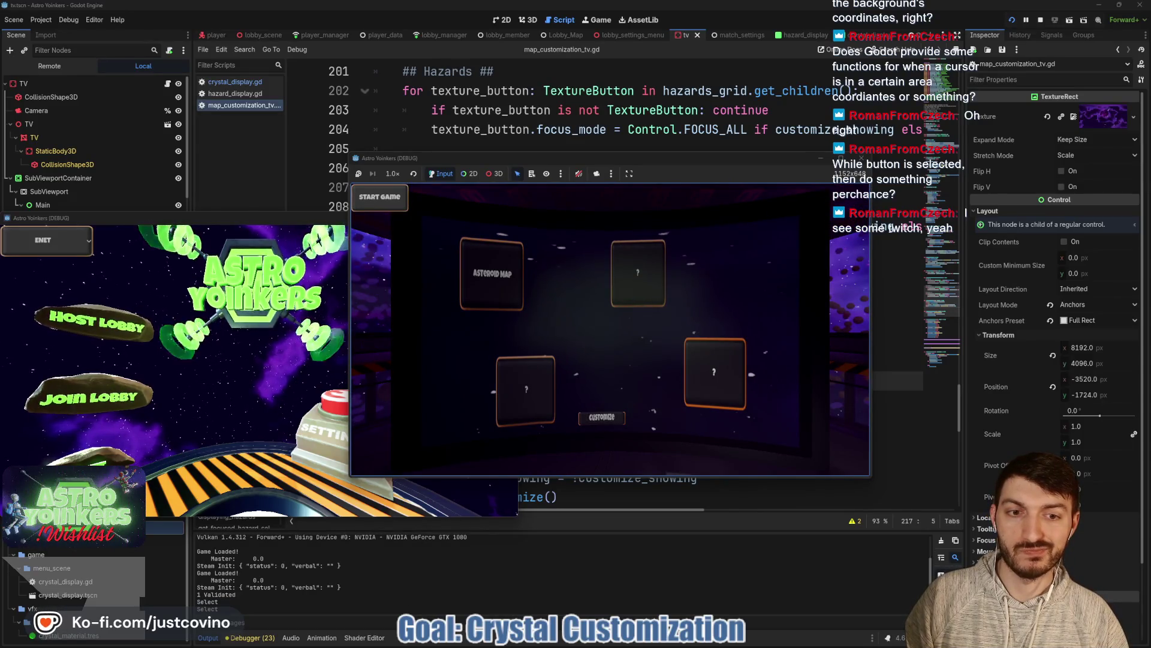
key(Up)
key(F8)
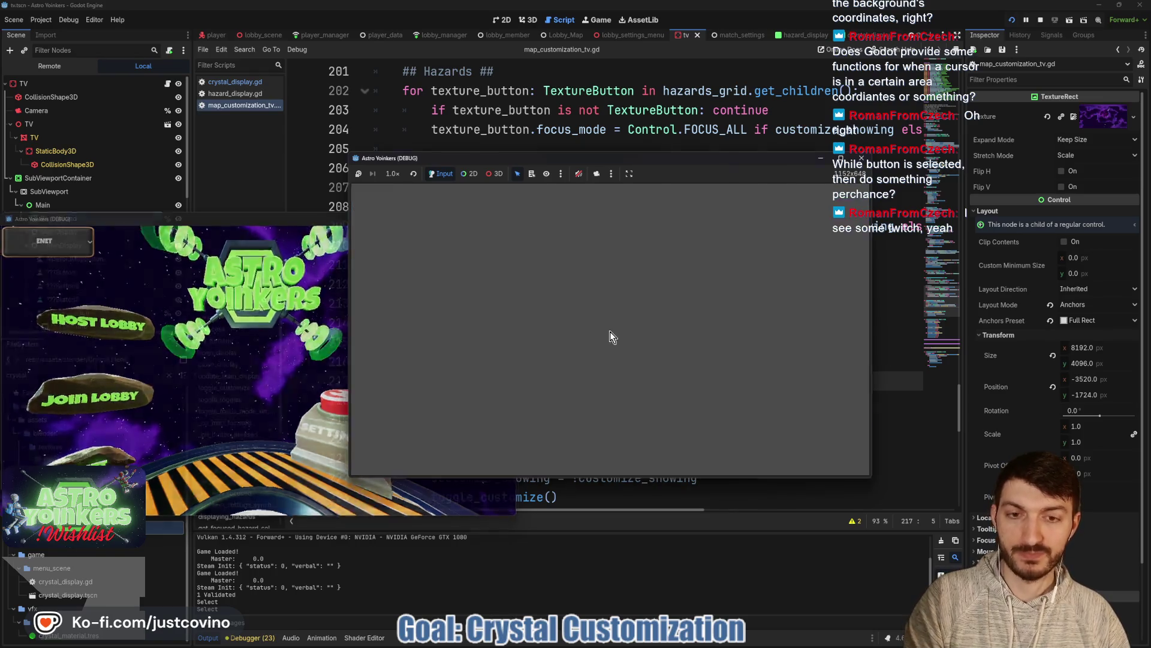
Step: Swap Vector2.ZERO back to background.global_position on line 215 and save
drag(600, 345, 514, 346)
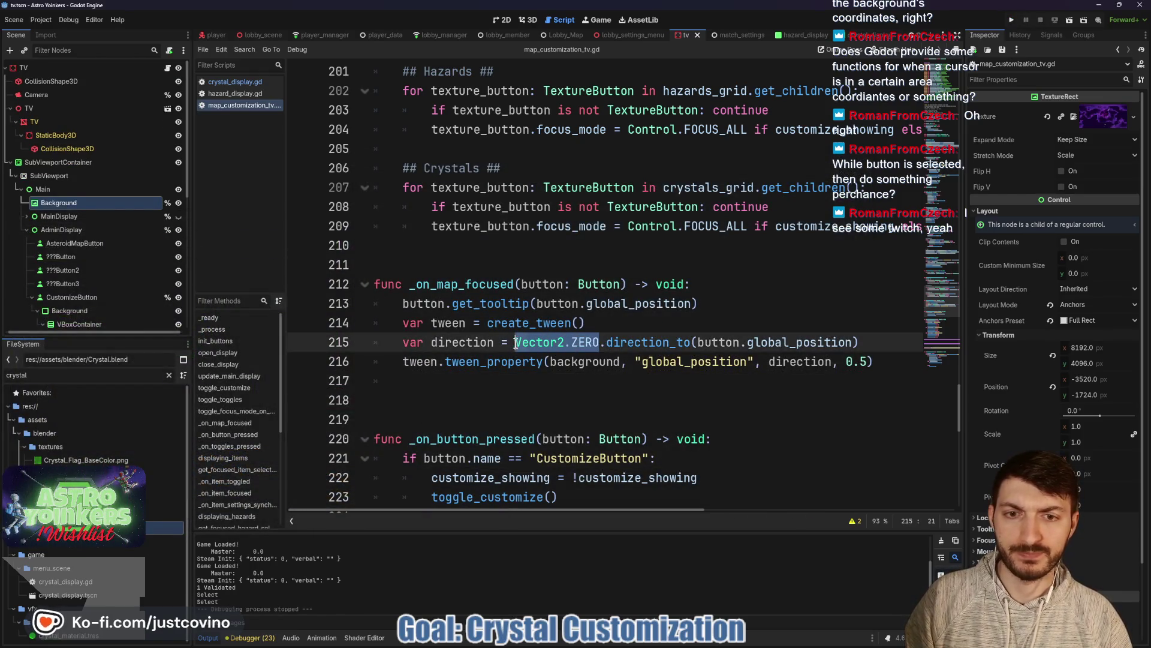
text(background.gl)
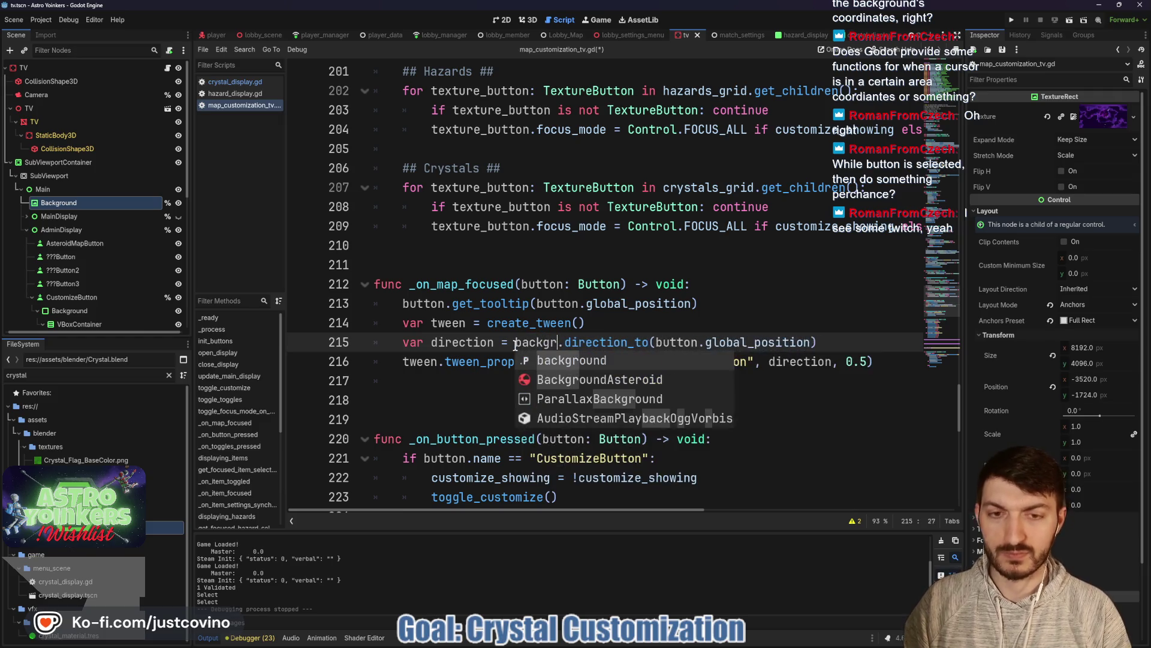
text(o)
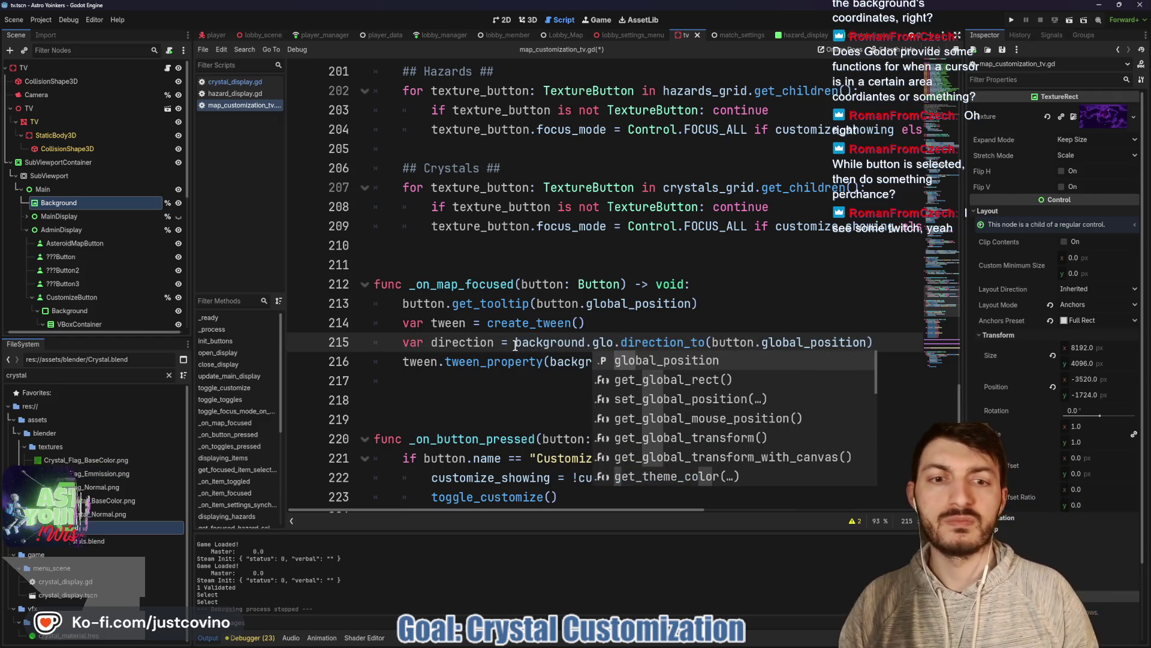
text(bal_position)
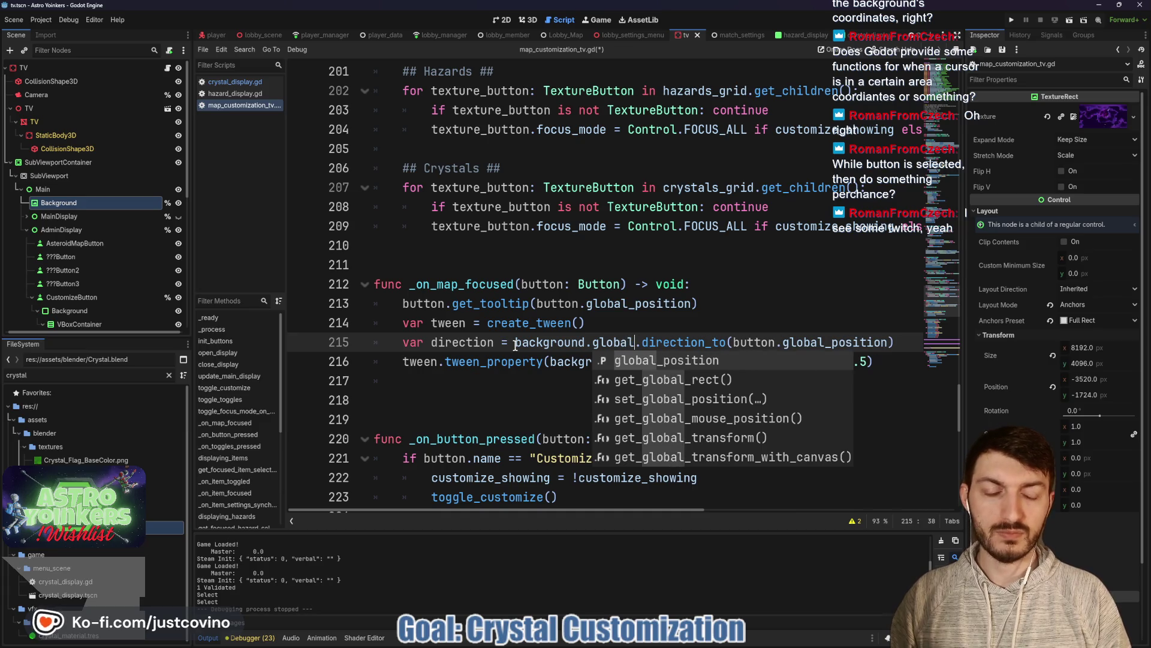
key(Escape)
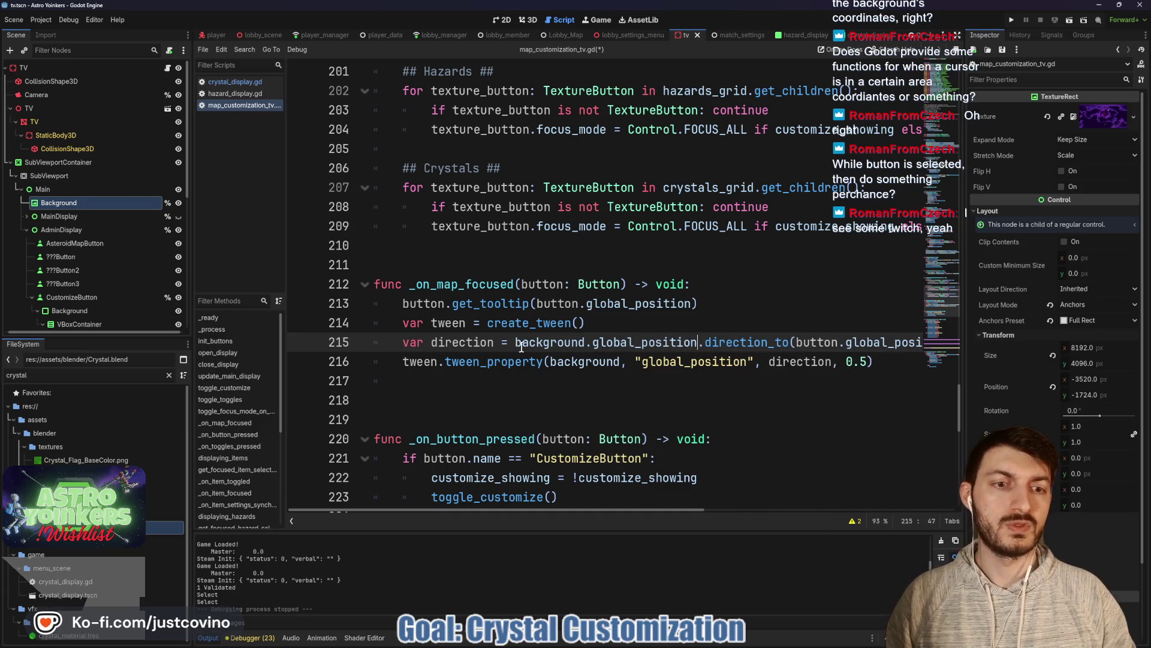
click(742, 360)
key(ctrl+s)
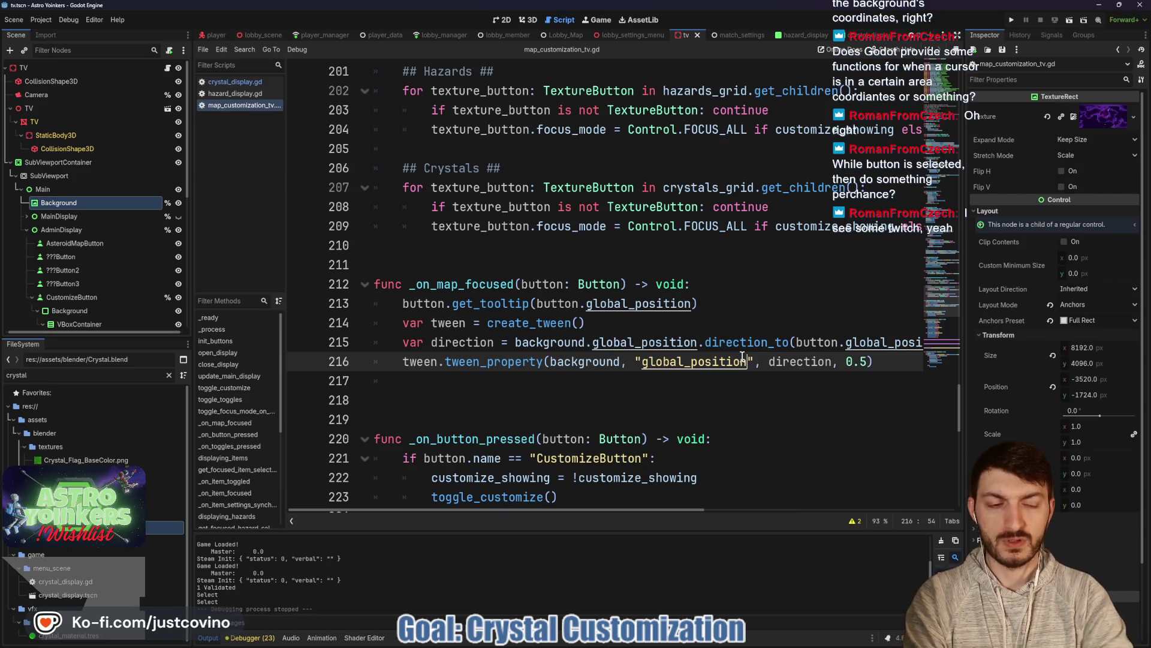
Step: Change the tween_property target to direction/100 and save the script
click(834, 362)
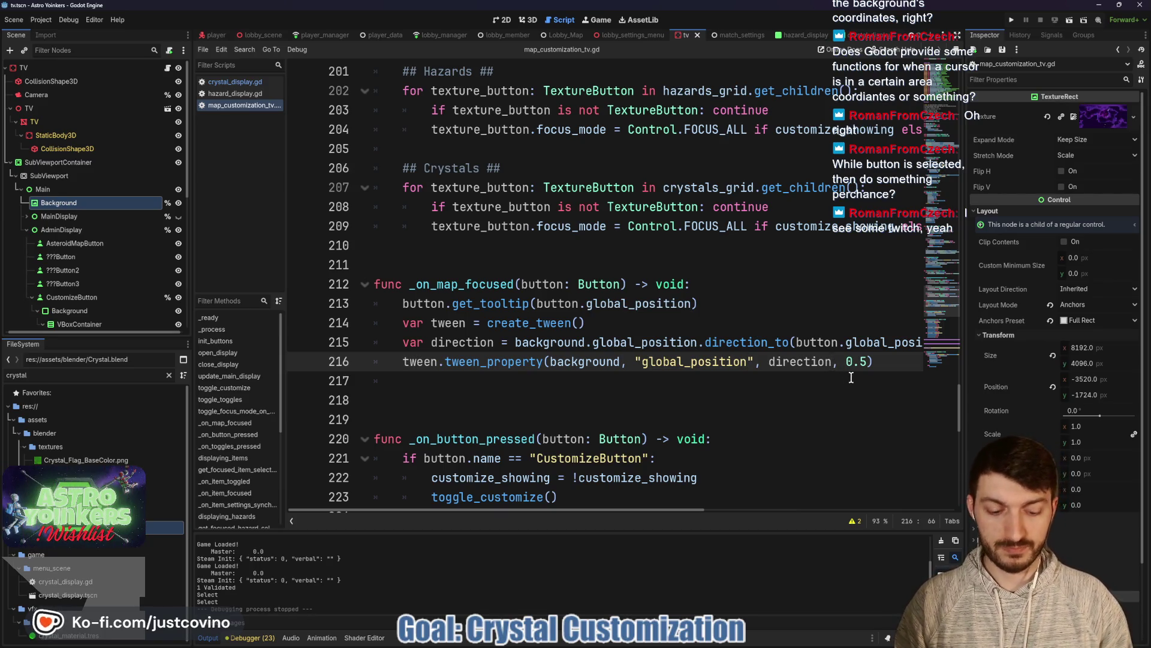
text(/1-)
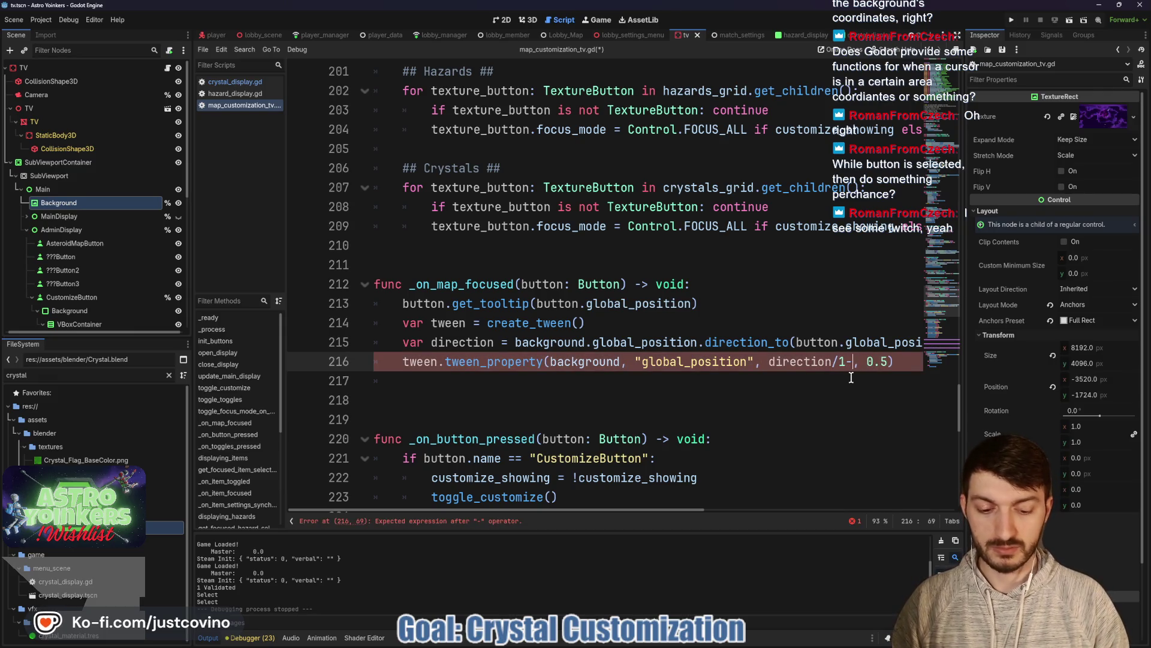
key(BackSpace)
text(00)
key(ctrl+s)
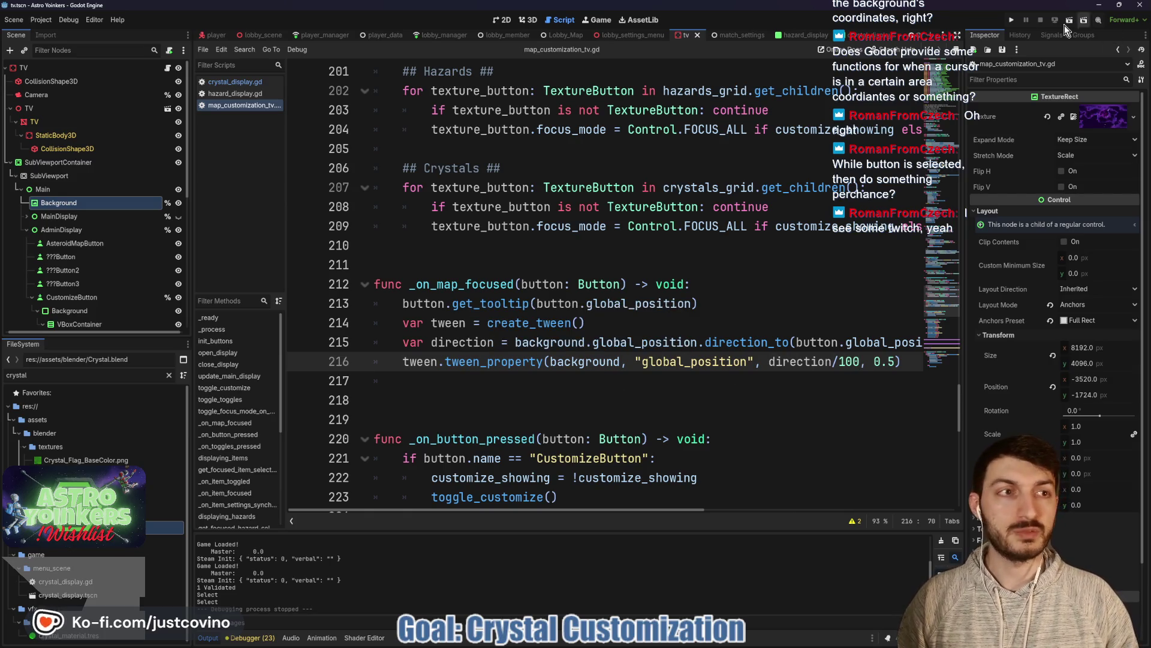
click(1012, 20)
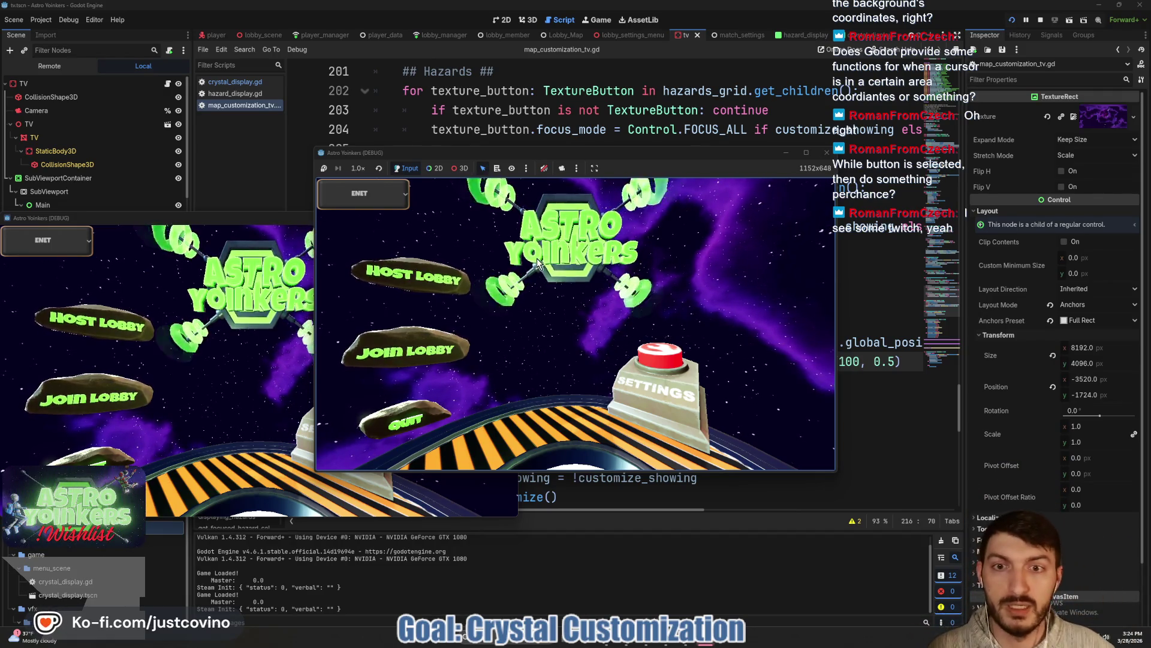
click(437, 273)
click(551, 274)
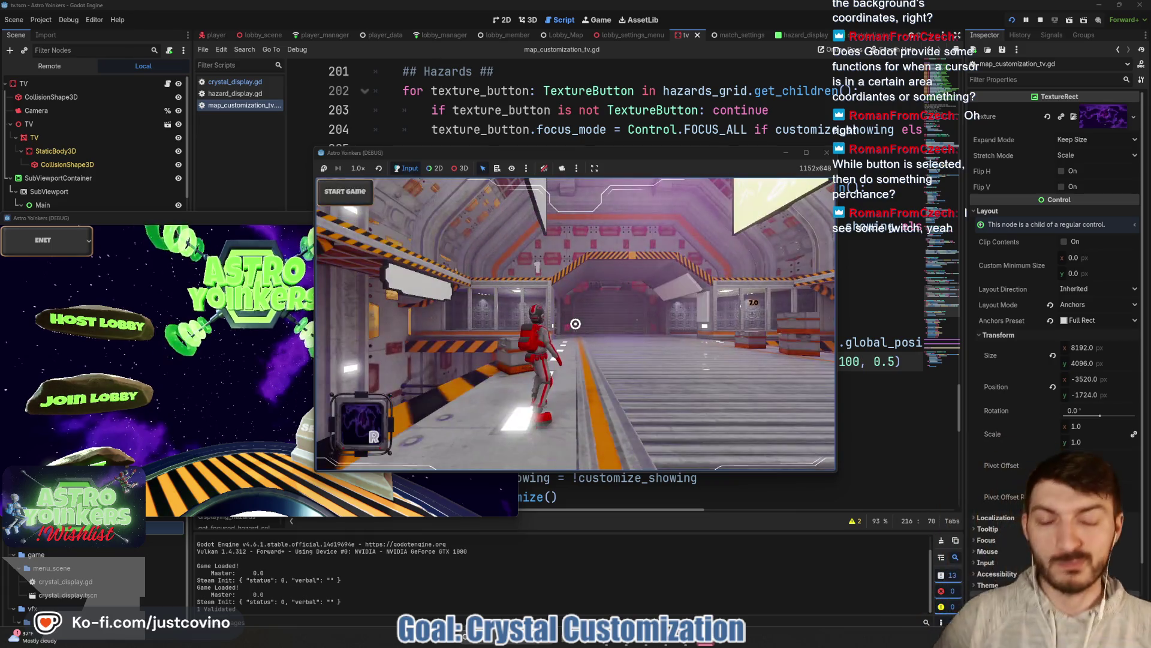
key(w)
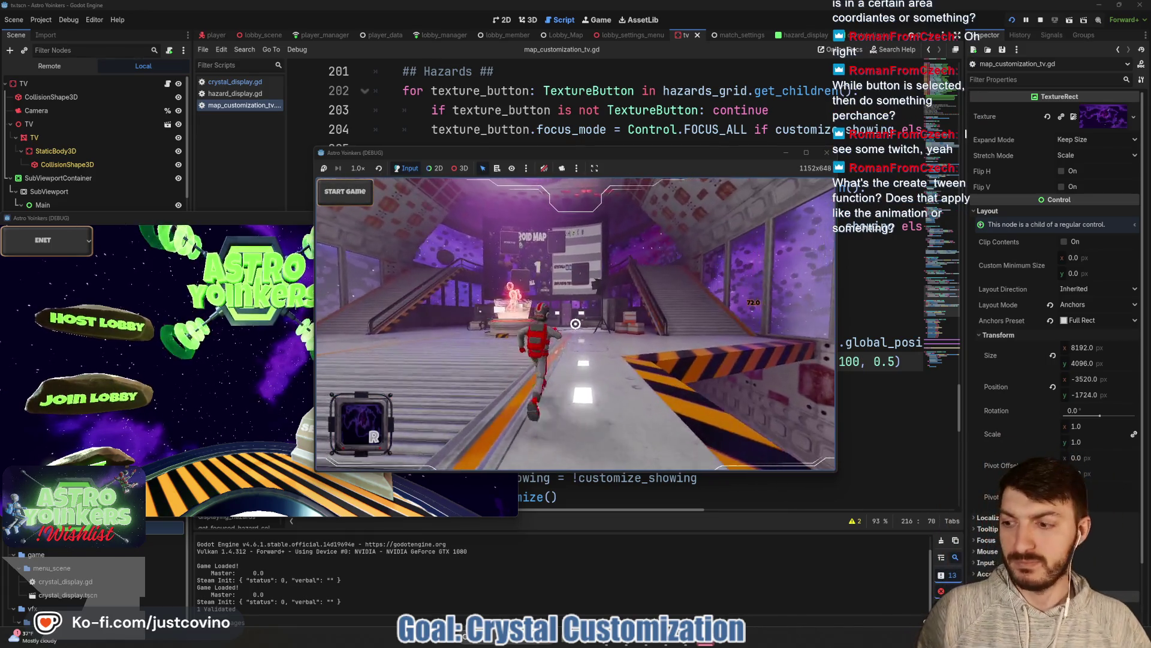
key(w)
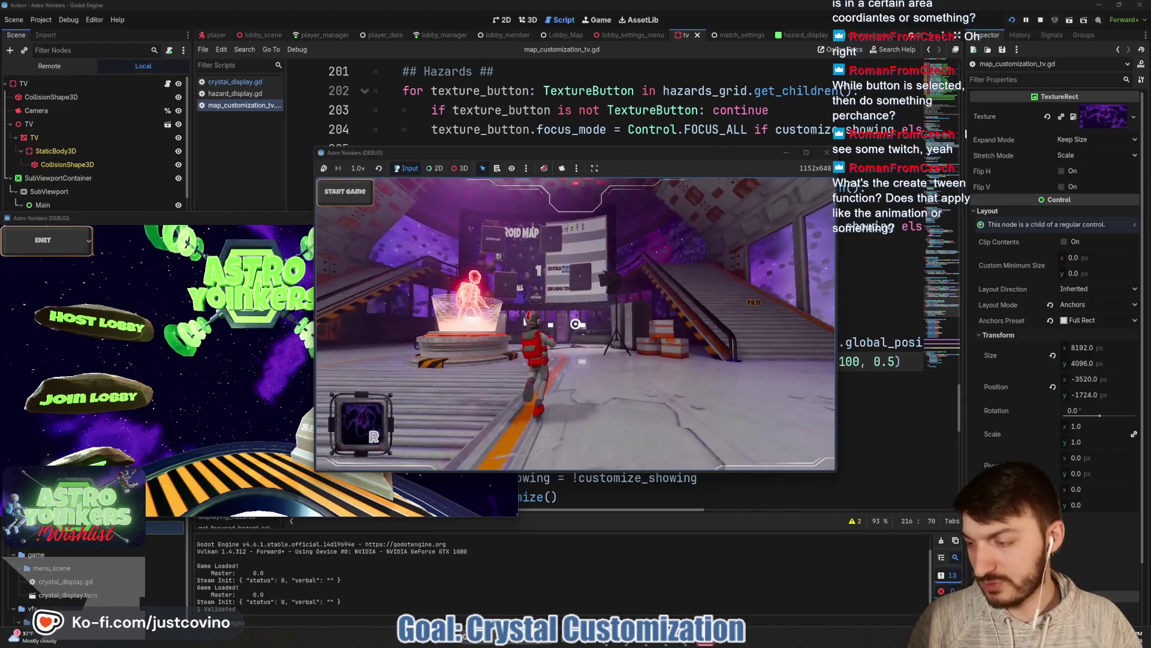
key(w)
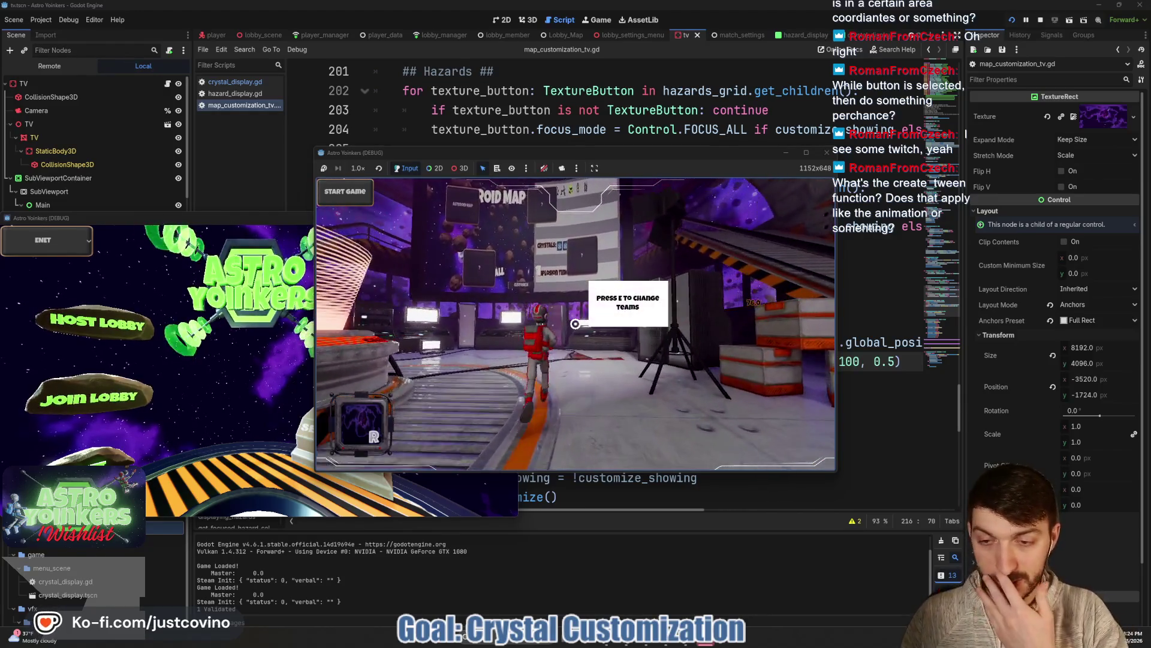
key(w)
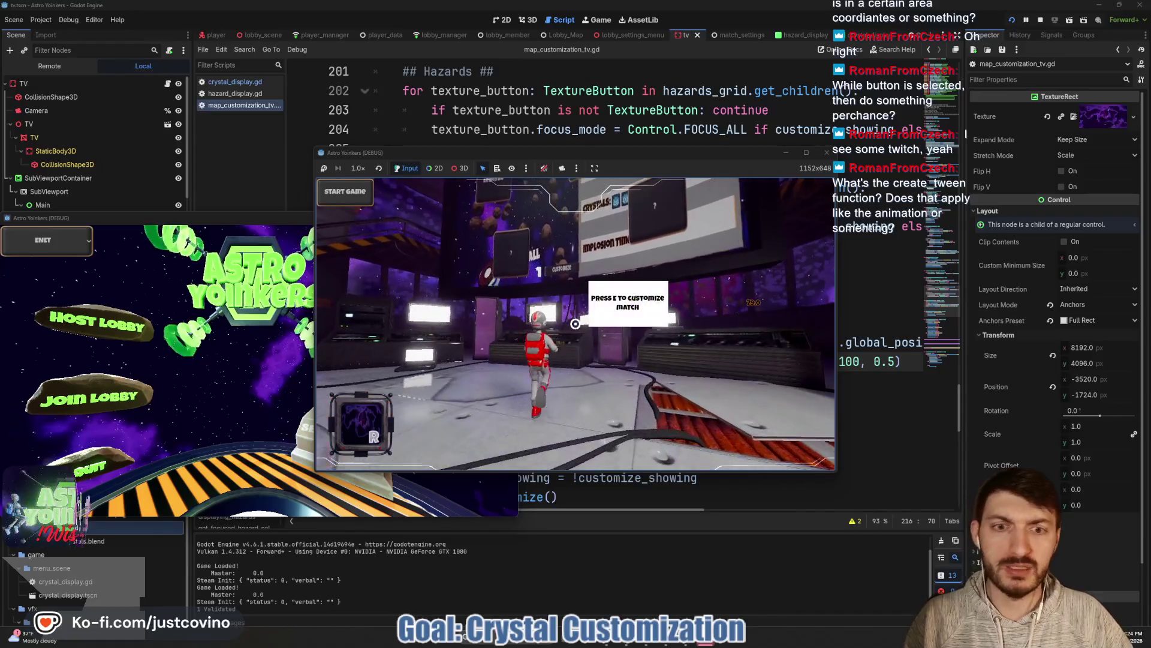
key(e)
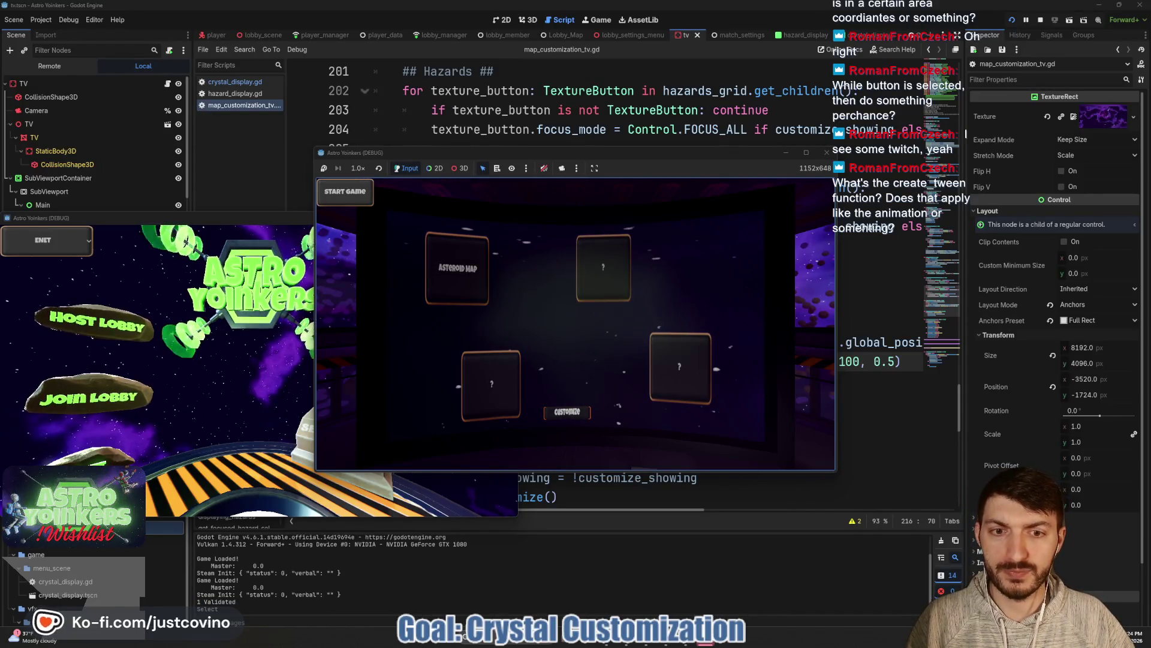
key(Down)
key(Up)
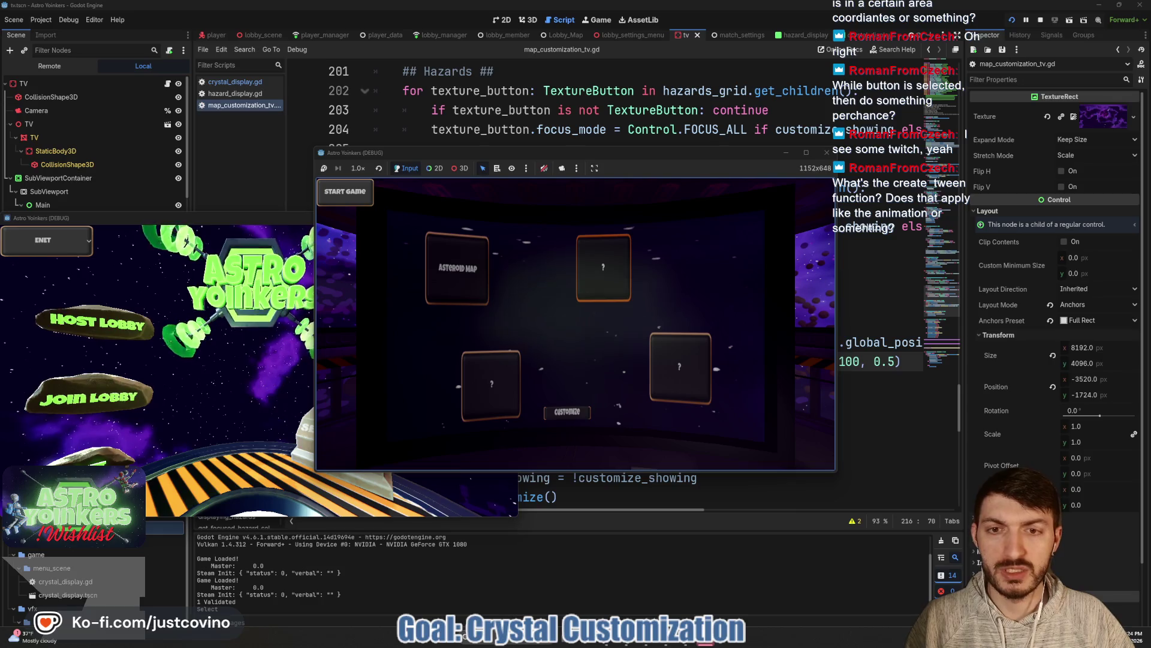
key(Down)
key(Up)
key(Left)
key(Right)
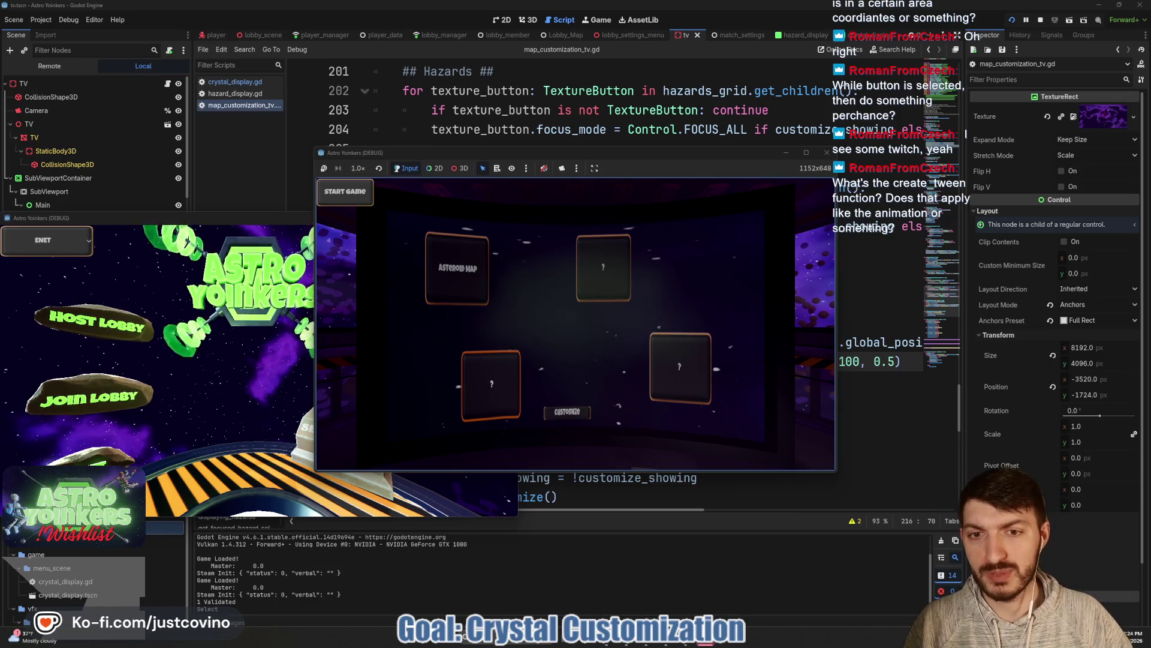
key(Down)
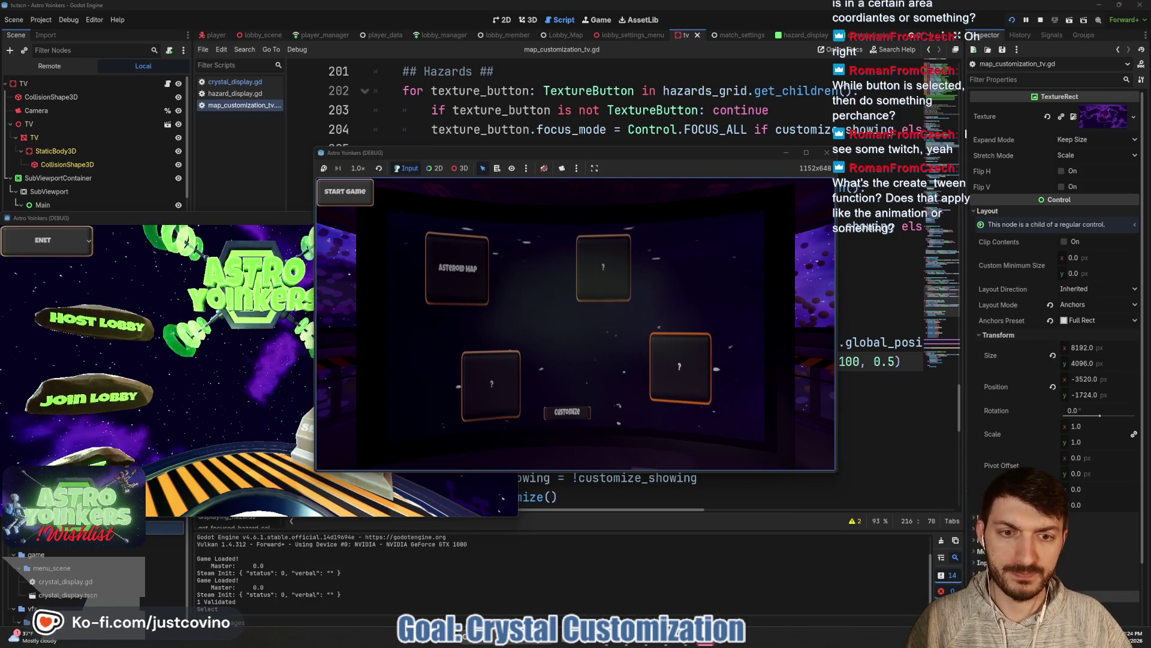
key(Up)
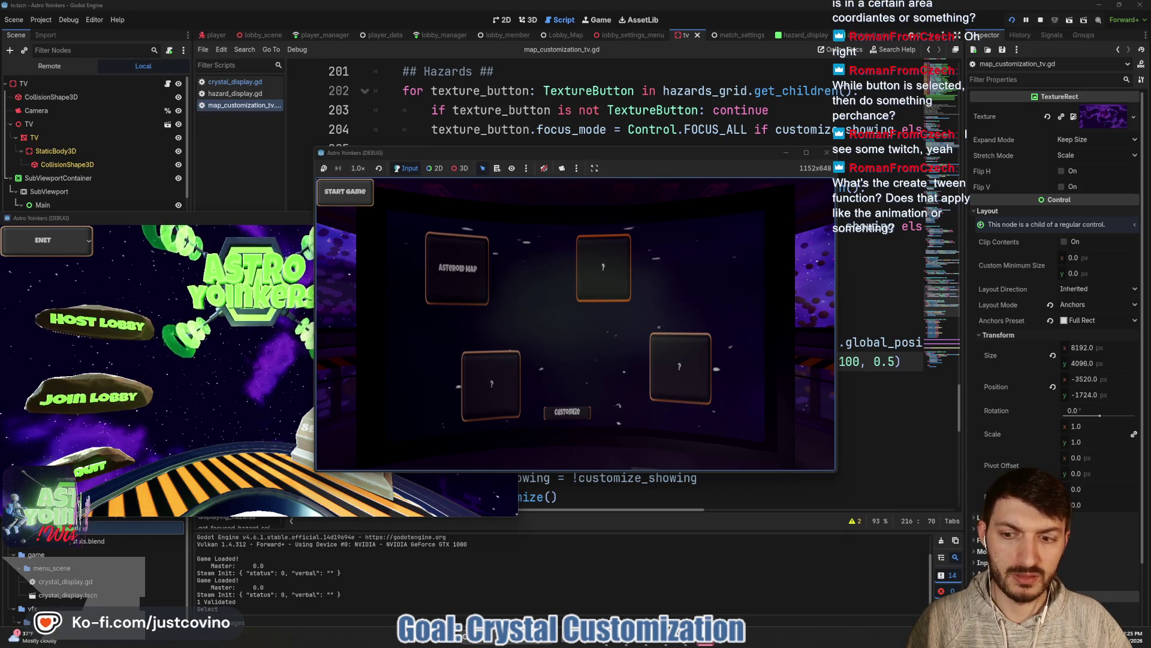
key(F8)
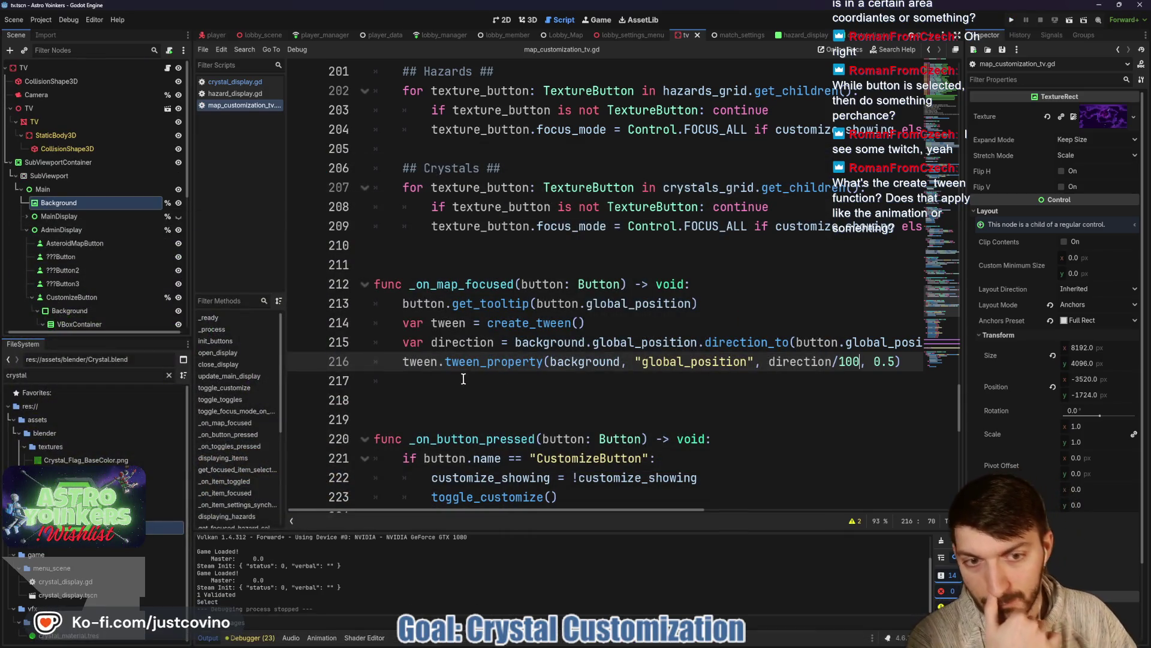
Step: Insert an empty line between the direction calculation and the tween_property call on line 216
click(557, 341)
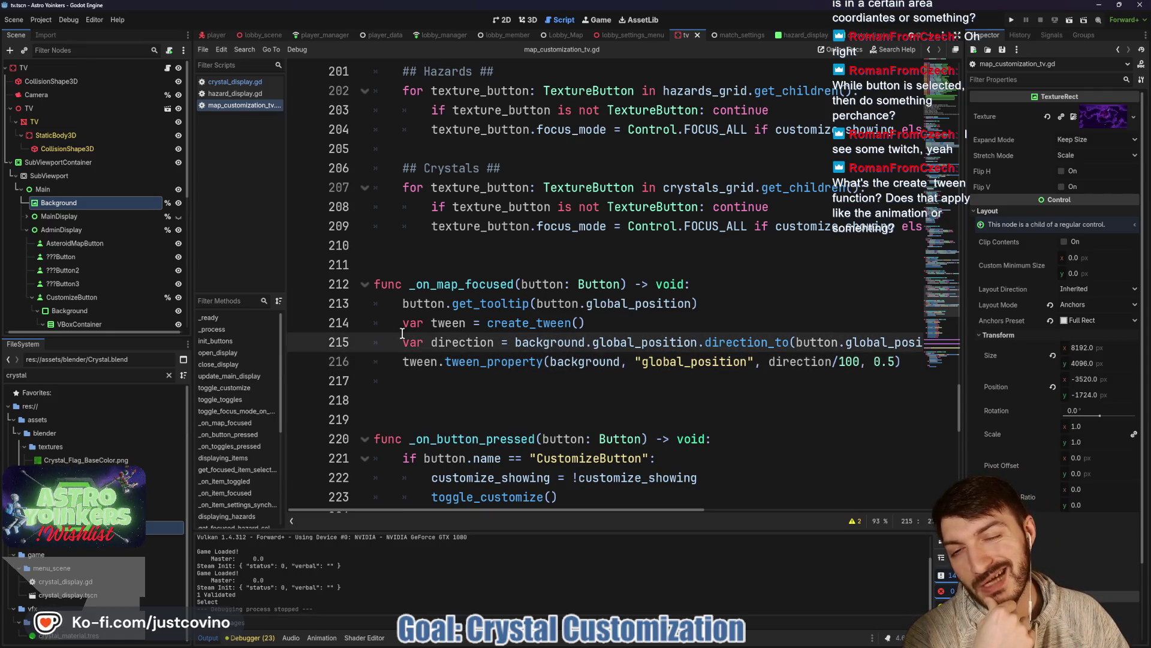
drag(402, 336, 817, 340)
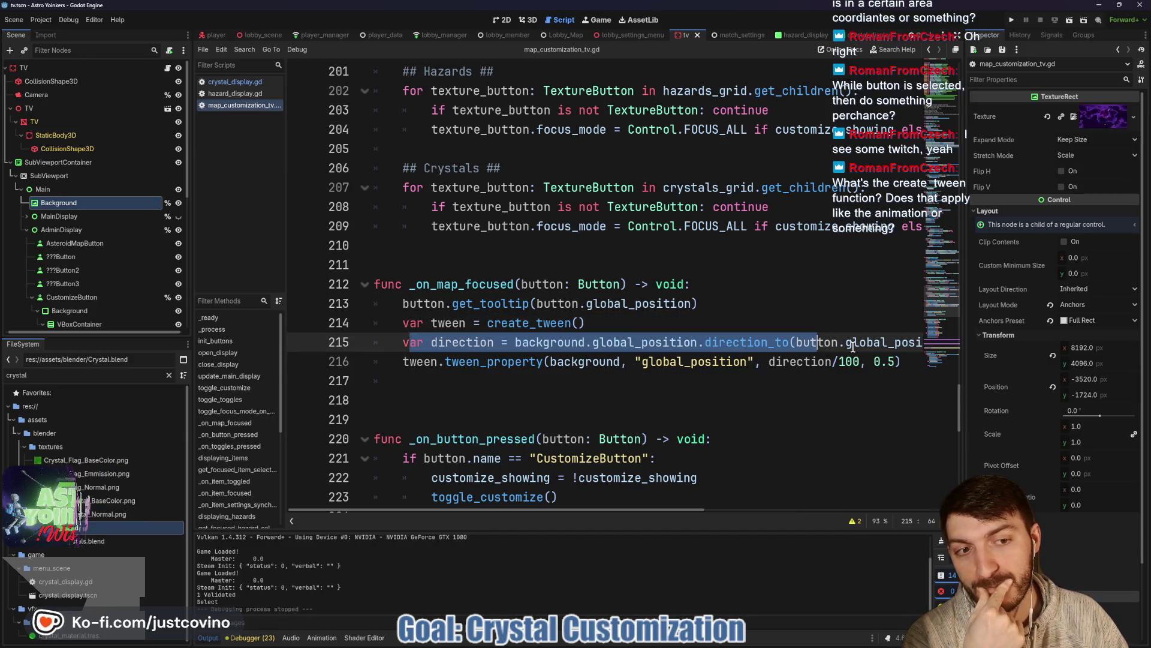
drag(860, 361, 771, 361)
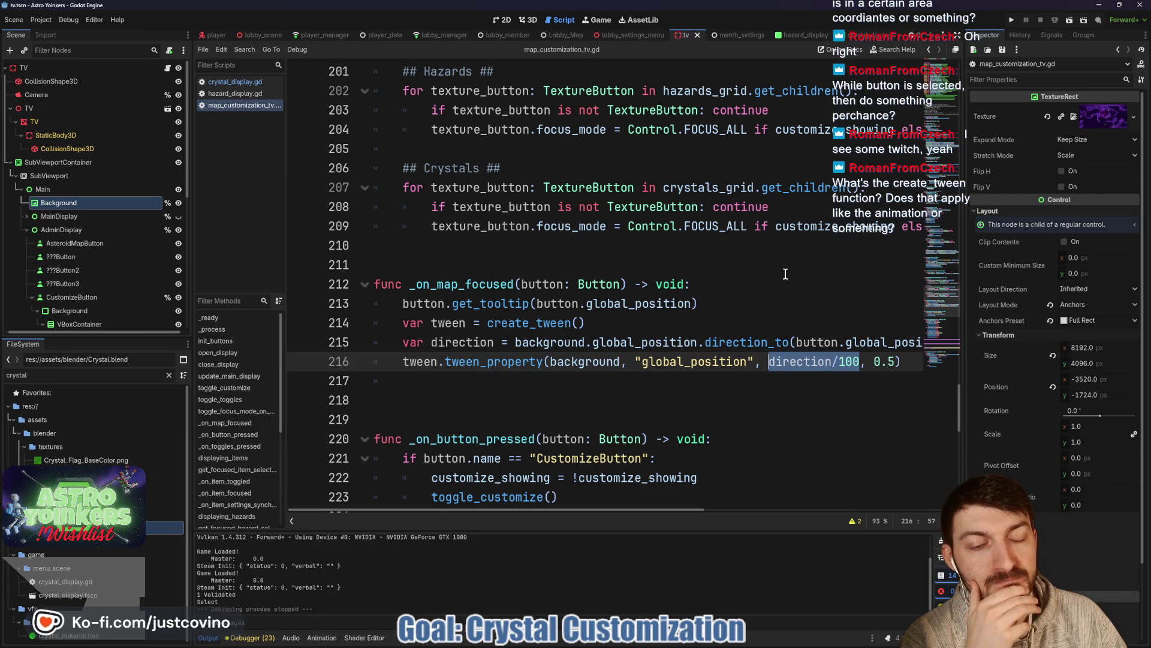
click(403, 356)
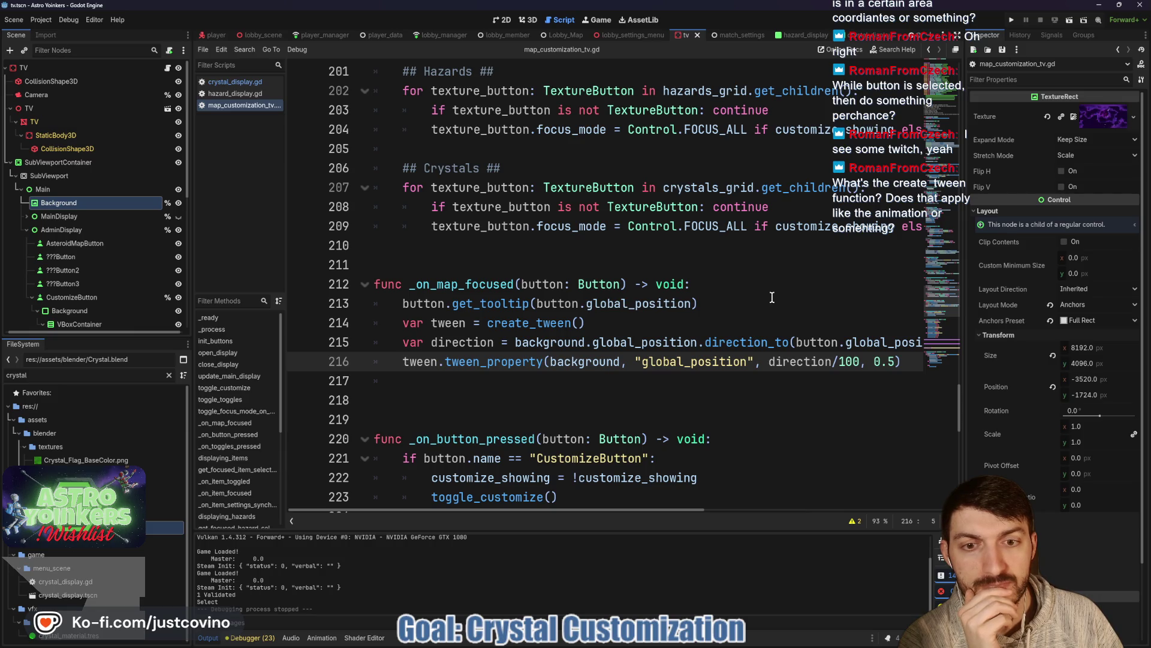
key(Return)
key(Up)
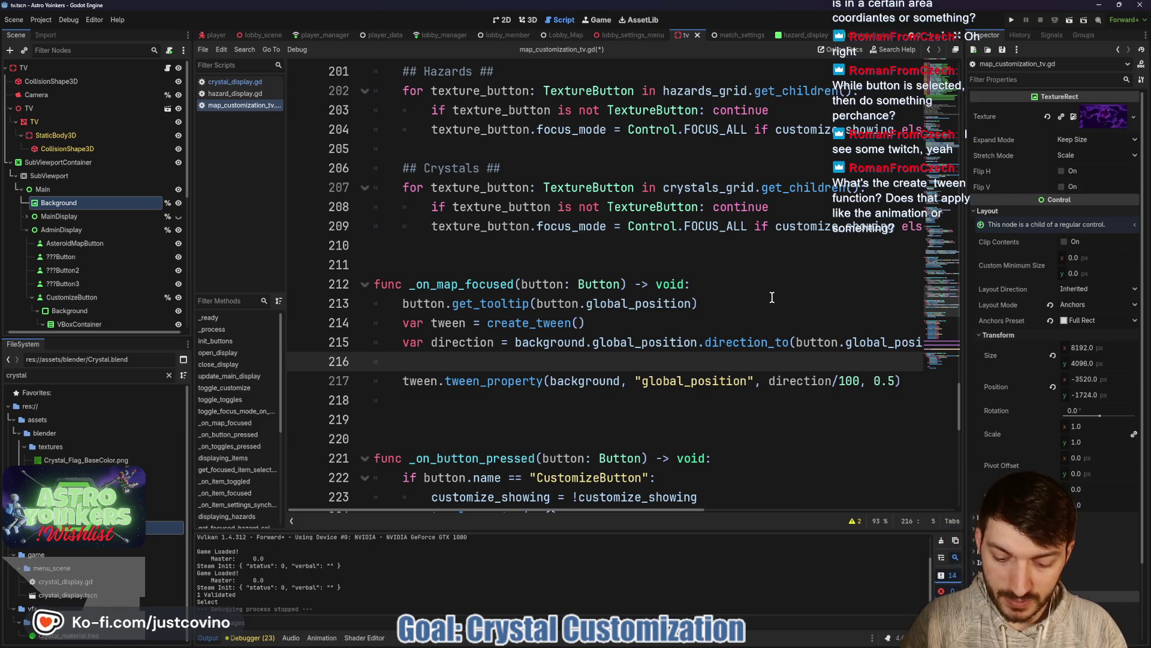
Step: Start writing line 216 as var new_position = background.global_position - direction
text(var new_position )
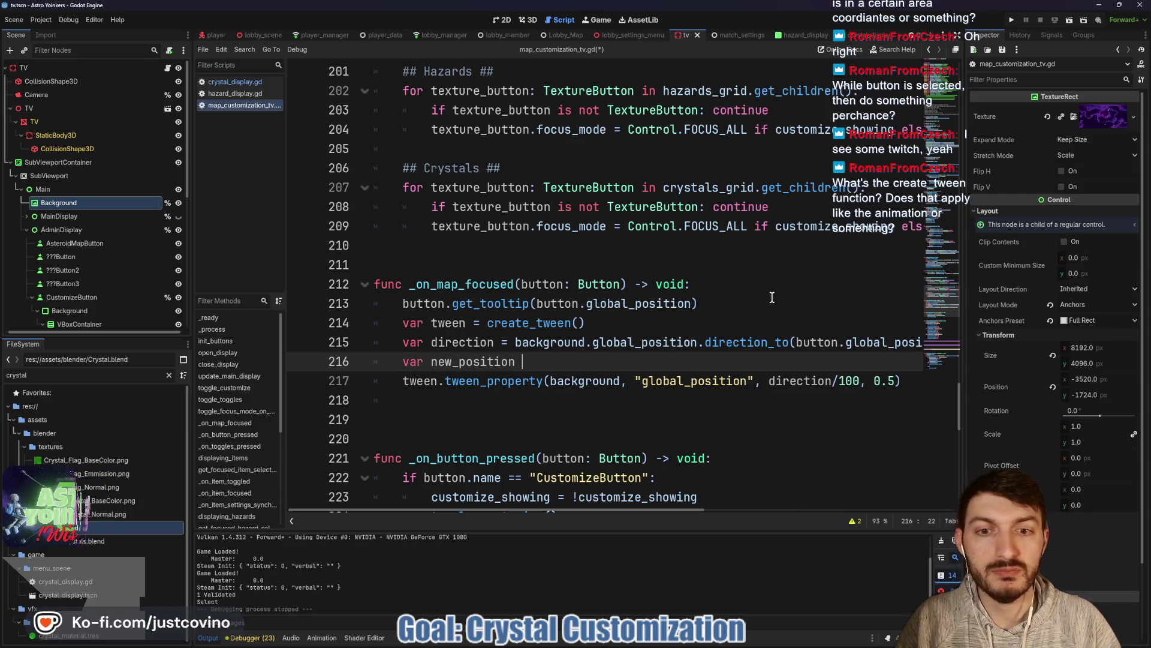
text(=)
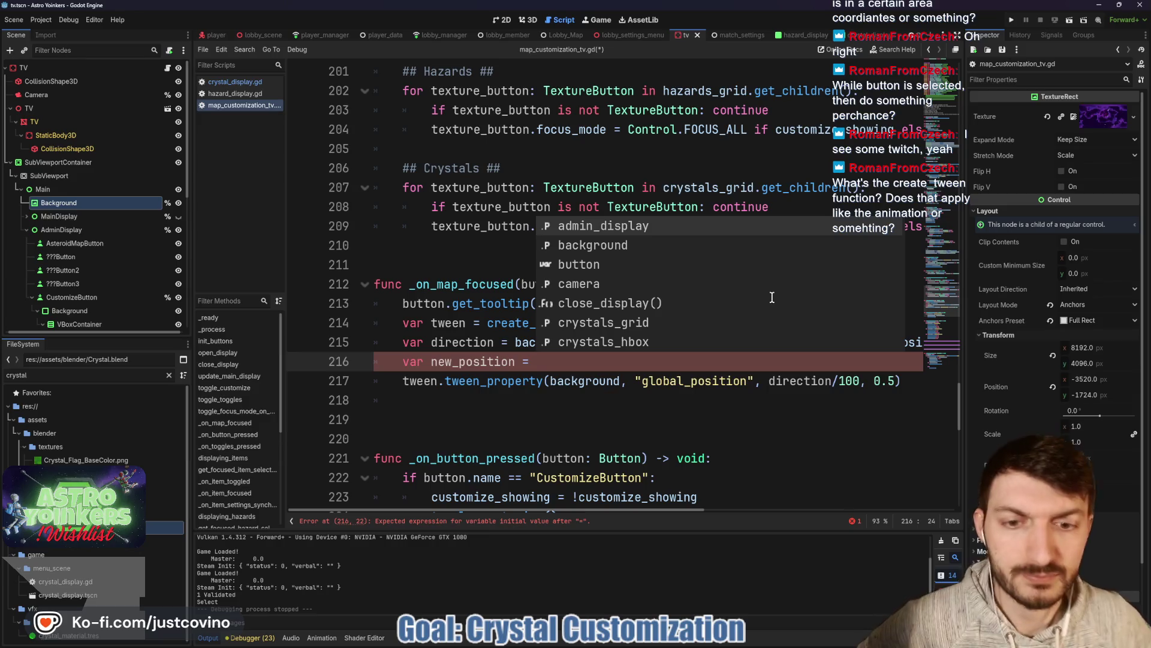
click(519, 366)
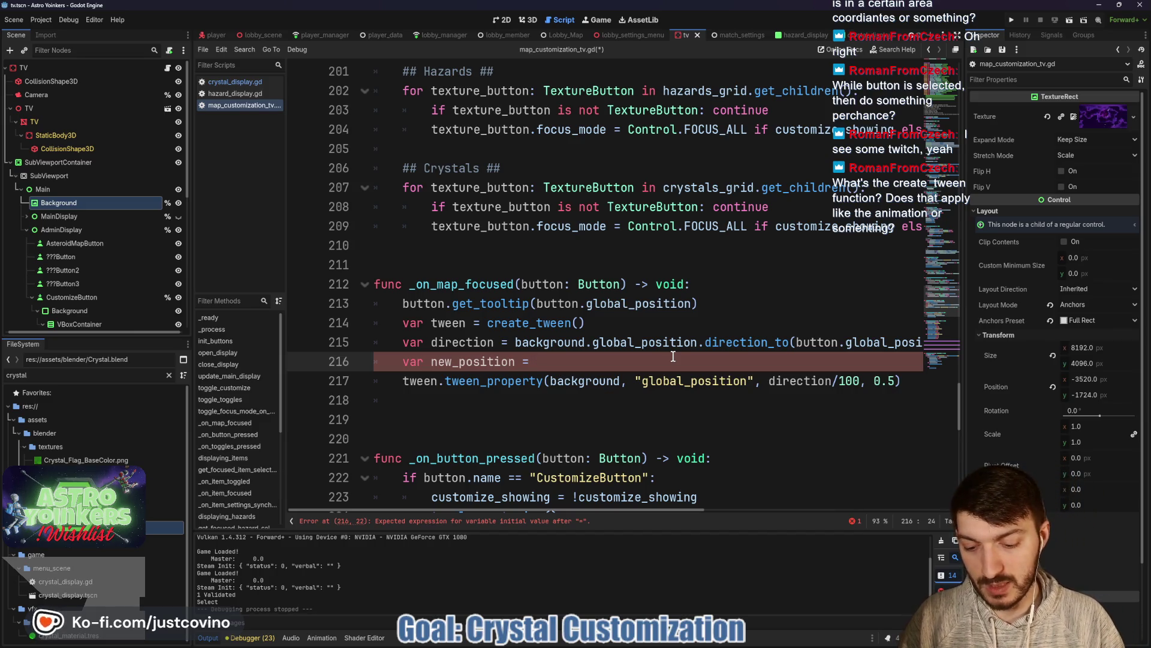
text(background.)
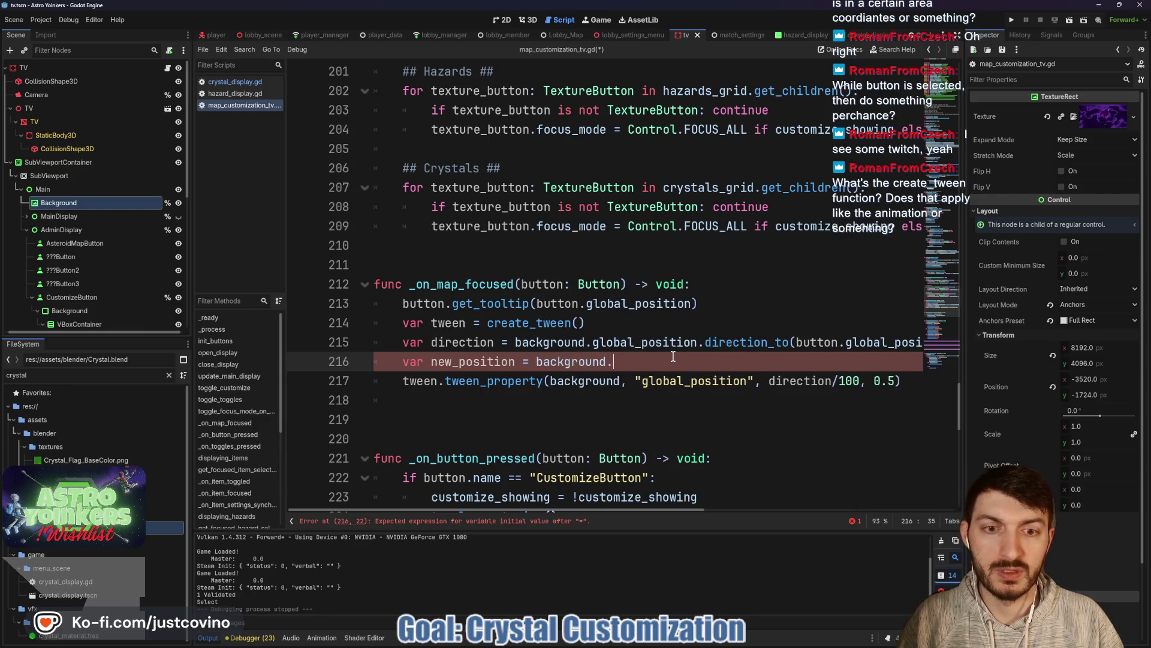
text(global)
key(Return)
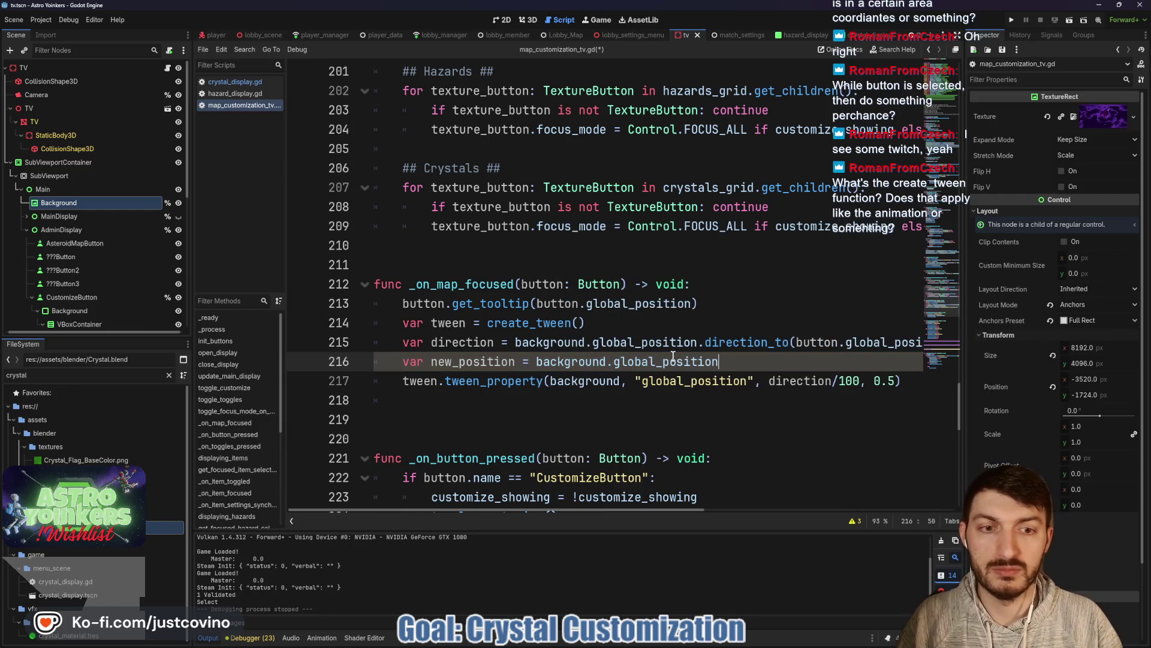
text( -)
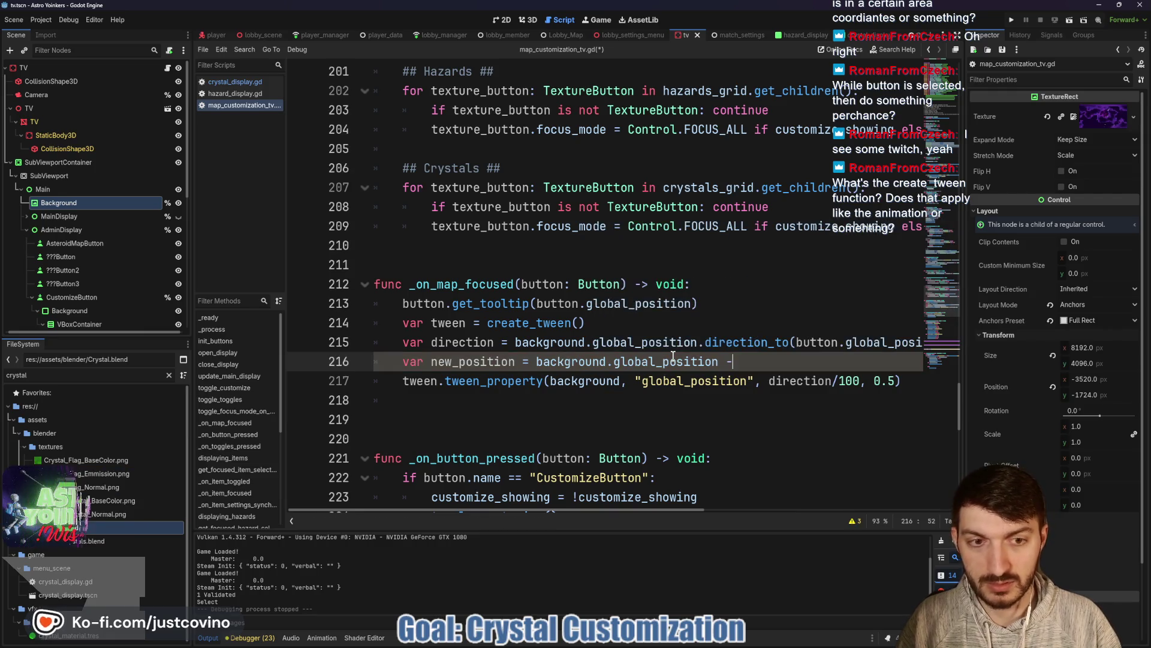
text( direction)
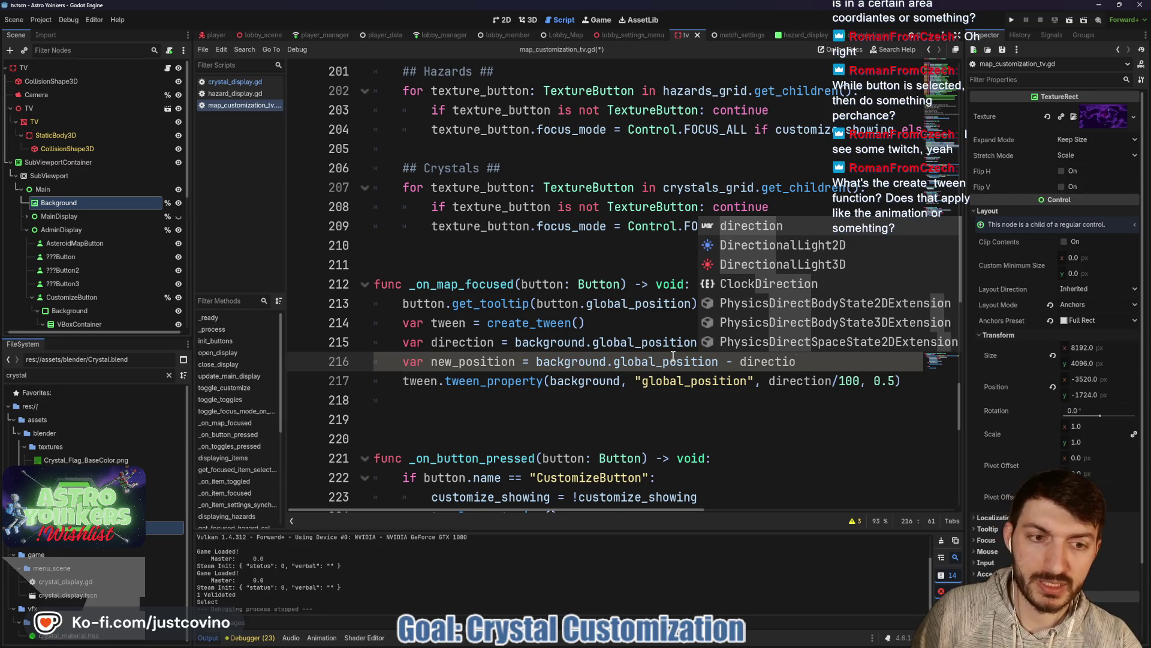
Step: Replace the half-typed new_position line with print(direction) and save the script
key(BackSpace)
key(BackSpace)
key(BackSpace)
key(BackSpace)
key(BackSpace)
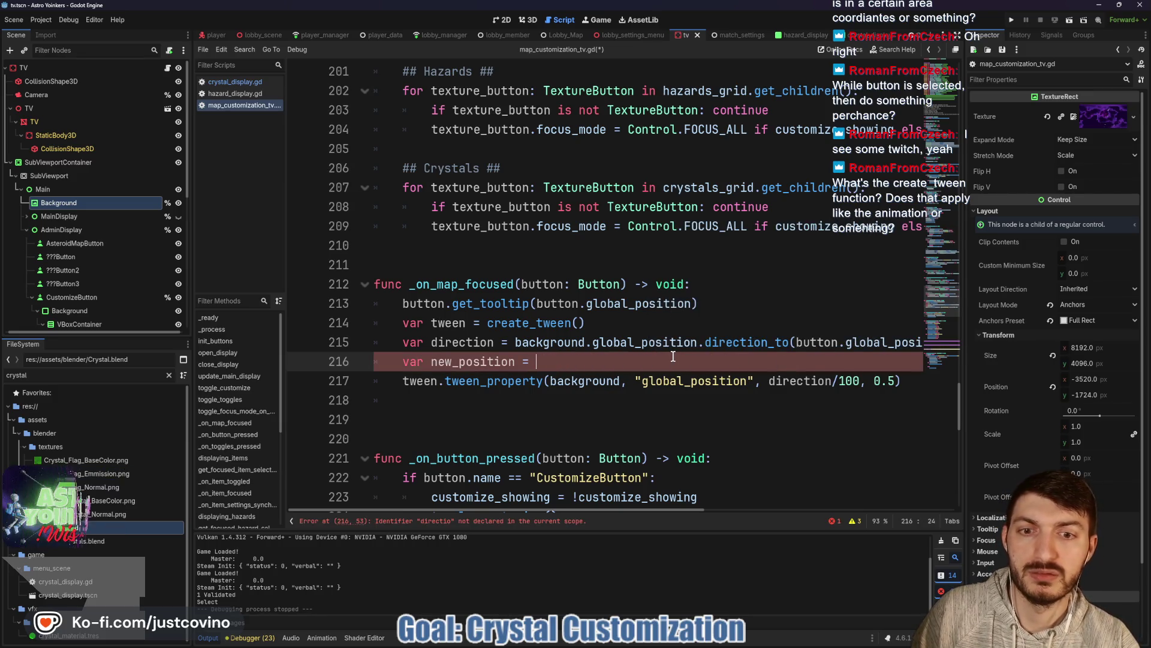
text(direction *)
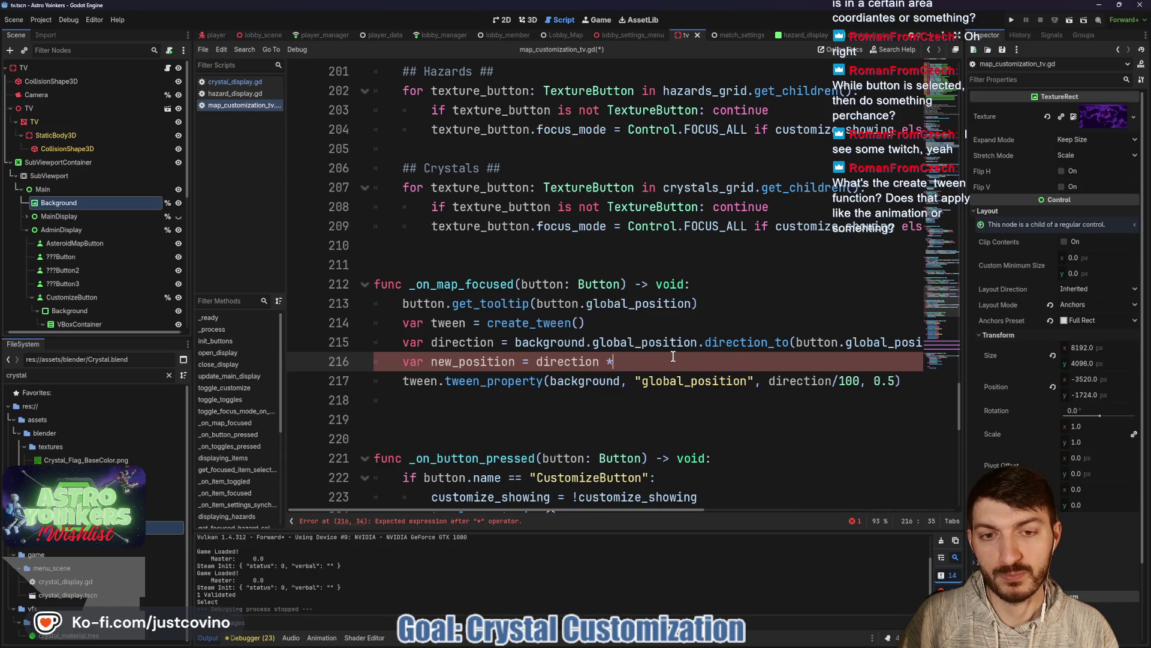
key(BackSpace)
key(BackSpace)
key(BackSpace)
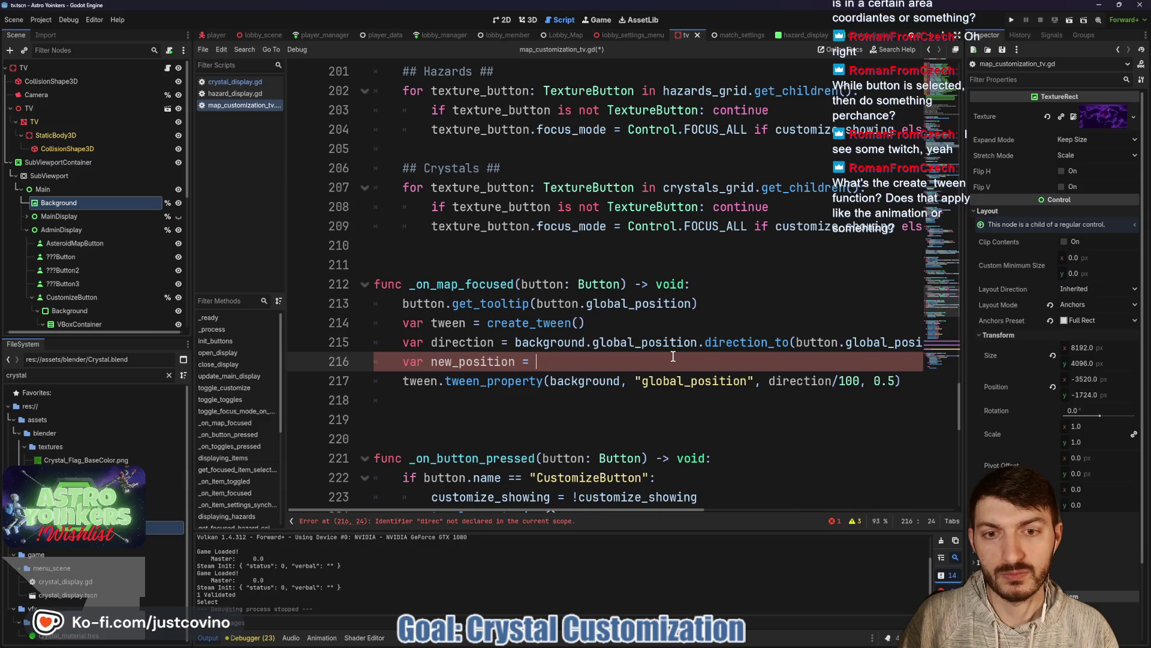
key(BackSpace)
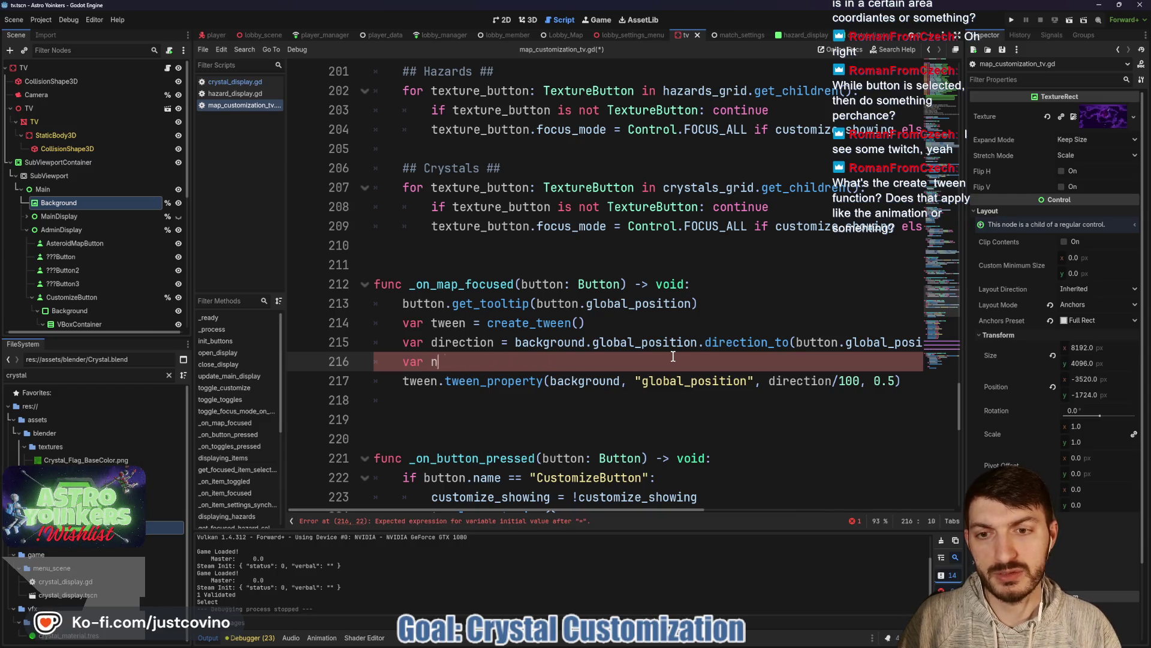
text(print(direction)
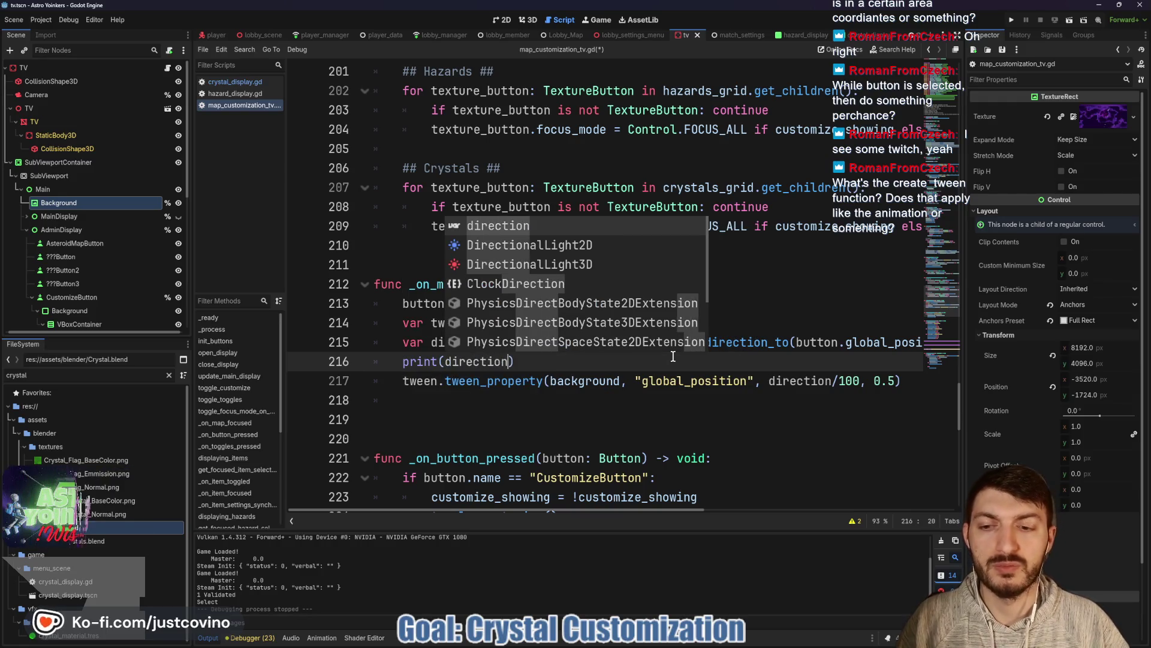
key(Return)
key(ctrl+s)
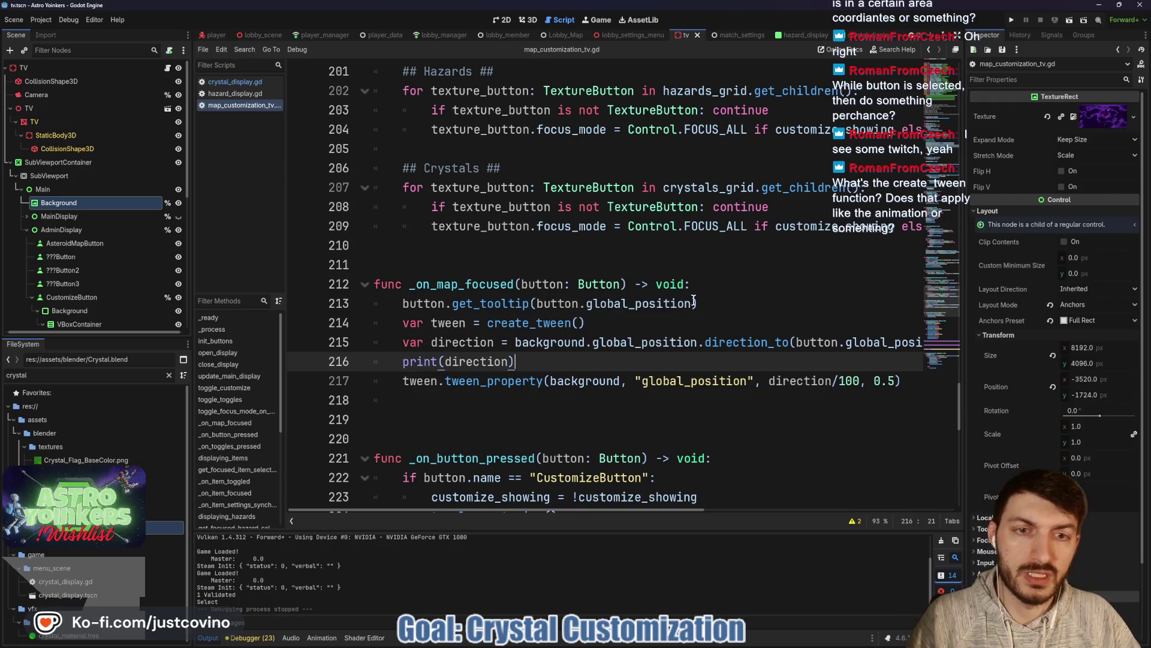
Step: Run the project, start a game, and walk the character to the TV map-selection menu
click(1010, 22)
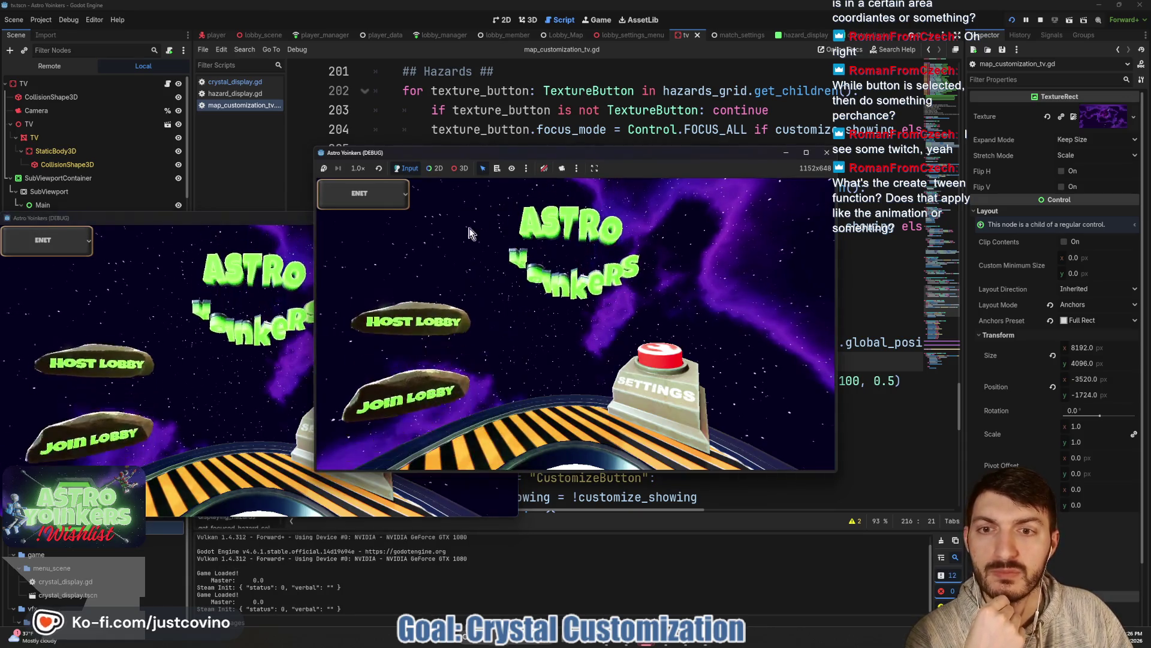
click(420, 275)
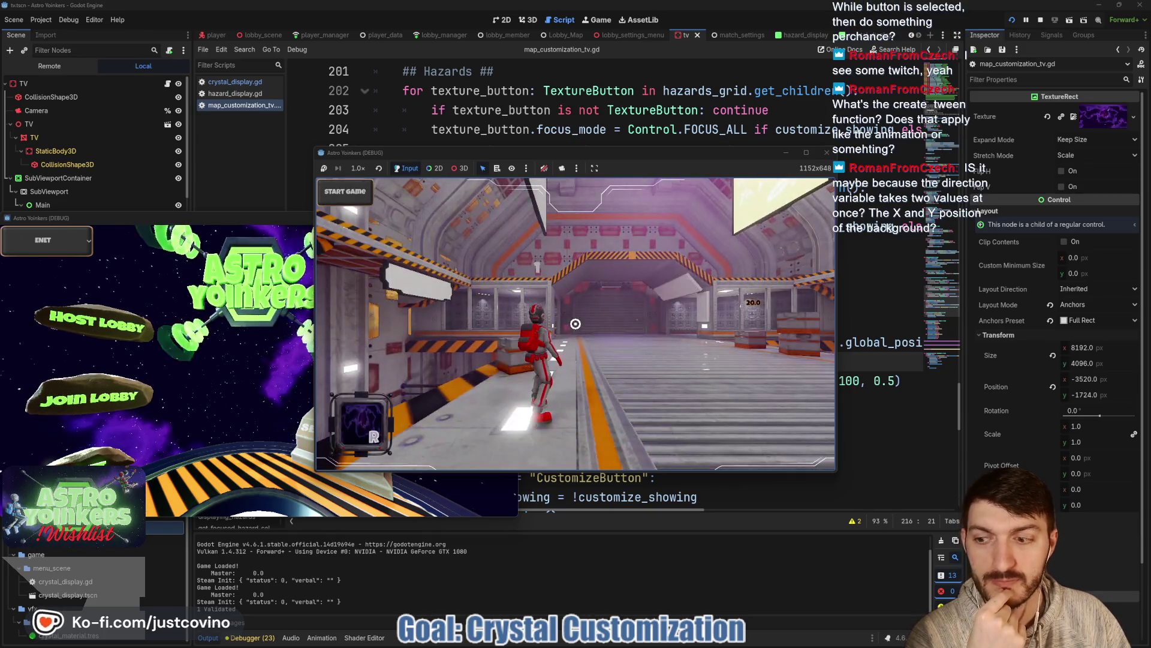
key(w)
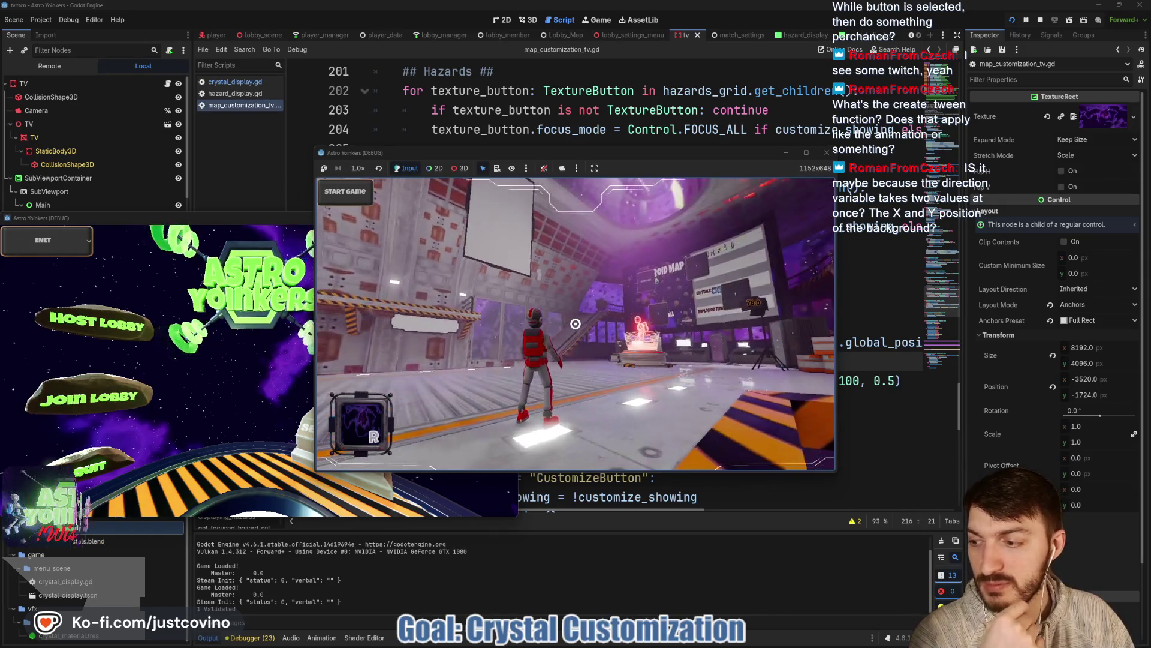
key(w)
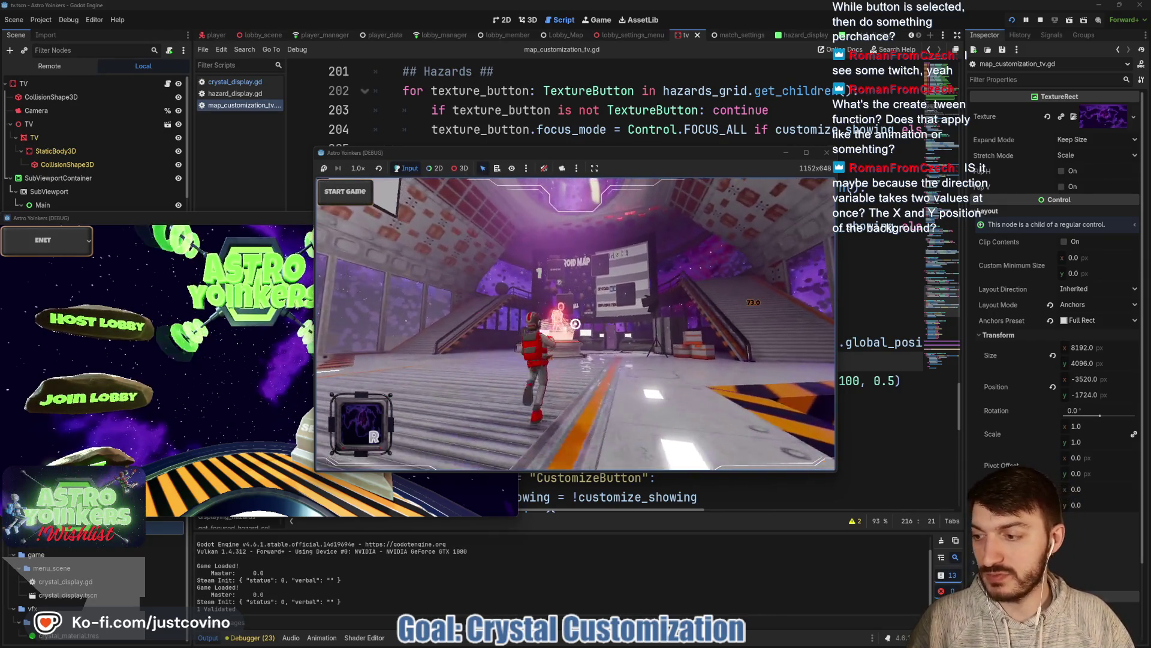
key(w)
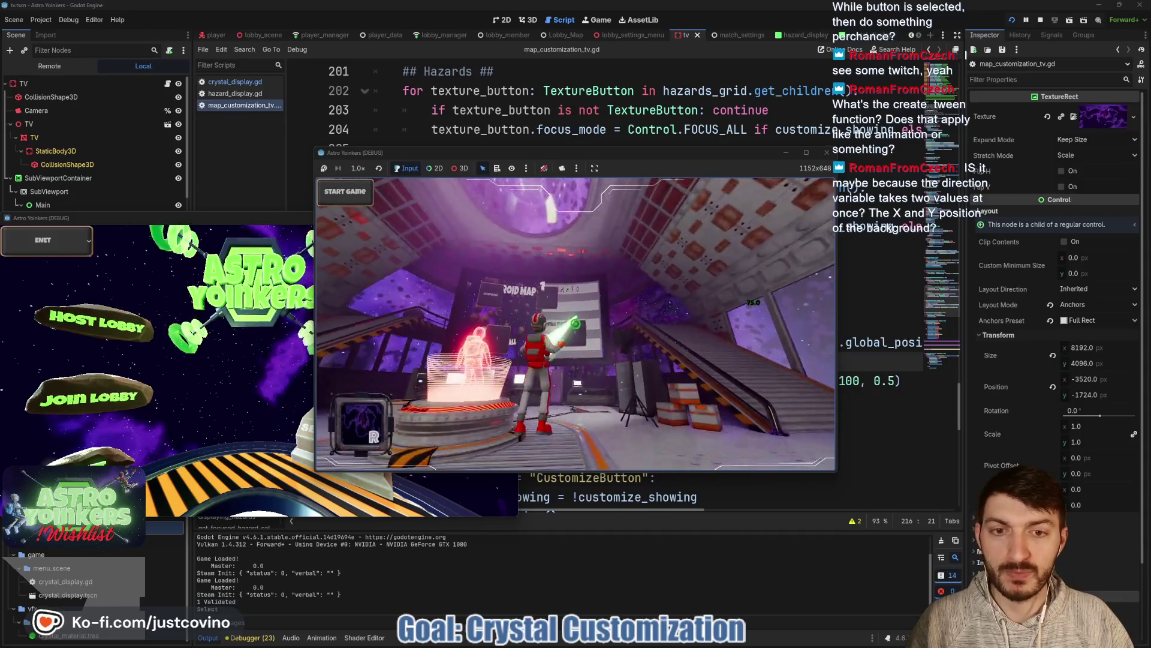
key(e)
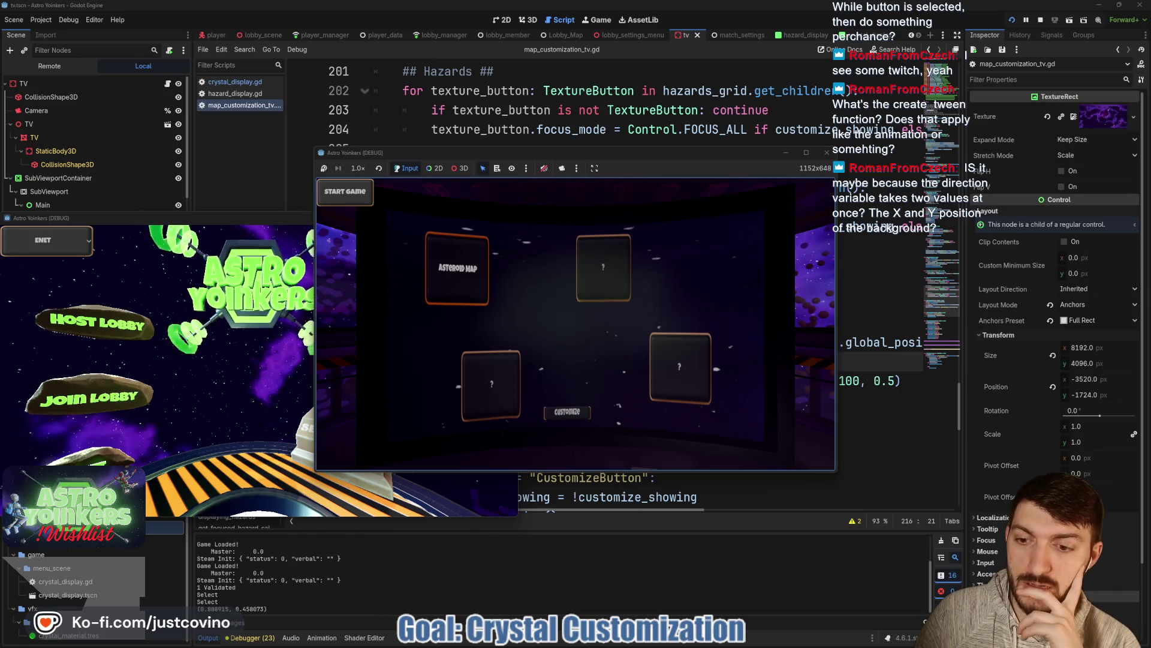
Step: Stop the game and rewrite line 216 as var new_position = background.global_position + direction
key(F8)
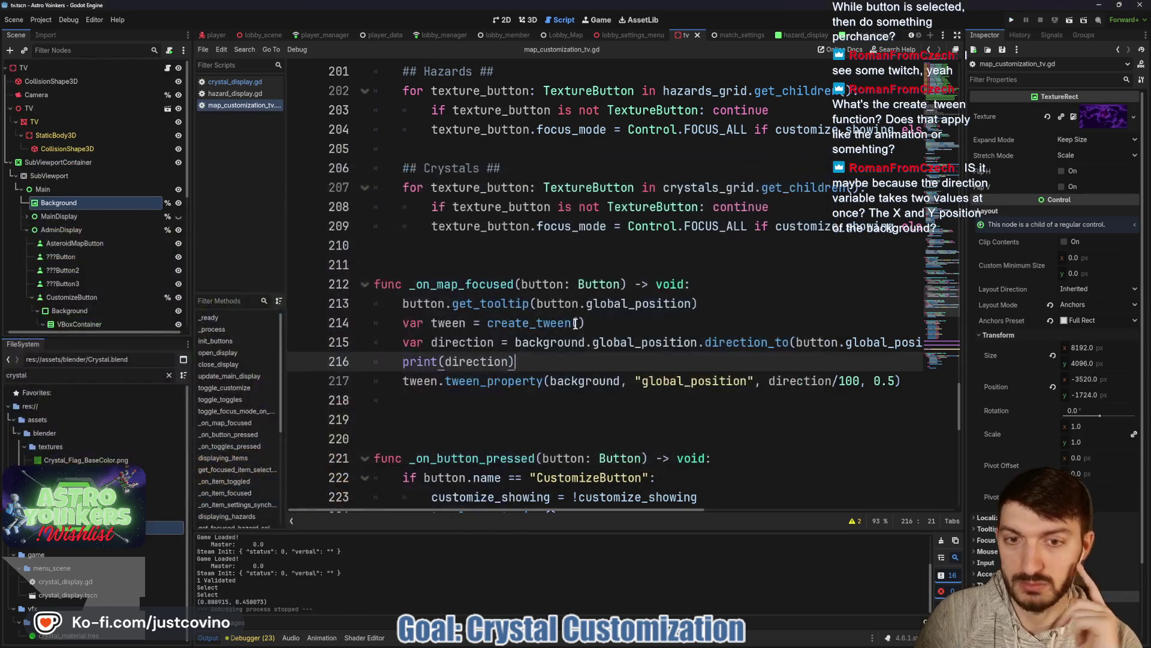
drag(525, 366, 400, 361)
text(var n)
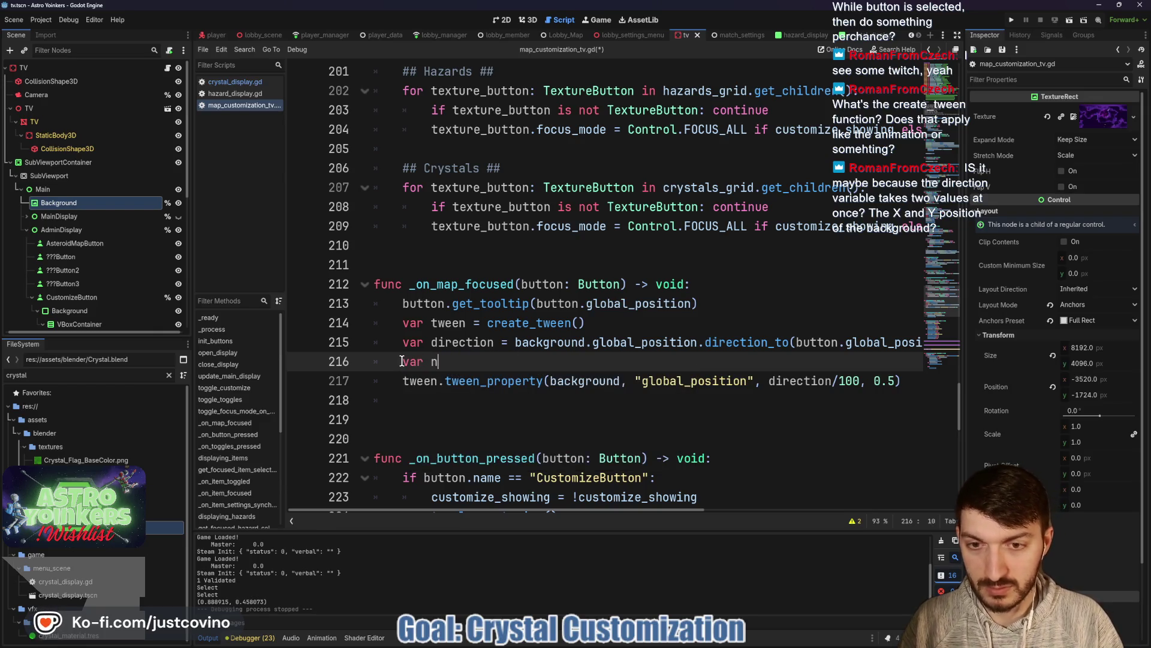
text(ew_position = back)
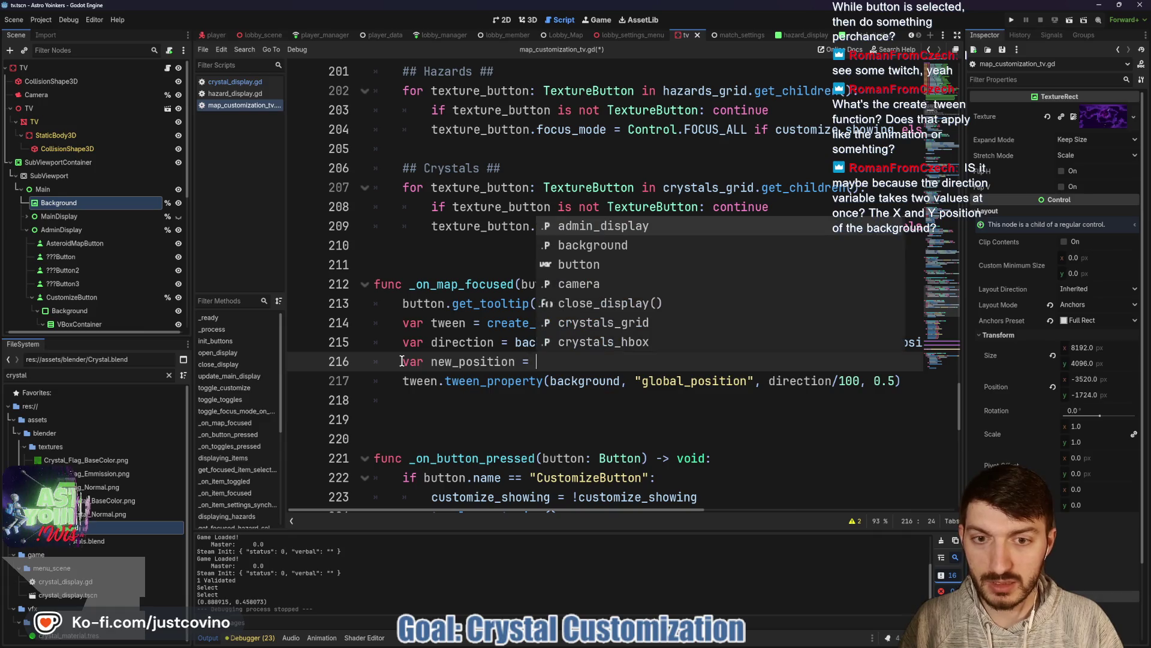
key(Return)
text(.)
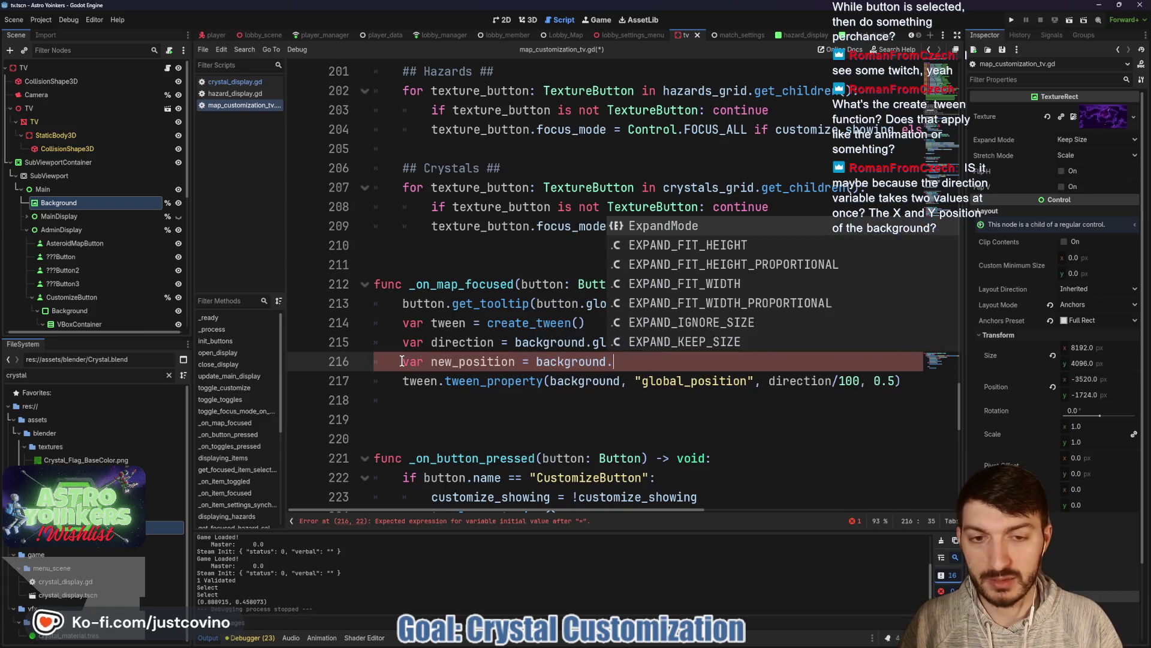
text(global_pos)
key(Return)
text(+ direc)
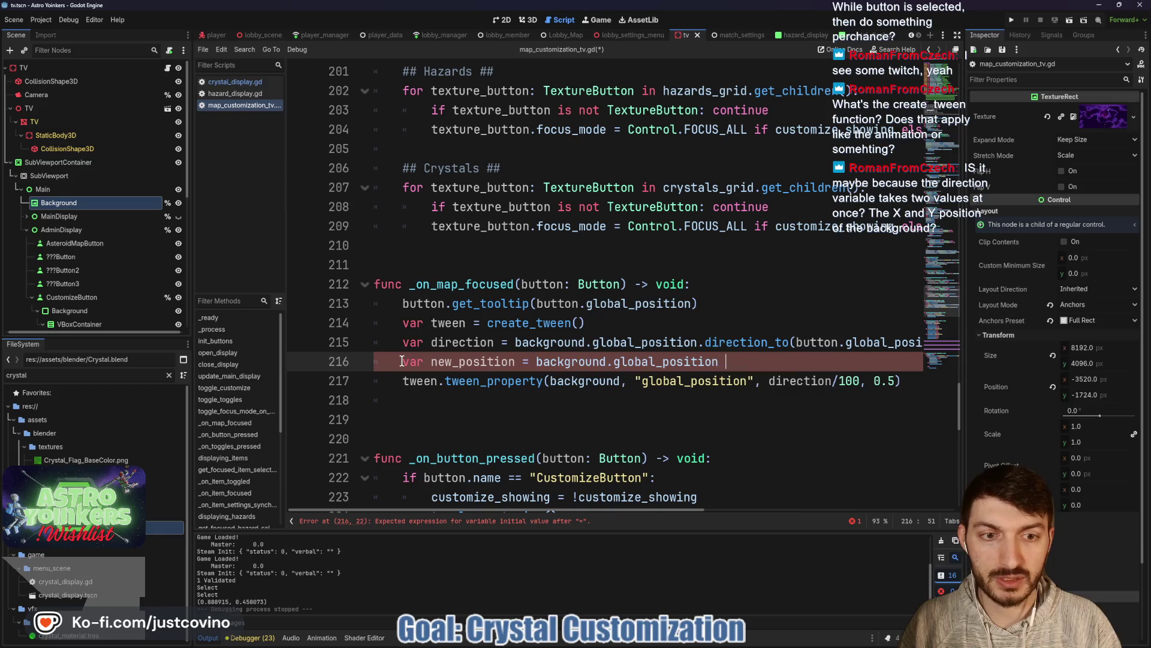
text(tion)
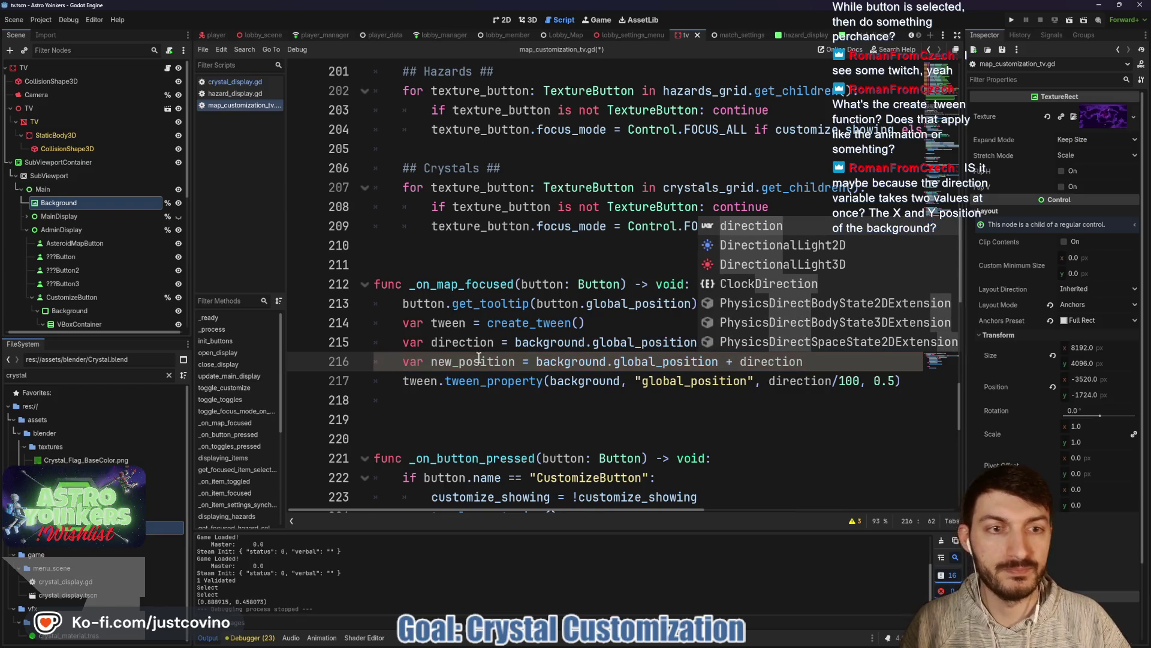
key(Escape)
Step: Replace direction/100 in the tween_property call with new_position and save
double_click(813, 384)
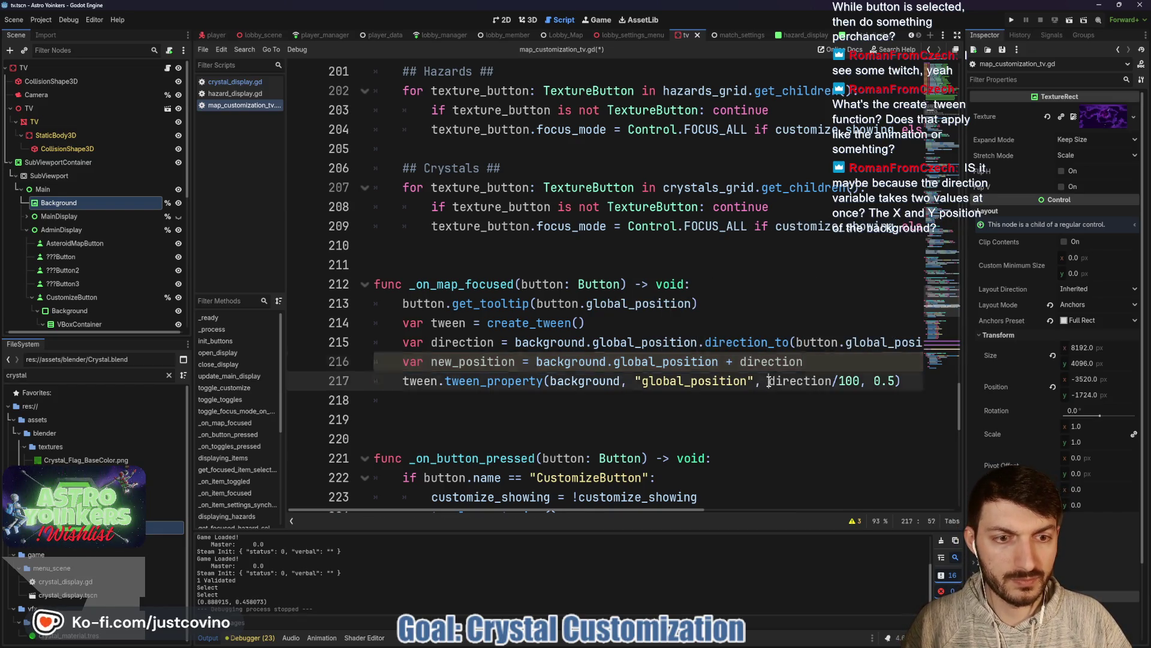
drag(812, 384, 858, 385)
text(new_position)
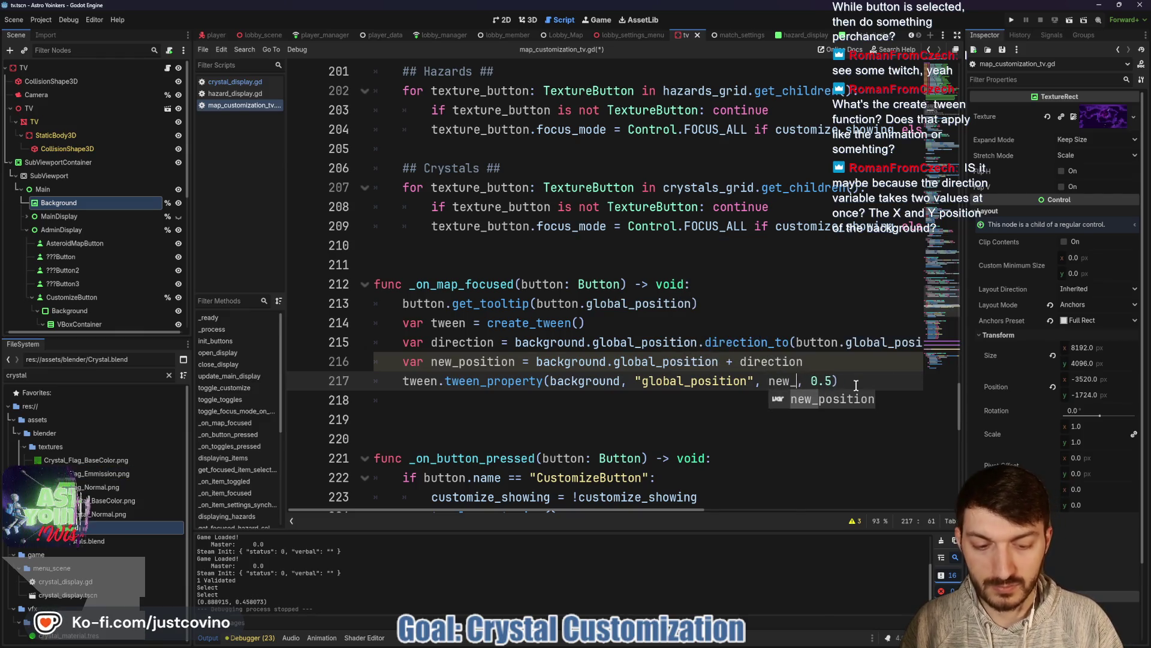
key(Up)
key(ctrl+s)
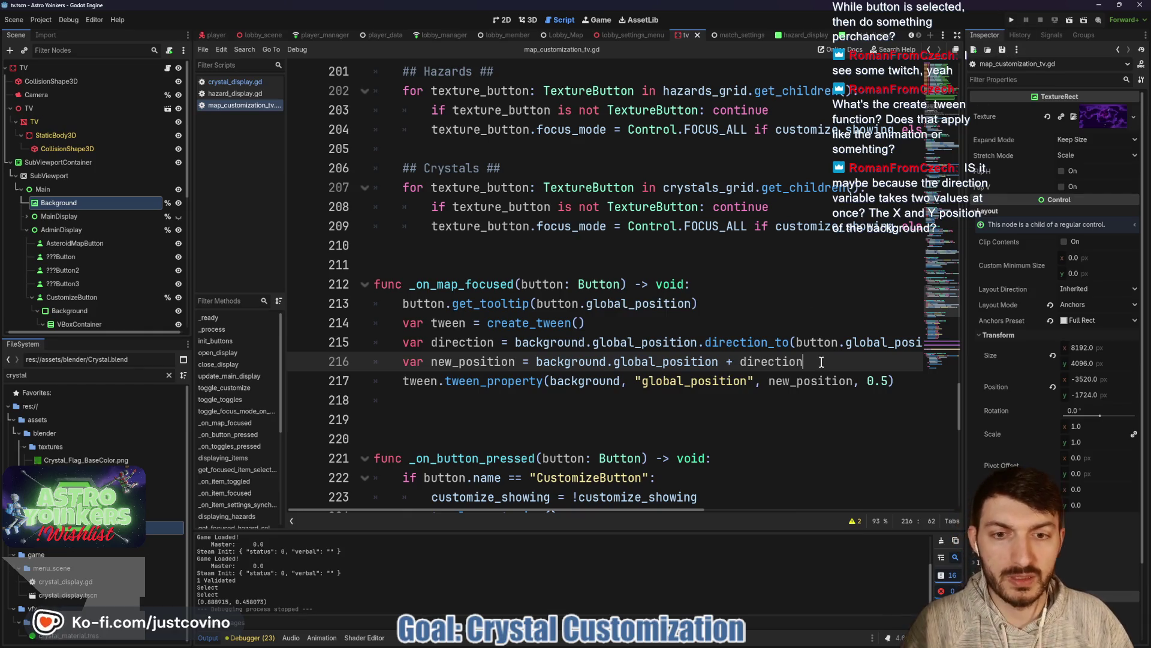
Step: Add print(new_position) below line 216 and a print of the old background.global_position after the tween creation
key(Return)
text(print(n)
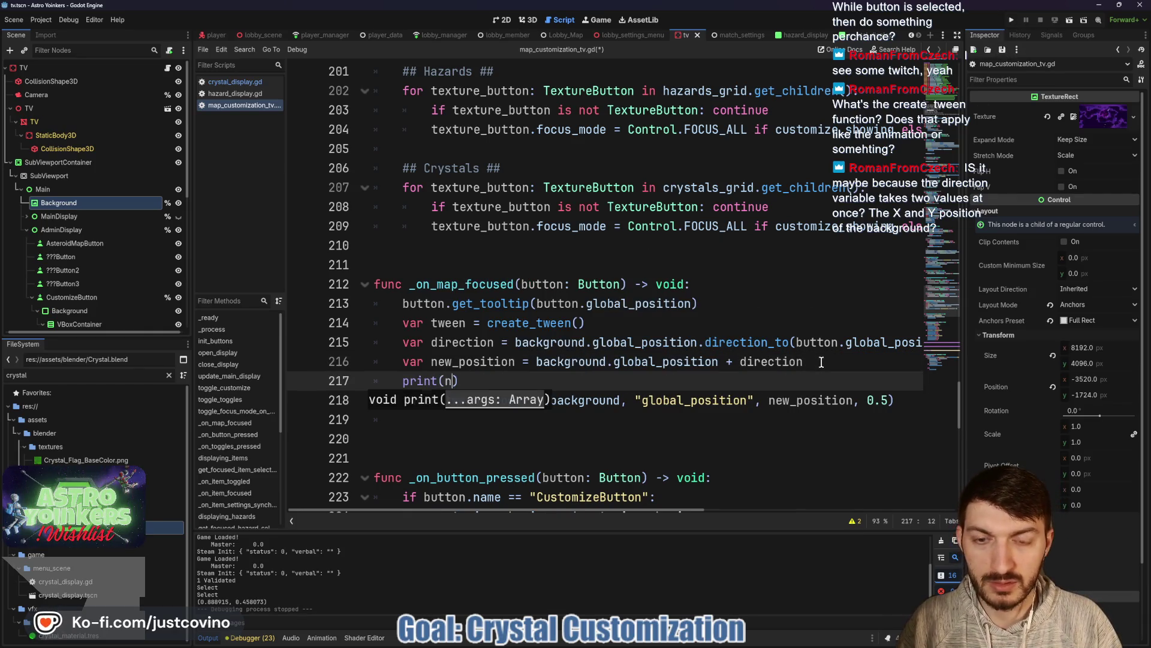
text(ew_position)
key(ctrl+s)
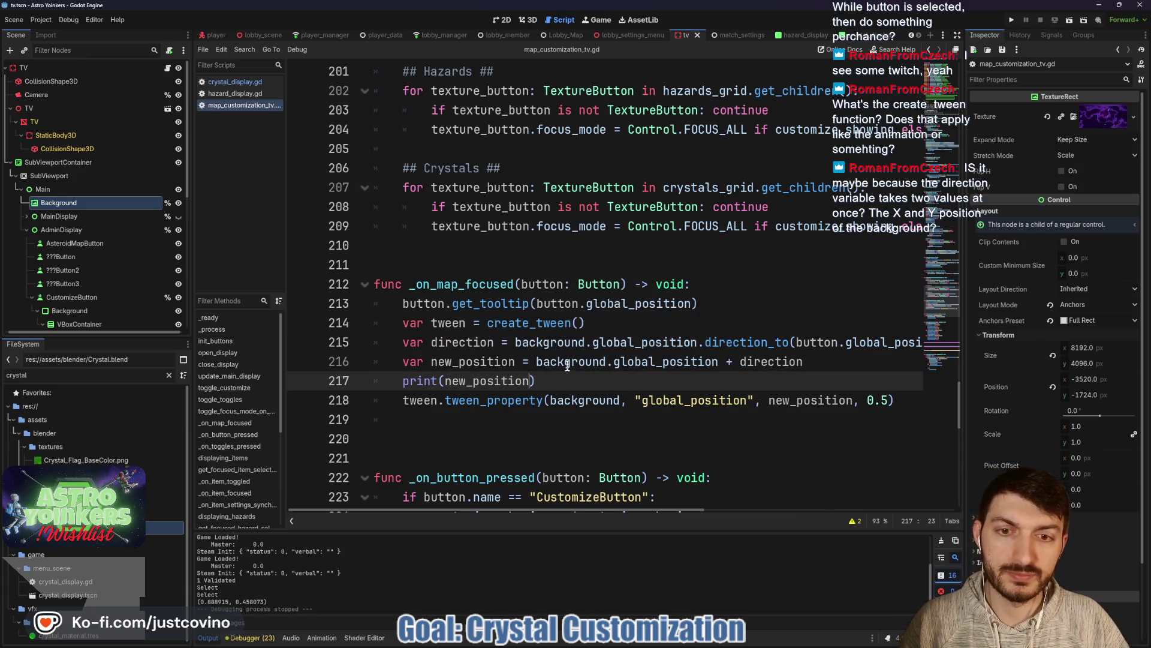
click(653, 319)
key(Return)
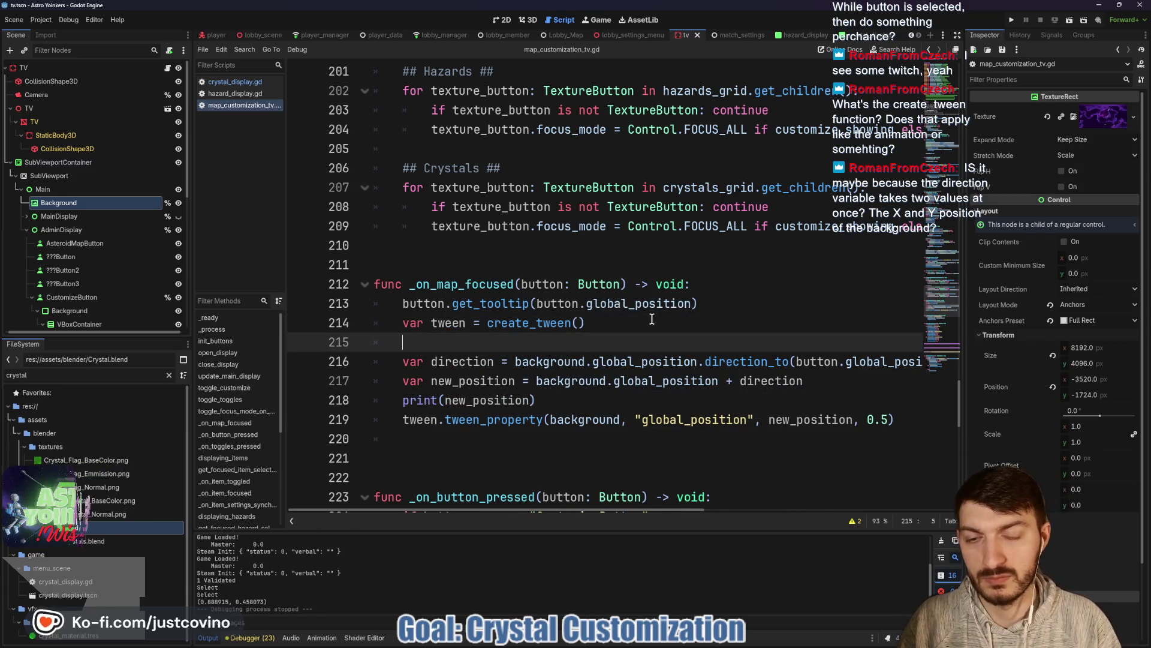
text(print("old: ",)
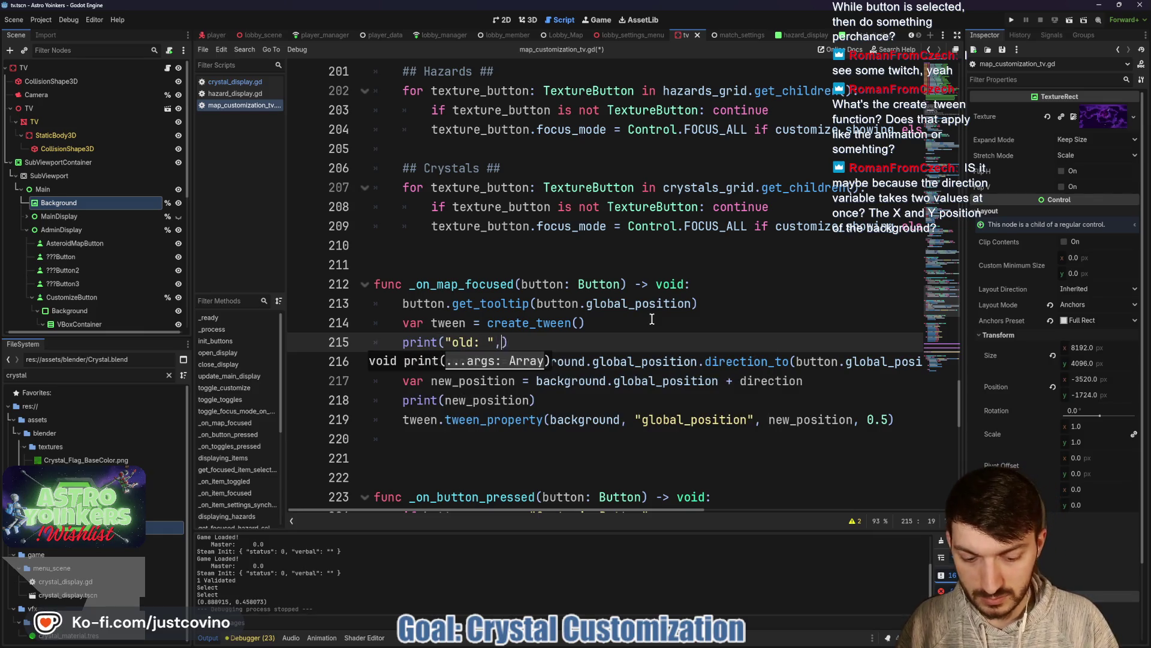
text( background)
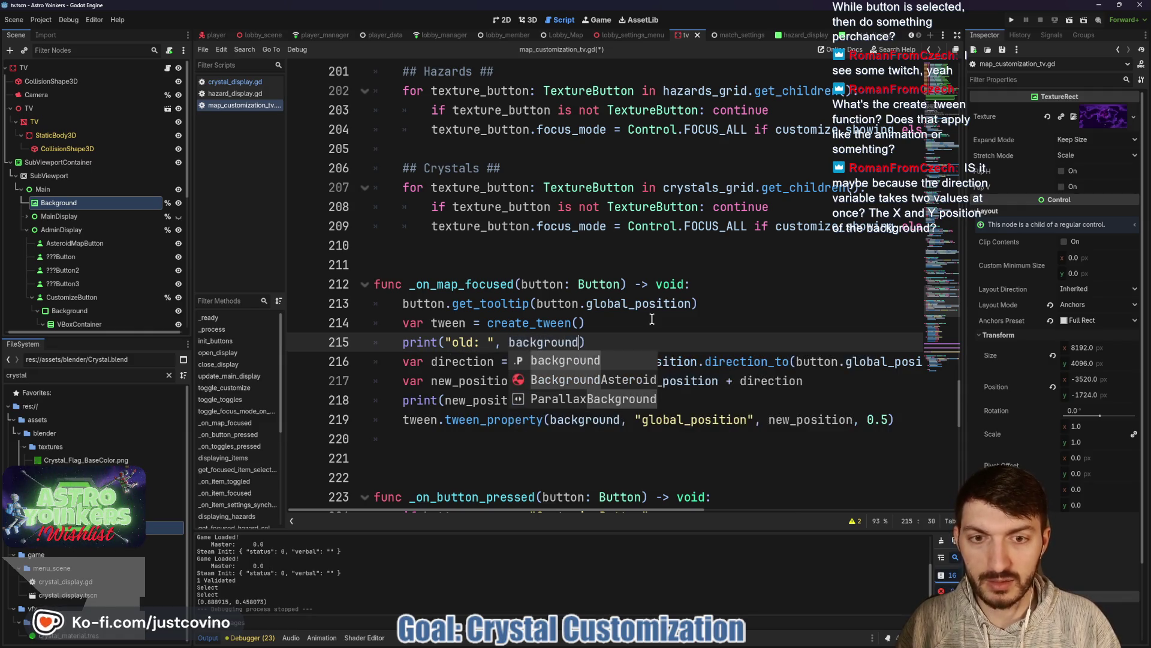
text(.global)
key(Return)
Step: Save and run the game, host a lobby, open the map-selection menu, then stop the game with F8
click(748, 343)
key(ctrl+s)
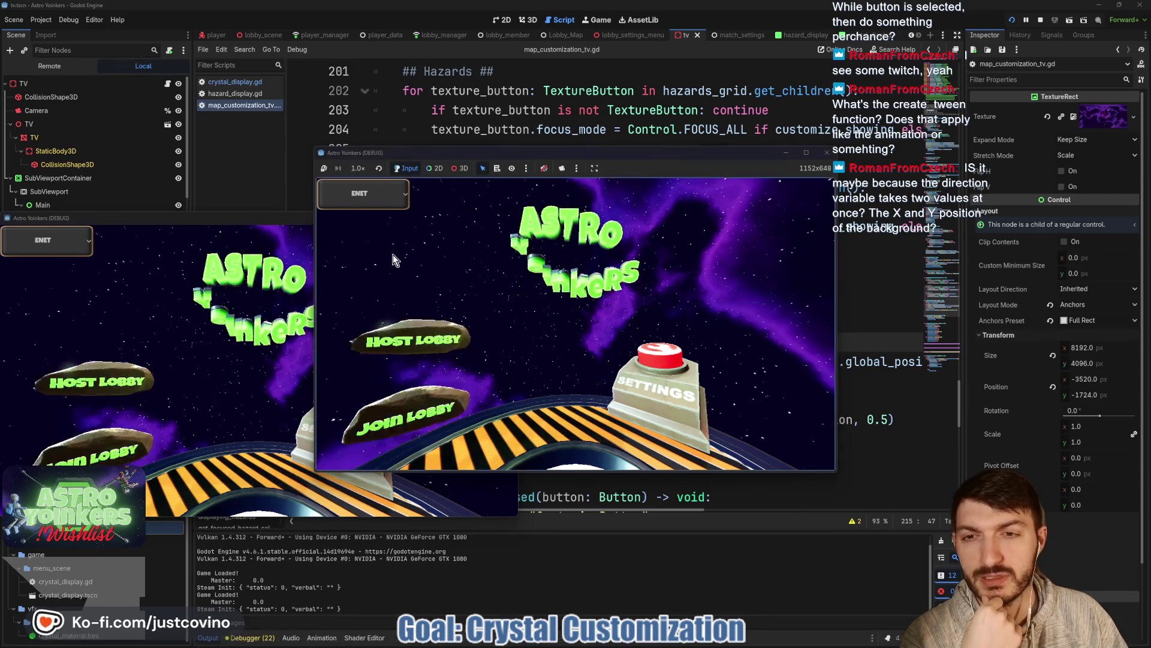
click(394, 254)
click(591, 264)
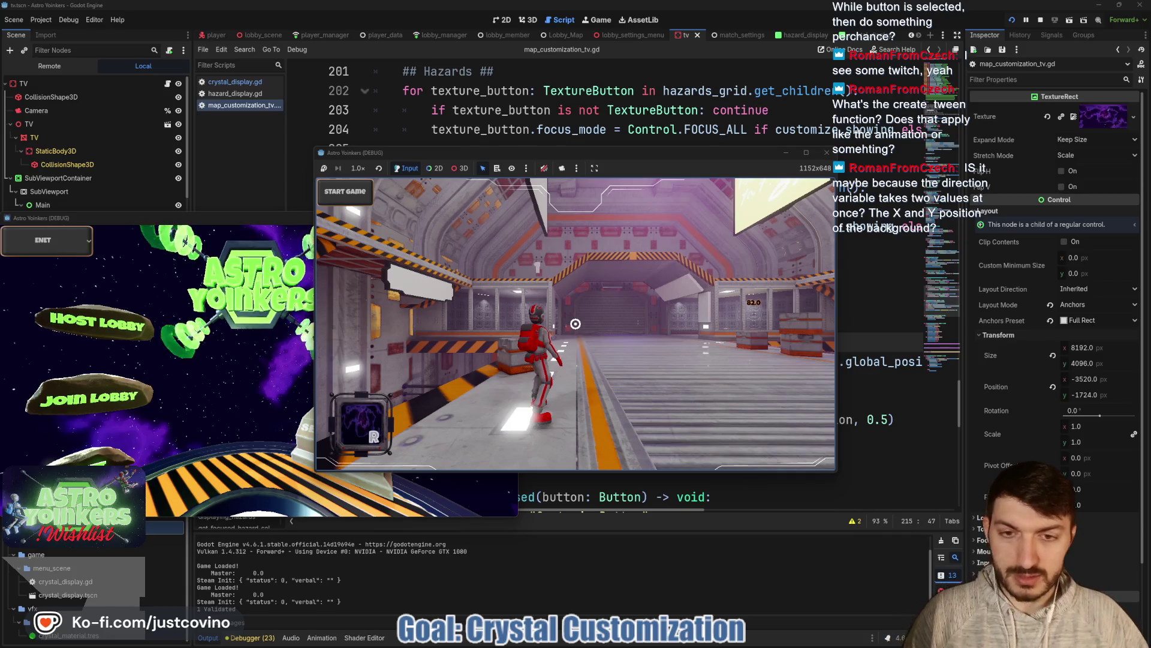
key(w)
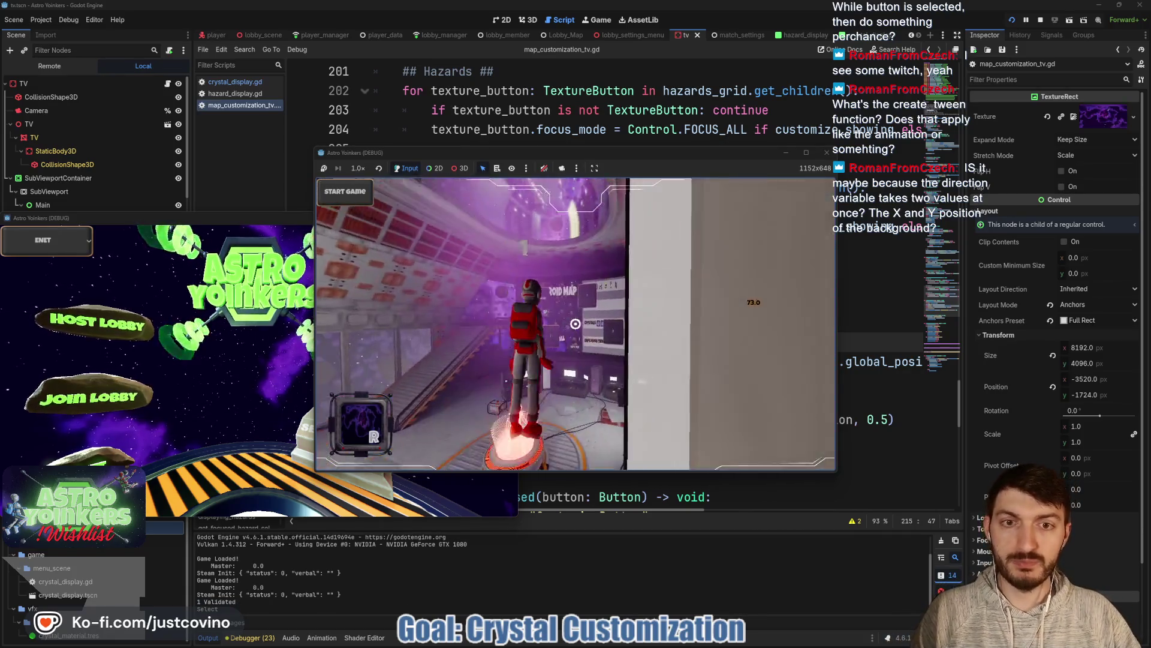
key(w)
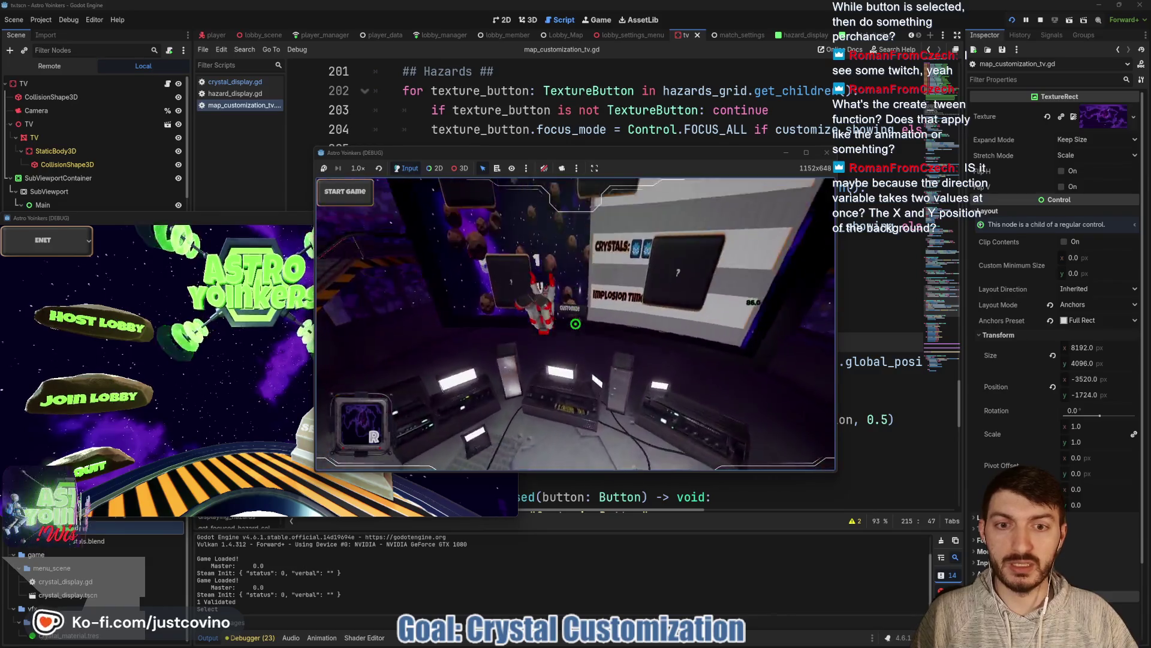
key(e)
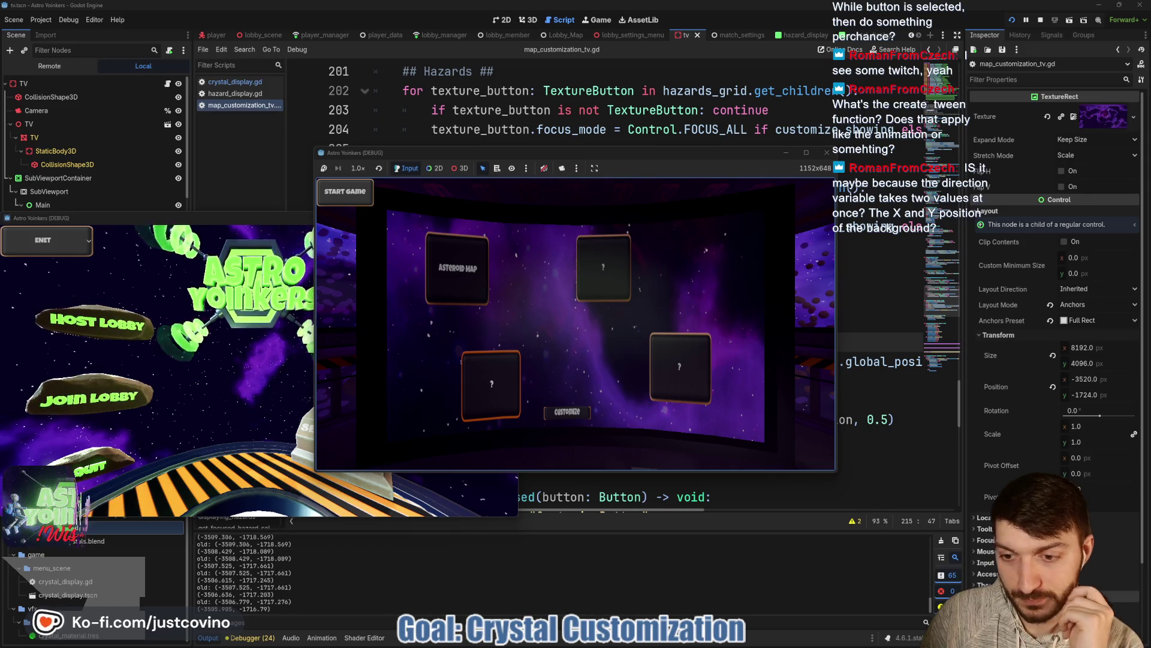
key(F8)
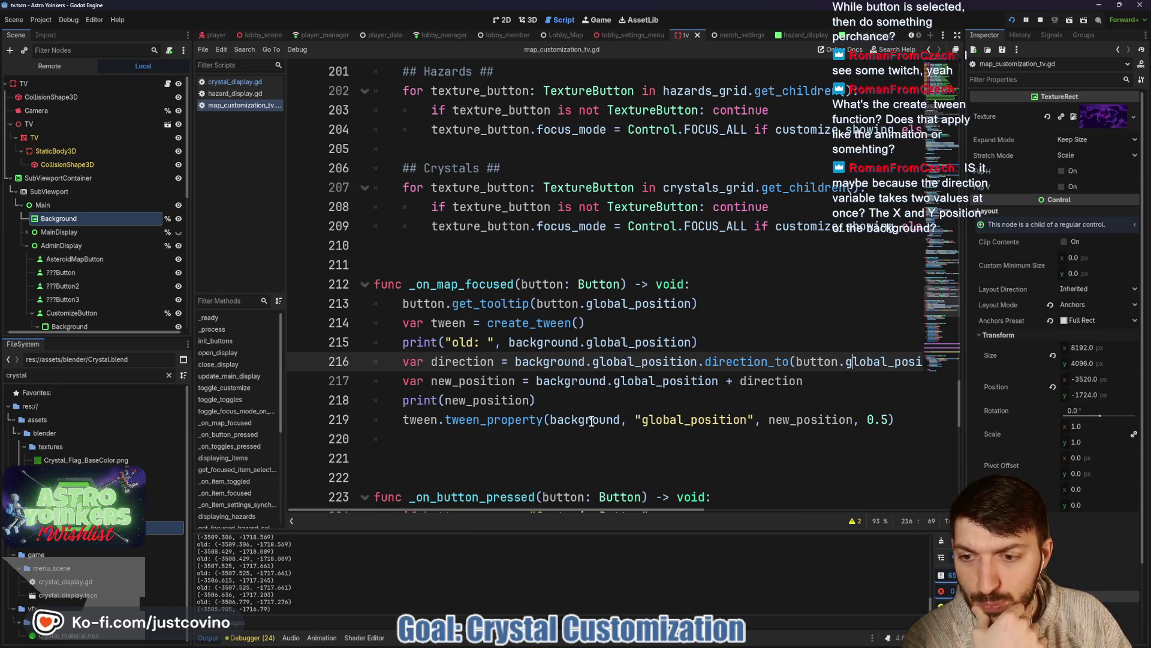
Step: Change the offset on line 217 to (direction * 2)
mouse_move(542, 418)
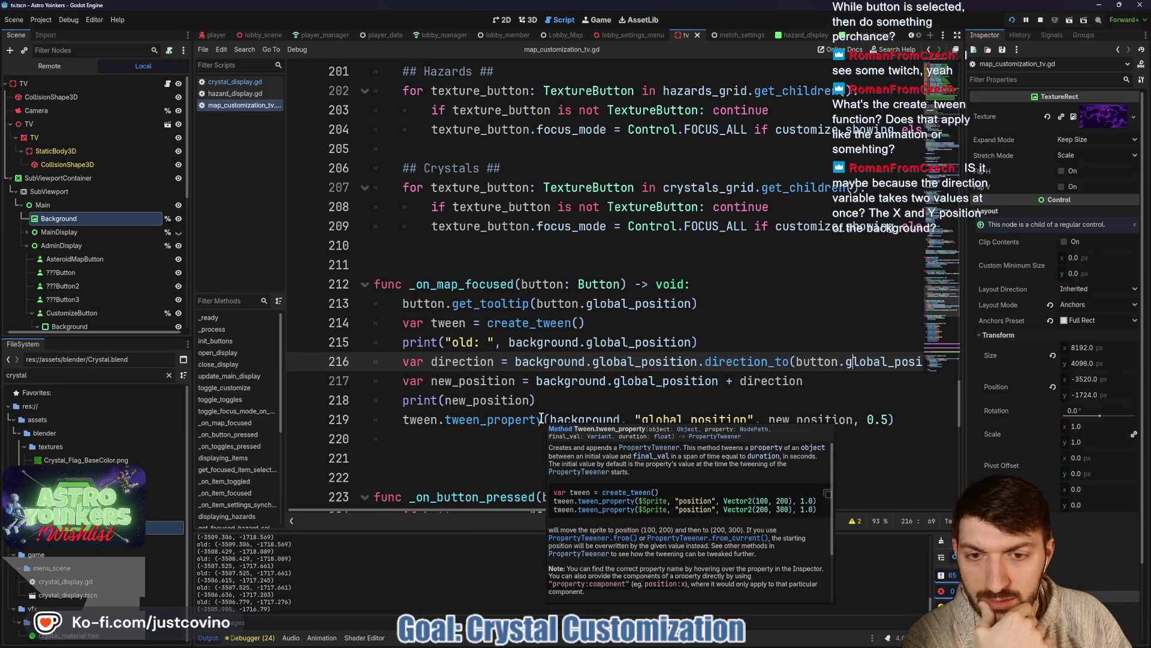
click(815, 381)
text(* 2)
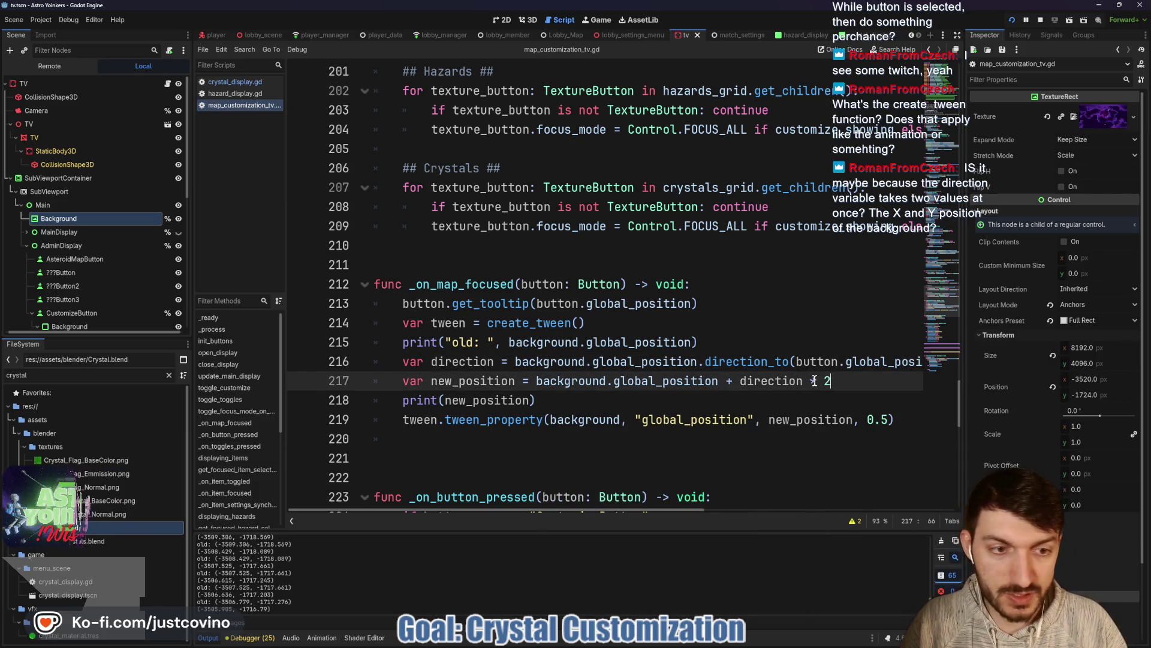
key(ctrl+shift+Left)
key(ctrl+shift+Left)
key(ctrl+shift+Left)
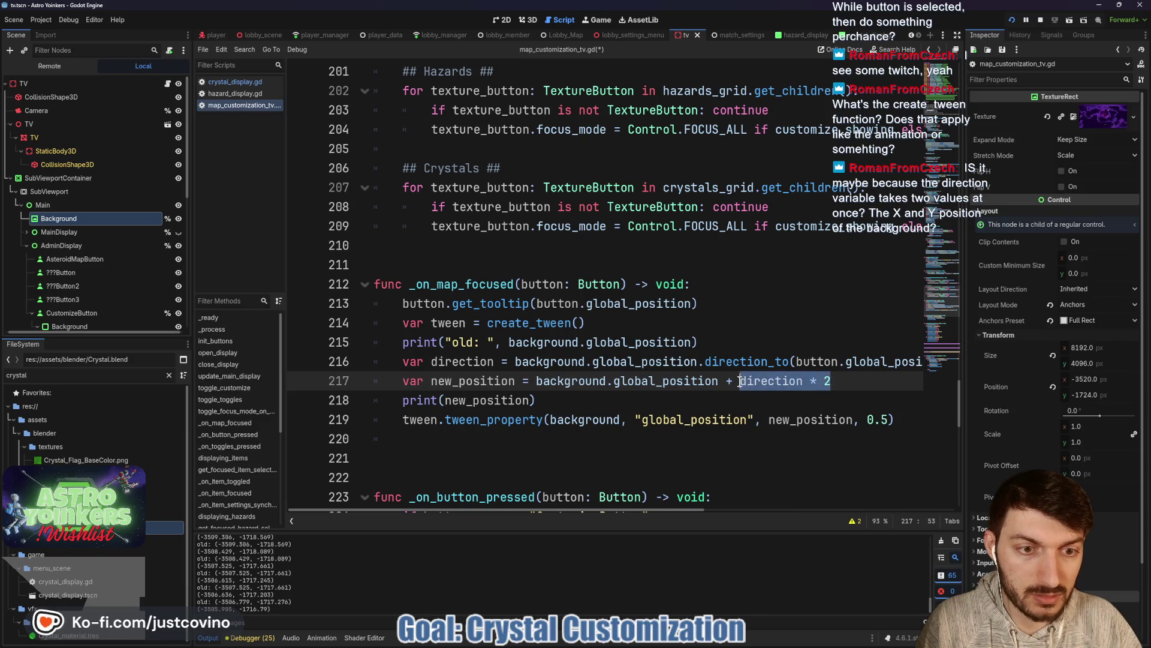
text(()
Step: Change the tween duration from 0.5 to 1.0, save, and run the game with F6
drag(888, 420, 867, 420)
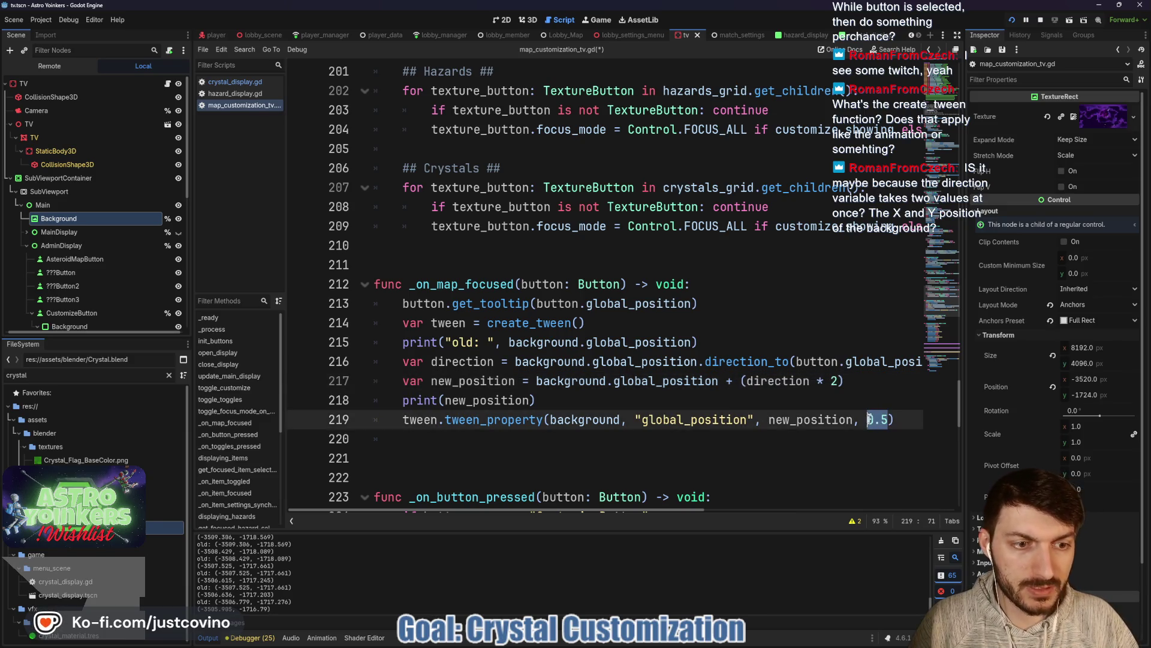
text(1.0)
key(Up)
key(Up)
key(ctrl+s)
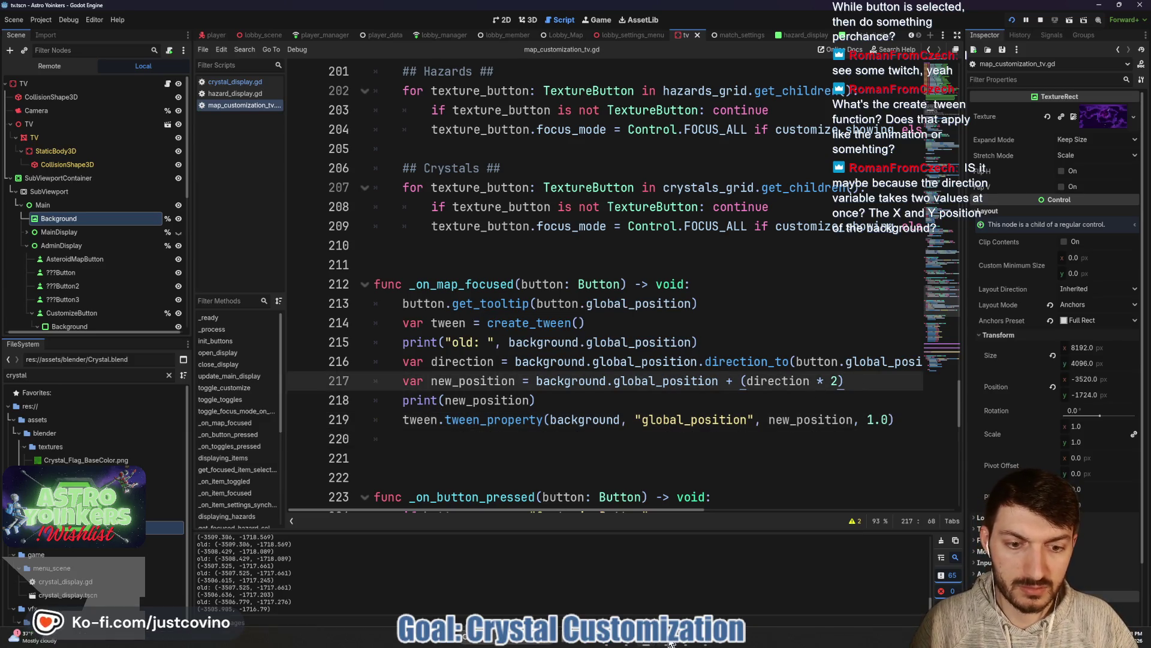
key(F6)
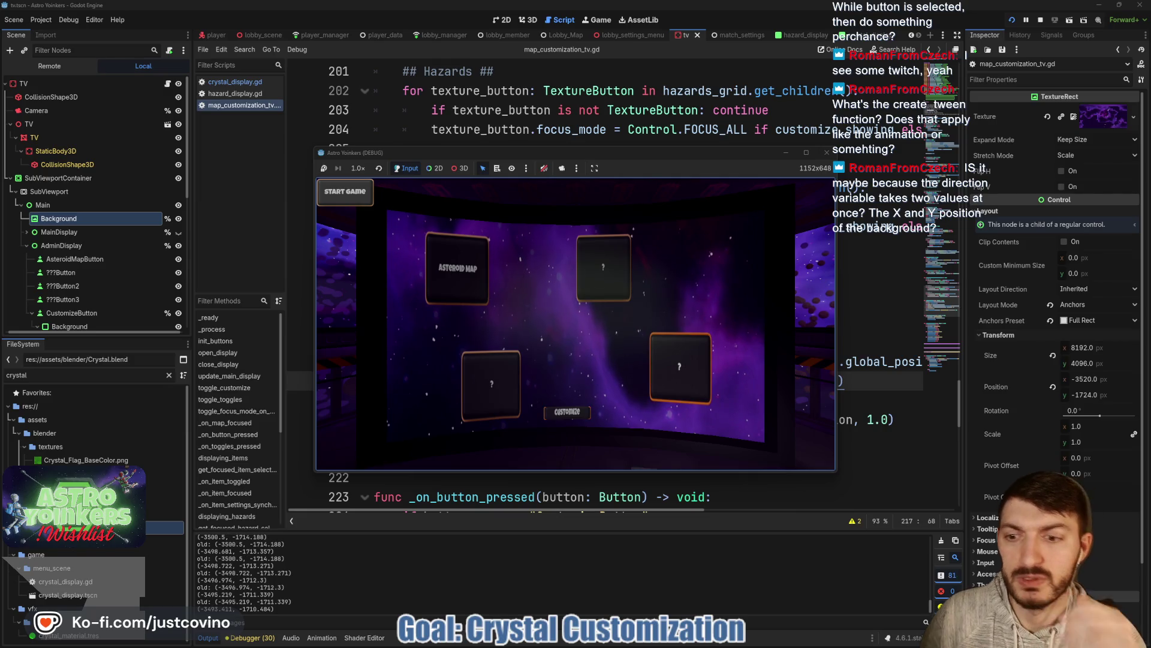
Step: Change the line 217 multiplier from 2 to 4, save, and bring the running game forward
click(856, 384)
key(Left)
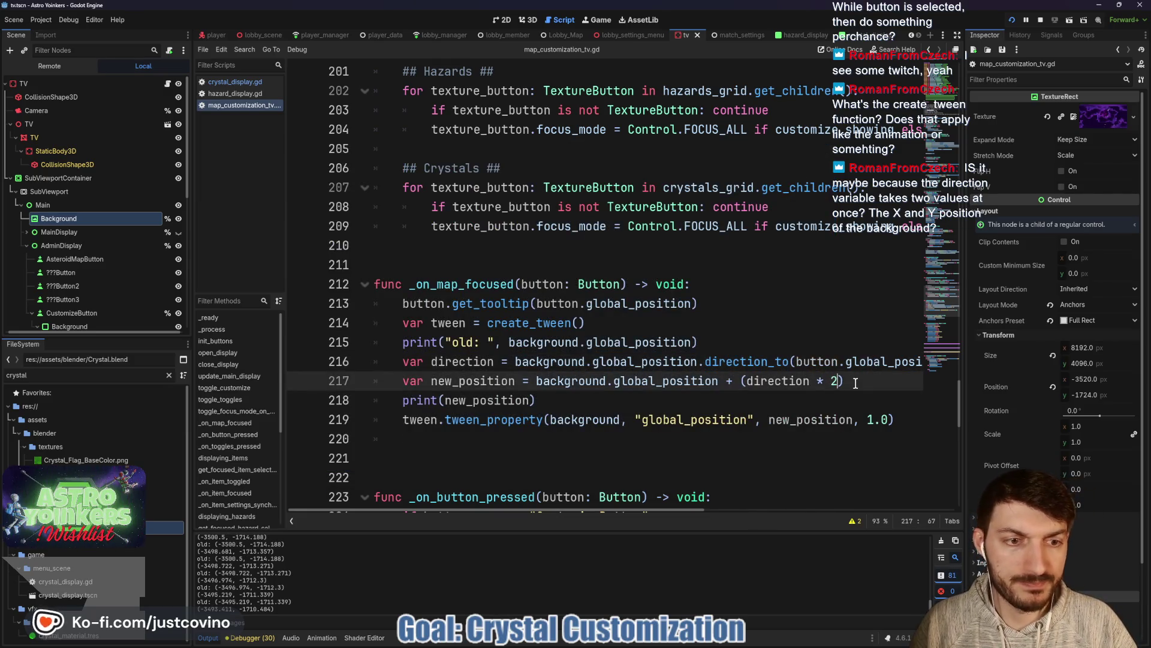
key(Right)
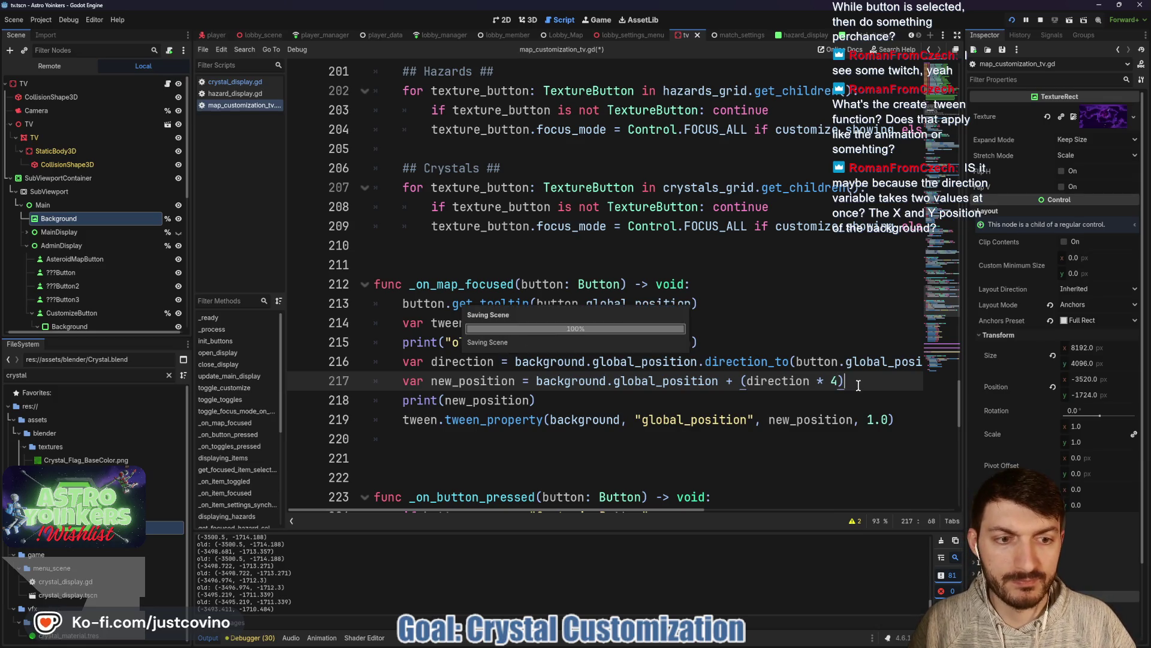
key(ctrl+s)
mouse_move(662, 643)
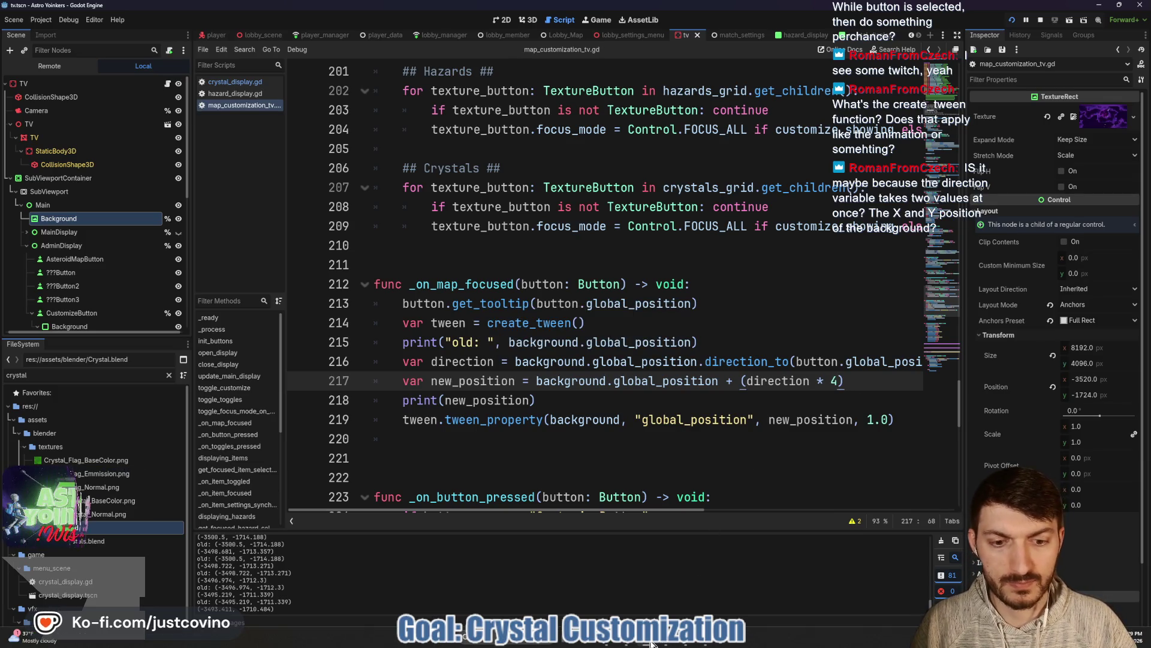
click(693, 593)
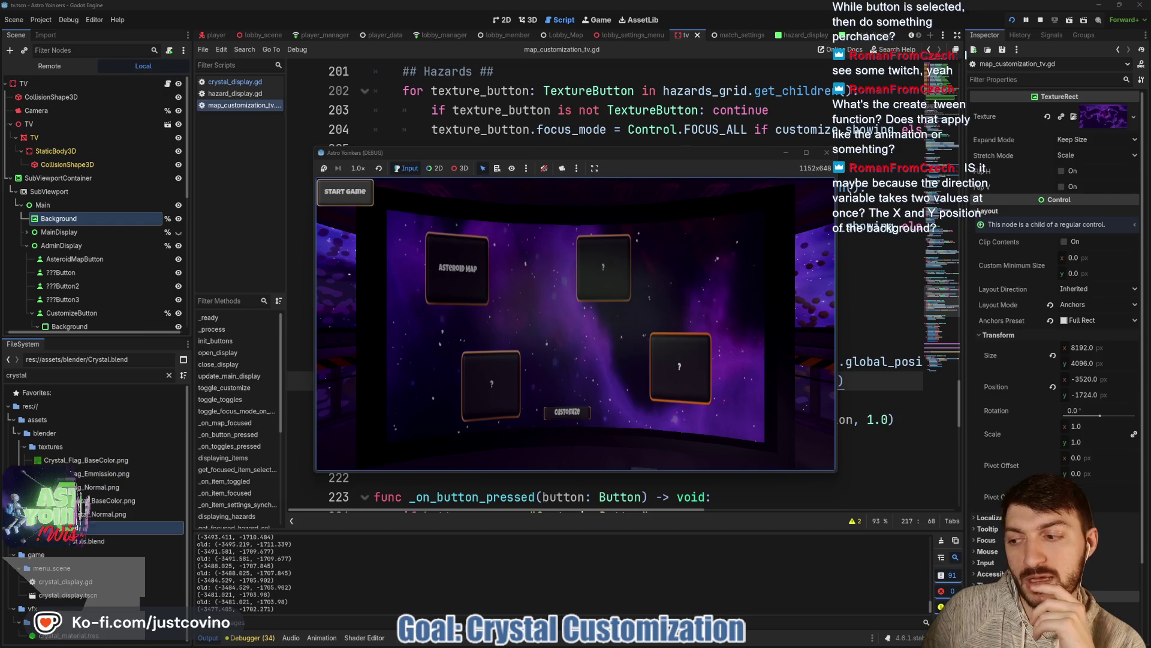
Step: Move focus up to the top-right map card to watch the background shift, then go back to the script editor
key(Up)
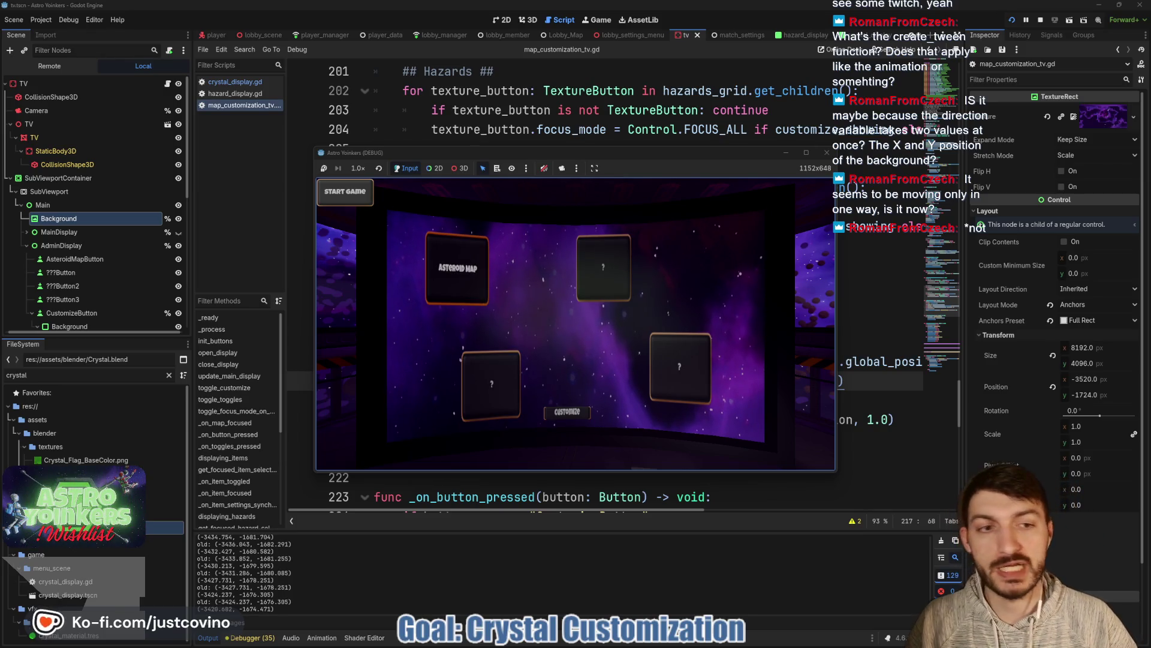
click(836, 324)
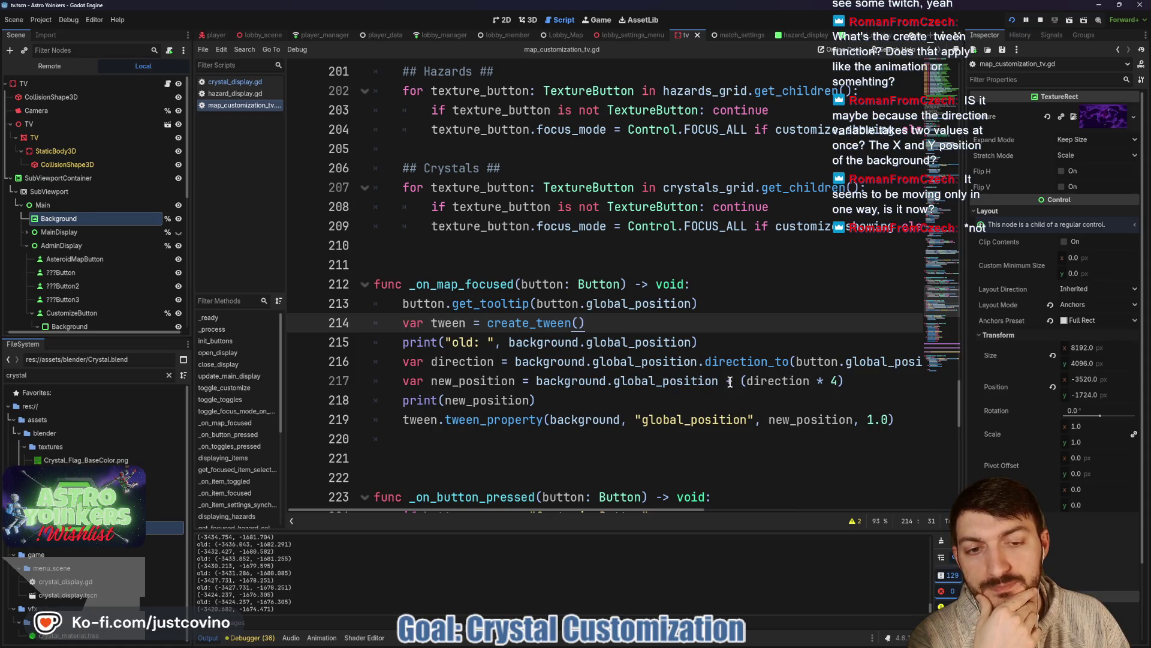
Step: Change line 217 to background.global_position * (direction), save, and bring the game forward
click(732, 381)
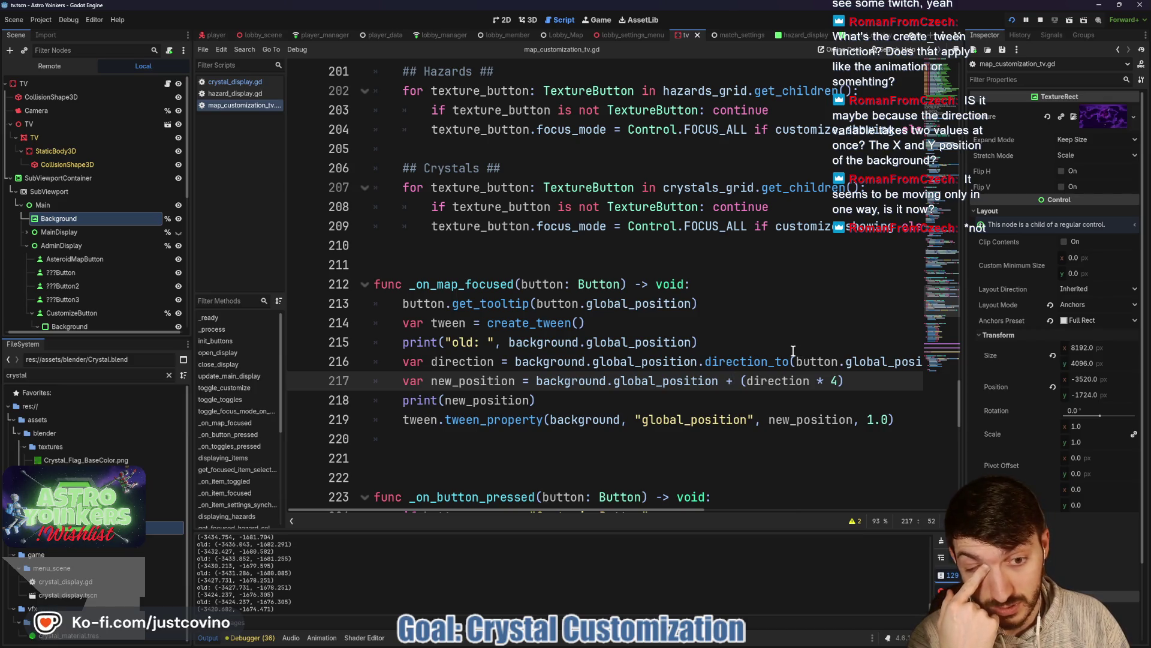
key(BackSpace)
text(*)
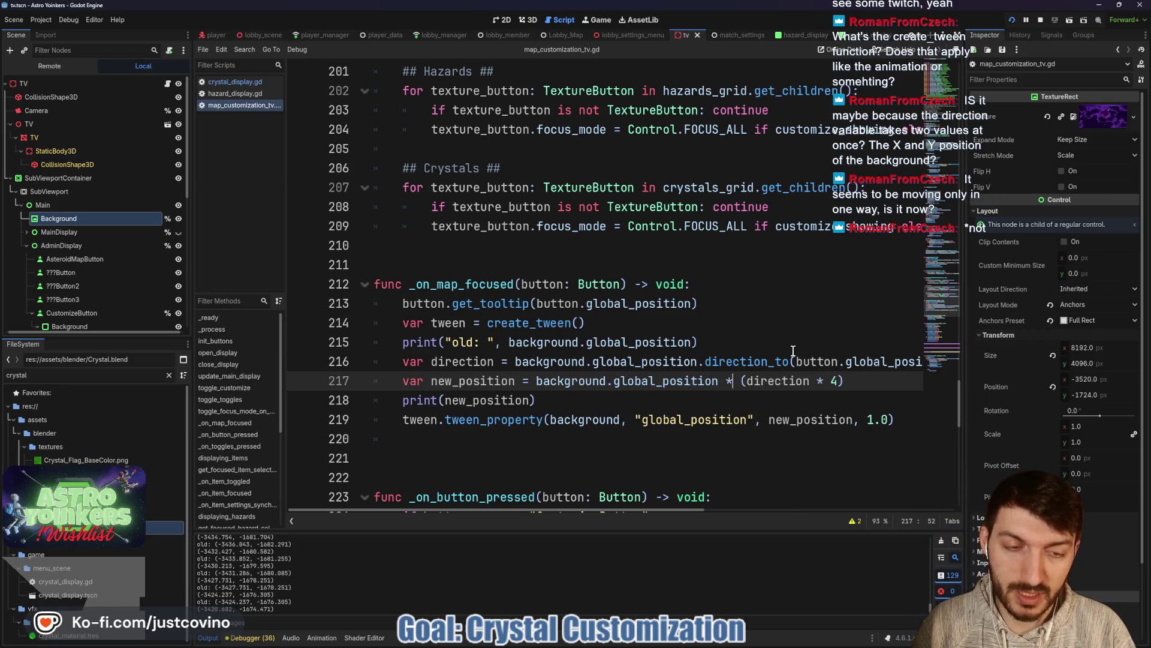
key(BackSpace)
key(BackSpace)
key(BackSpace)
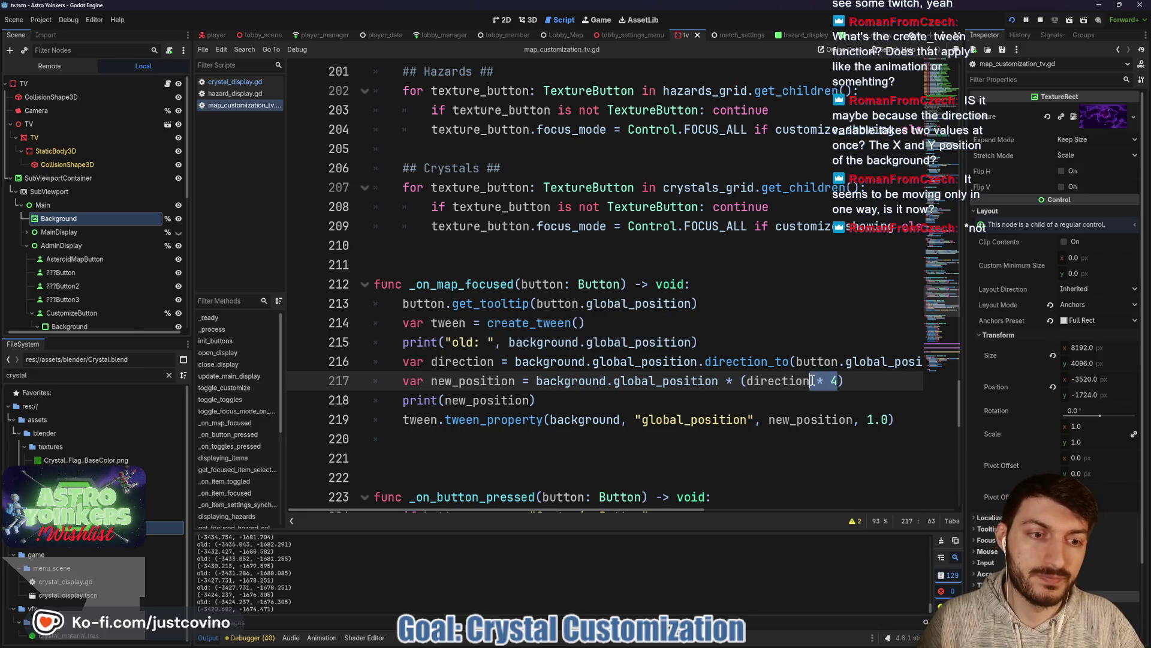
text())
key(ctrl+s)
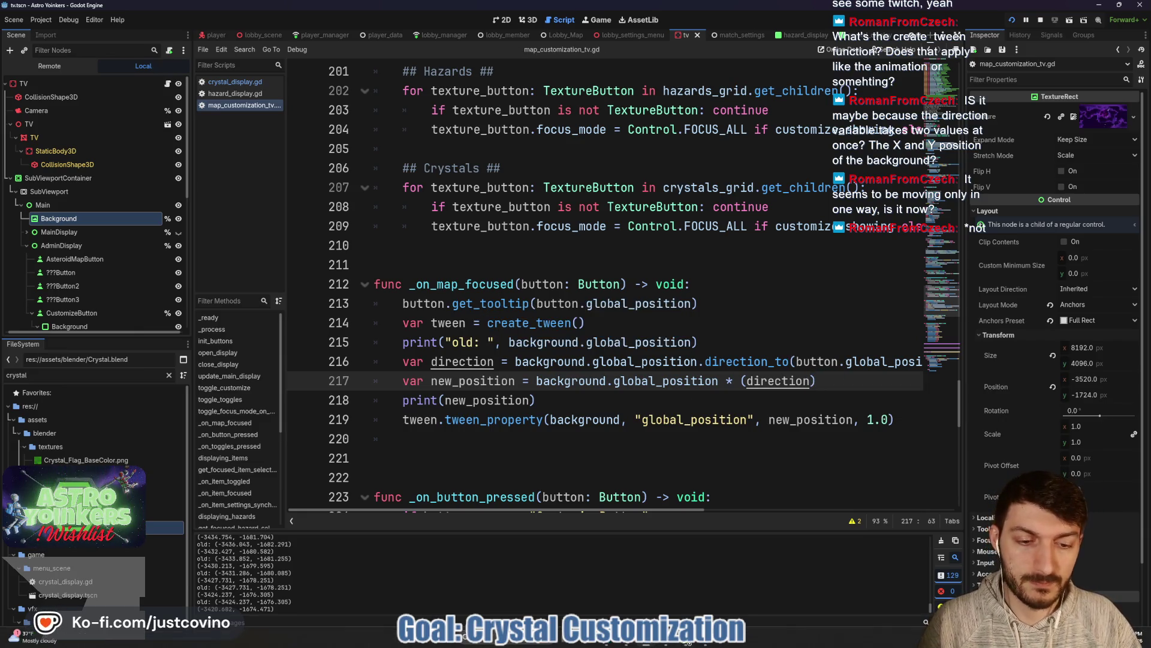
click(705, 643)
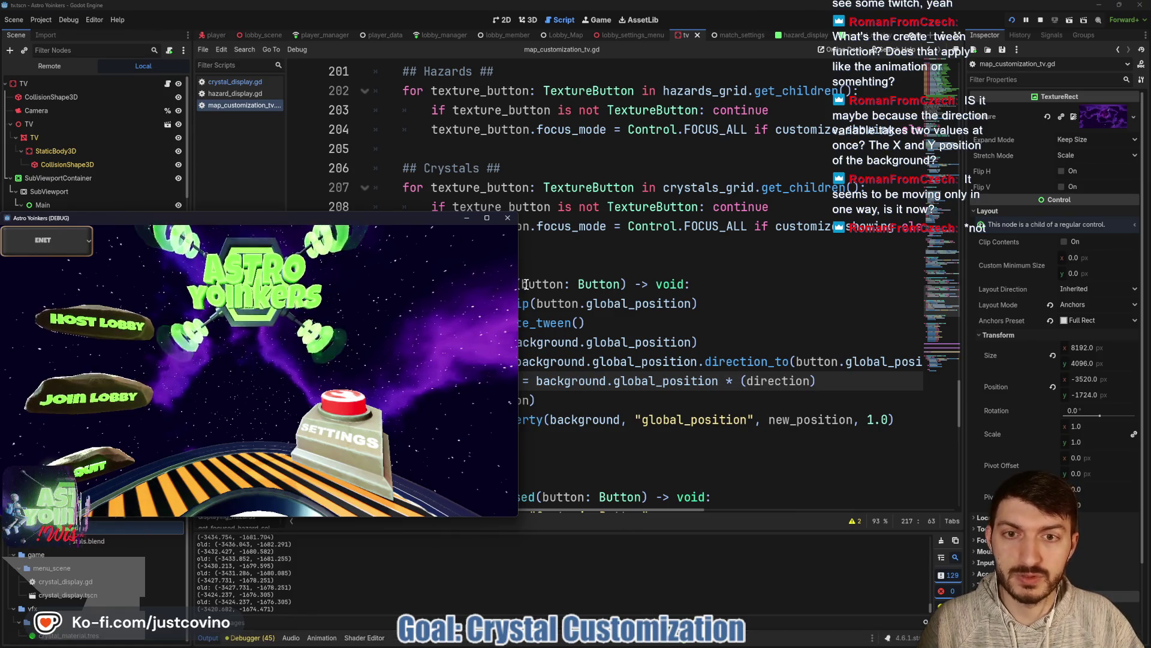
Step: Move focus down to the Customize button and back up to the bottom-left map card
click(523, 228)
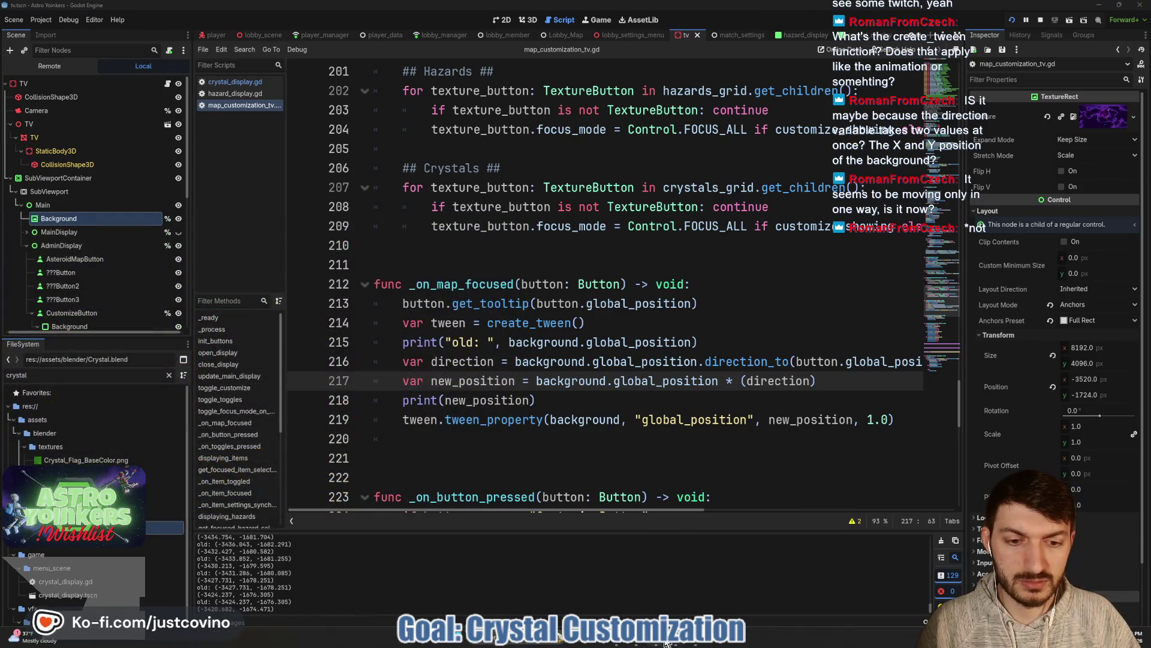
mouse_move(662, 643)
click(704, 598)
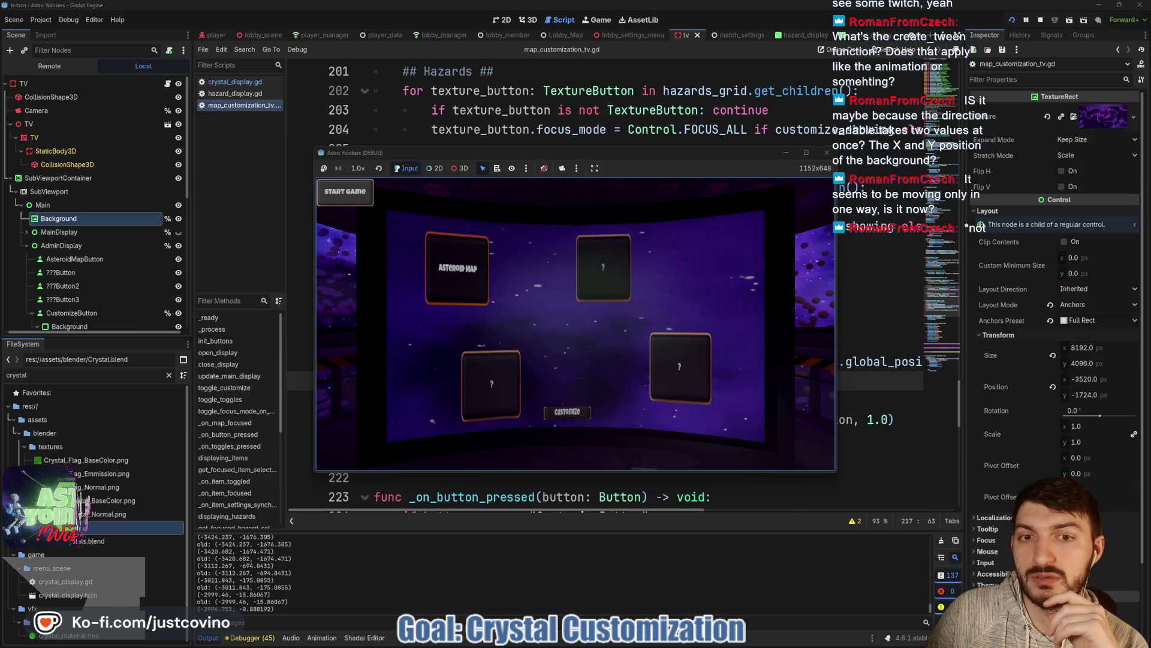
key(Down)
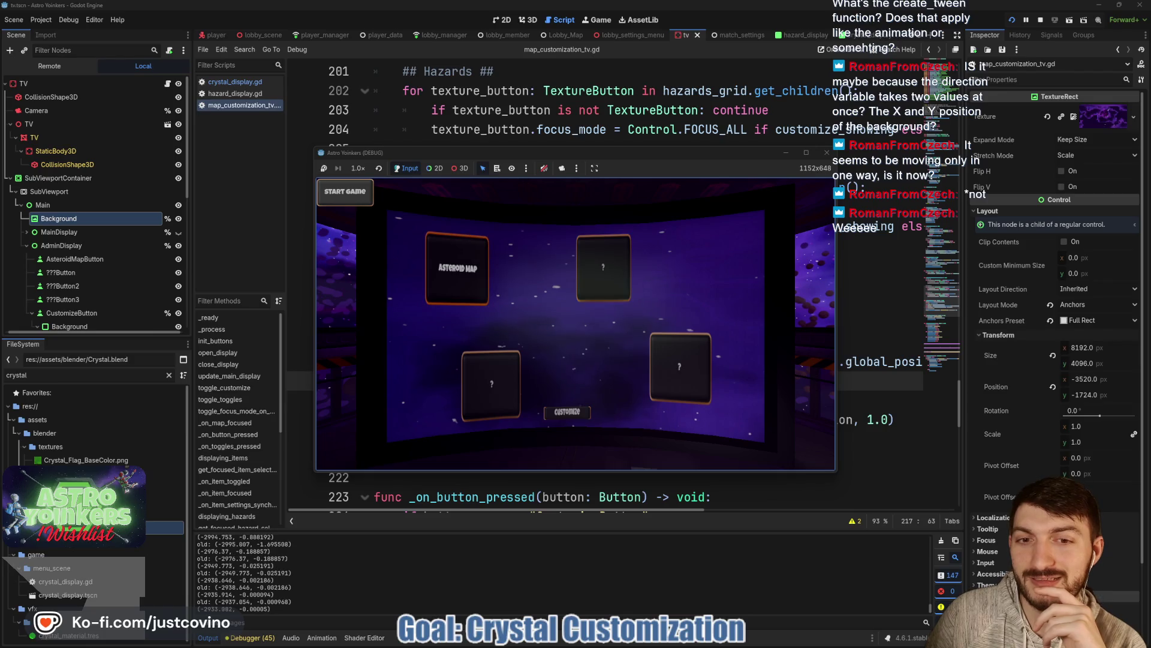
key(Down)
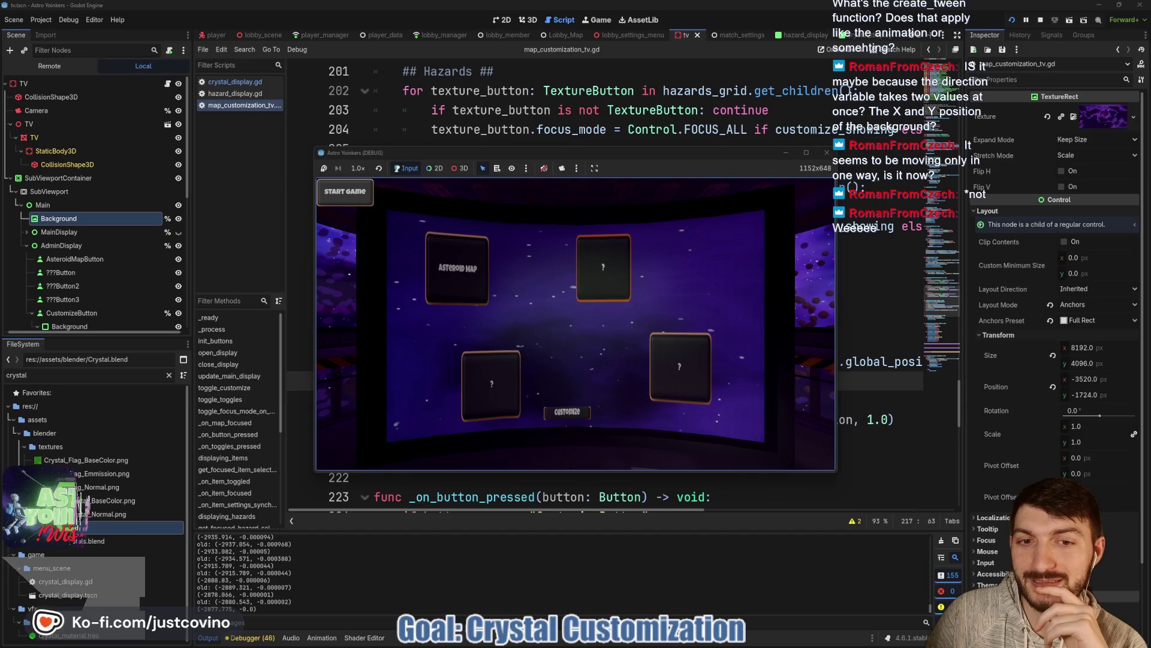
key(Up)
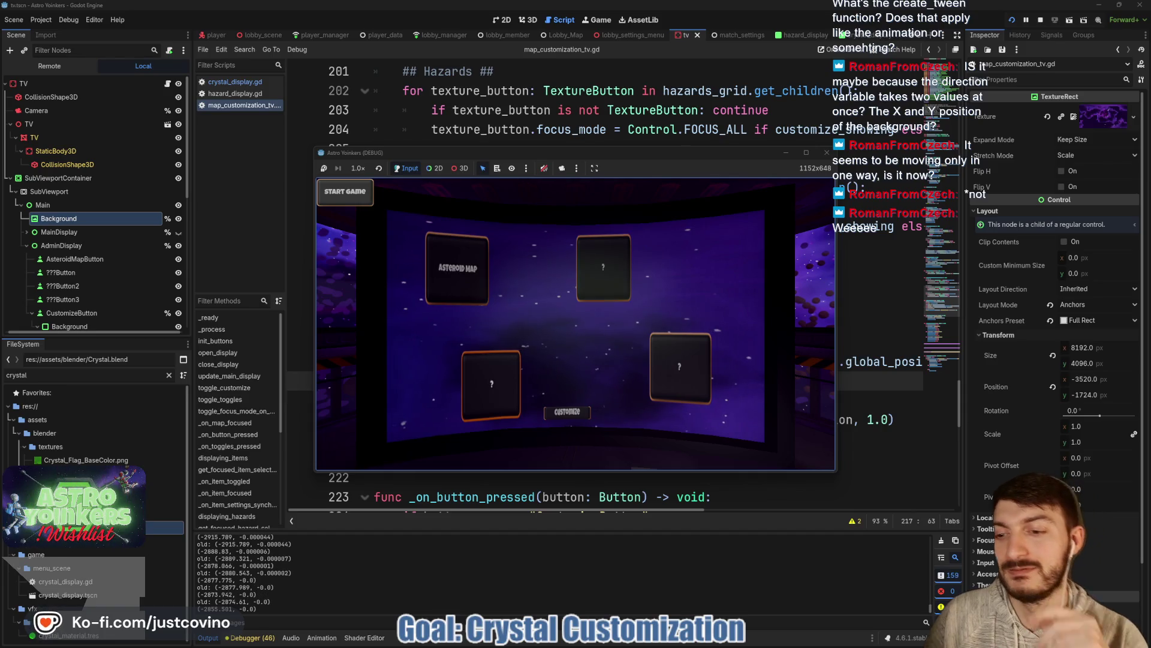
Step: Edit line 217 to multiply by (-direction * 0.5), save, and bring the running game forward
click(898, 402)
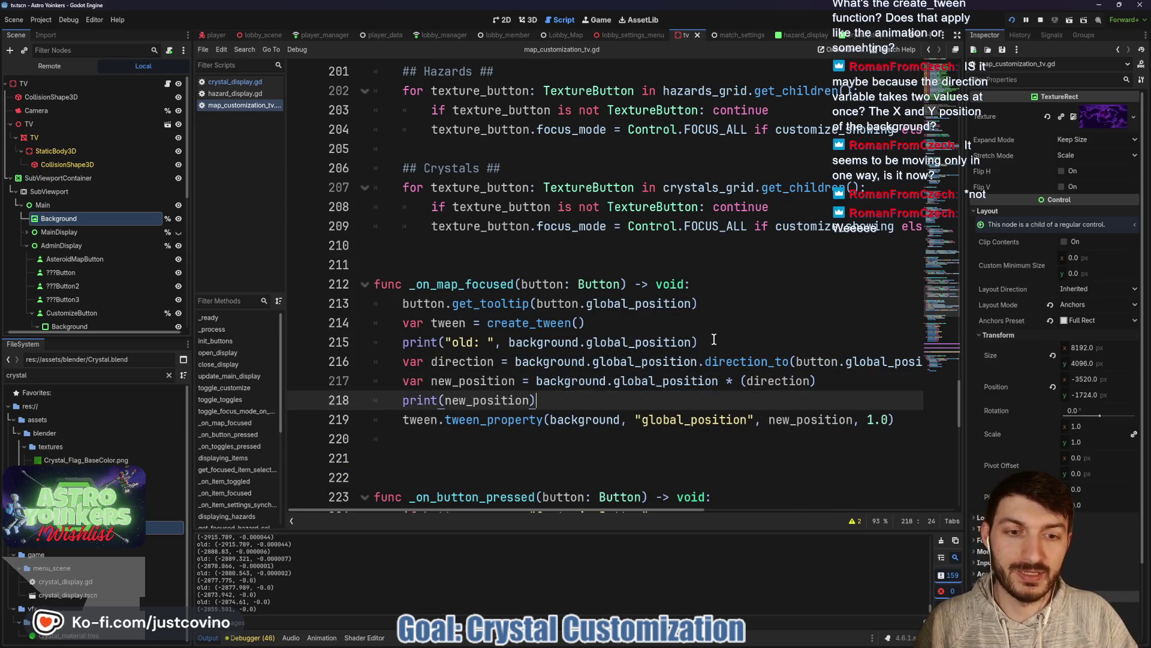
click(733, 381)
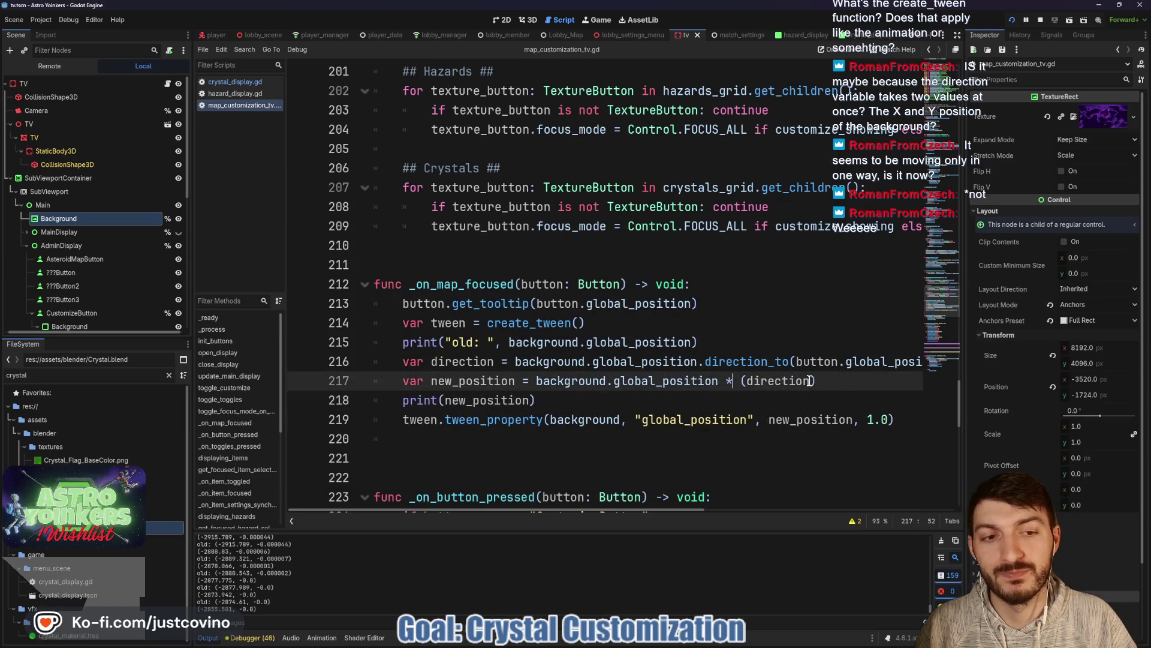
text(* 0.)
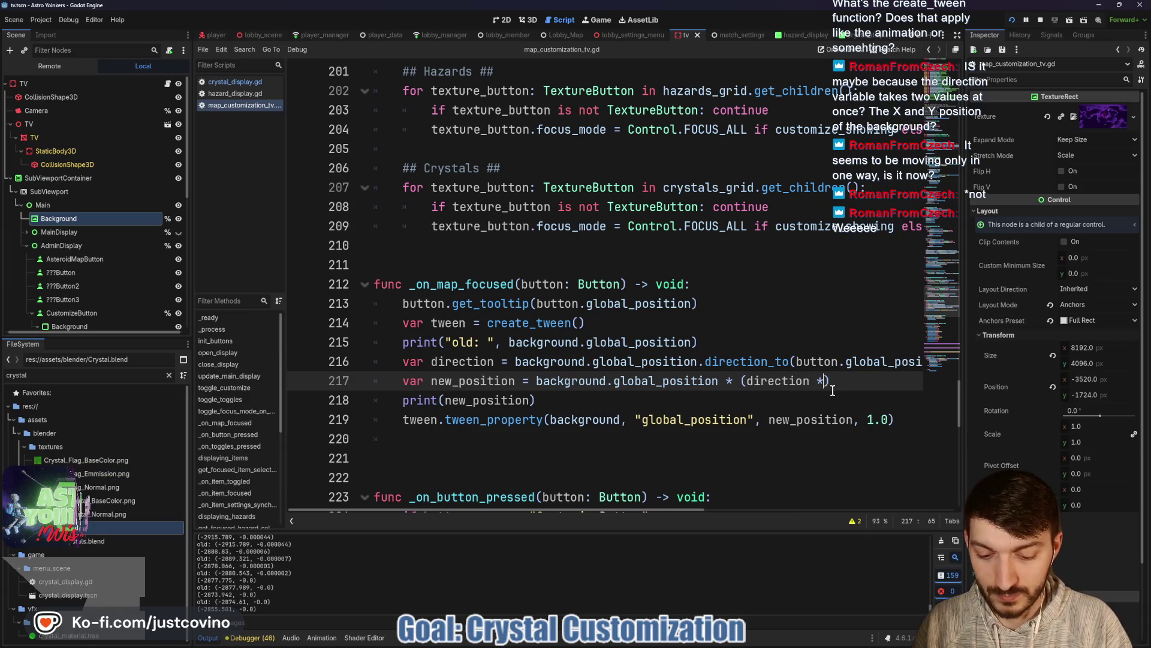
text(5)
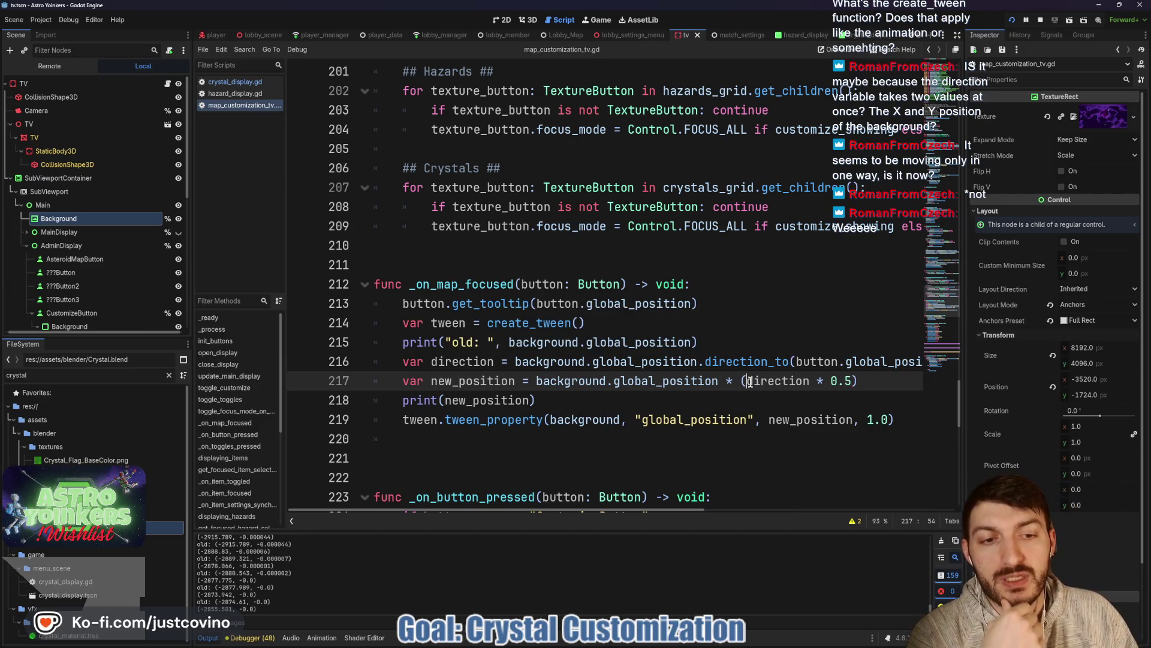
text(-)
click(675, 401)
key(ctrl+s)
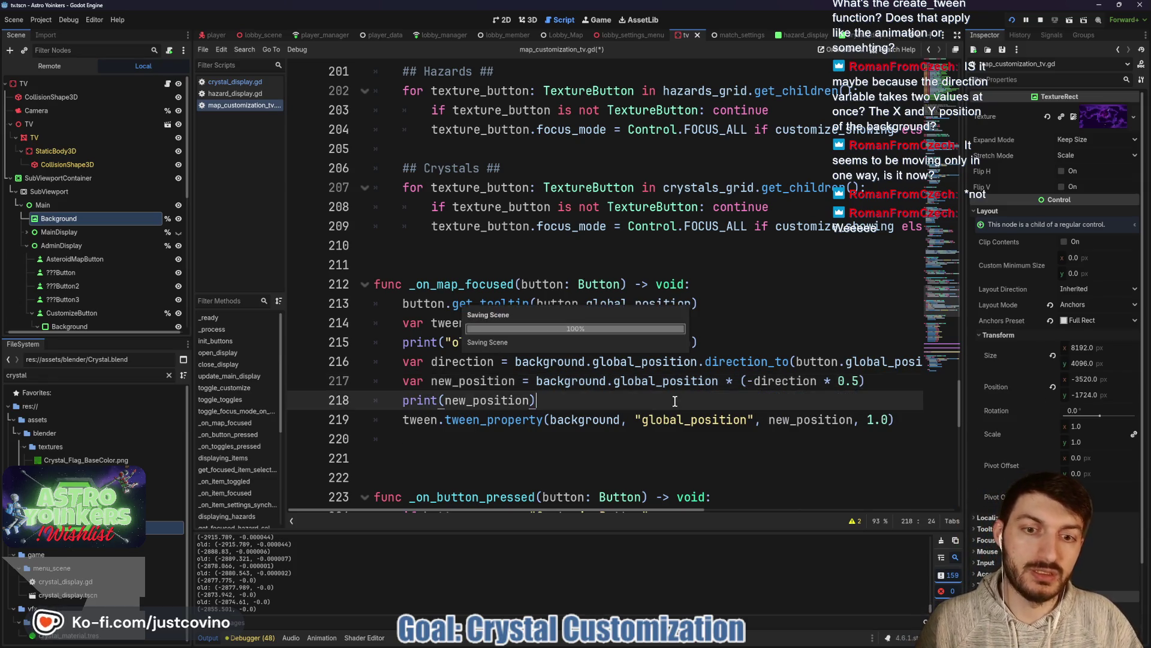
mouse_move(654, 643)
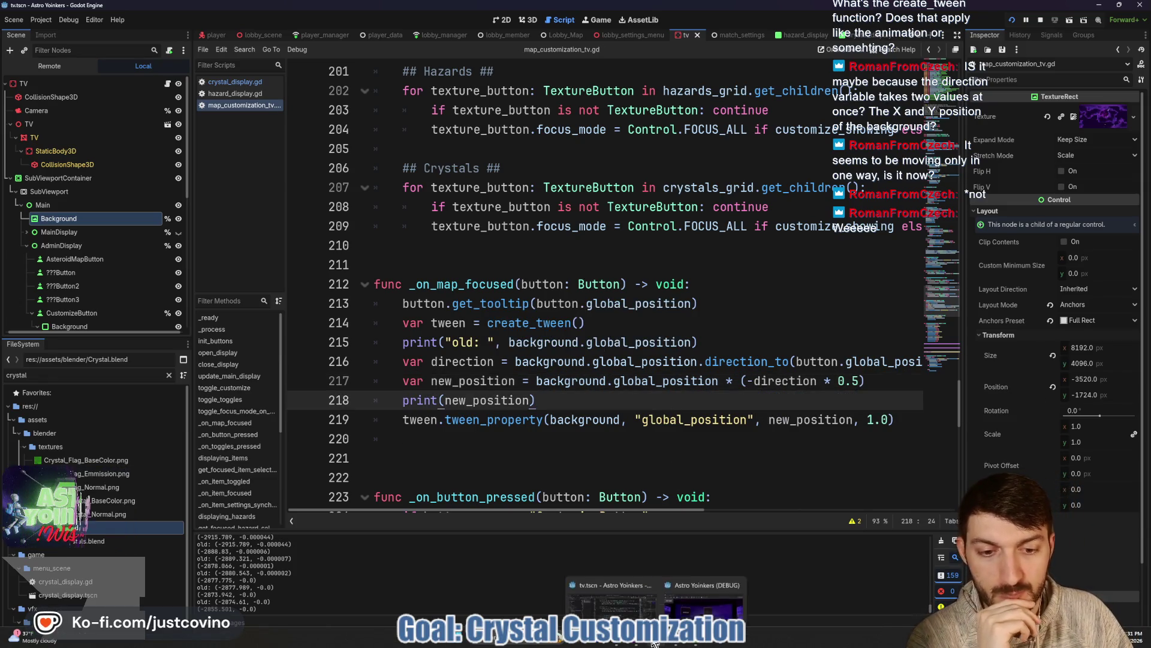
click(703, 599)
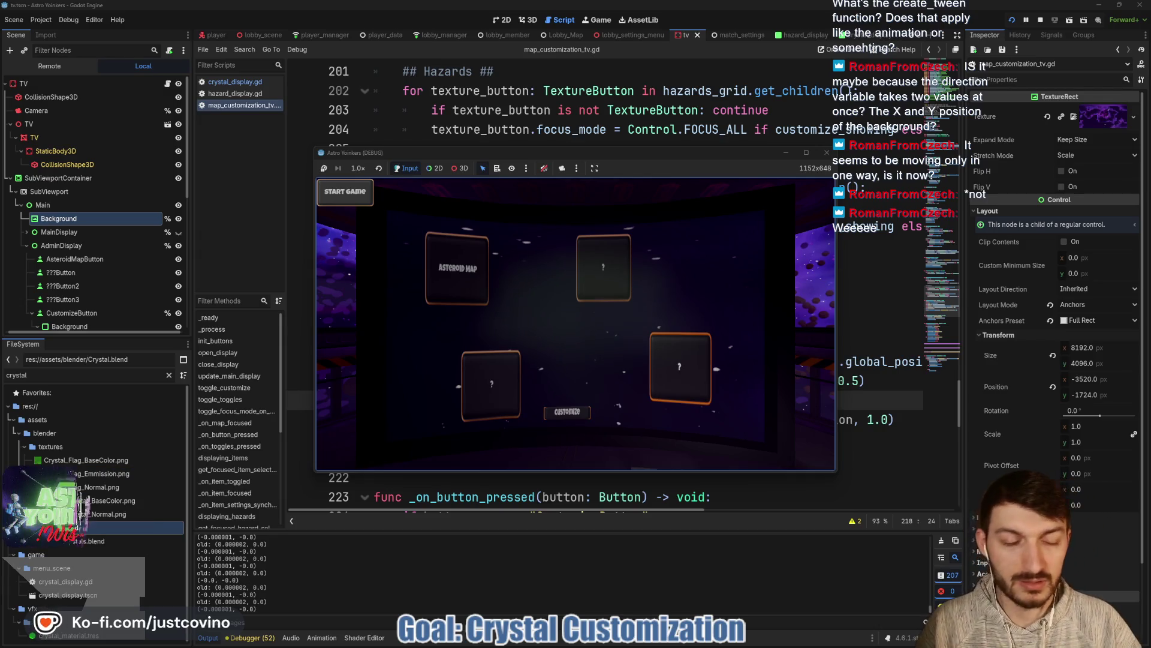
Step: Back in the script, select the '* (-direction * 0.5)' multiplier on line 217
click(885, 400)
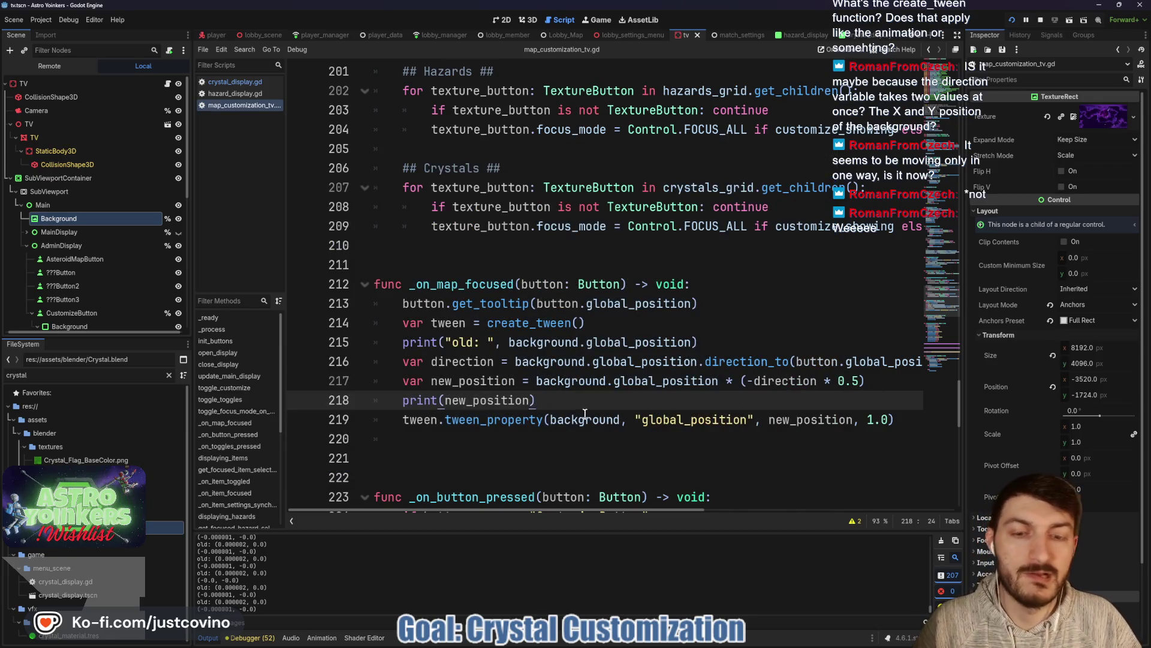
mouse_move(877, 382)
mouse_down()
mouse_move(697, 382)
mouse_move(723, 382)
mouse_up()
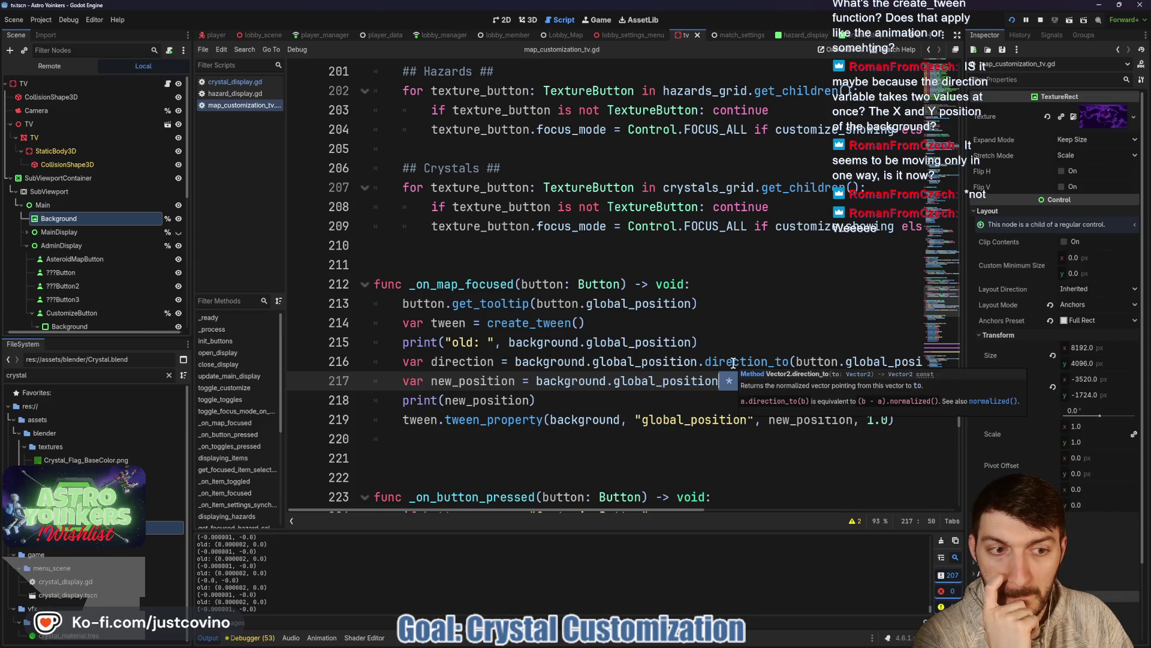
Step: Retype '* (-direction * 0.5)', then delete the new_position and old-position print lines
text(* (-direction * 0.5))
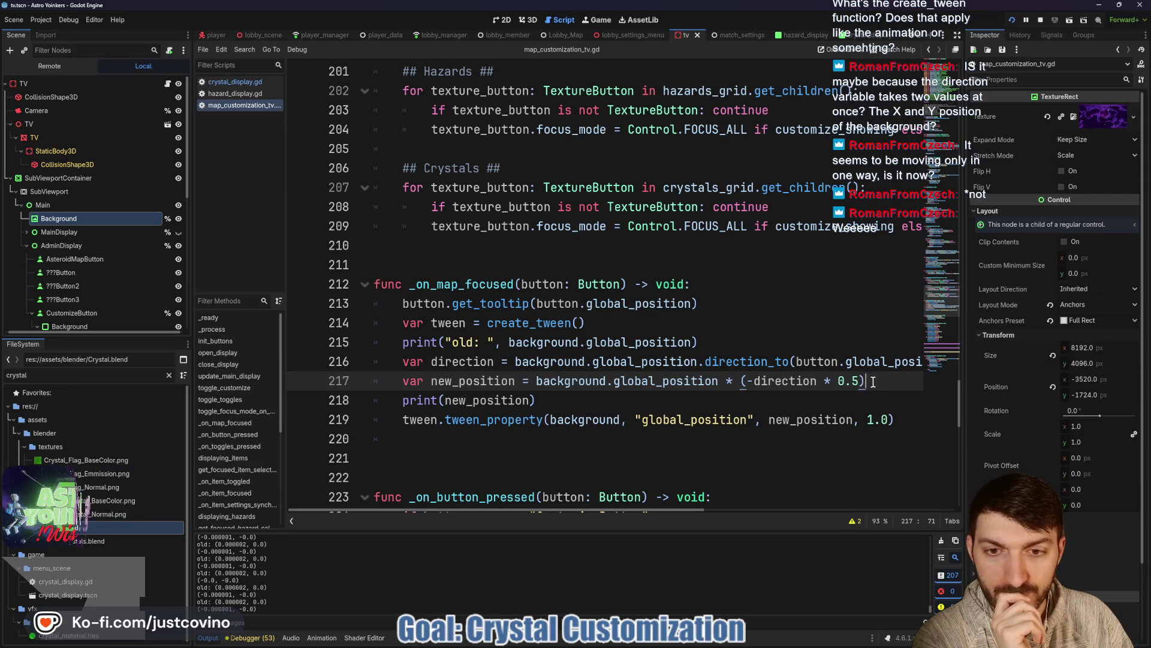
triple_click(398, 401)
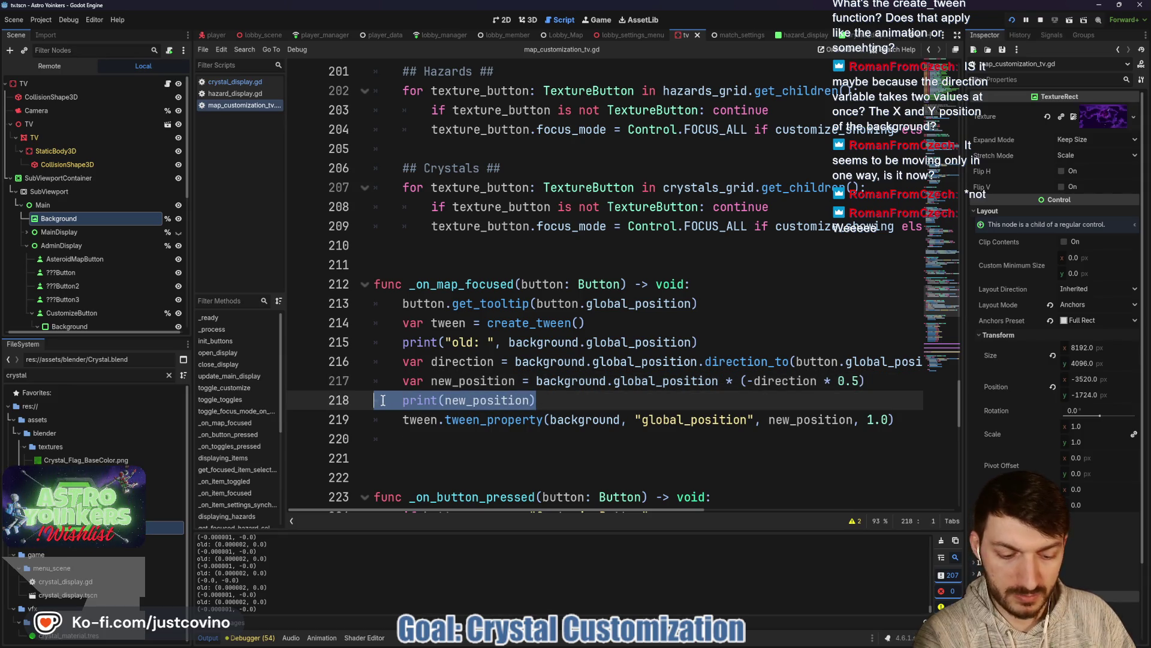
key(BackSpace)
drag(867, 380, 373, 382)
key(BackSpace)
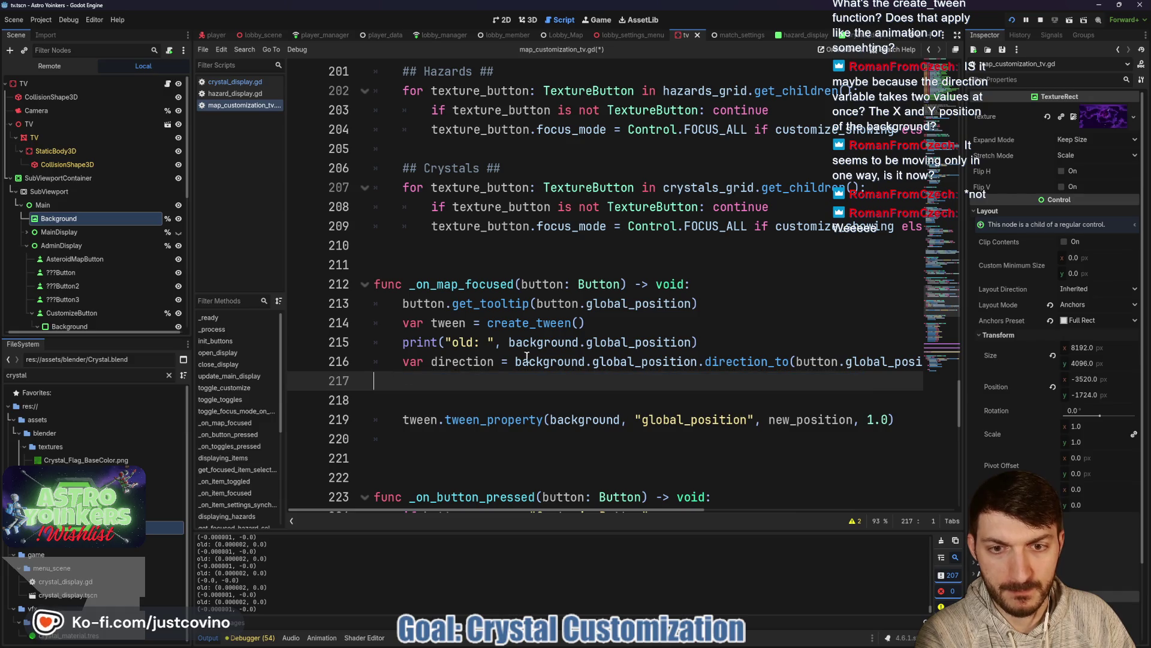
triple_click(726, 335)
key(BackSpace)
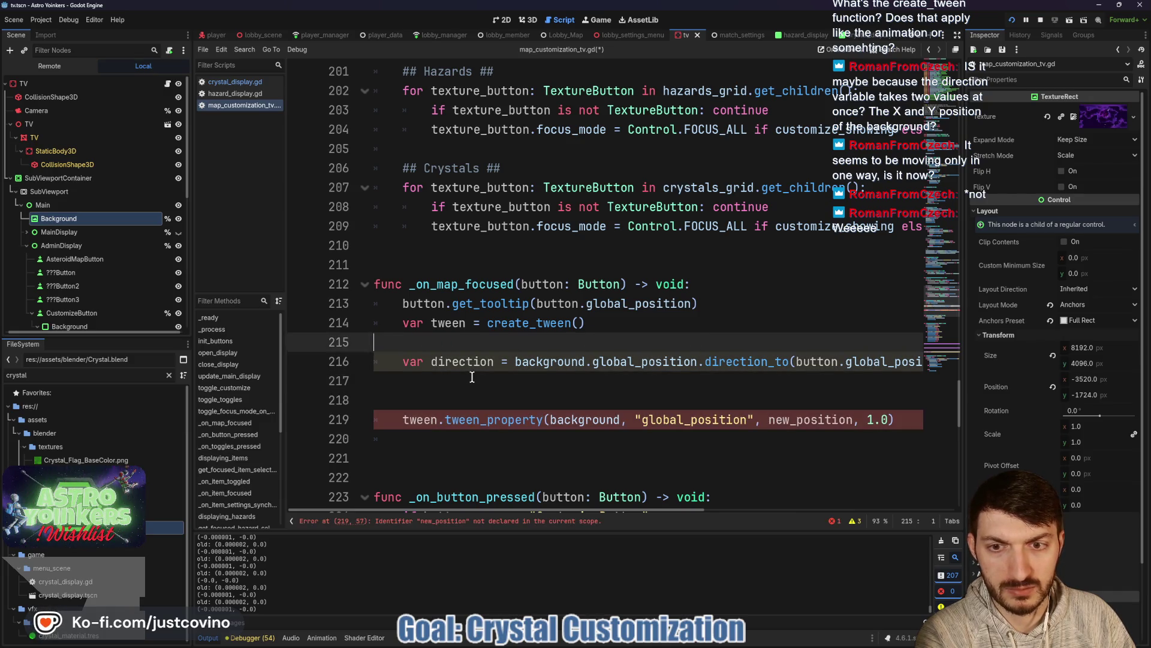
Step: Add print(direction), tween to direction instead of new_position, save, and bring the game forward
click(471, 379)
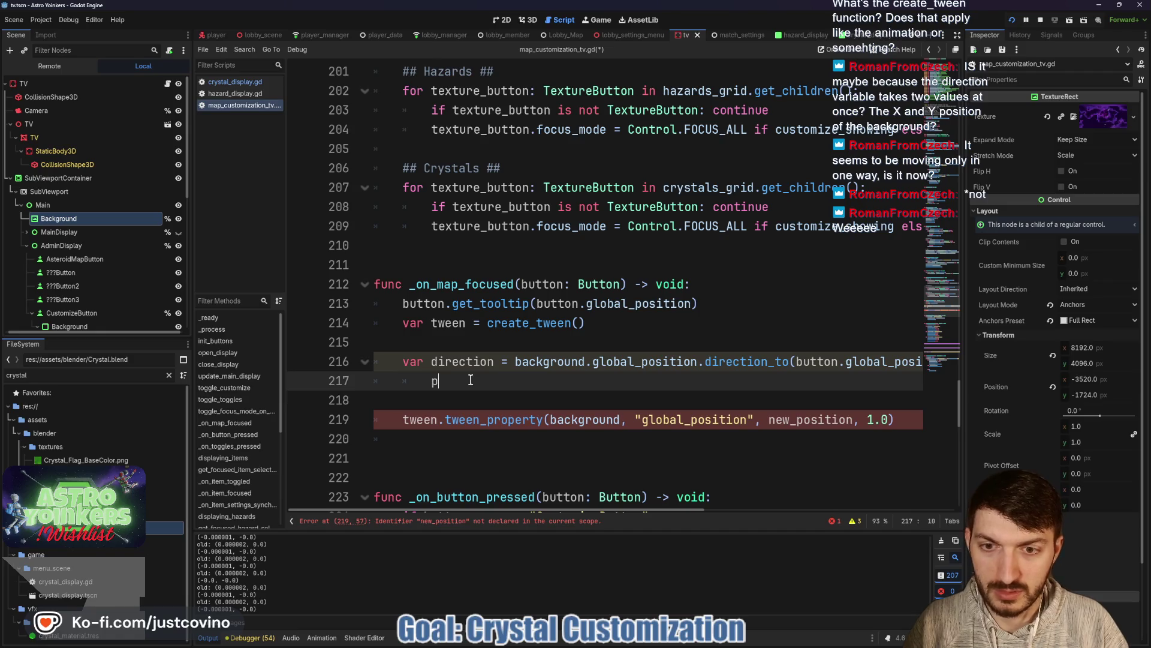
text(rint()
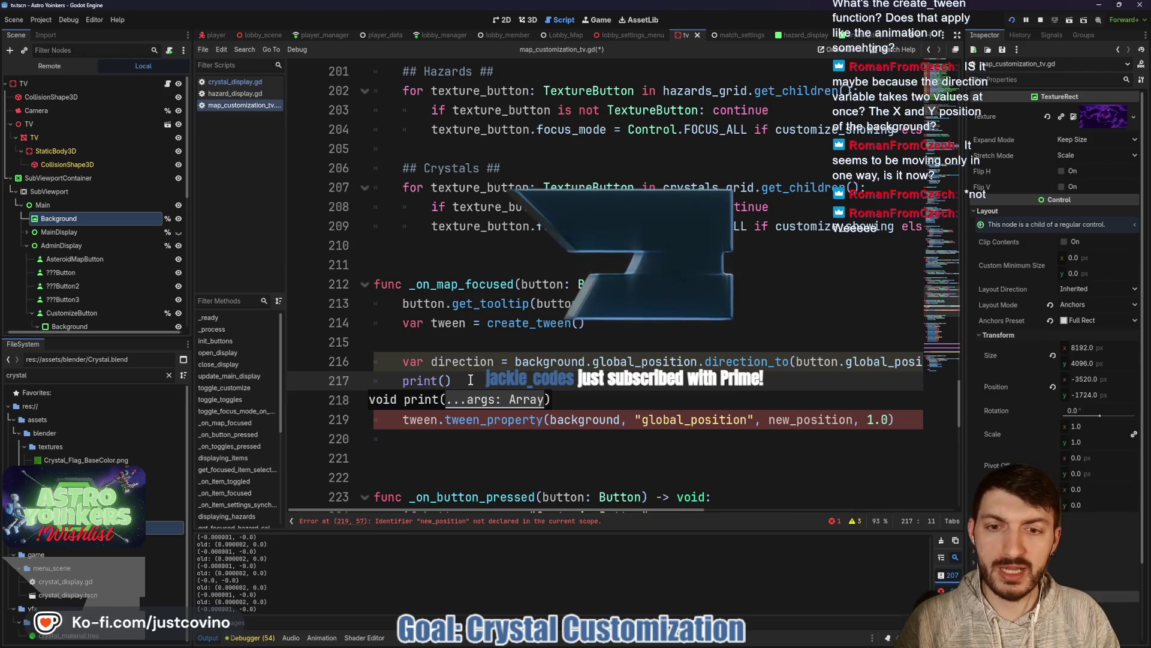
text(di)
key(Return)
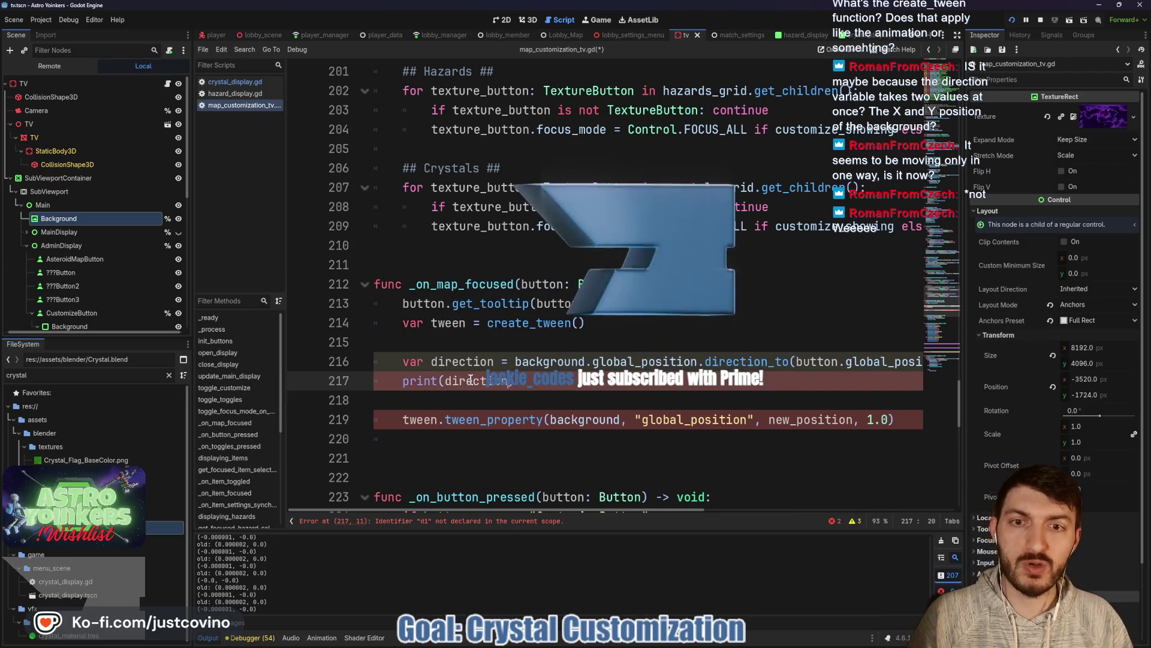
double_click(816, 418)
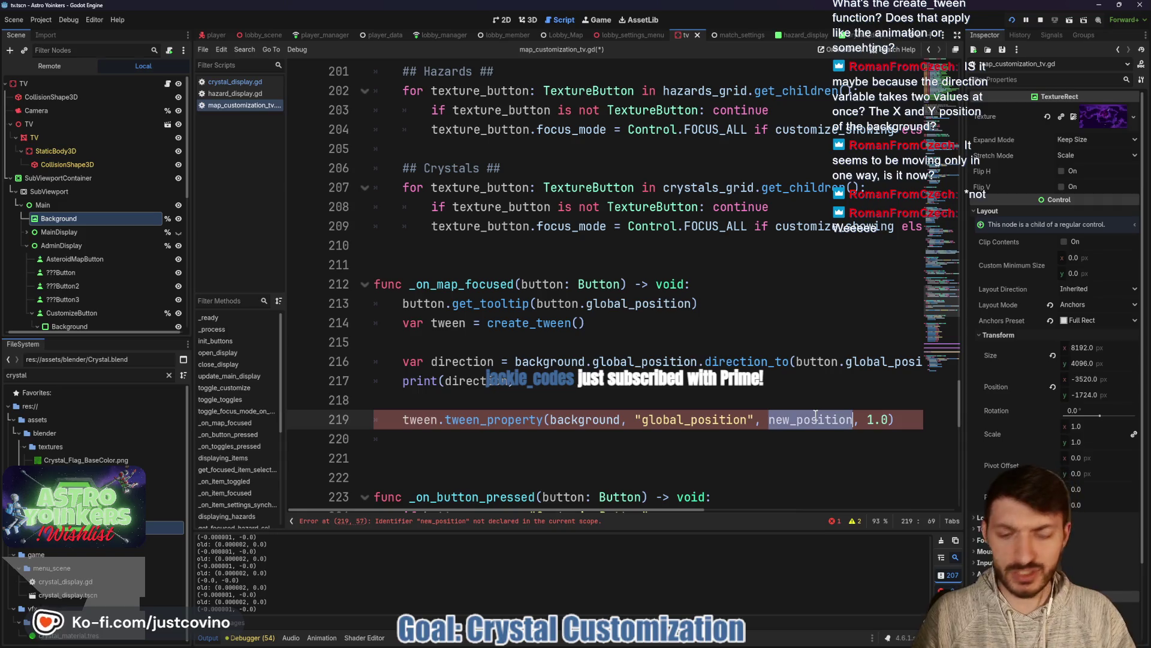
text(direction)
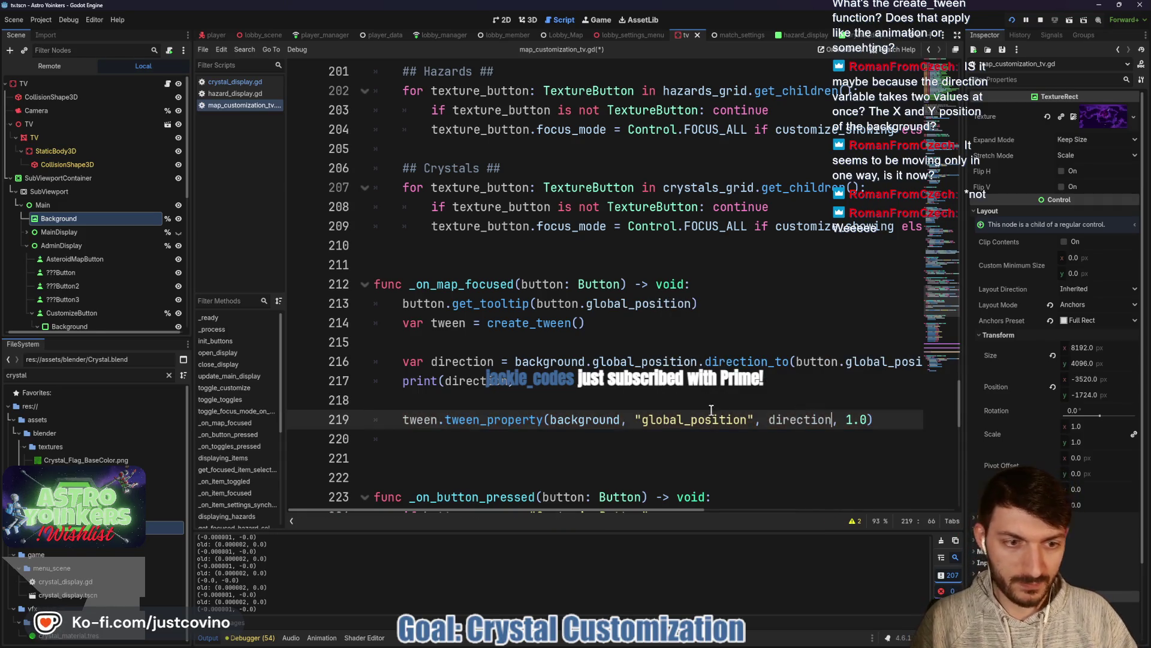
click(712, 408)
key(ctrl+s)
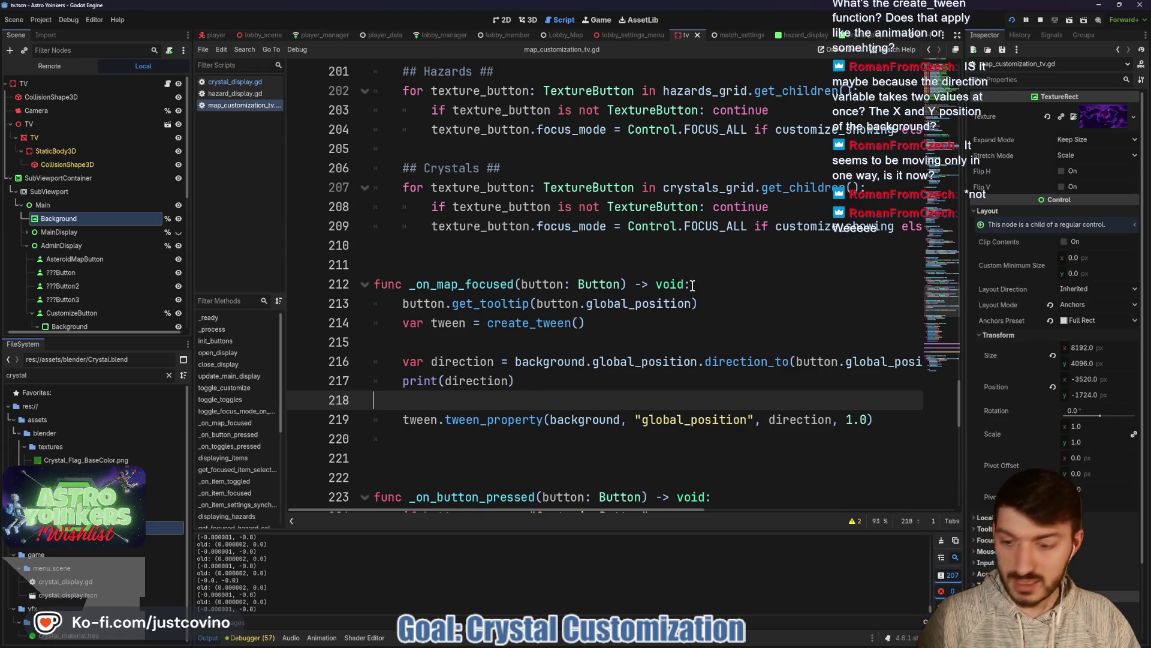
mouse_move(660, 641)
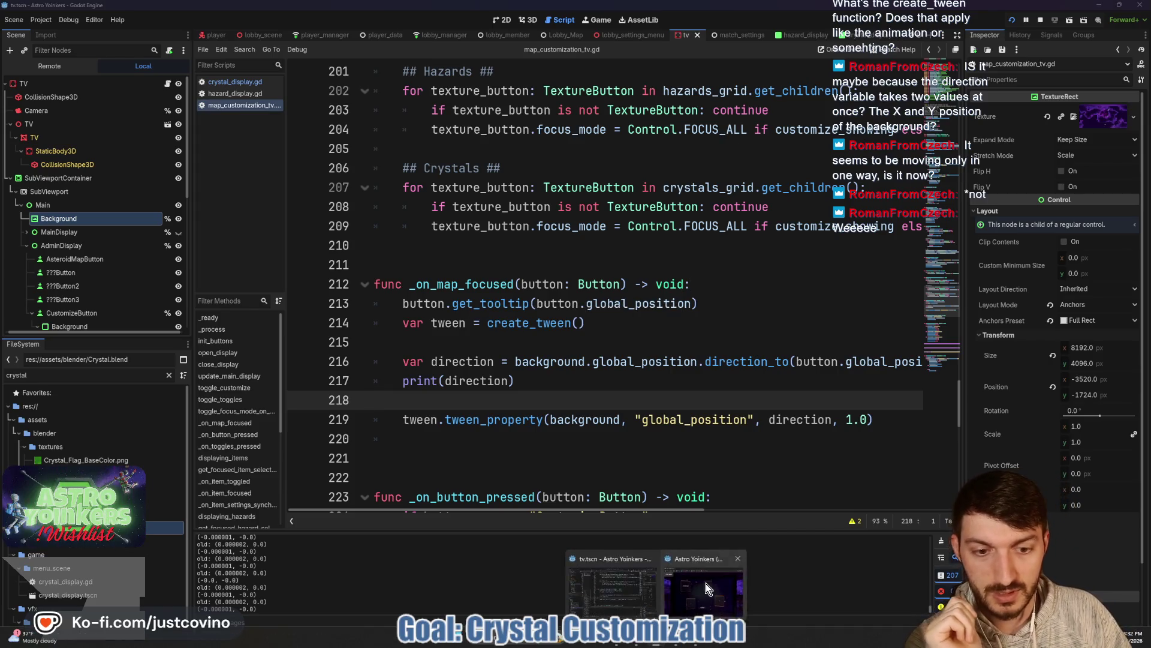
click(706, 588)
Step: Step focus Left, Down, Up, Left across the map cards, then stop the game
key(Left)
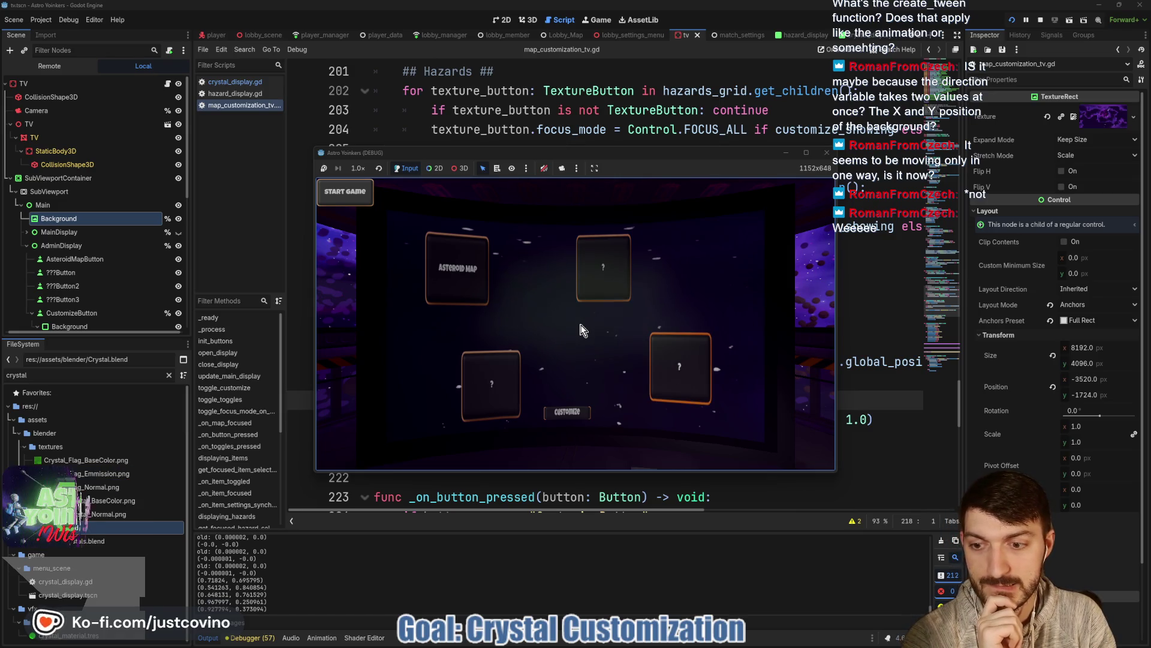
key(Down)
key(Up)
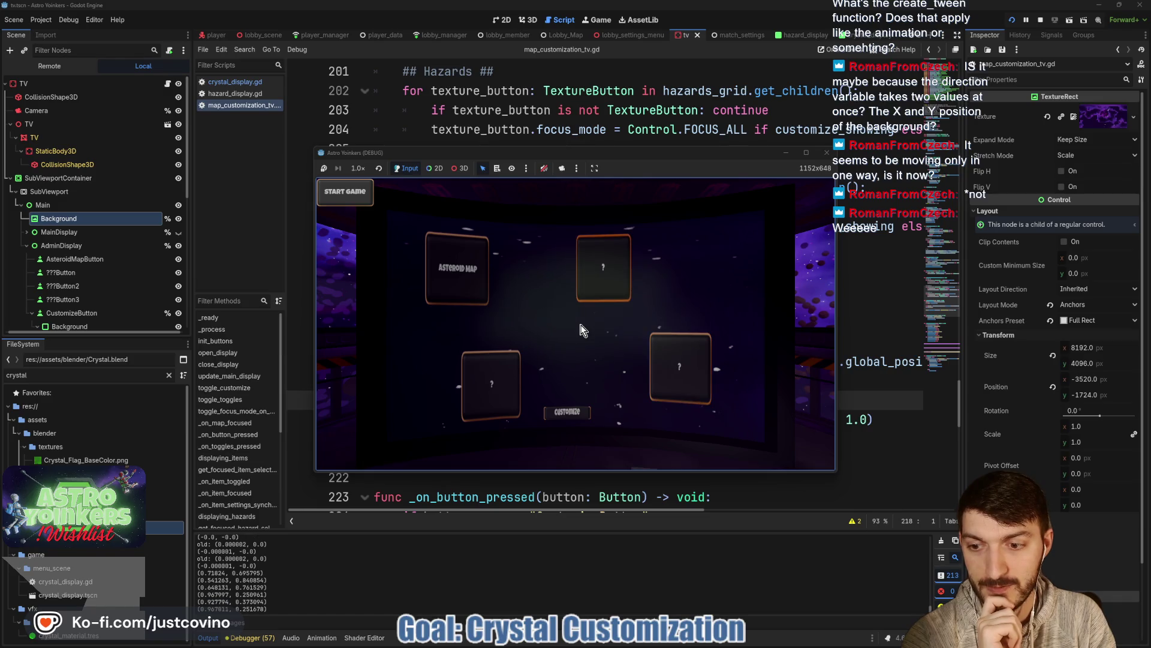
key(Left)
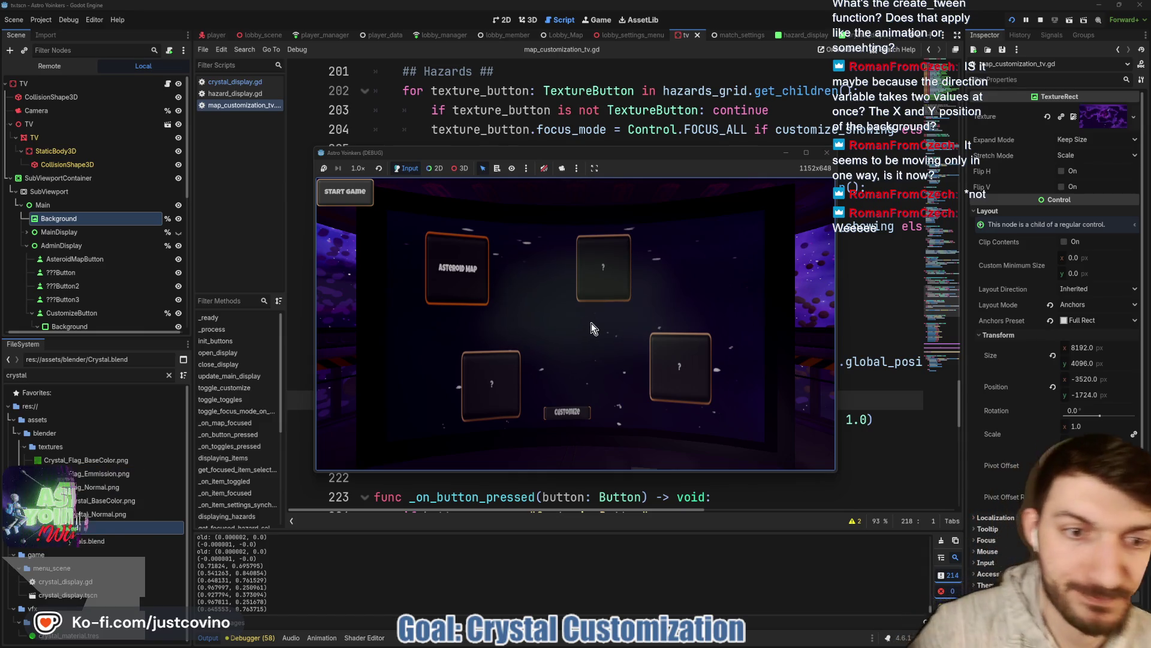
click(874, 392)
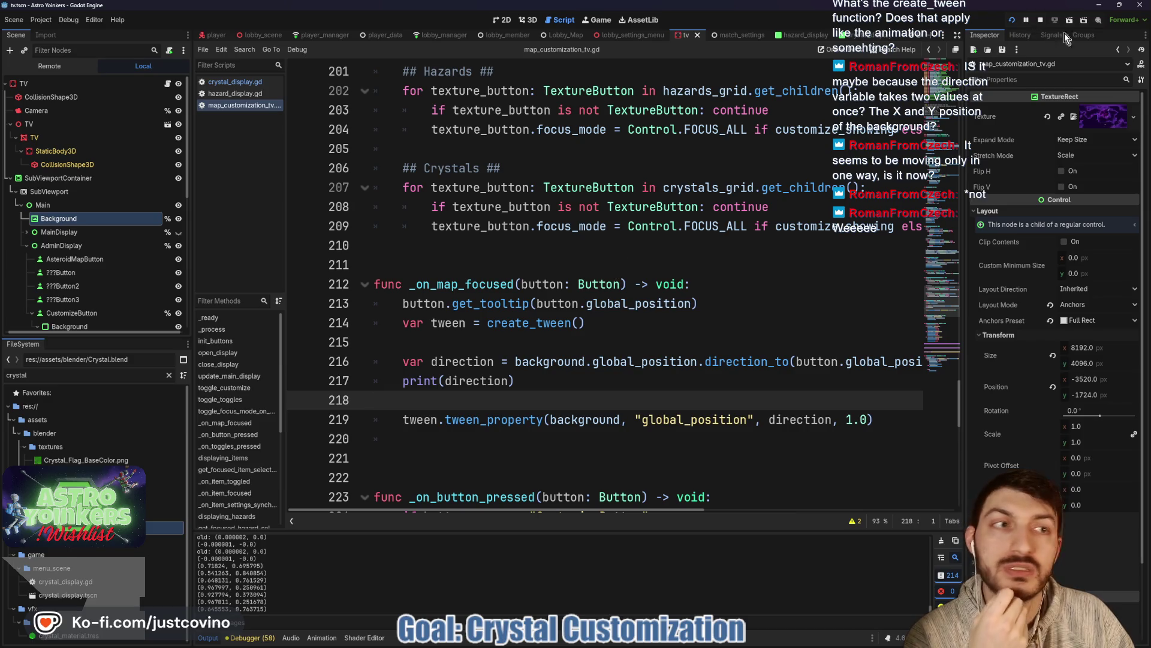
click(1041, 20)
click(576, 387)
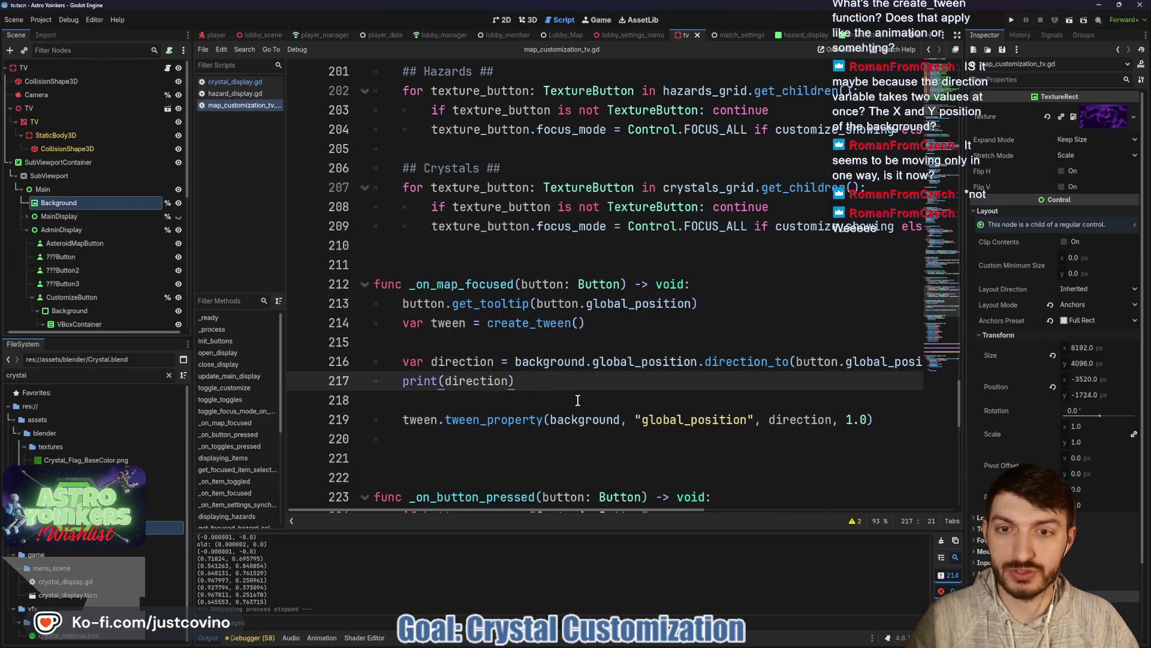
Step: Delete blank line 215 above the direction line and save the script
click(455, 343)
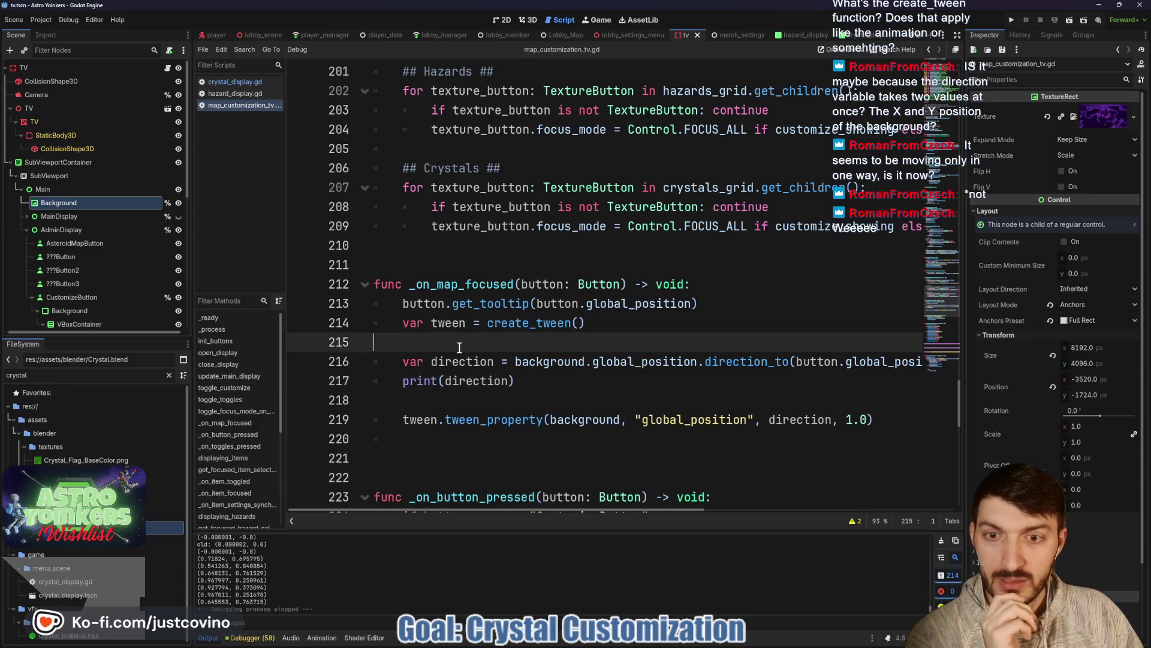
key(BackSpace)
click(488, 380)
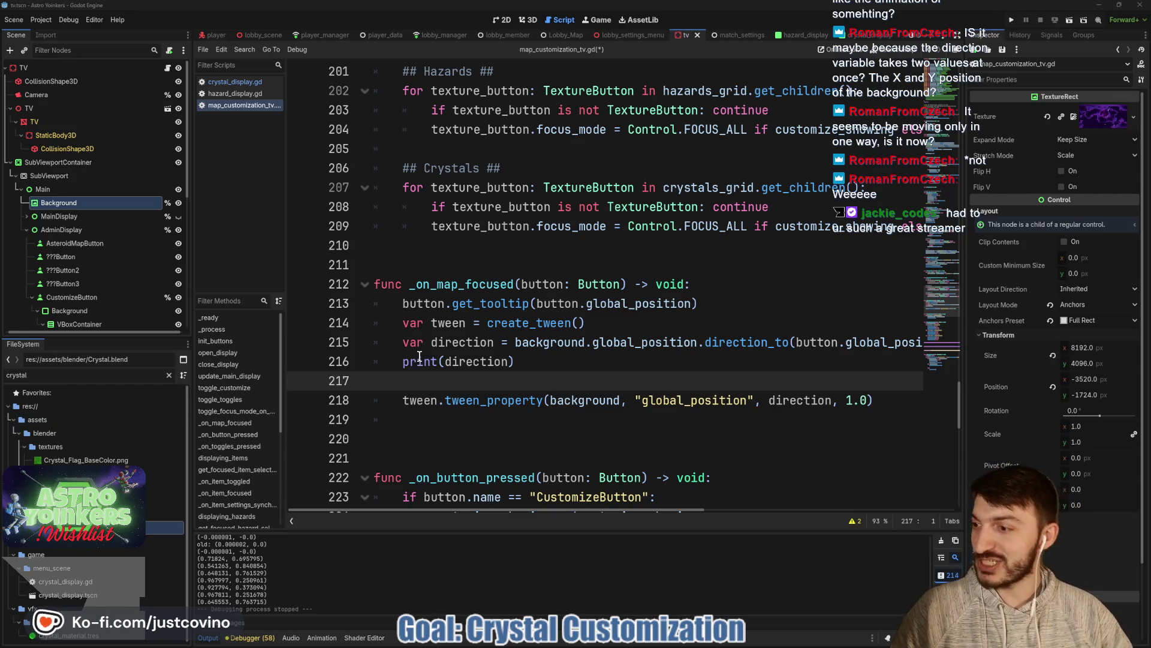
mouse_move(420, 356)
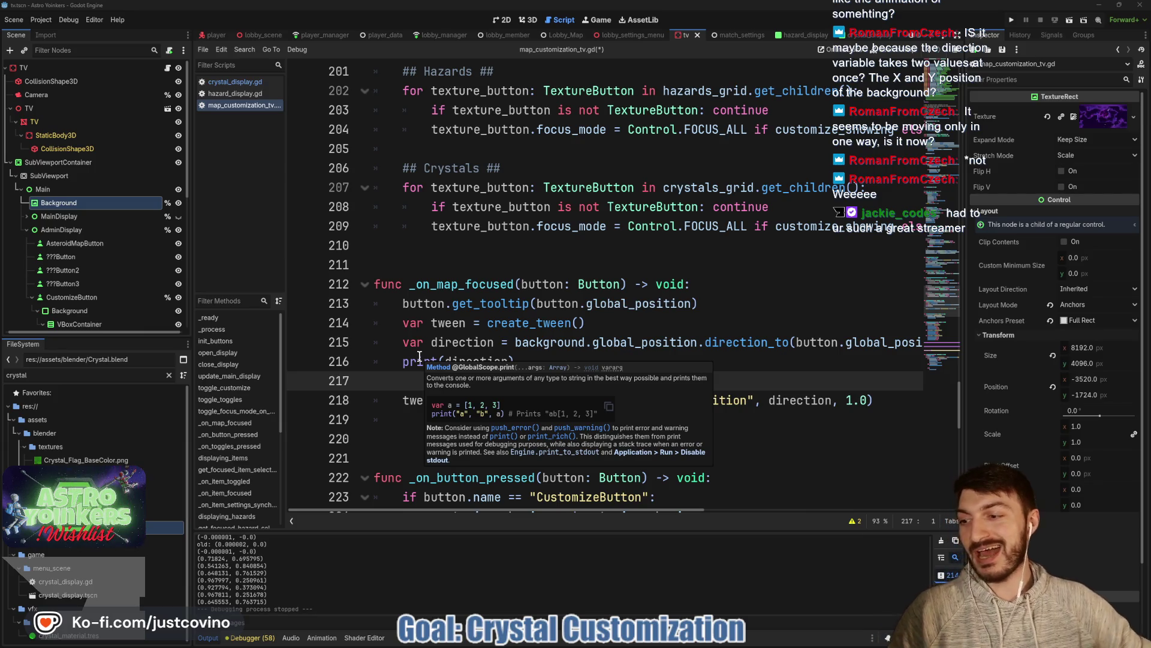
click(606, 357)
key(ctrl+s)
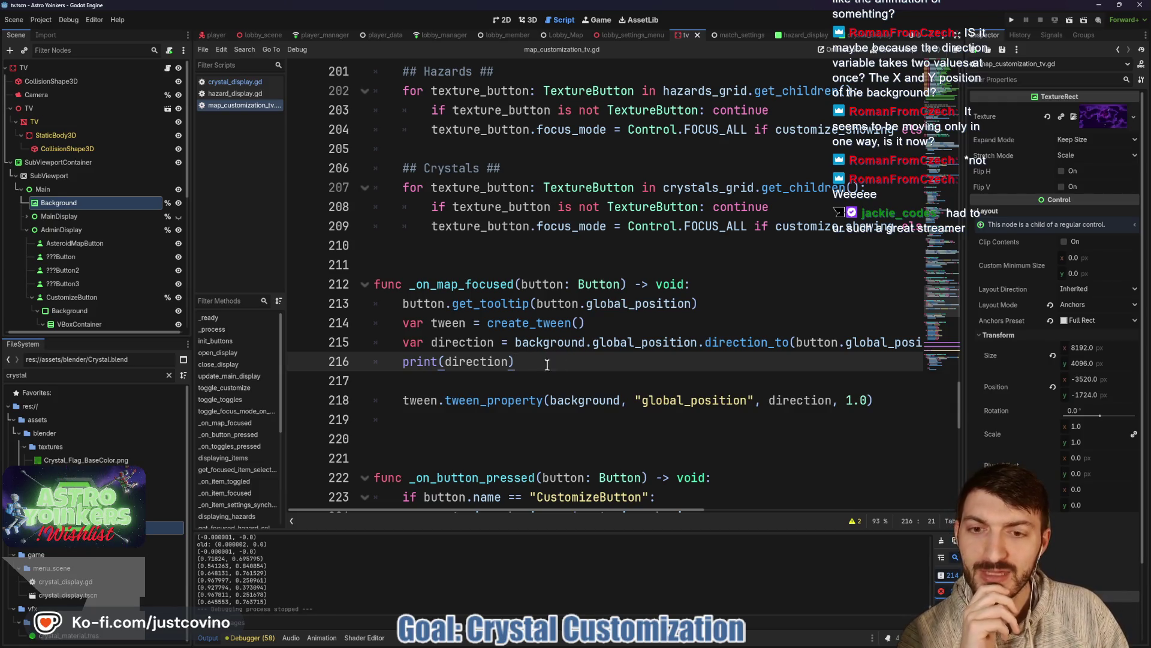
Step: Select lines 214–216, then switch to the TV scene's 2D canvas
mouse_move(539, 356)
mouse_down()
mouse_move(471, 362)
mouse_move(407, 327)
mouse_up()
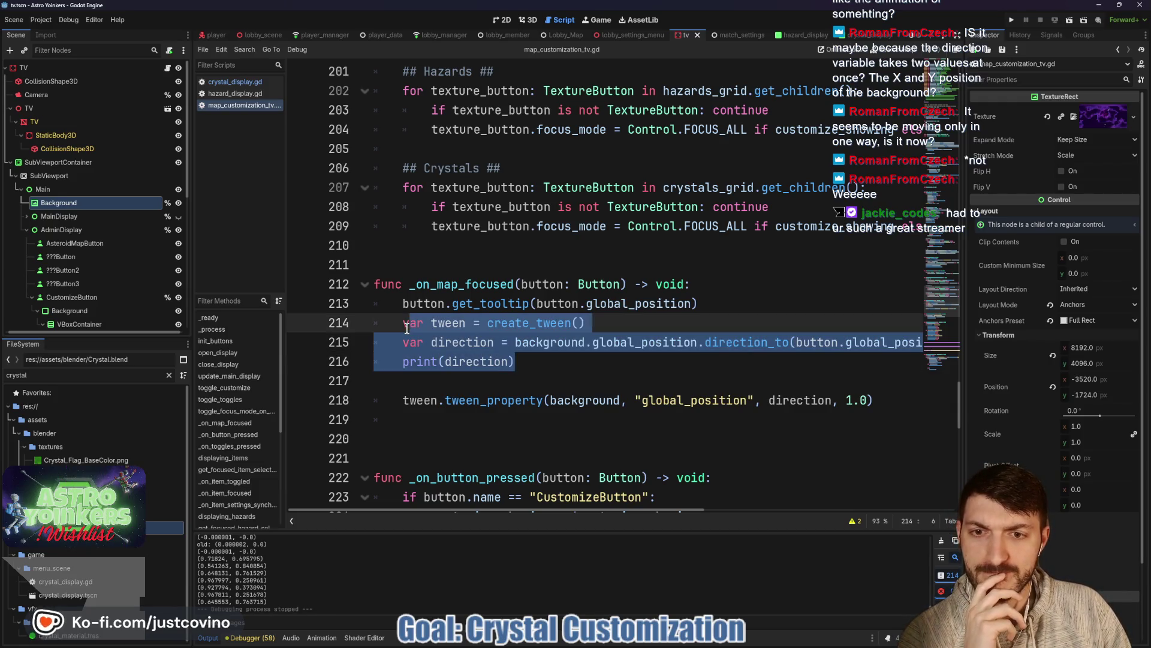
click(532, 363)
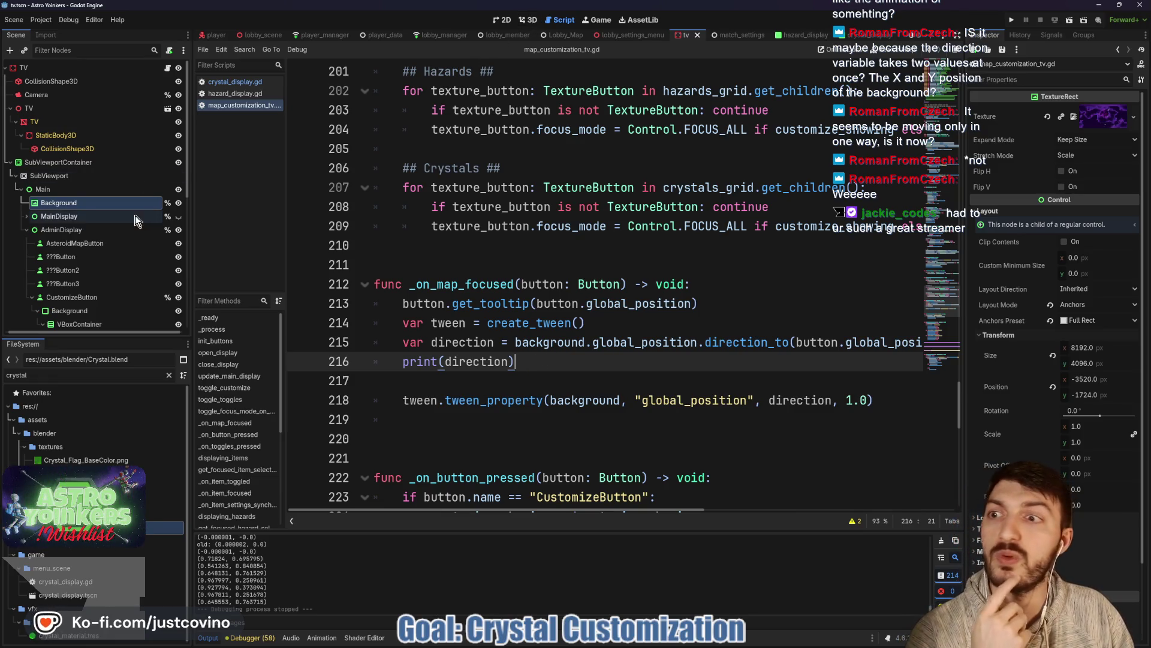
click(506, 20)
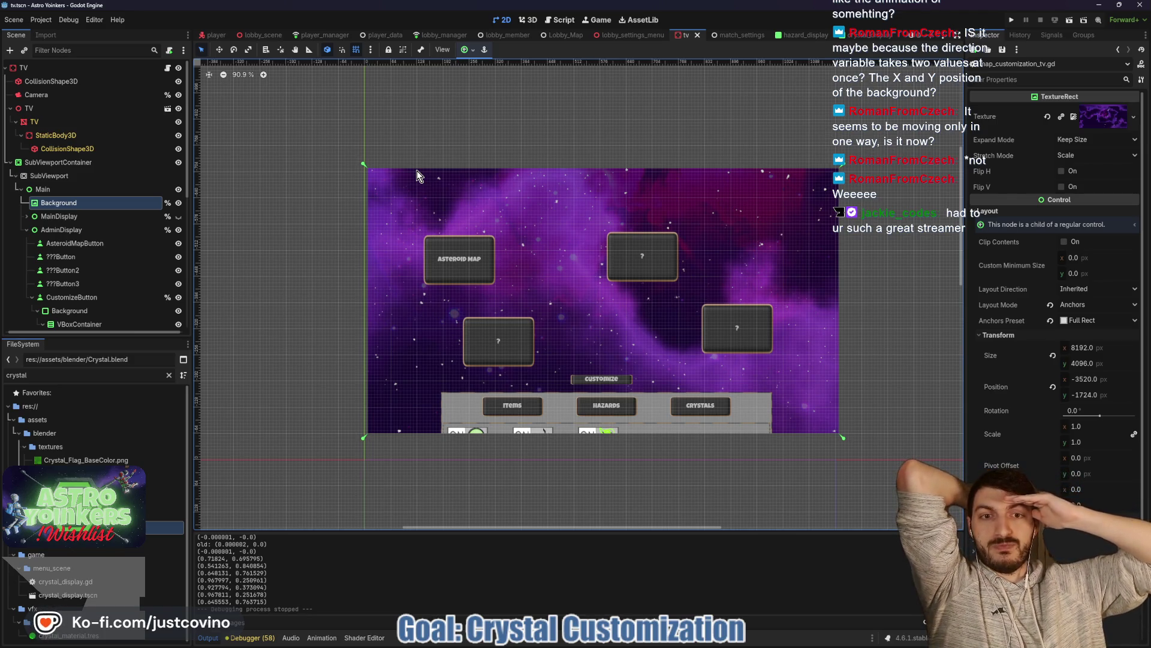
click(92, 160)
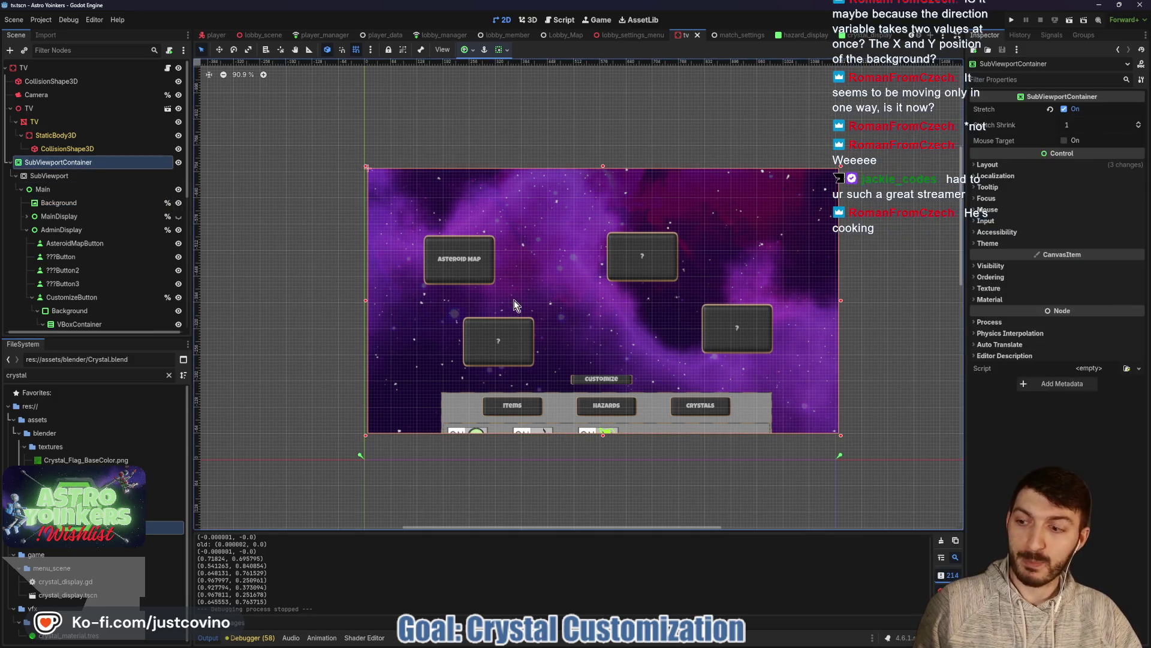
key(w)
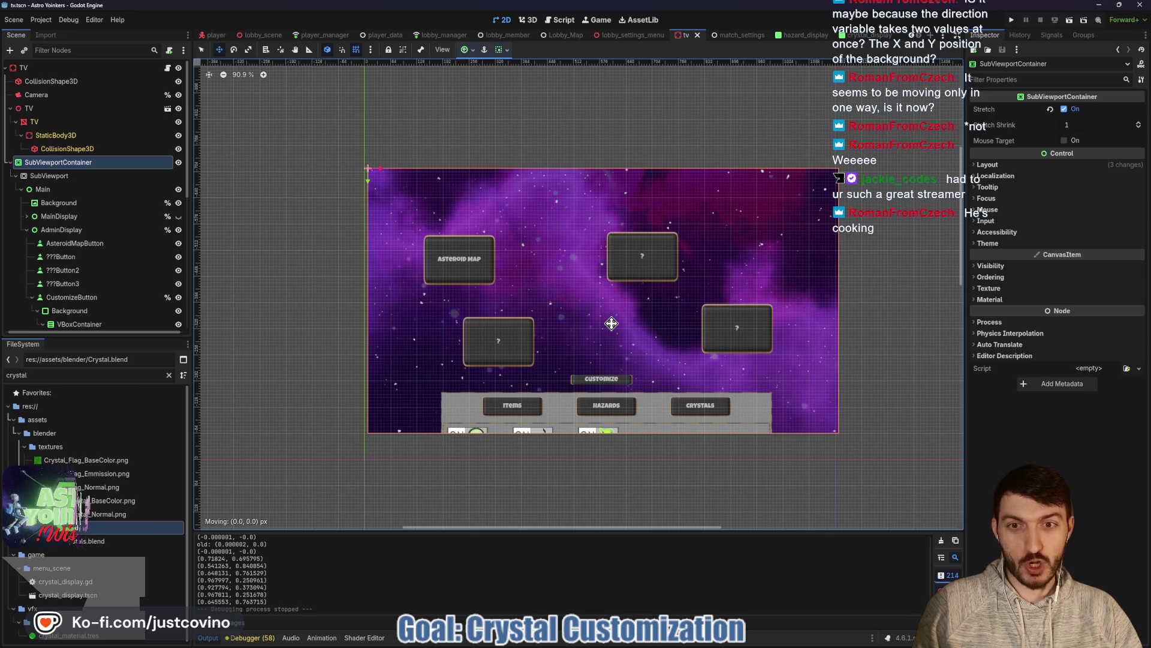
mouse_move(611, 324)
mouse_down()
mouse_move(486, 243)
mouse_move(579, 317)
mouse_move(689, 378)
mouse_move(560, 299)
mouse_move(564, 322)
mouse_move(670, 272)
mouse_move(591, 264)
mouse_move(604, 282)
mouse_up()
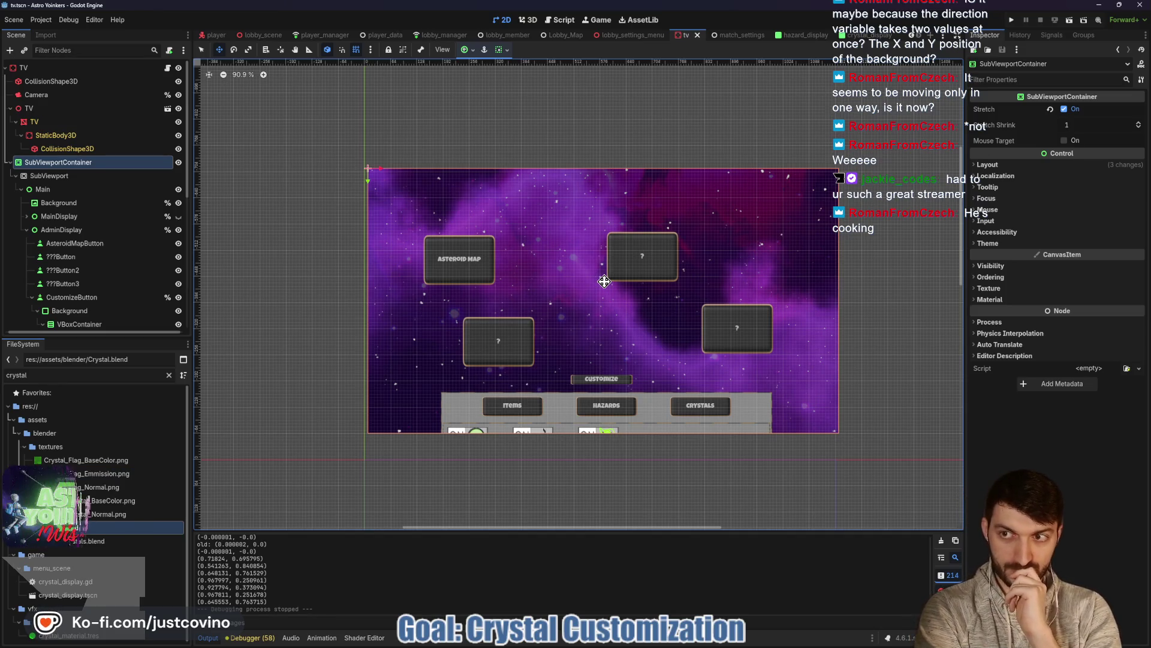
scroll(604, 281, down, 4)
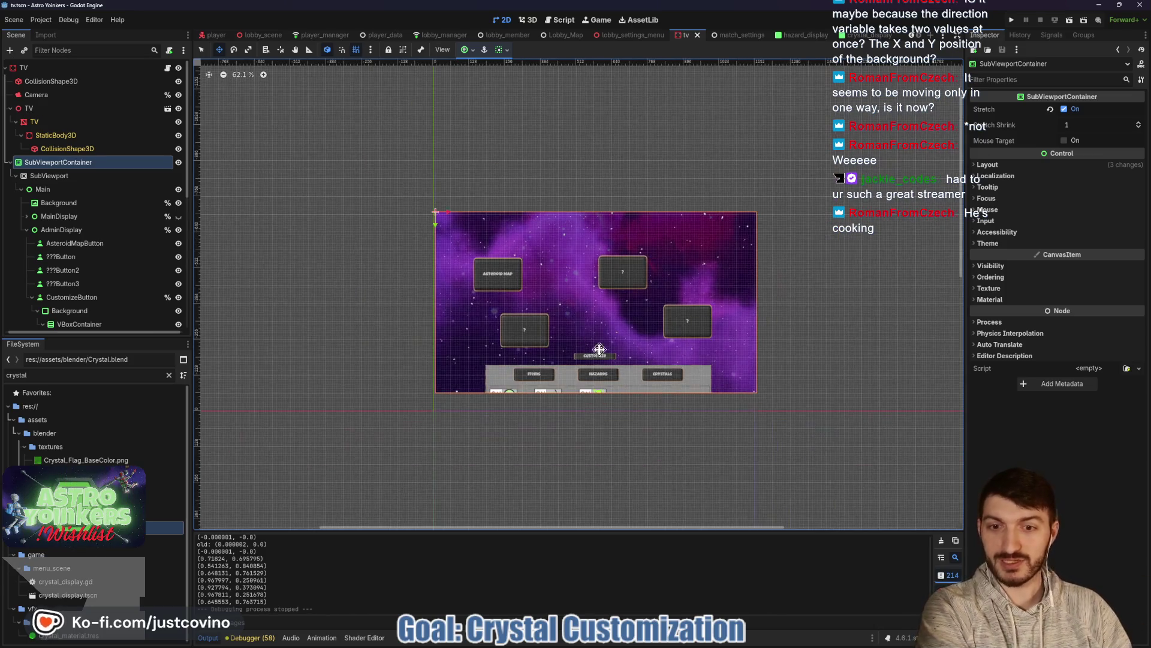
mouse_move(573, 291)
mouse_down()
mouse_move(566, 226)
mouse_move(565, 342)
mouse_up()
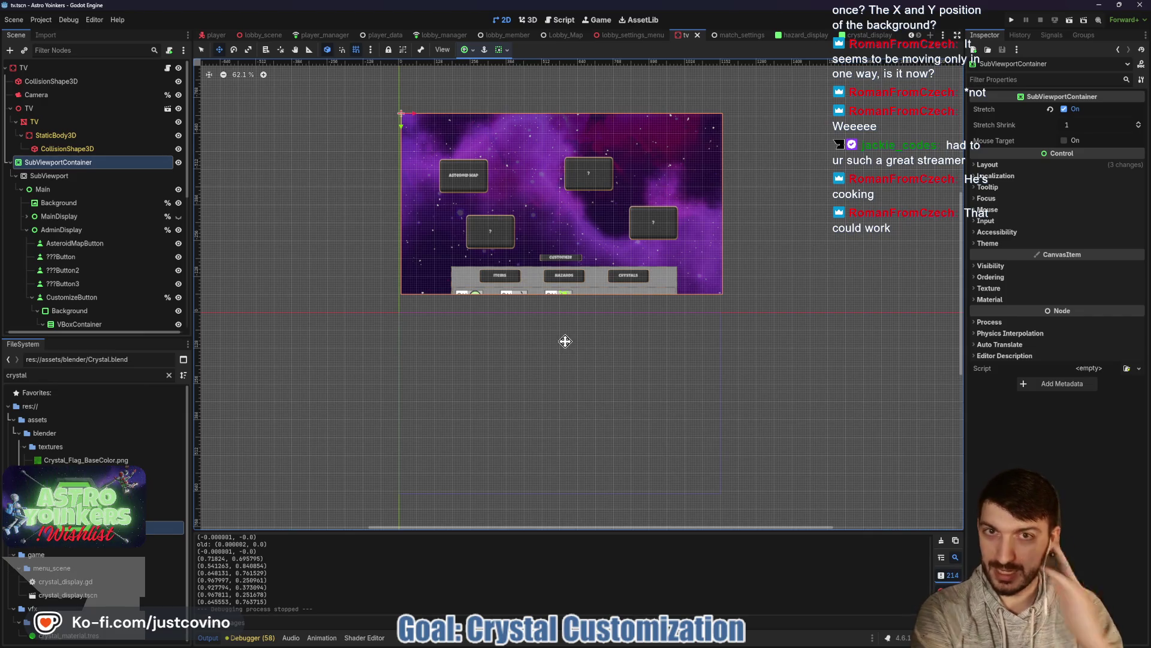
click(533, 20)
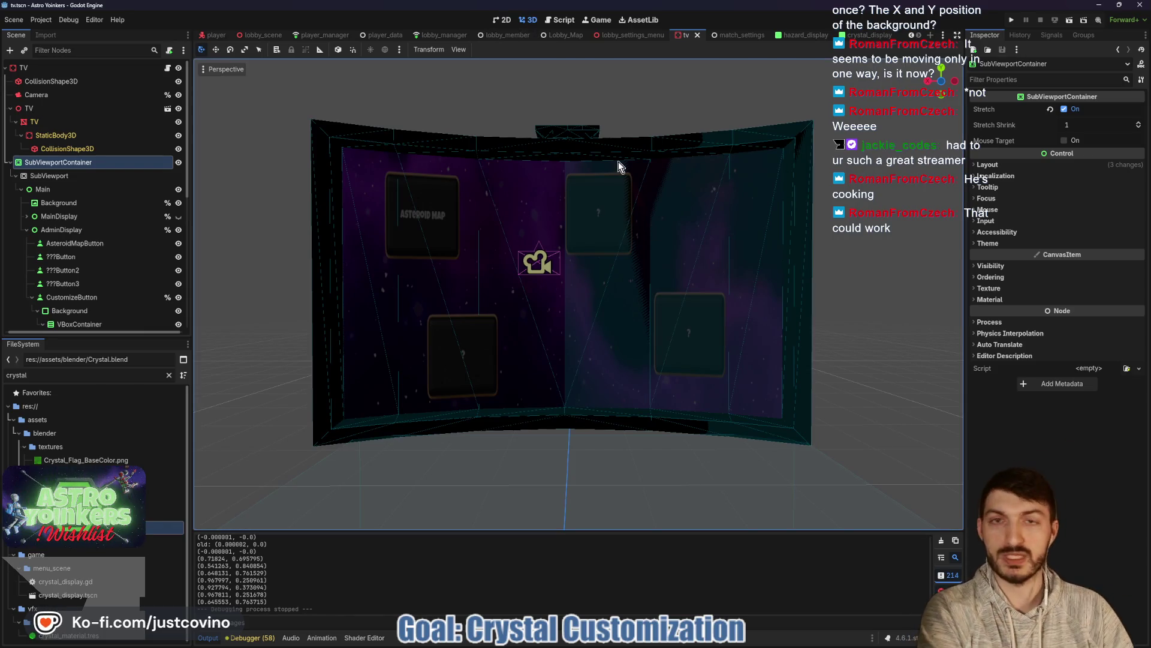
click(499, 20)
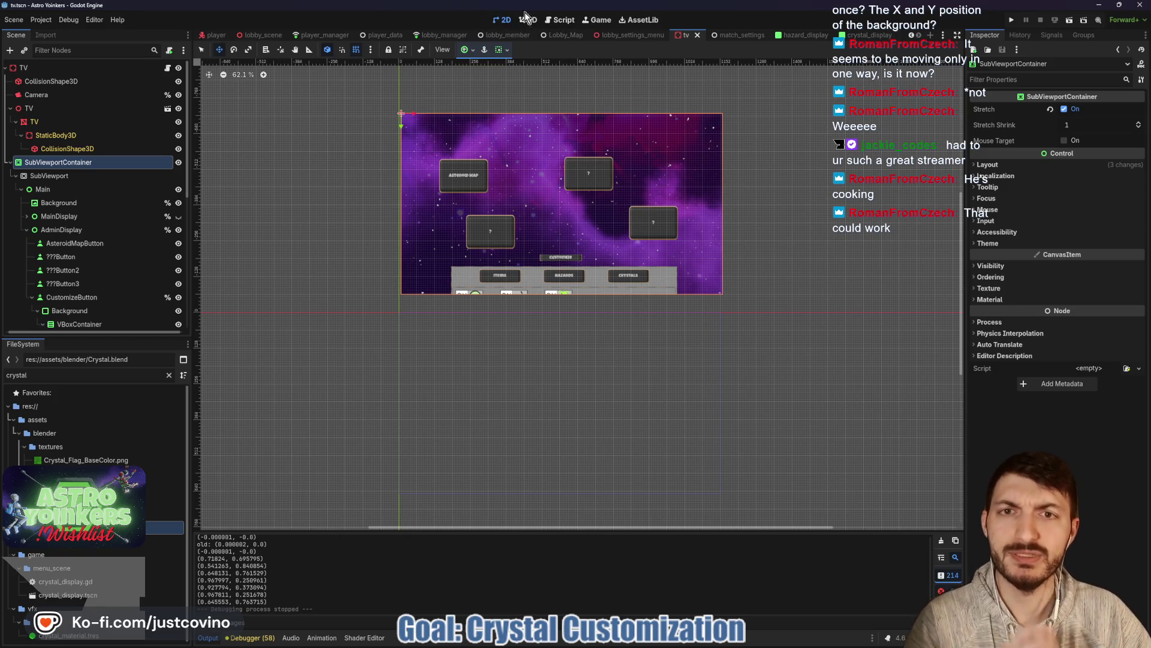
Step: Hide the AdminDisplay map buttons, show the MainDisplay info panel, and save tv.tscn
click(179, 230)
click(179, 217)
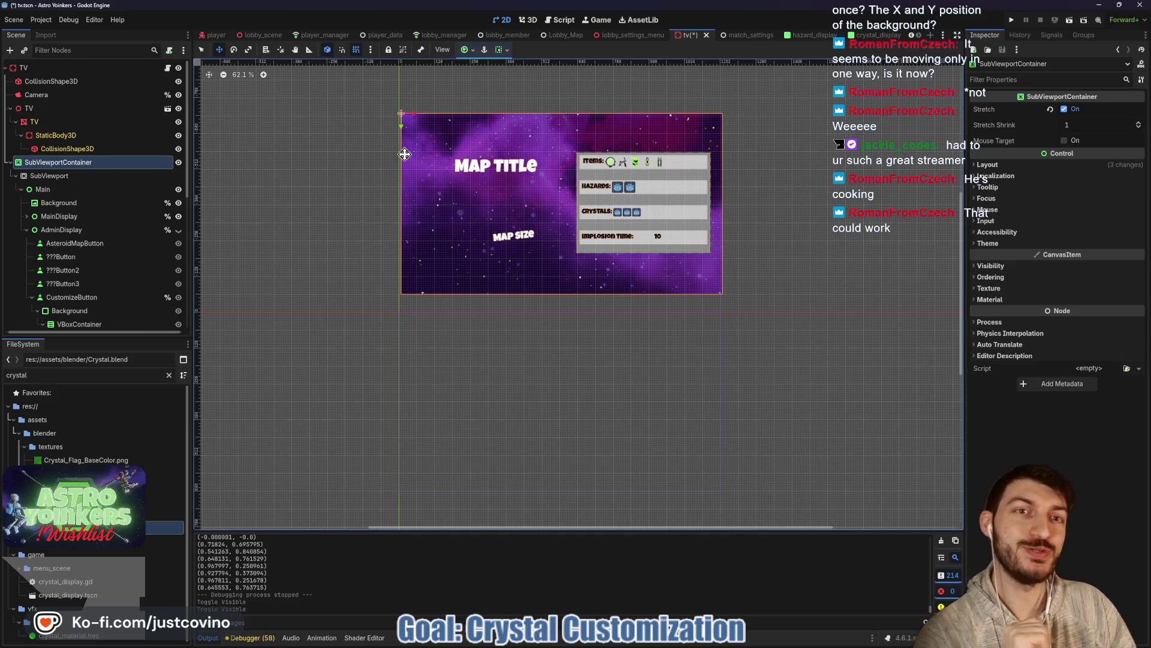
key(ctrl+s)
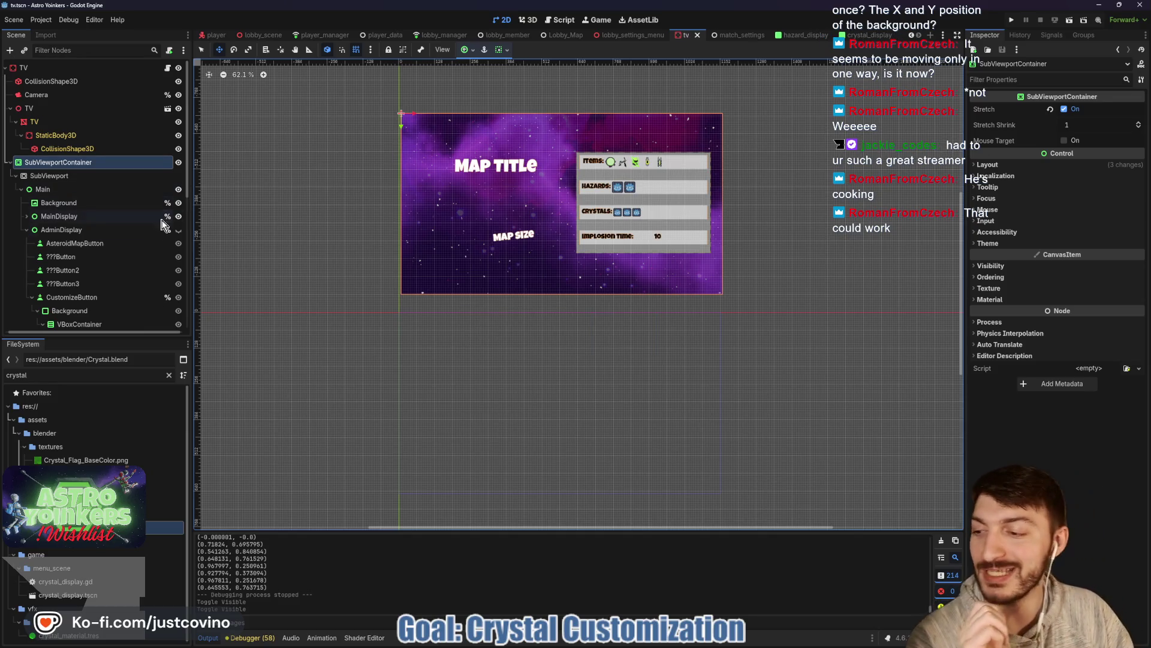
Step: Collapse the CustomizeButton and AdminDisplay nodes and open map_customization_tv.gd
scroll(149, 235, down, 3)
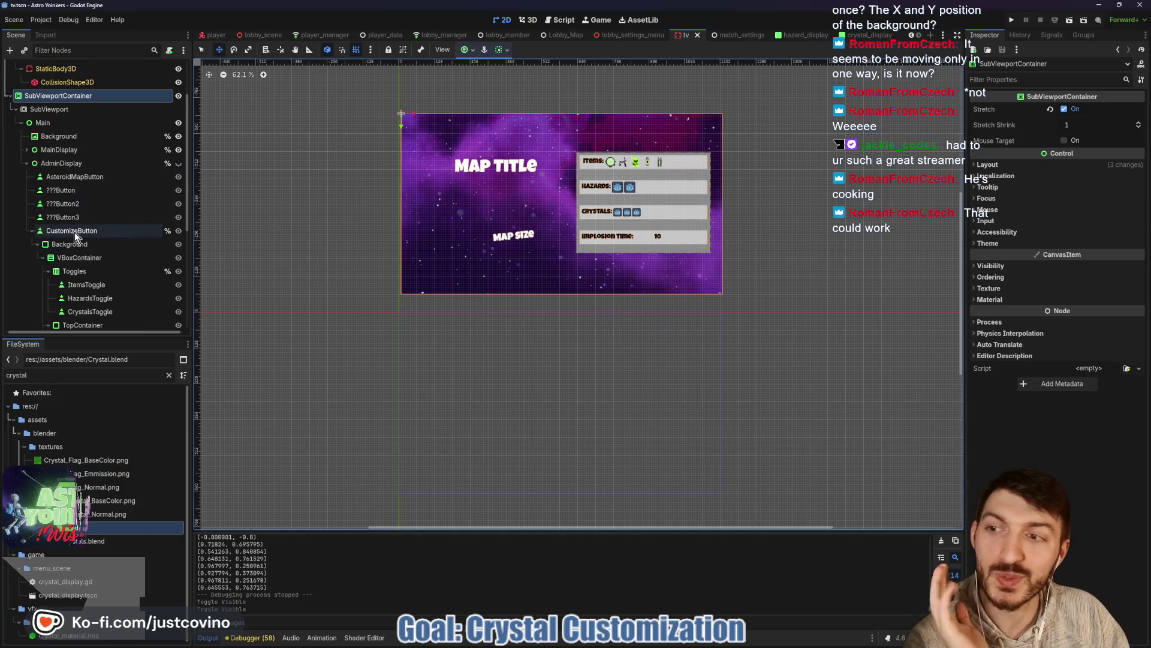
click(29, 231)
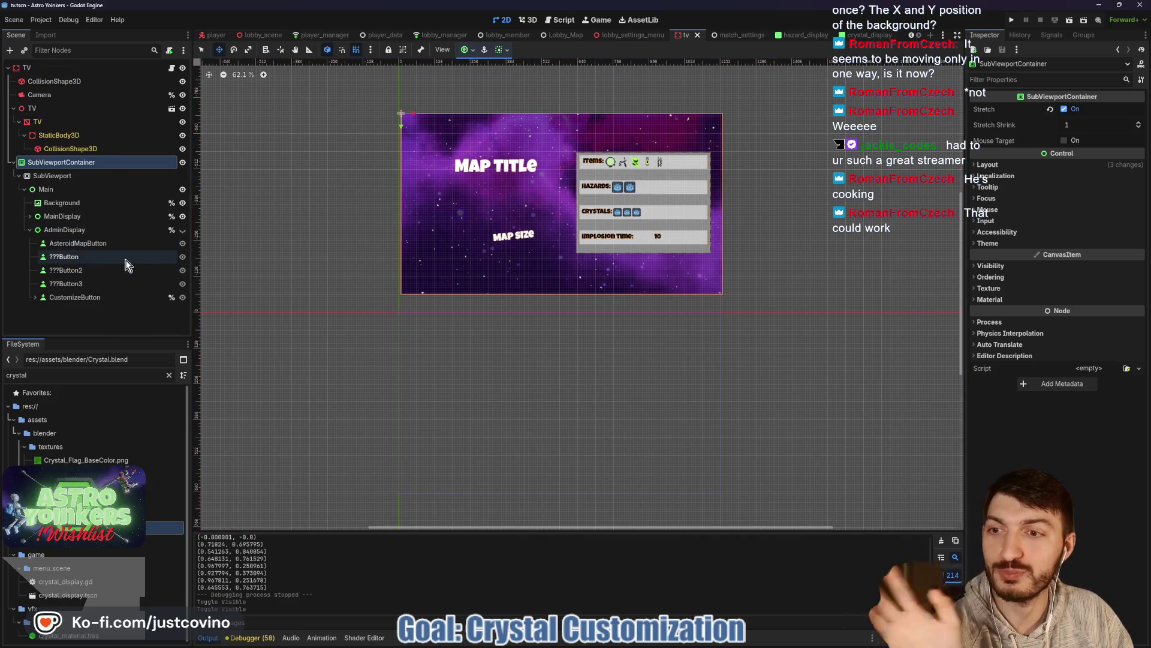
click(30, 231)
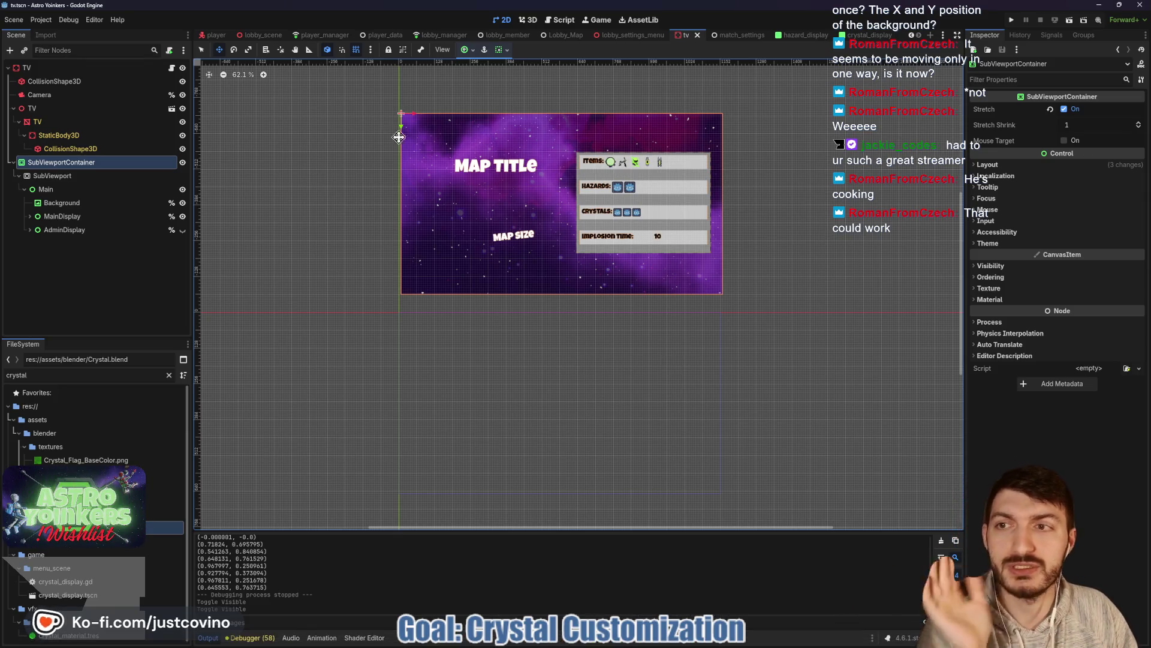
click(172, 70)
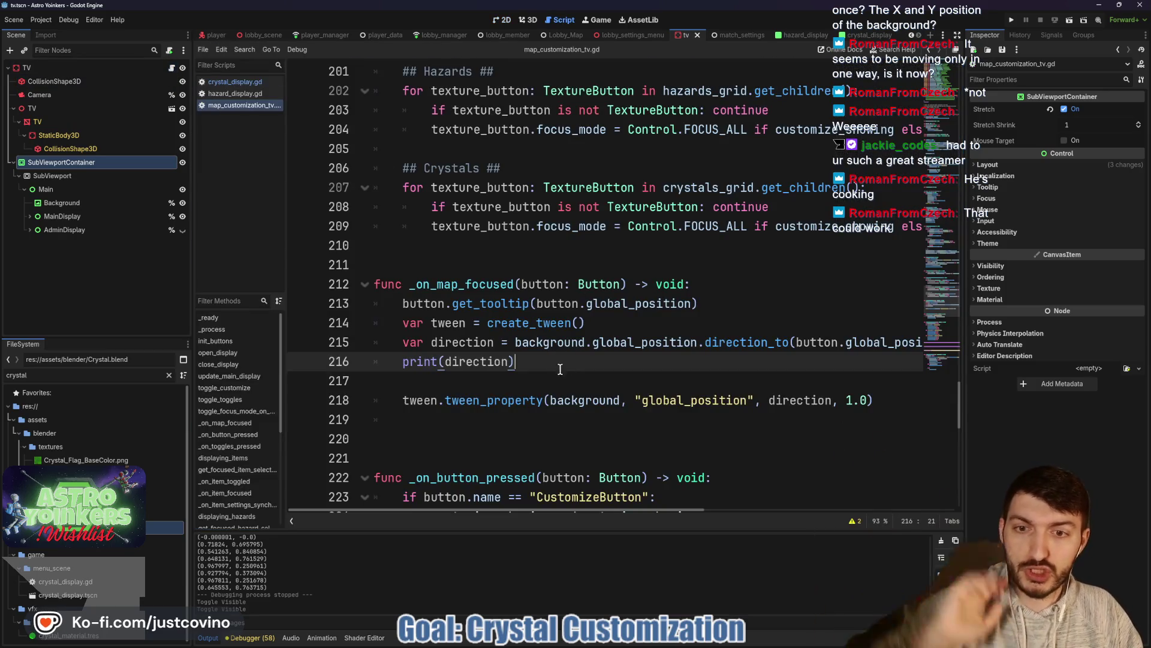
Step: Replace lines 214–219 with '## TODO Make the map jiggle', save, and run the project
drag(495, 420, 362, 318)
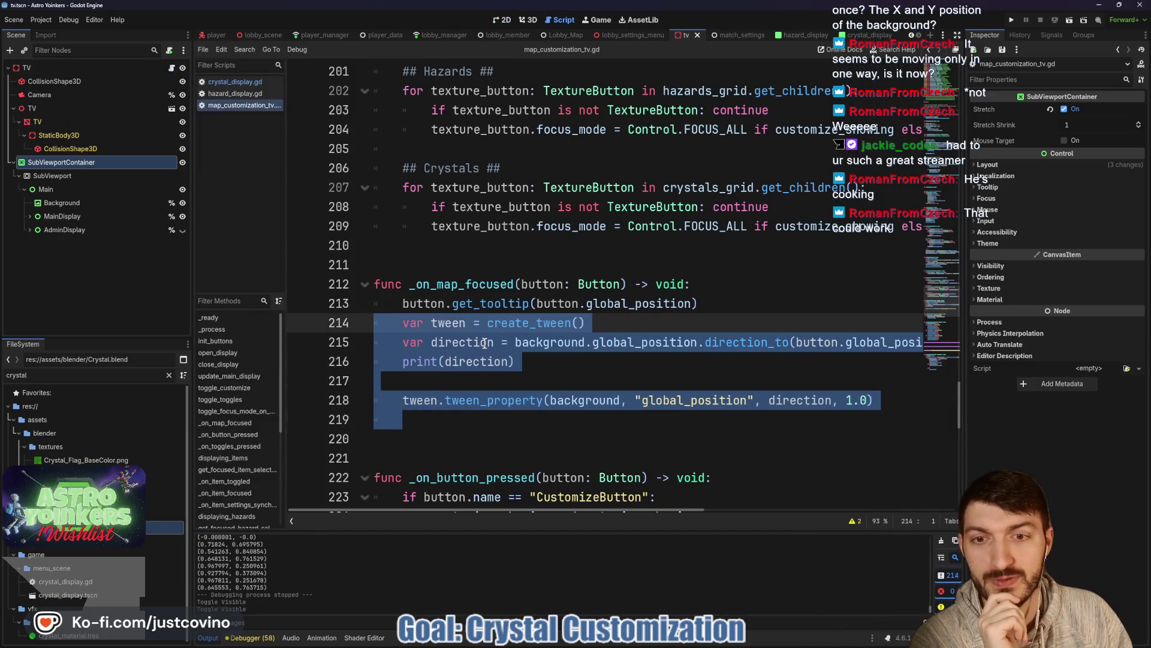
key(BackSpace)
text(#)
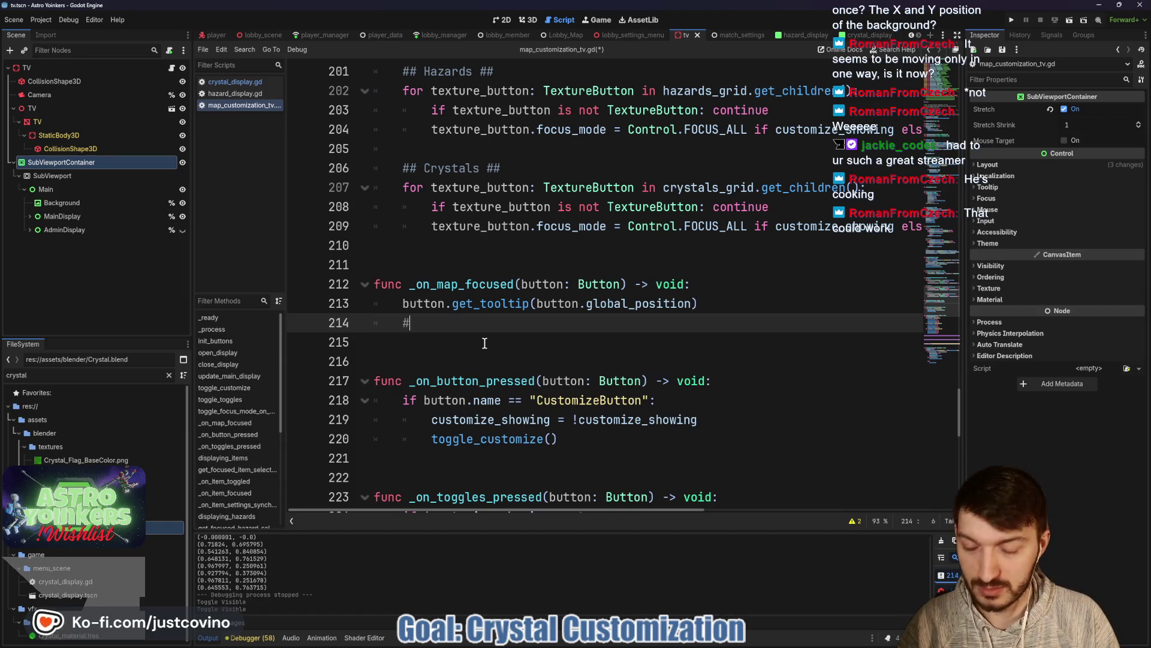
text(#DO Make th)
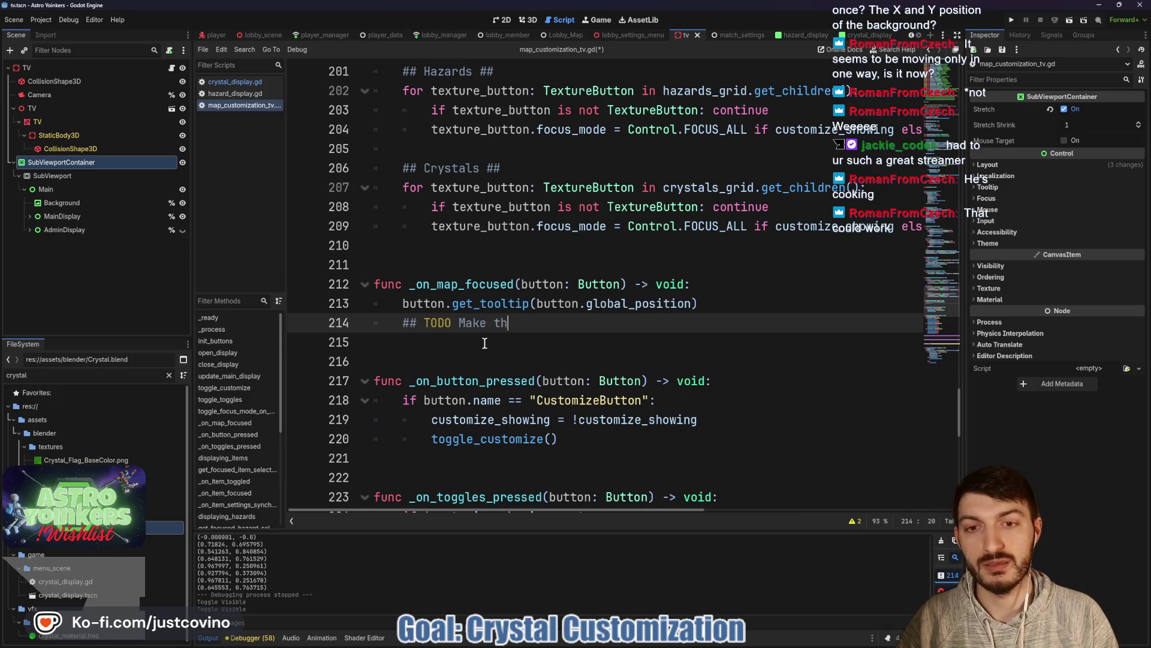
text(jiggle)
key(ctrl+s)
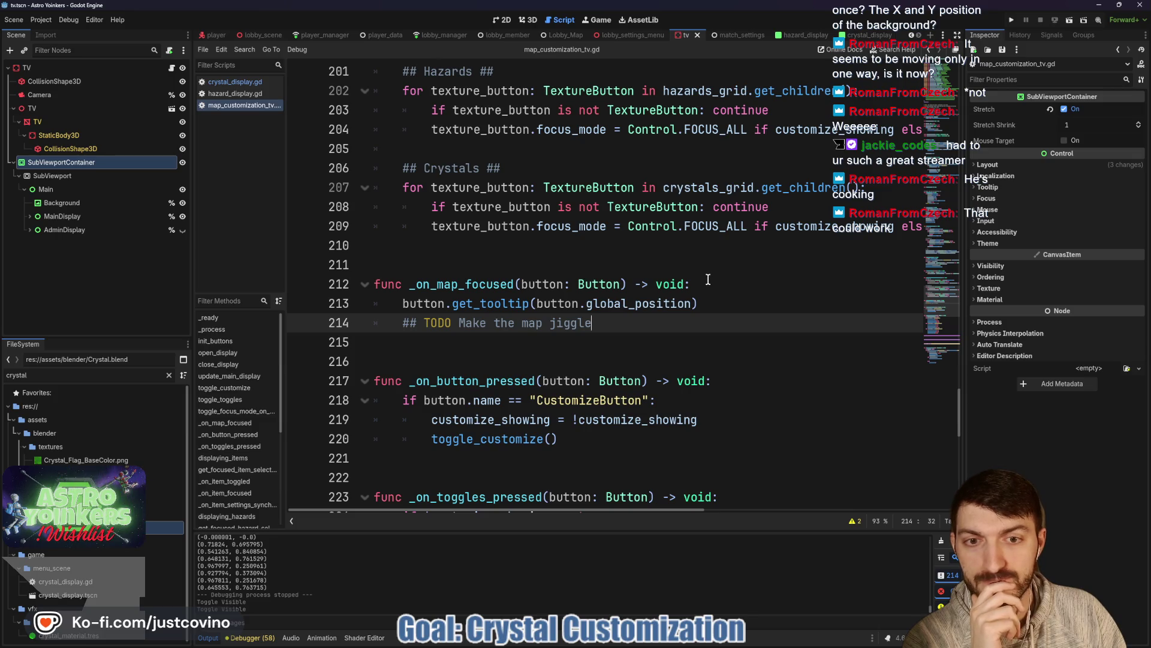
click(1014, 20)
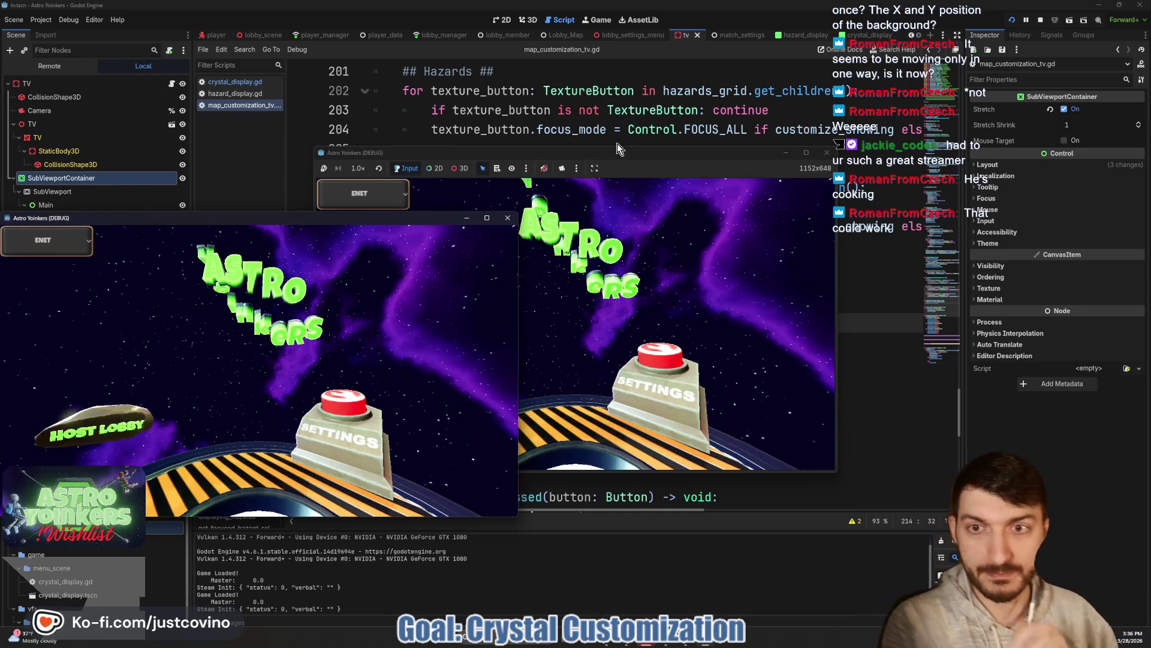
Step: Host a lobby in one game window and join it from the second
mouse_move(127, 218)
mouse_down()
mouse_move(397, 175)
mouse_move(636, 175)
mouse_move(375, 174)
mouse_up()
click(180, 282)
click(313, 304)
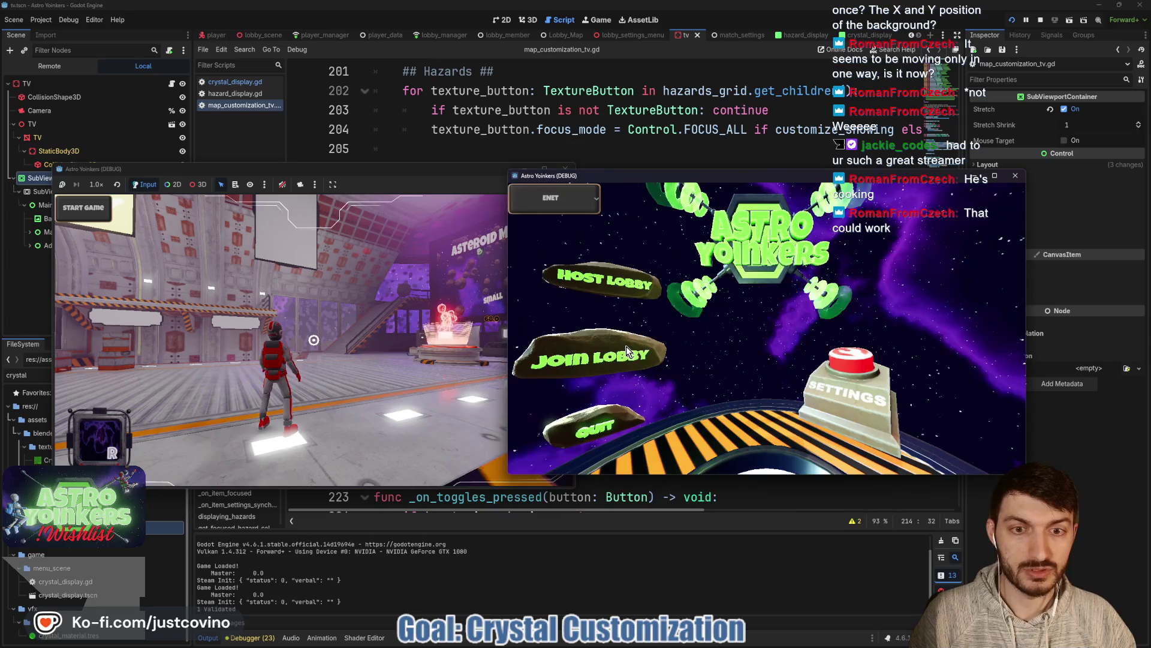
click(626, 346)
click(812, 233)
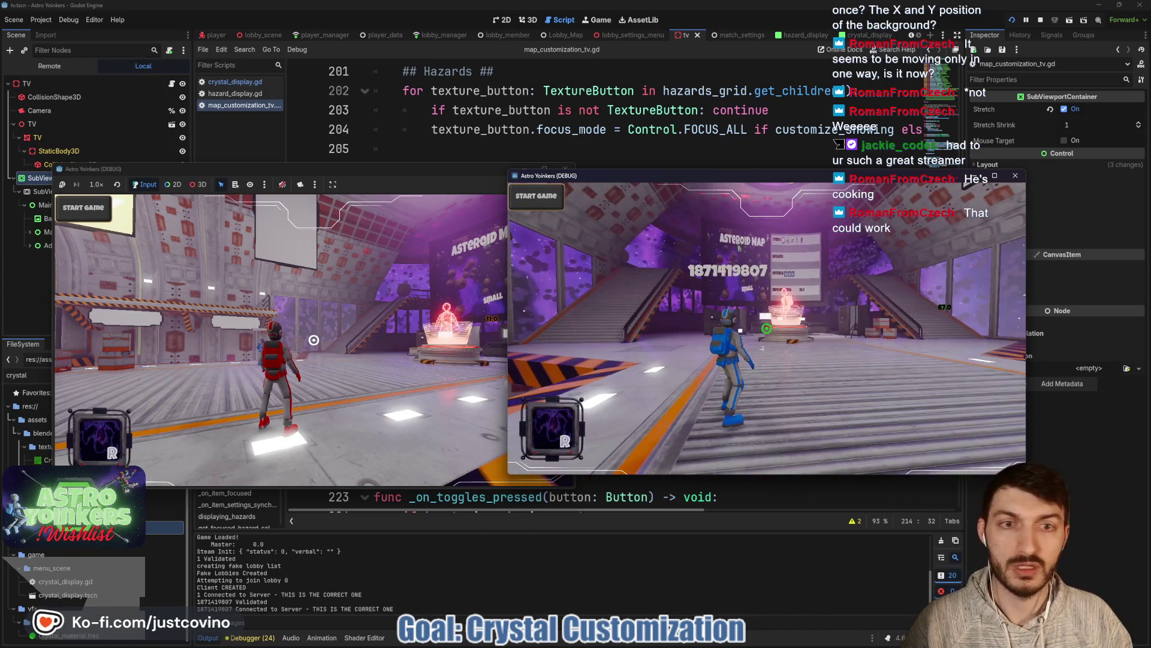
Step: Arrange the two game windows side by side, left and right
drag(300, 168, 259, 420)
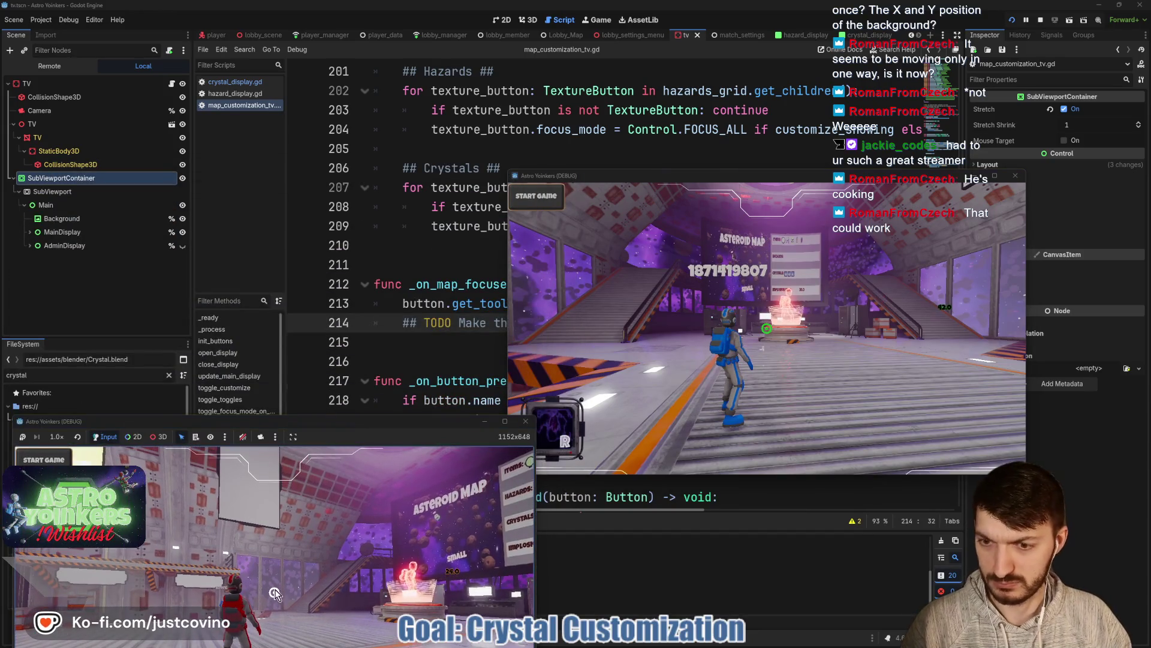
drag(337, 423, 351, 111)
drag(734, 185, 826, 143)
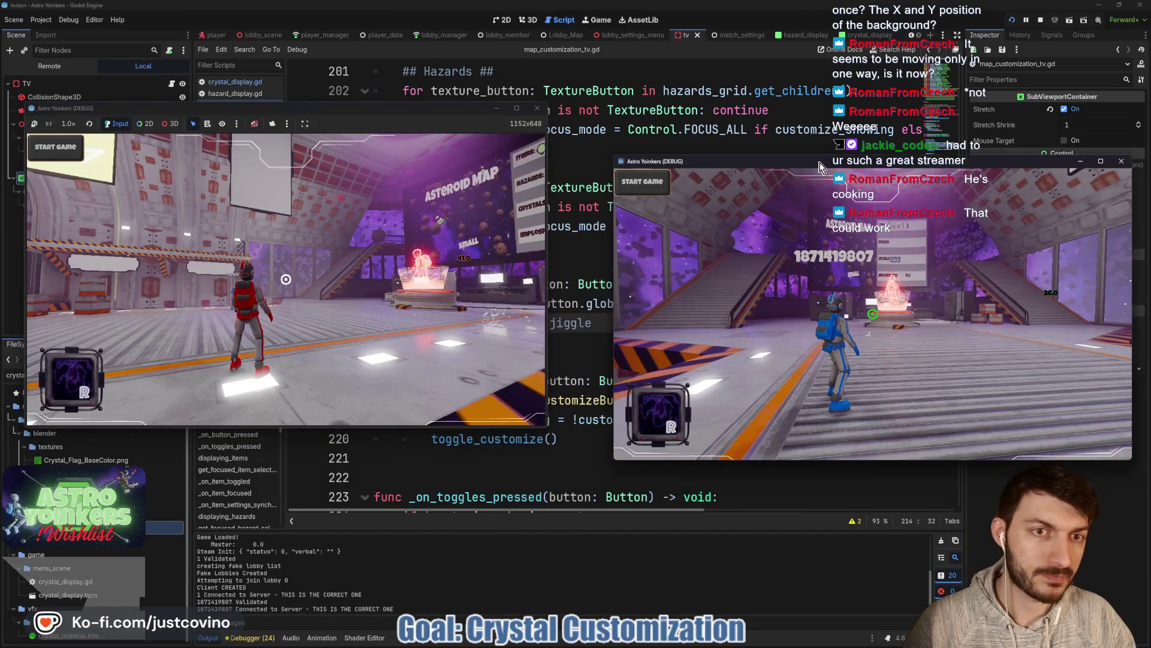
drag(403, 113, 419, 134)
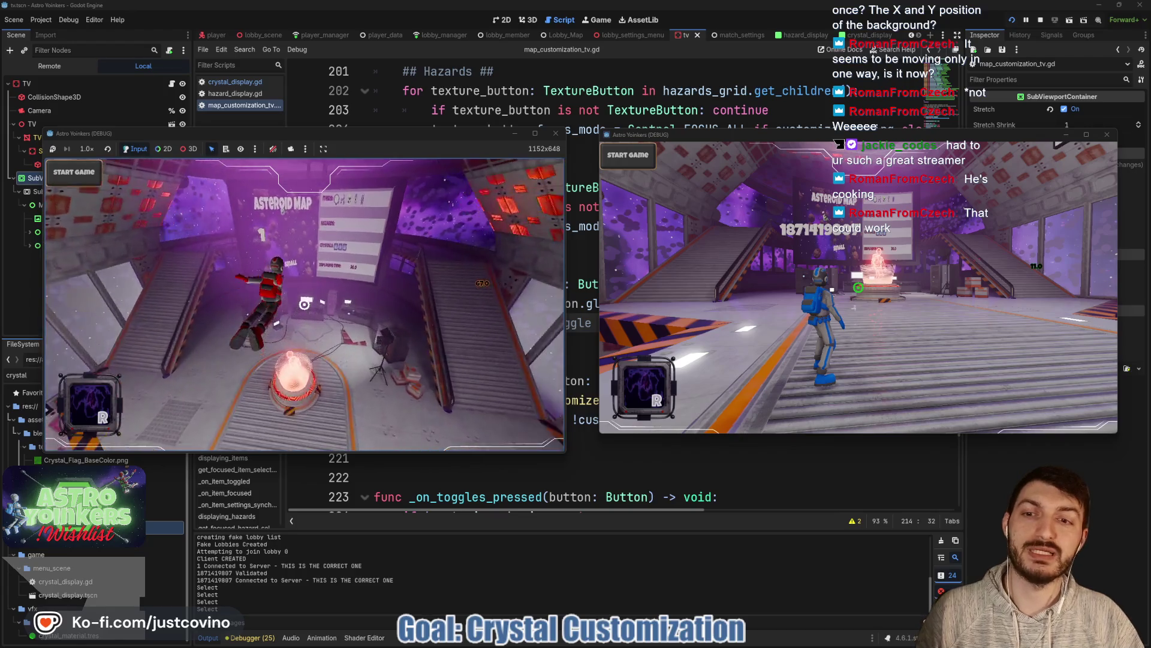
Step: Switch teams, open the customization board, and browse the Hazards, Crystals and Items tabs
key(e)
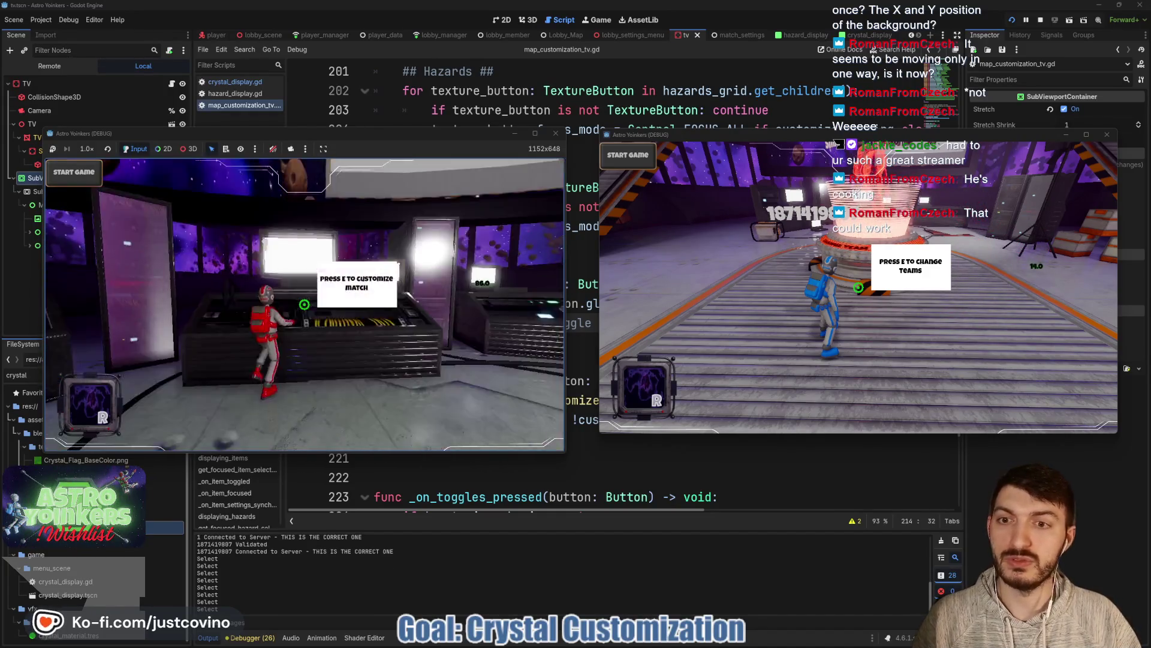
key(e)
key(e)
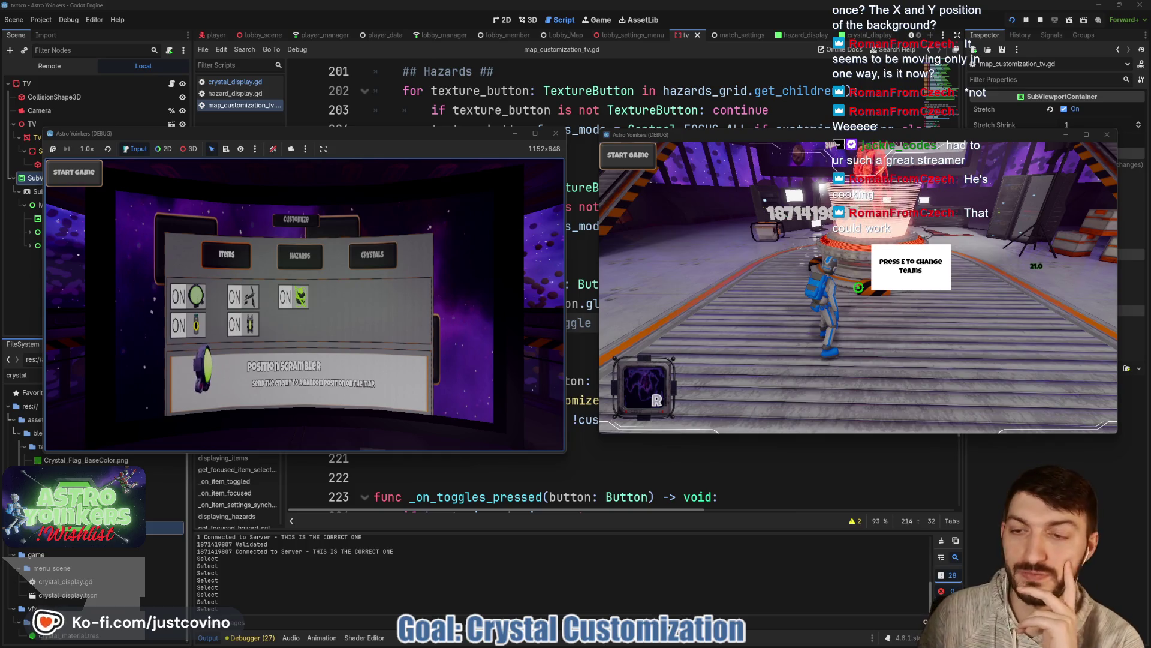
key(e)
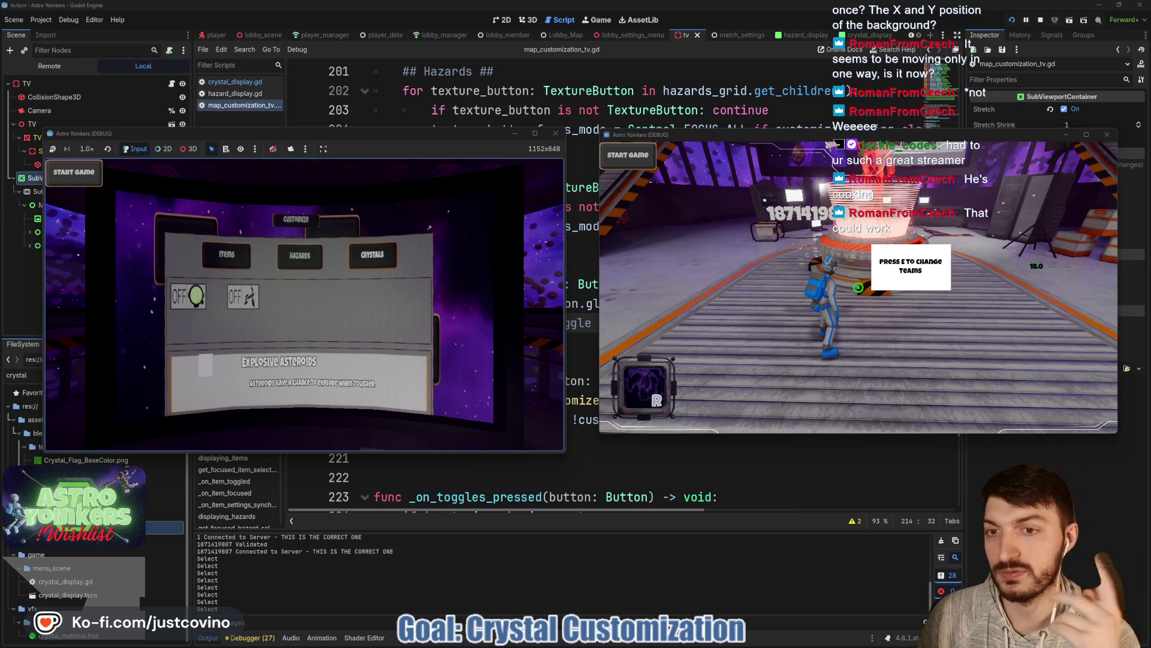
key(e)
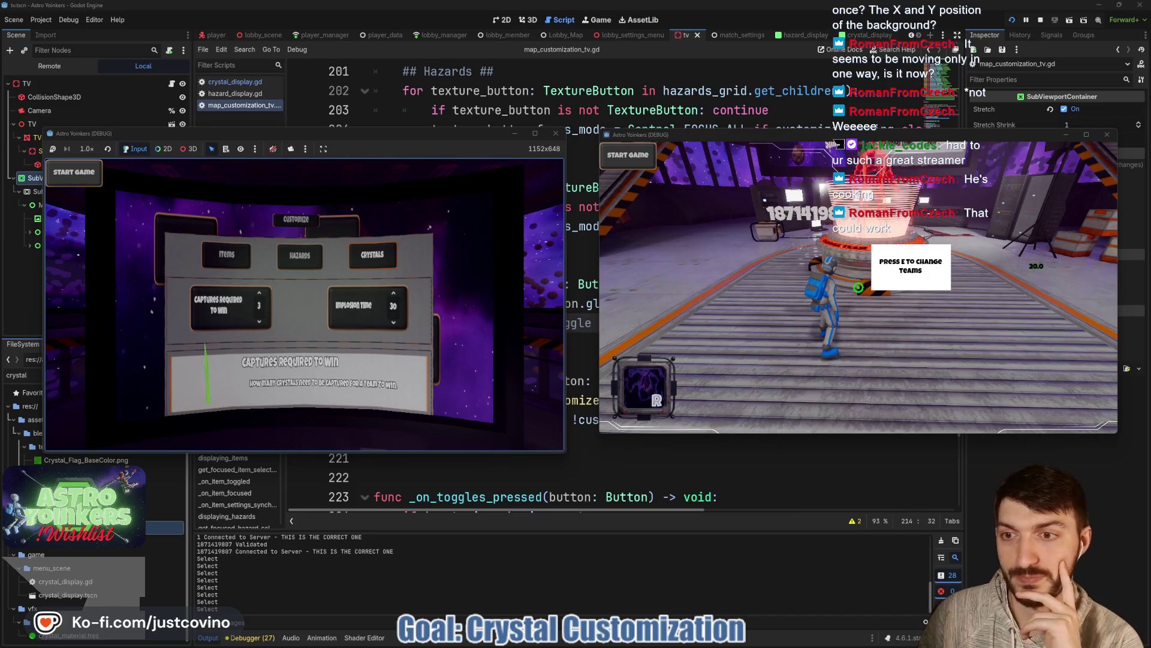
key(e)
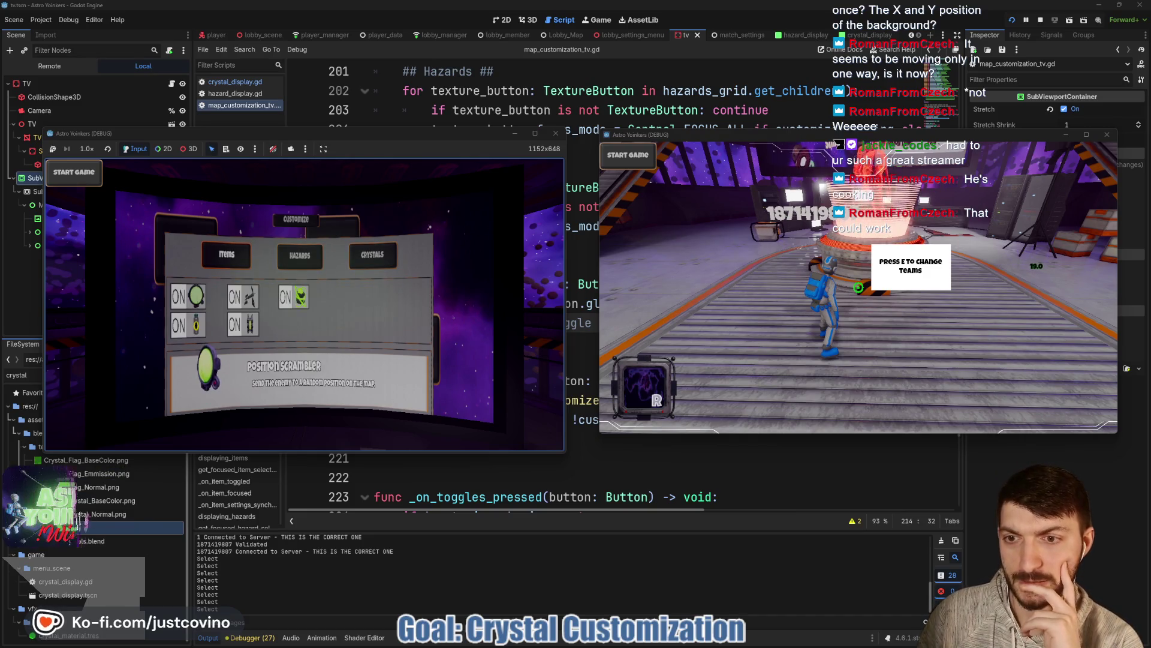
key(Escape)
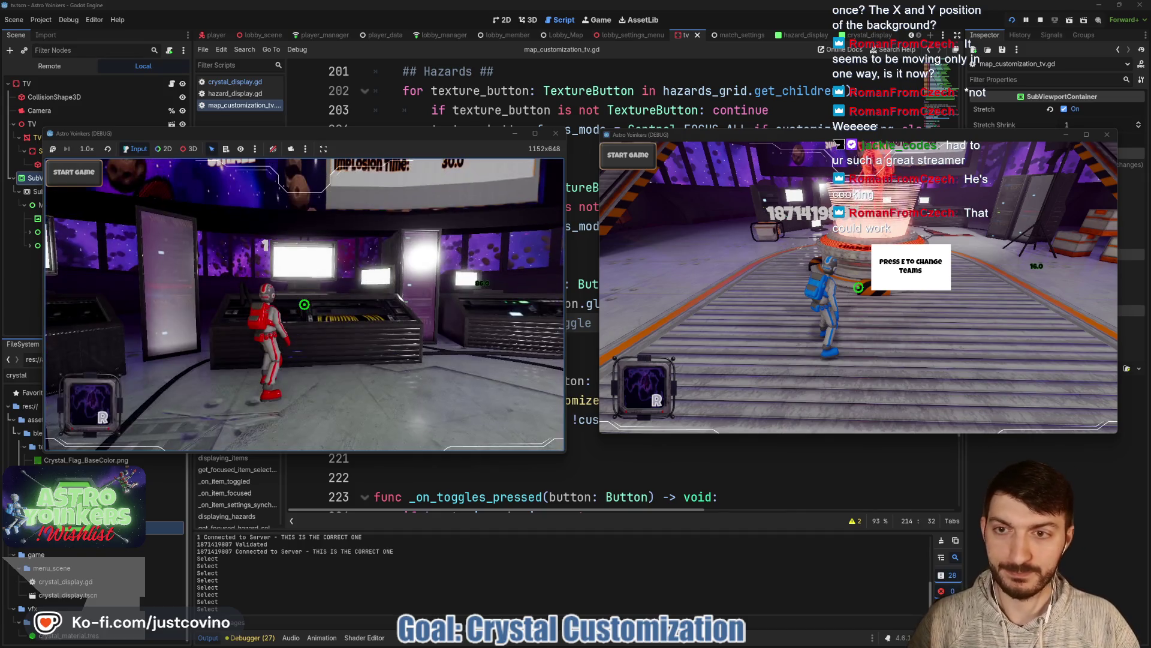
Step: Reopen customization, set Captures Required To Win to 6, and close it to start the match
key(Return)
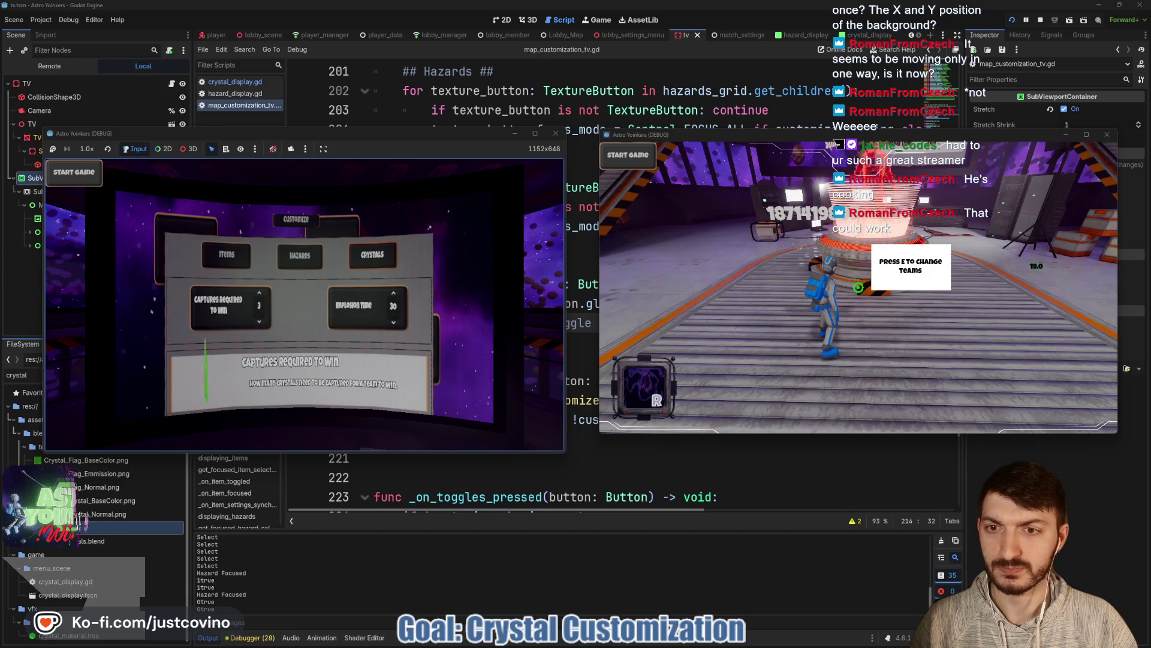
key(e)
key(Right)
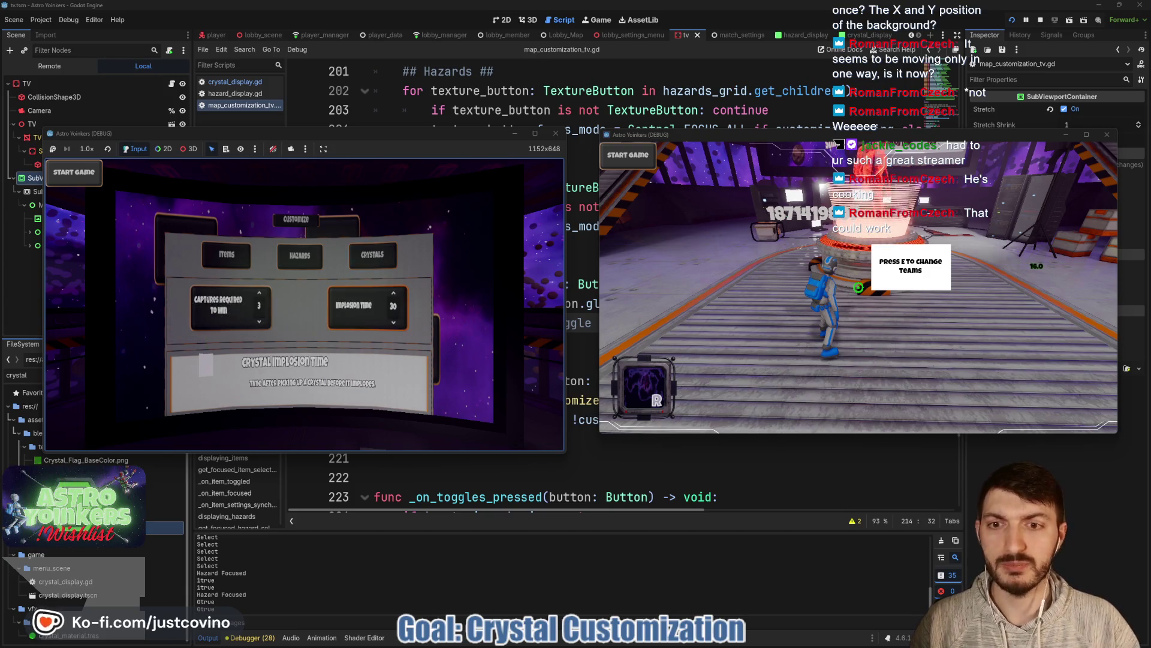
key(Left)
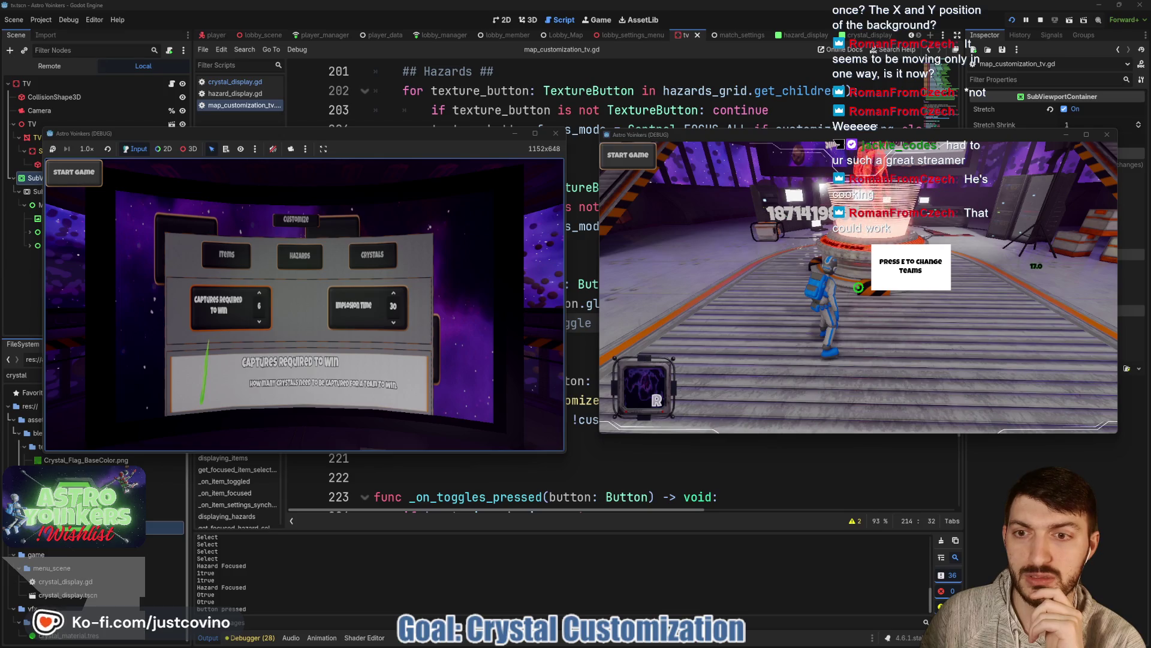
key(Escape)
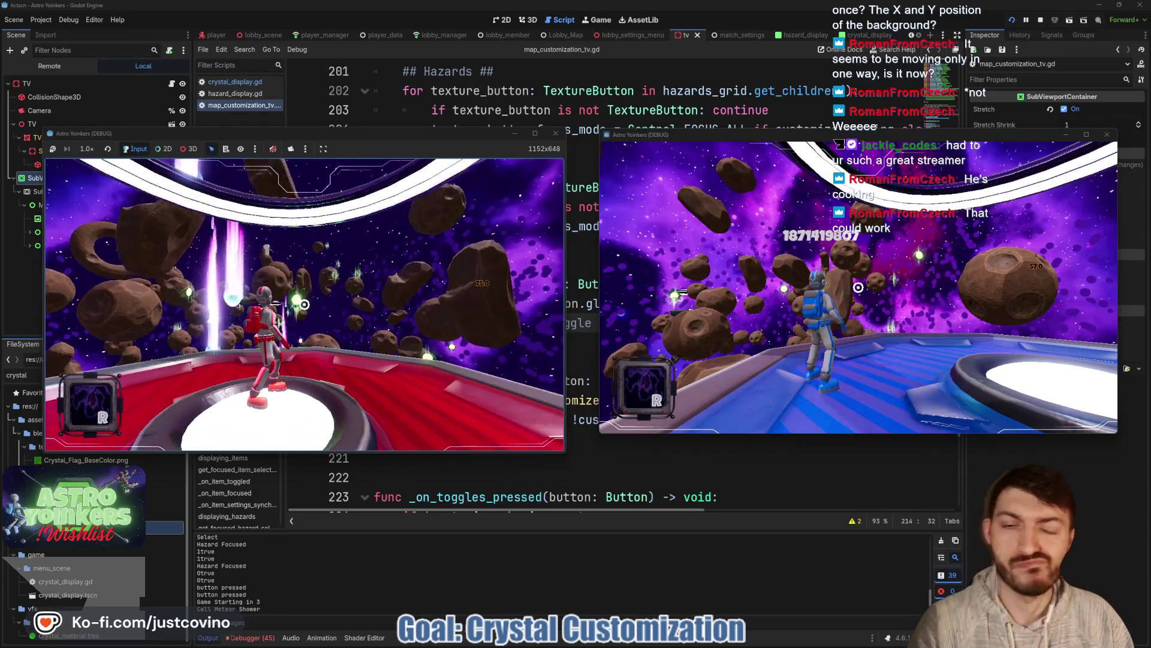
Step: Maximize the game, jump off and grapple toward the asteroids, then restore the window size
key(super+Up)
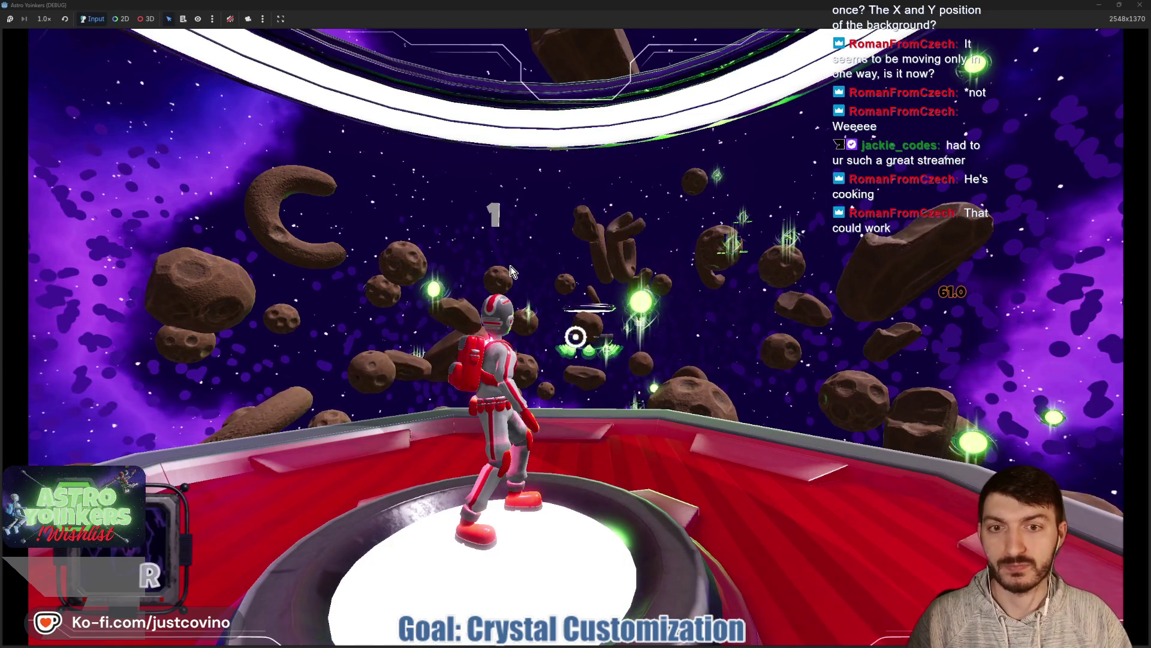
key(w)
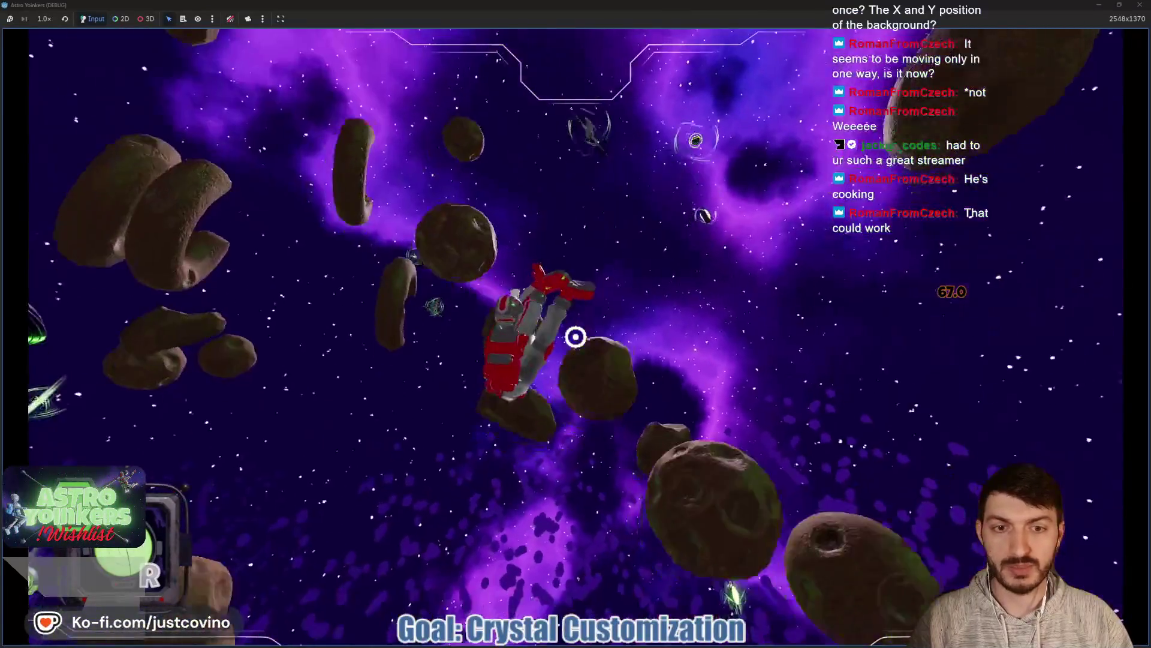
click(576, 336)
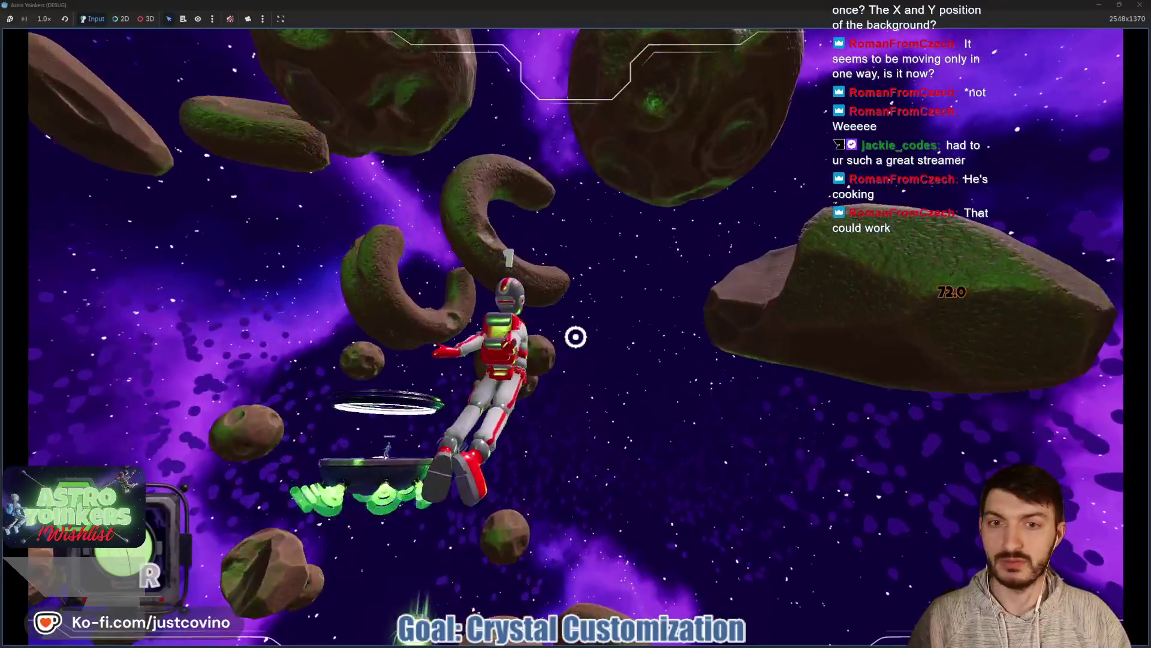
click(575, 336)
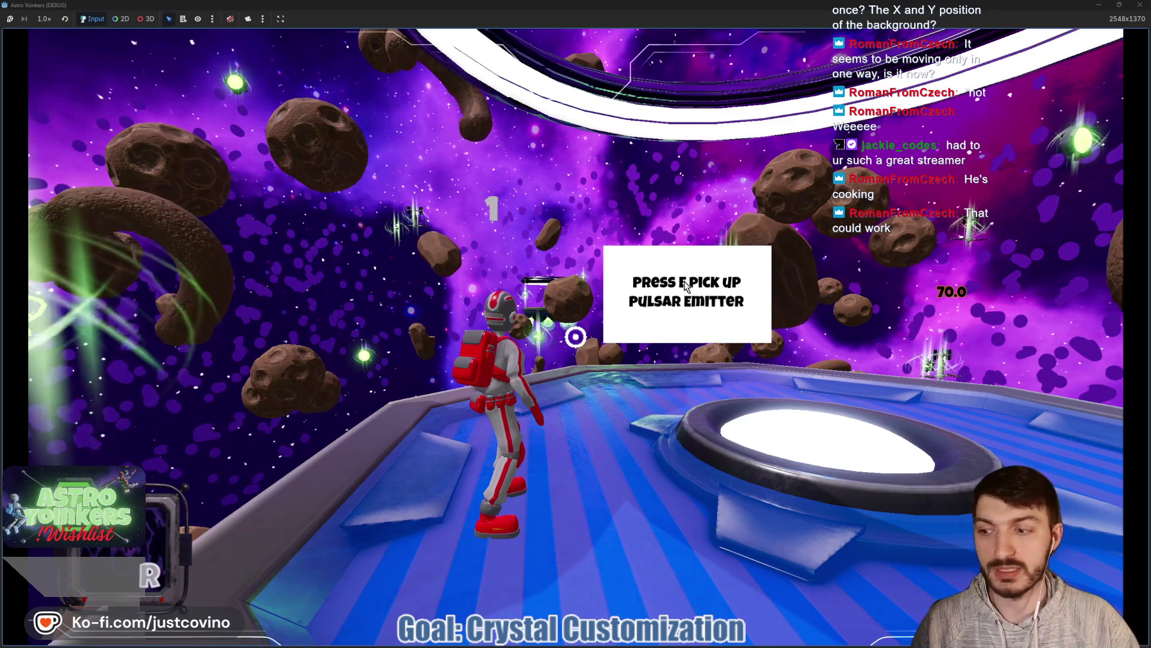
click(1118, 5)
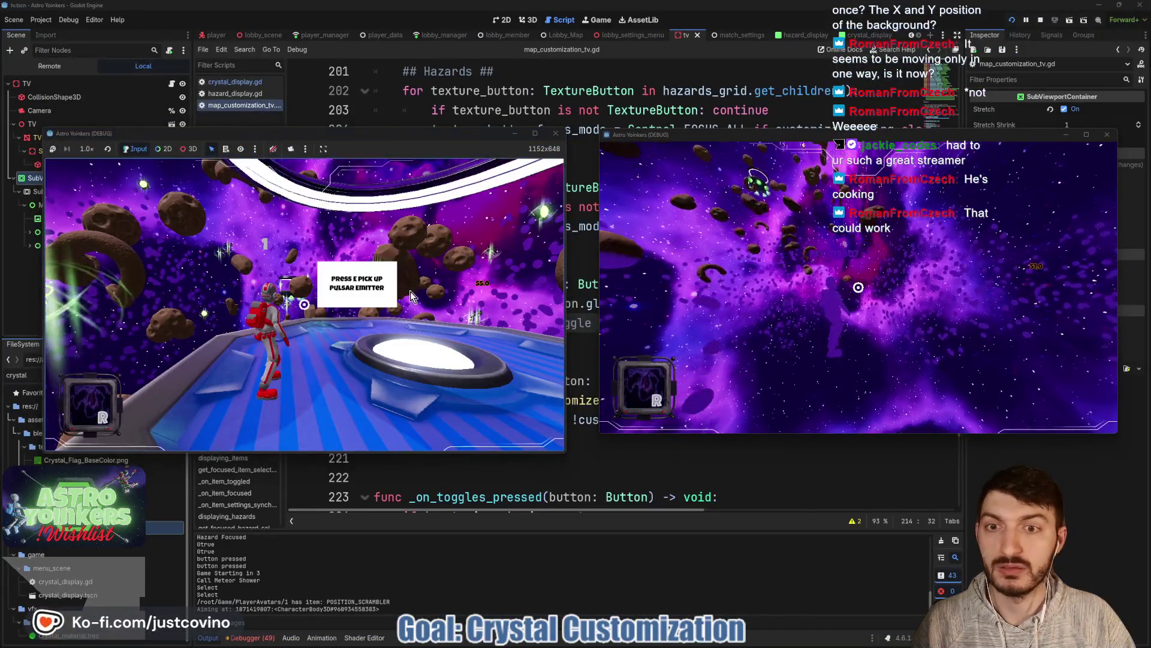
key(w)
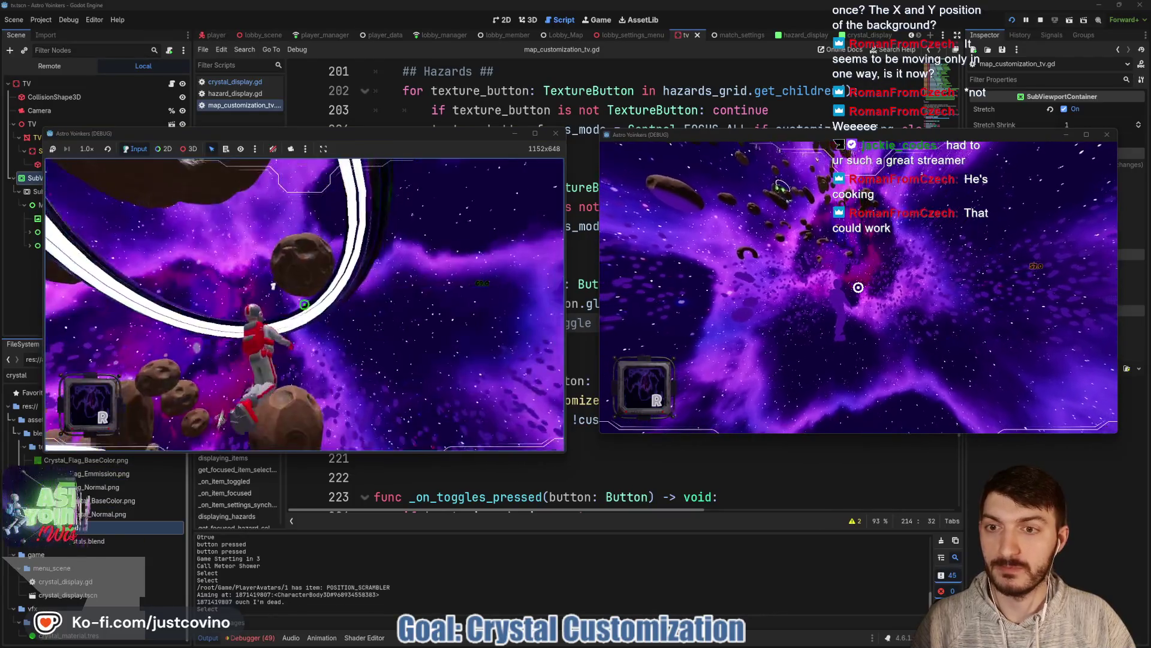
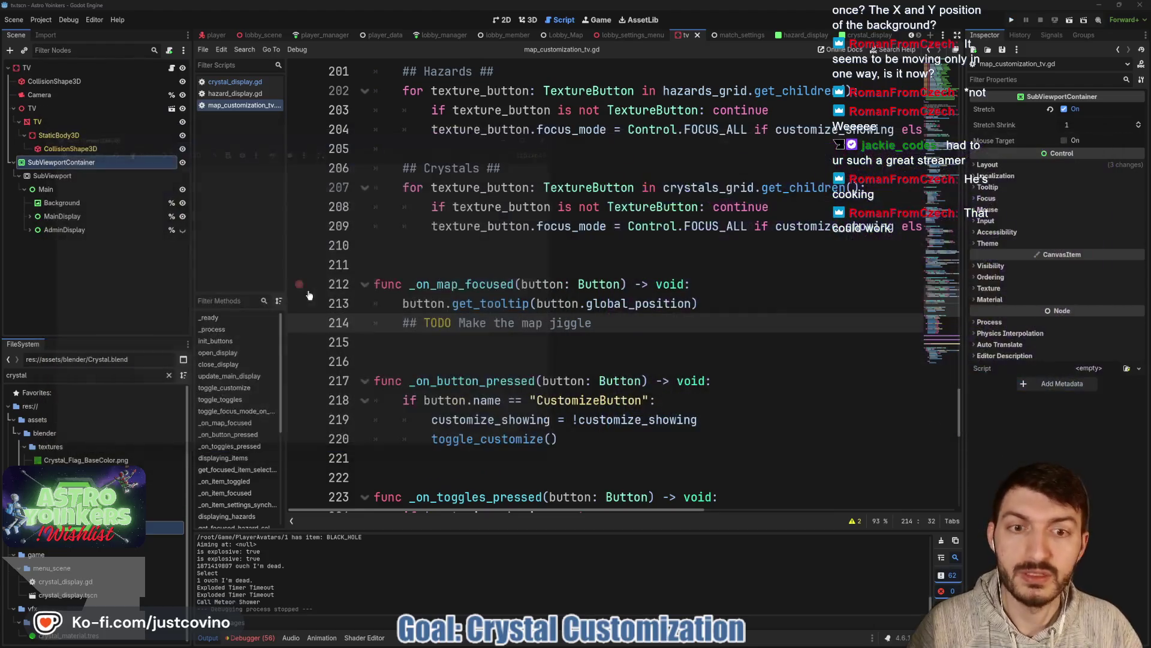
Step: Stop the running game, filter FileSystem for 'meteor', and open meteor_shower_spawner.gd and meteor_shower.gd
key(F8)
click(562, 254)
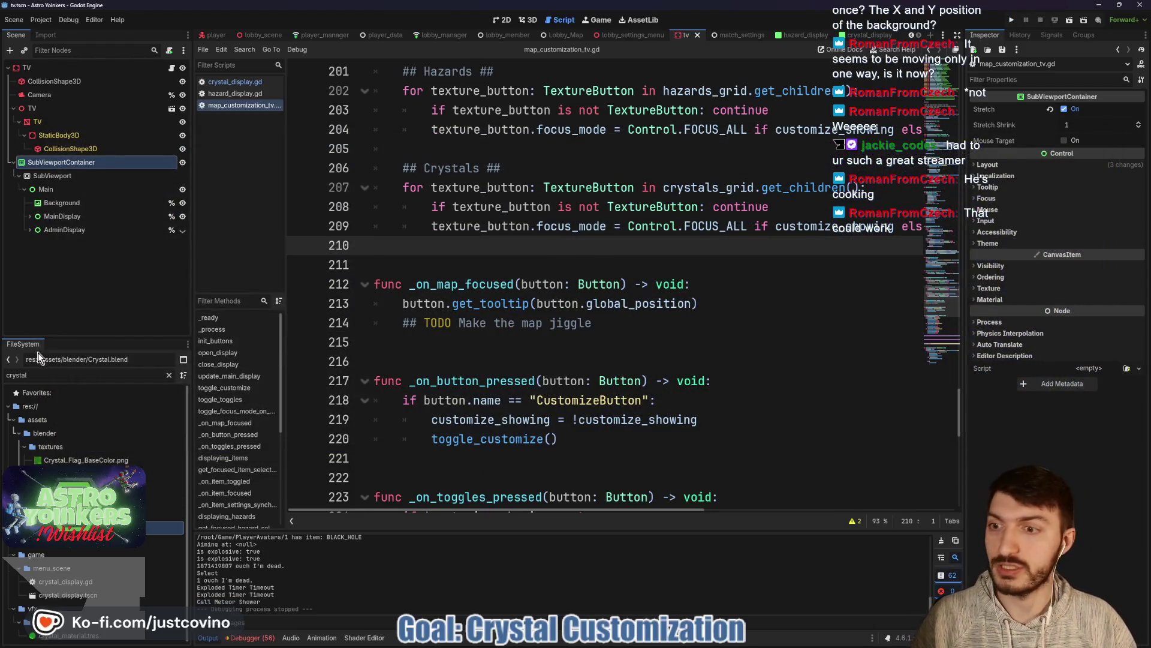
click(55, 375)
key(BackSpace)
key(BackSpace)
key(BackSpace)
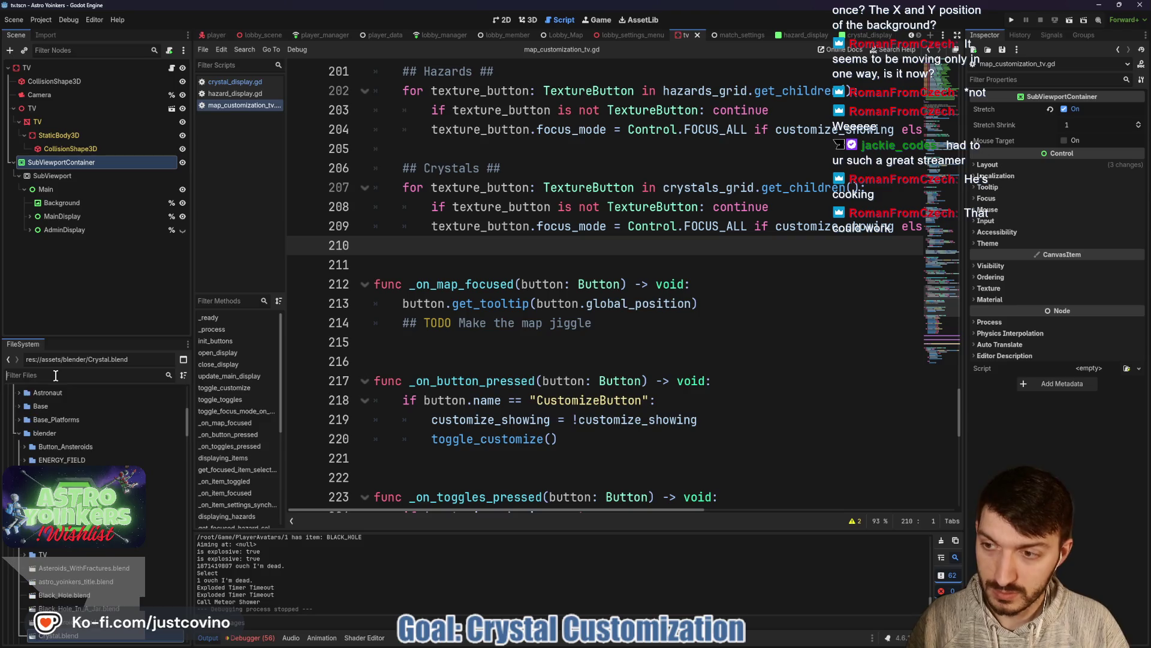
text(meteor)
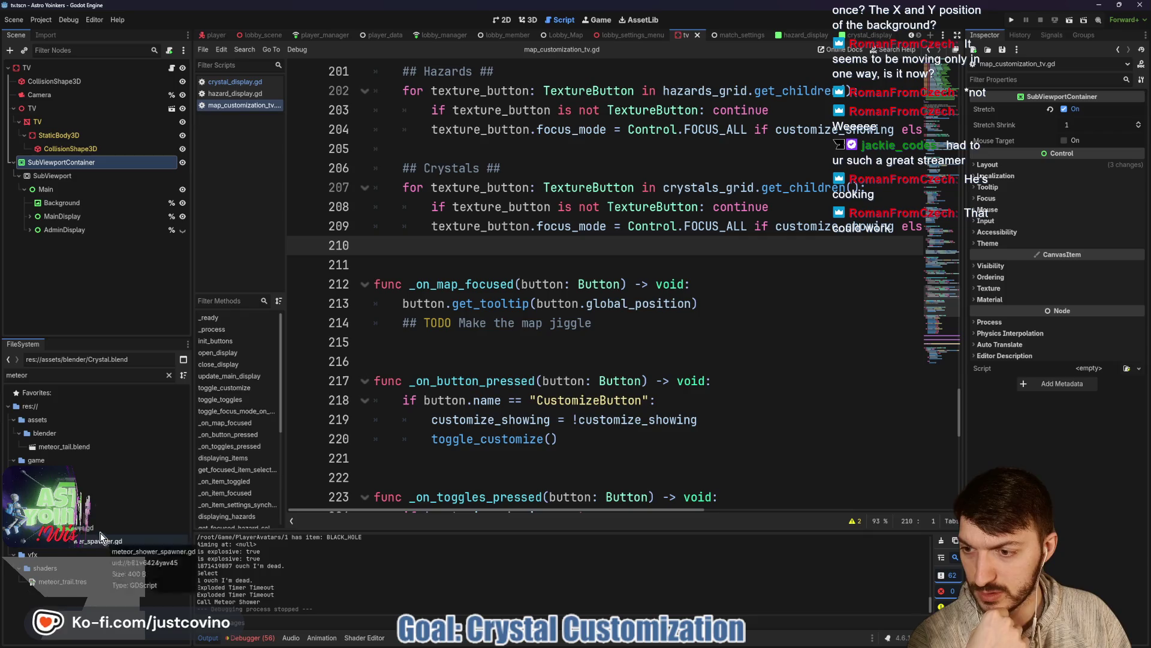
double_click(99, 538)
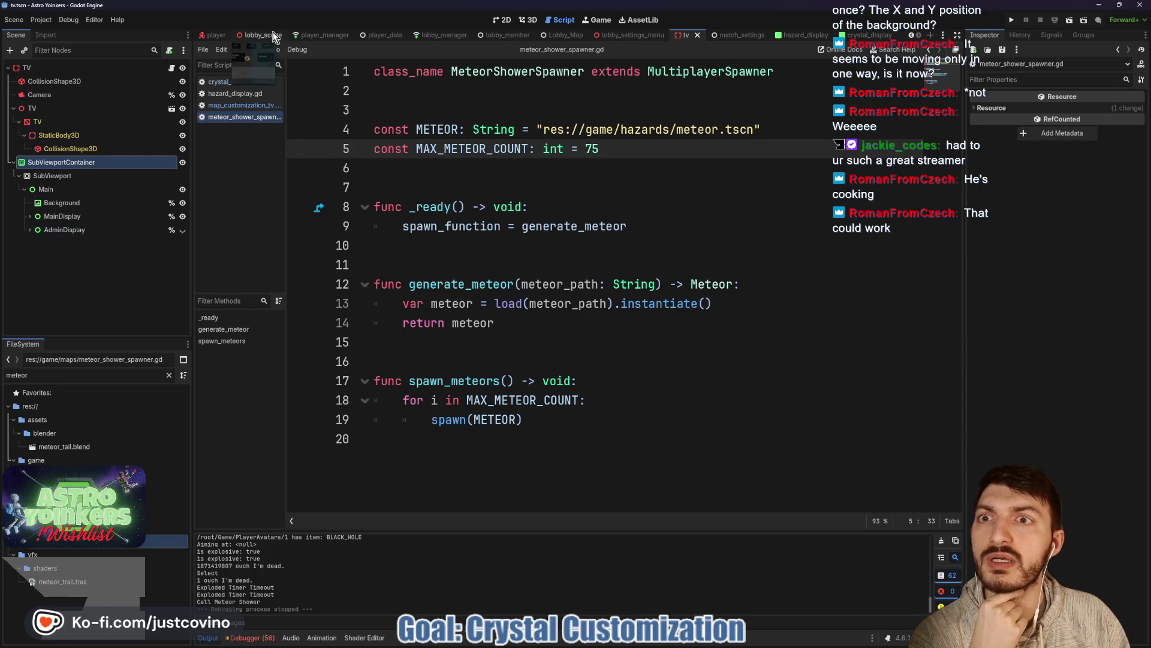
double_click(72, 527)
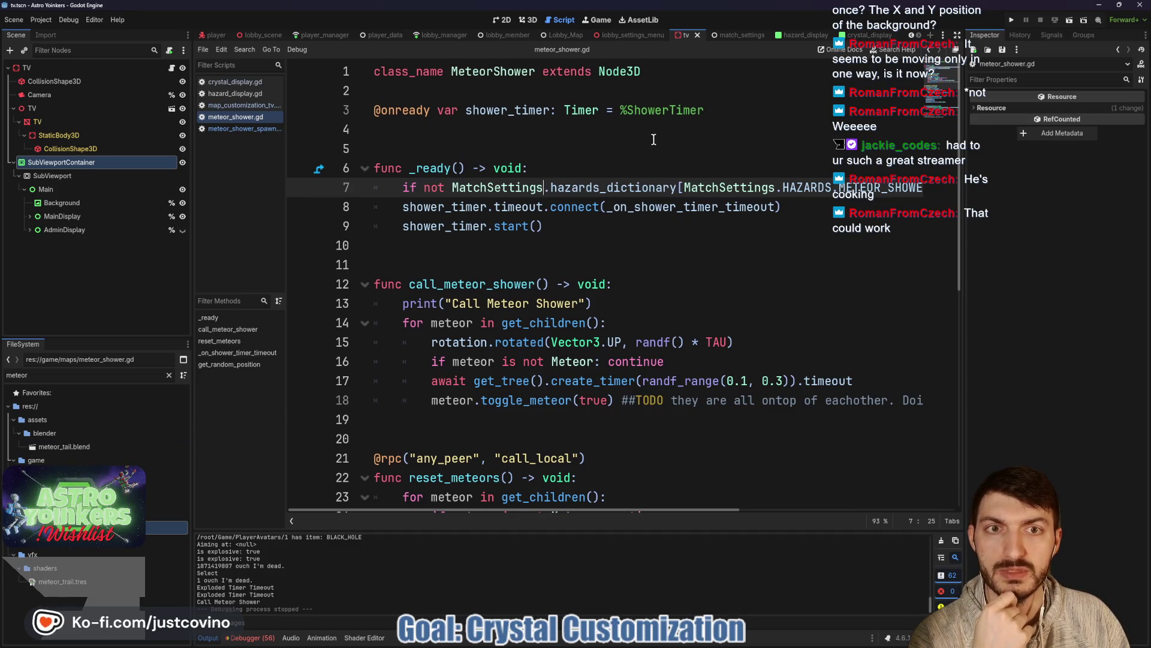
Step: Read through meteor_shower.gd and select the to-do comment on line 42
scroll(604, 204, down, 1)
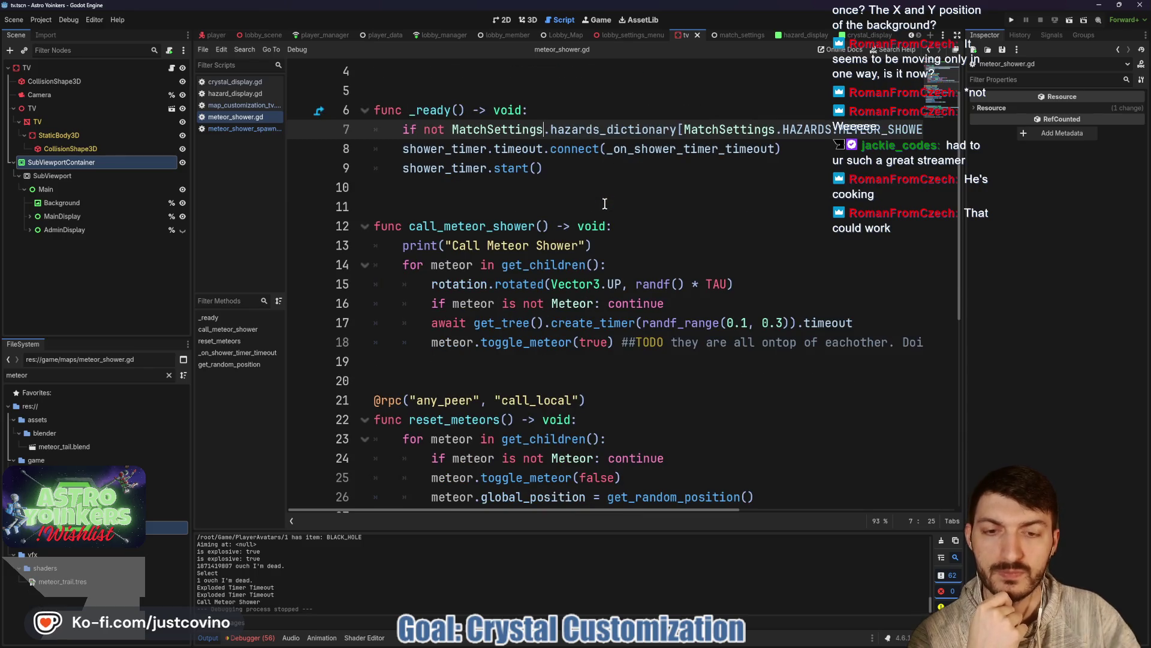
click(617, 251)
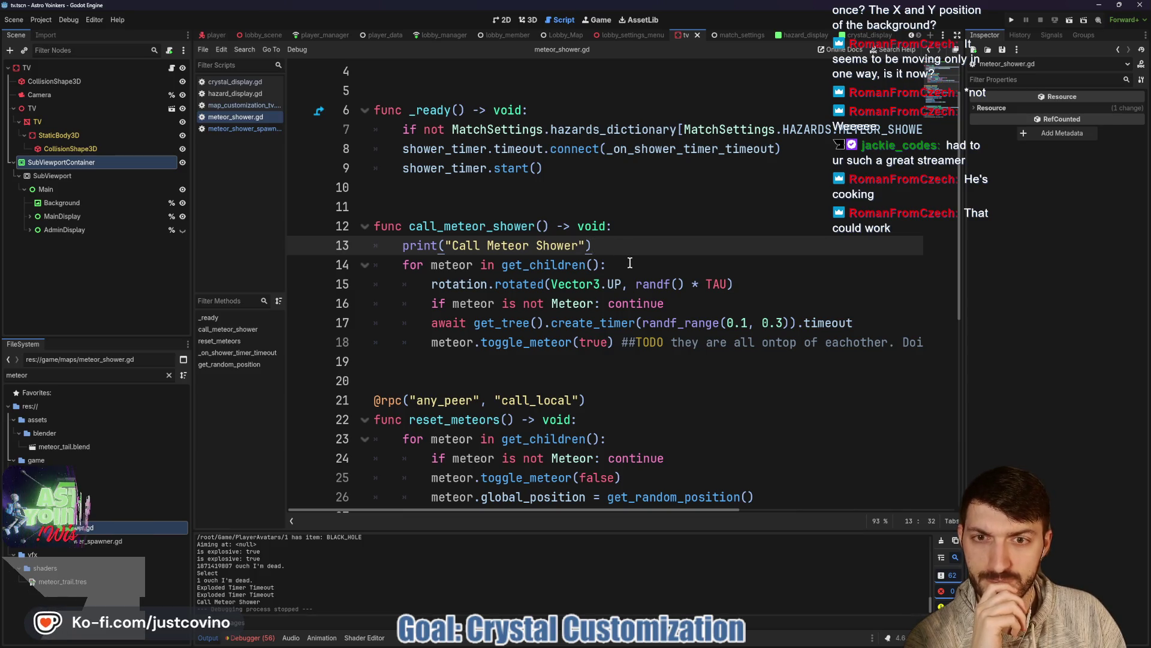
scroll(629, 263, down, 2)
scroll(630, 263, down, 2)
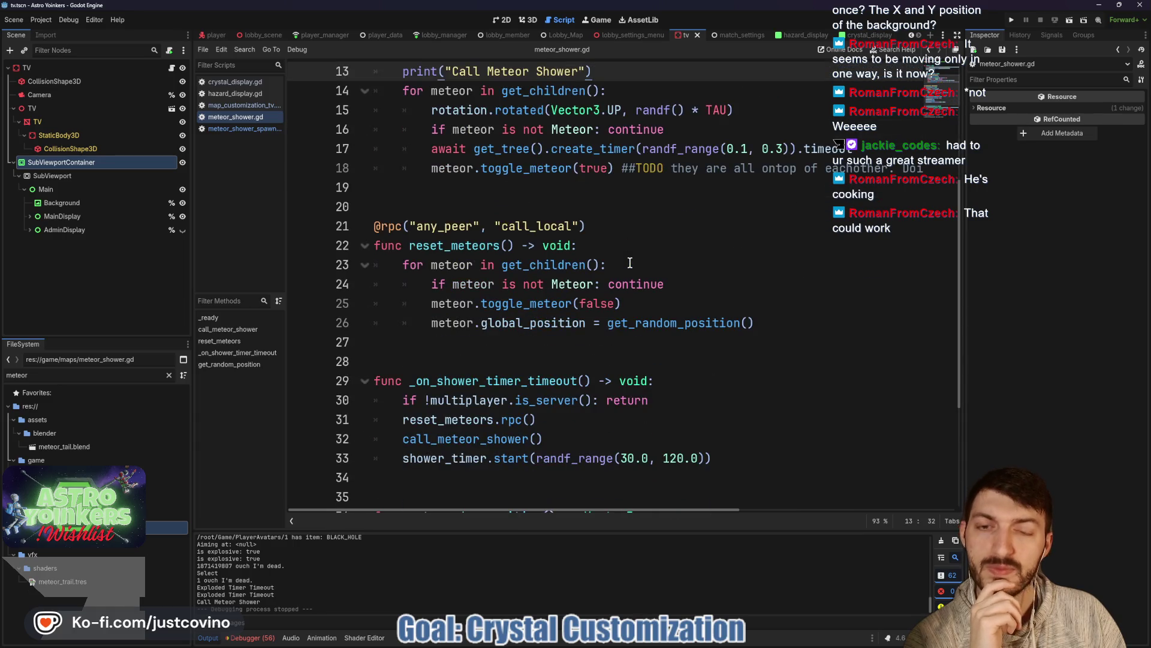
scroll(630, 262, down, 3)
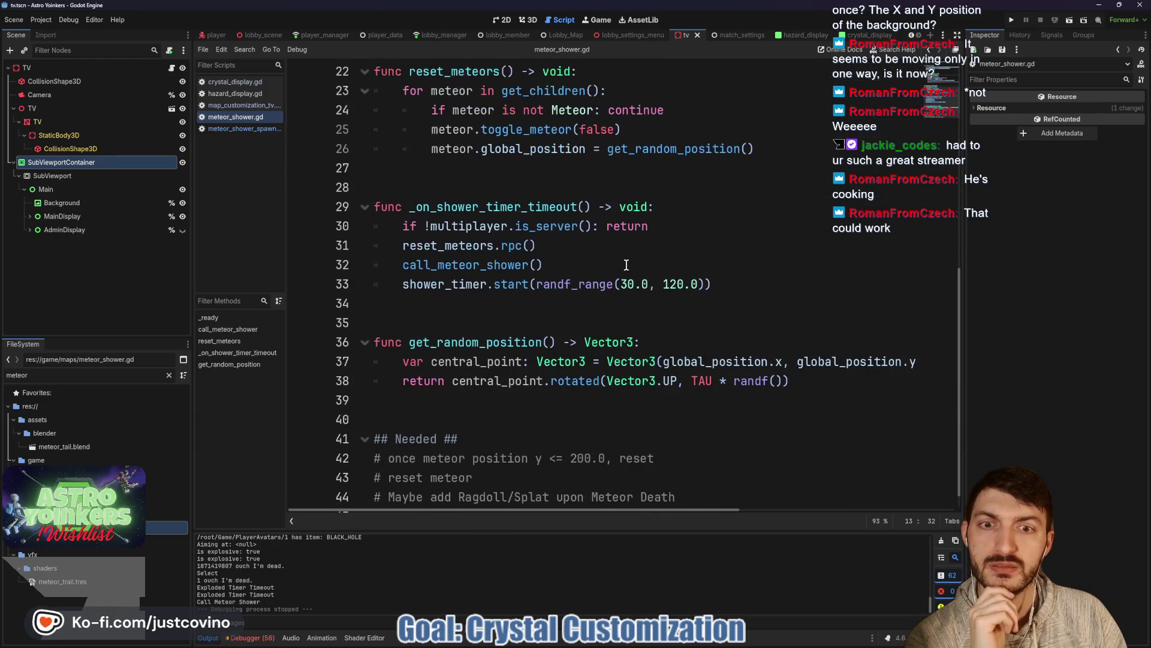
scroll(626, 265, down, 1)
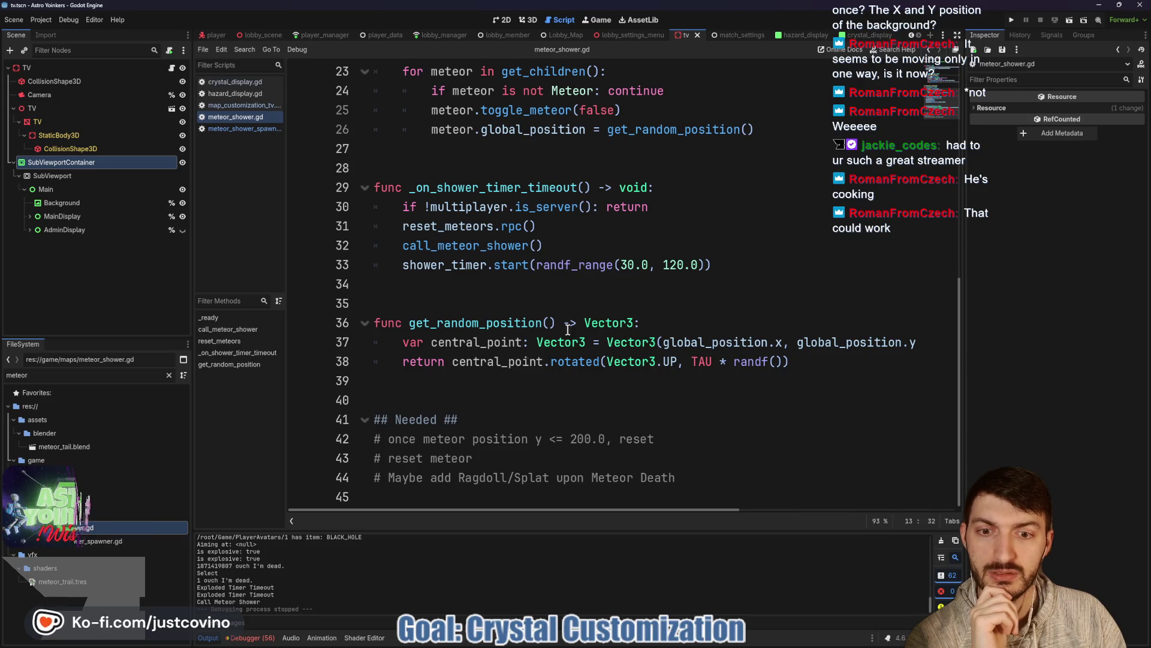
double_click(400, 439)
key(shift+End)
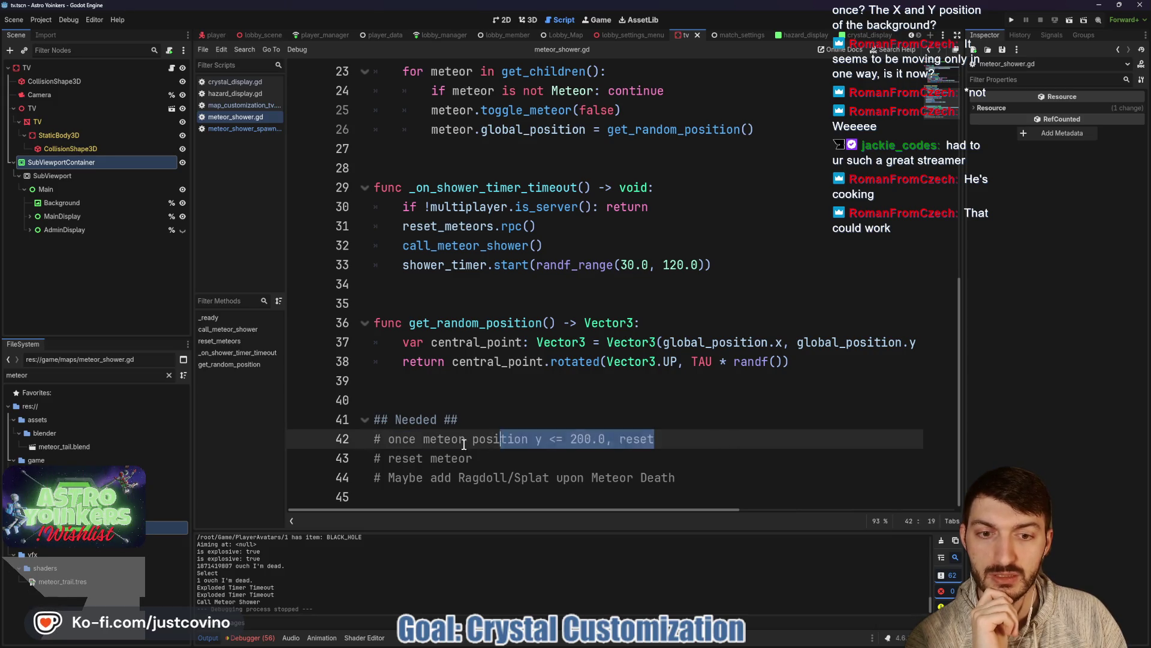
key(End)
key(shift+Home)
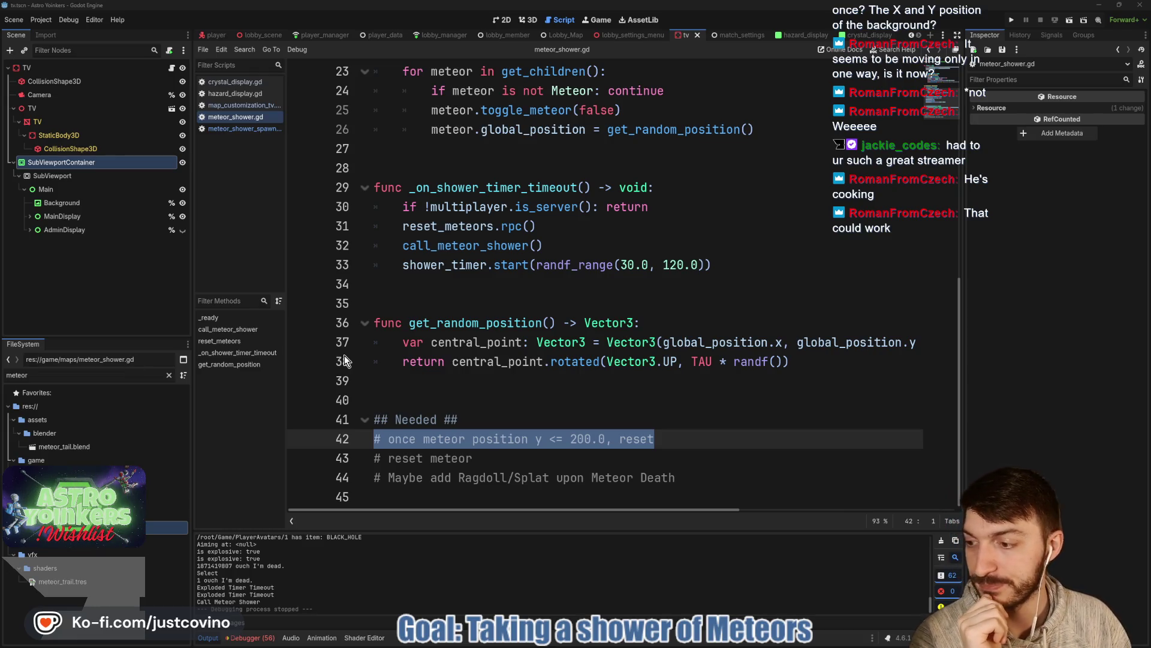
Step: Add Meteor:freeze to the synchronized properties, save the scene, and run the project
click(473, 403)
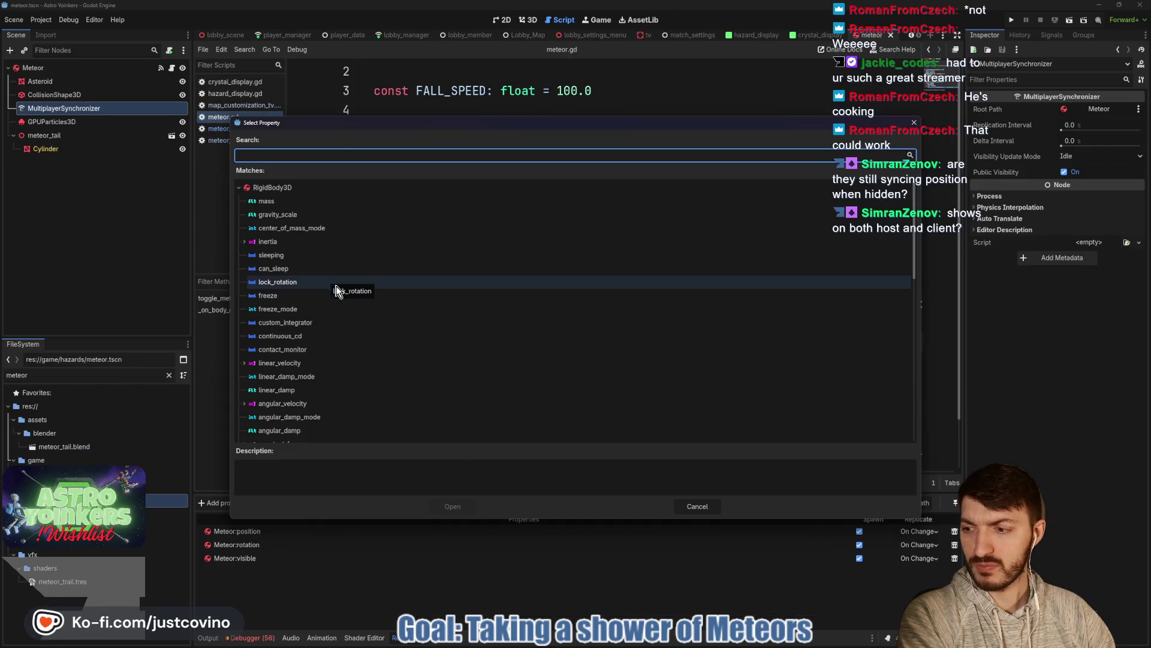
click(328, 293)
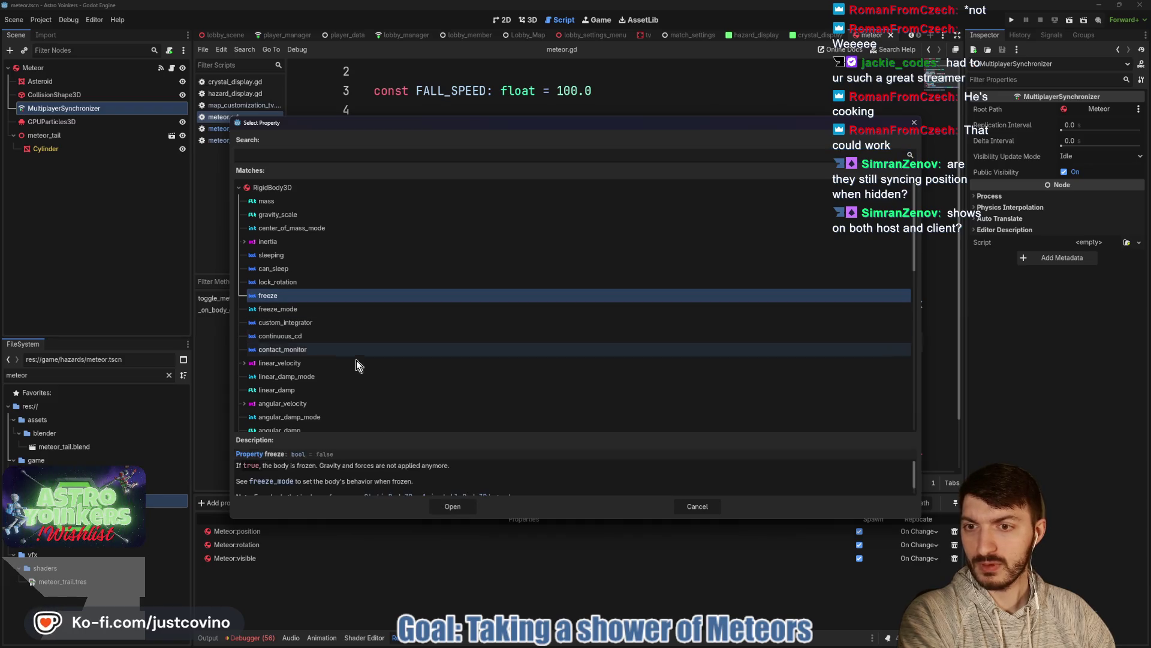
click(450, 506)
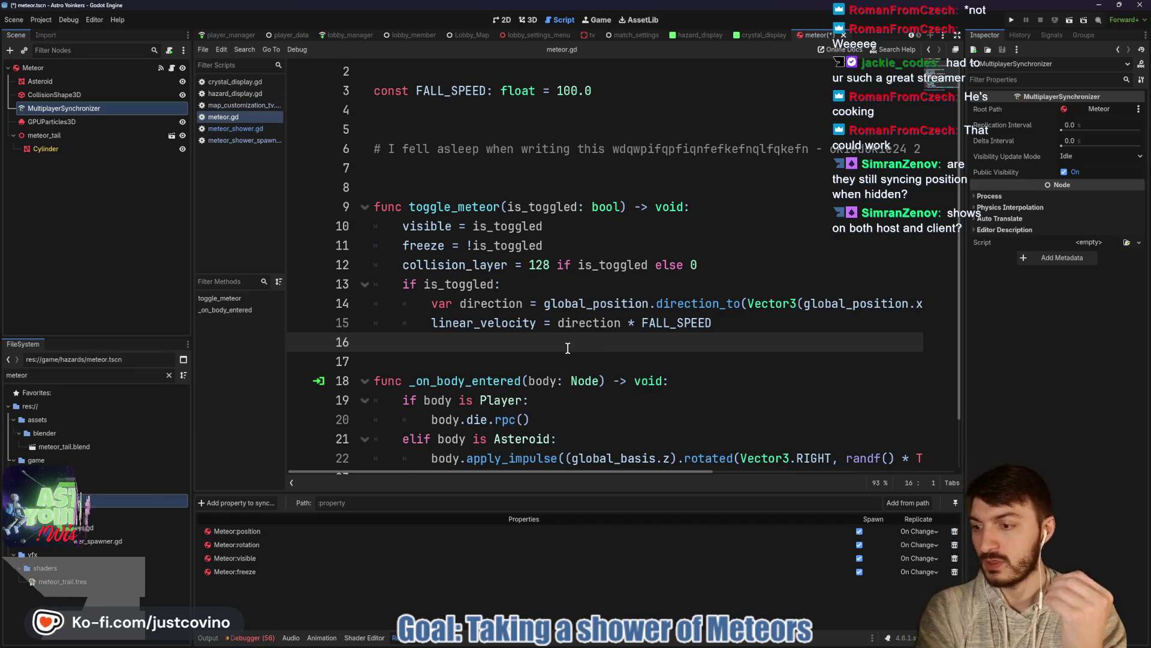
key(ctrl+s)
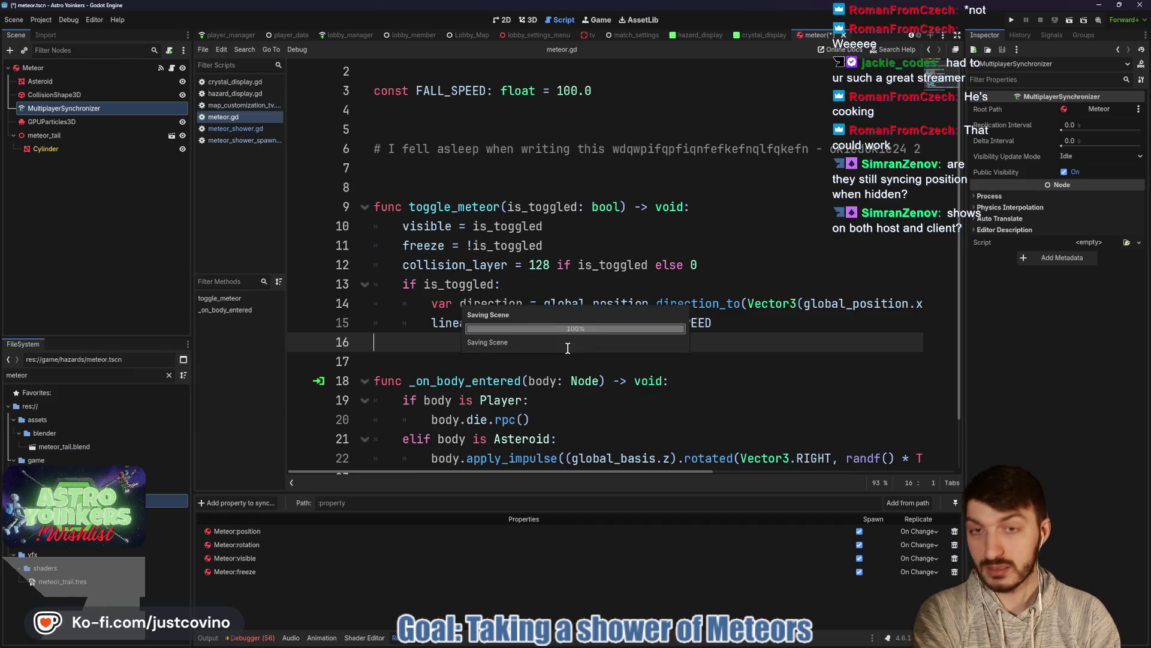
click(1013, 18)
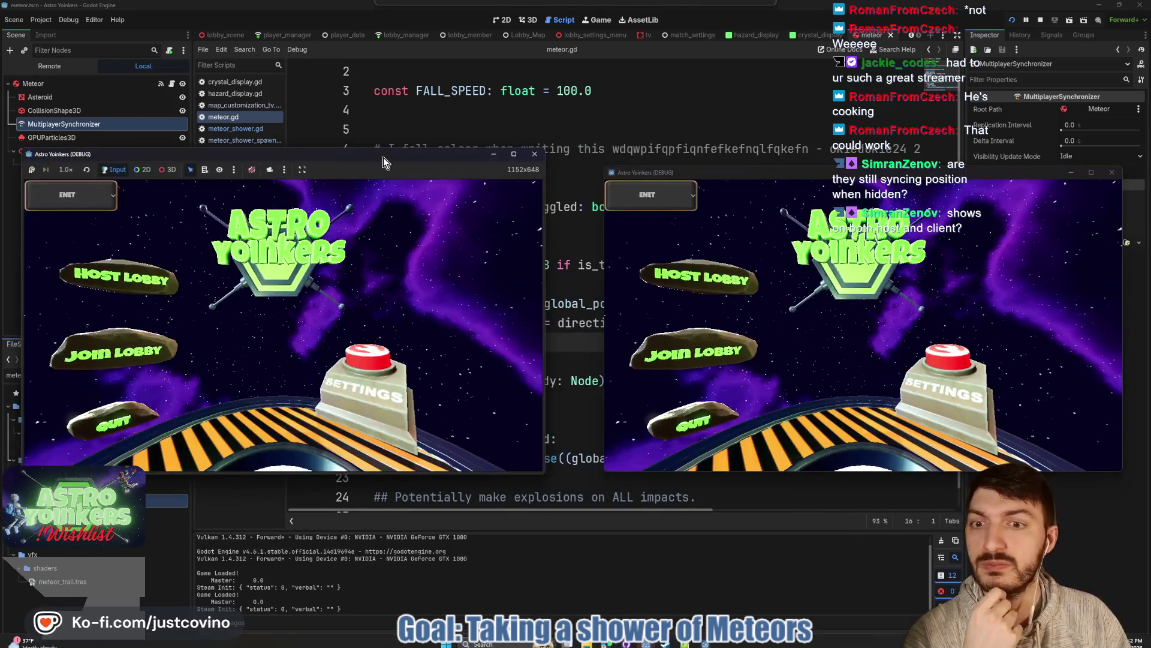
Step: Host a lobby in the left game window and join it from the right window
click(114, 275)
click(277, 330)
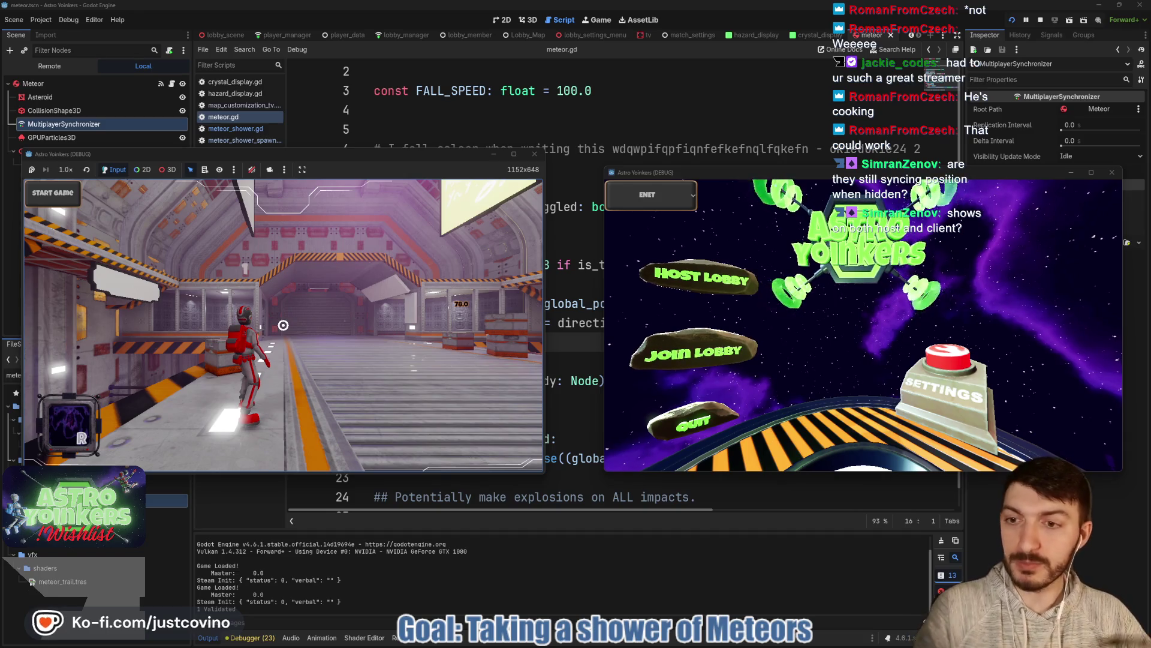
click(694, 358)
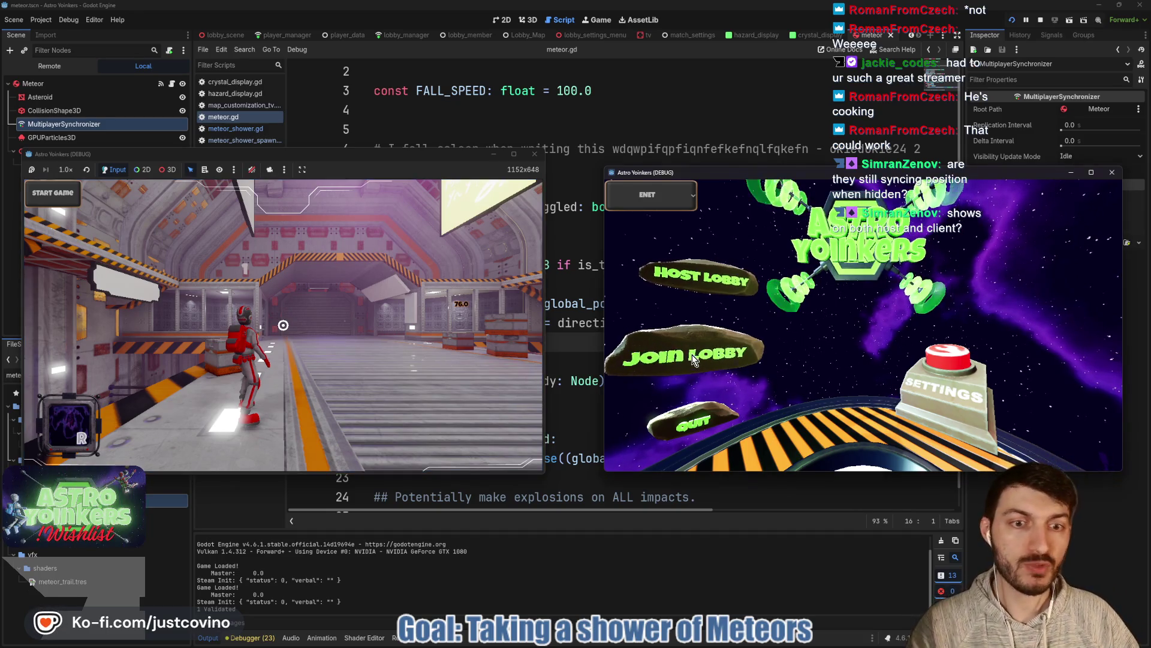
click(900, 235)
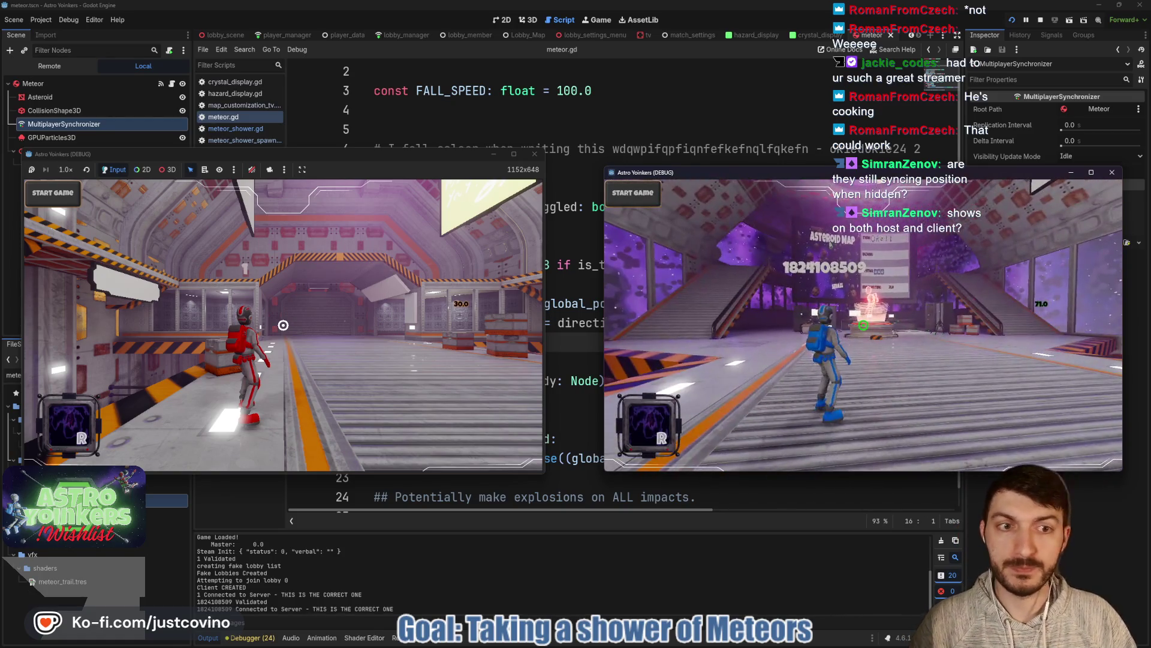
Step: Walk the red player to the Customize terminal, toggle Explosive Asteroids, and close the menu
key(w)
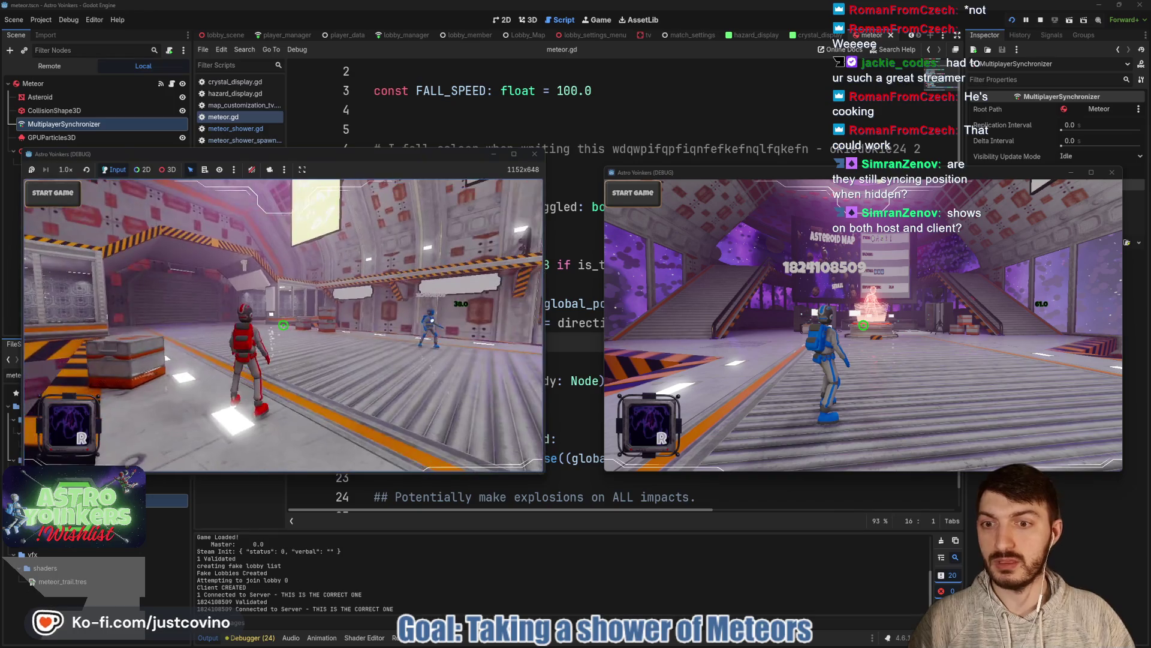
key(w)
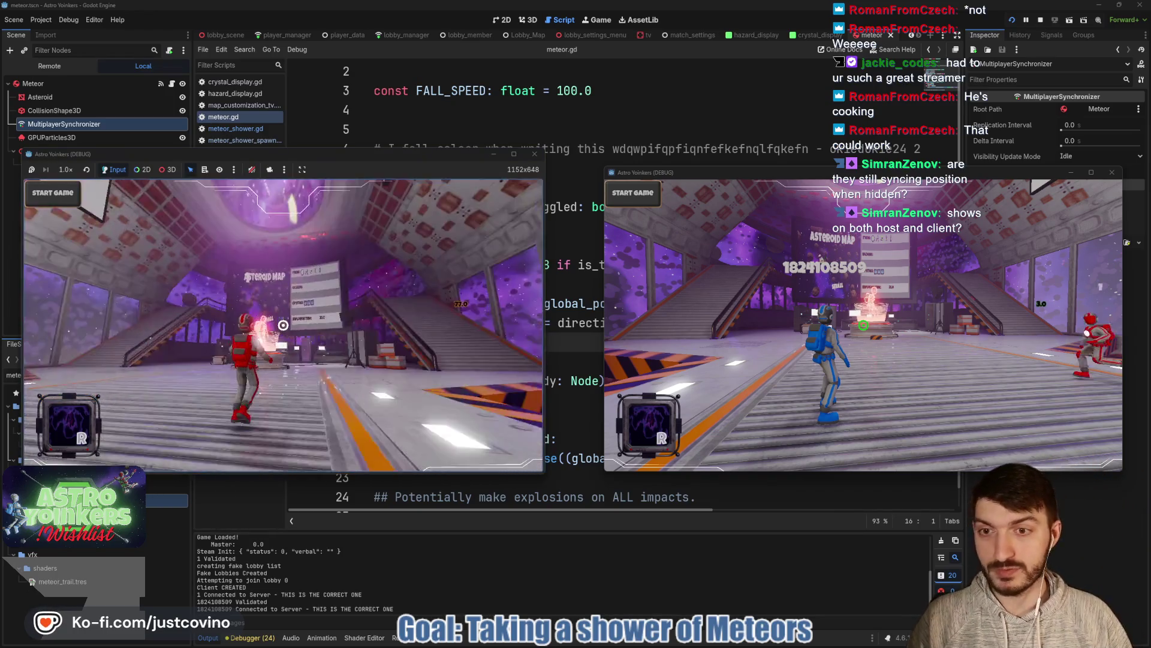
key(w)
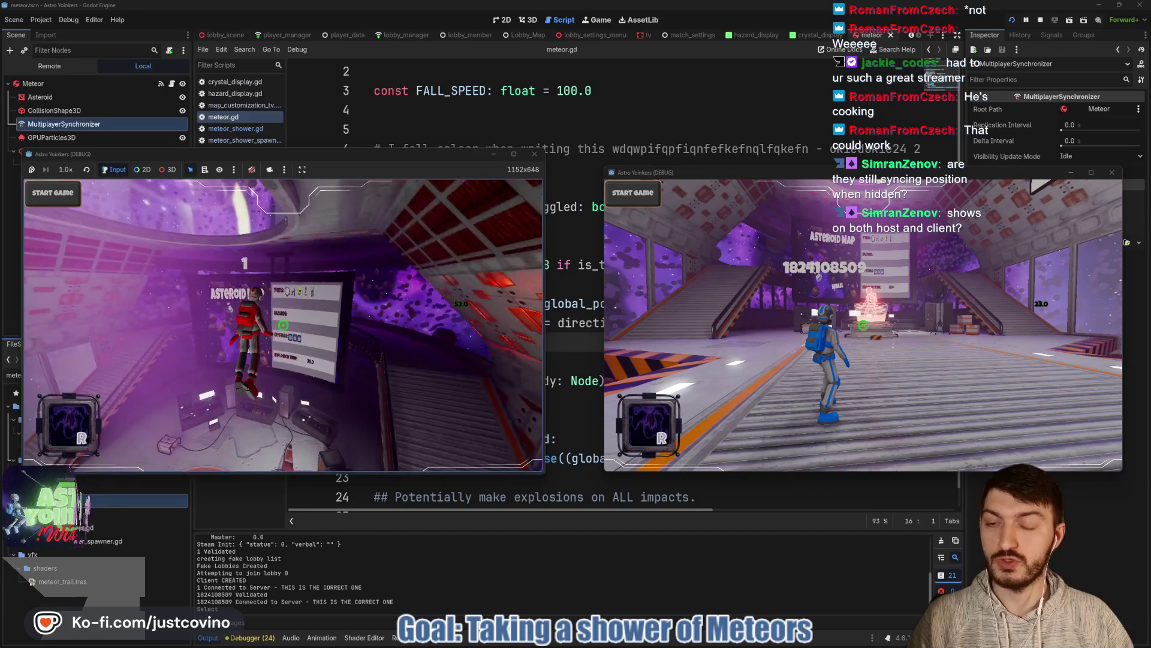
key(e)
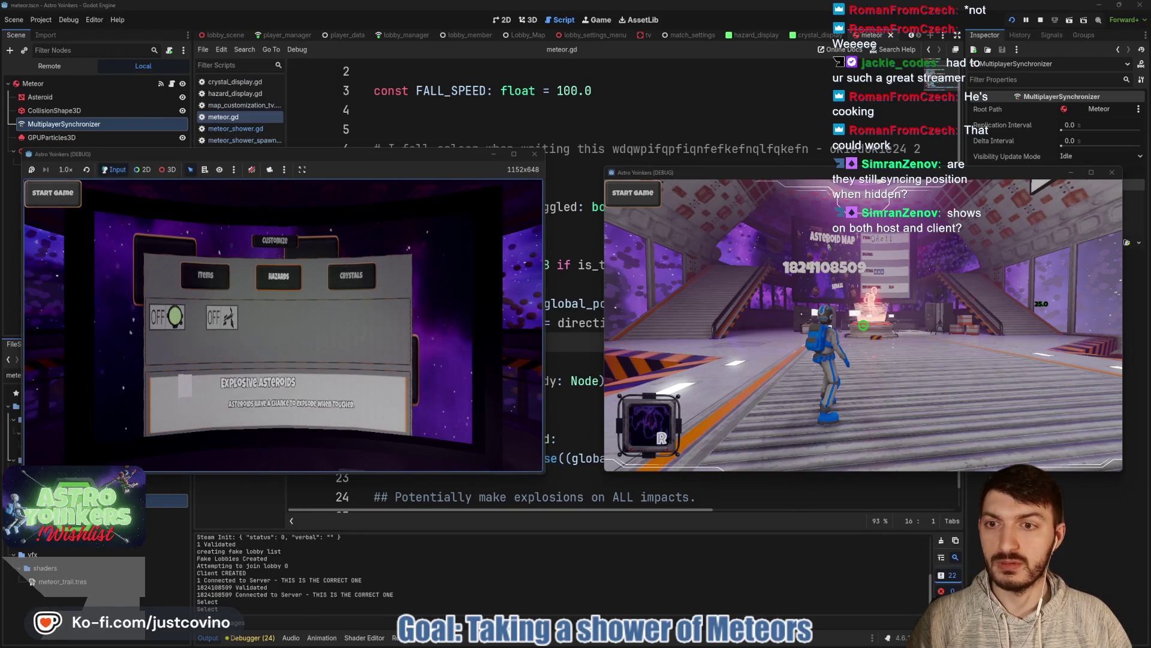
click(166, 317)
key(e)
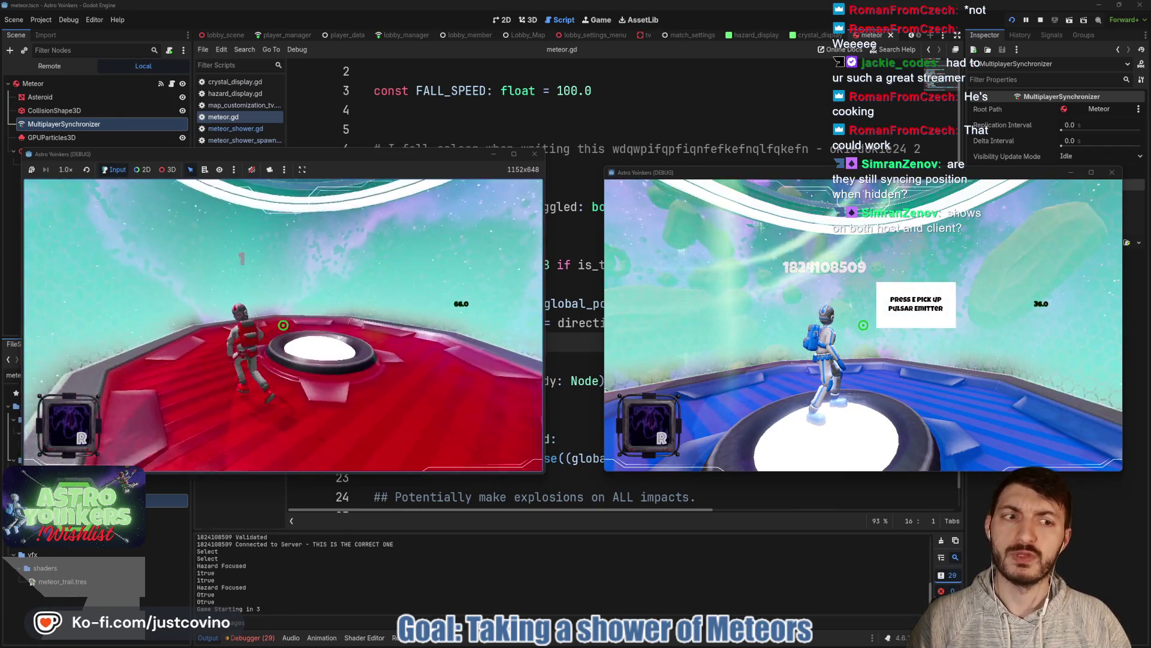
Step: Move both players around during the meteor shower, then stop the game with F8
key(w)
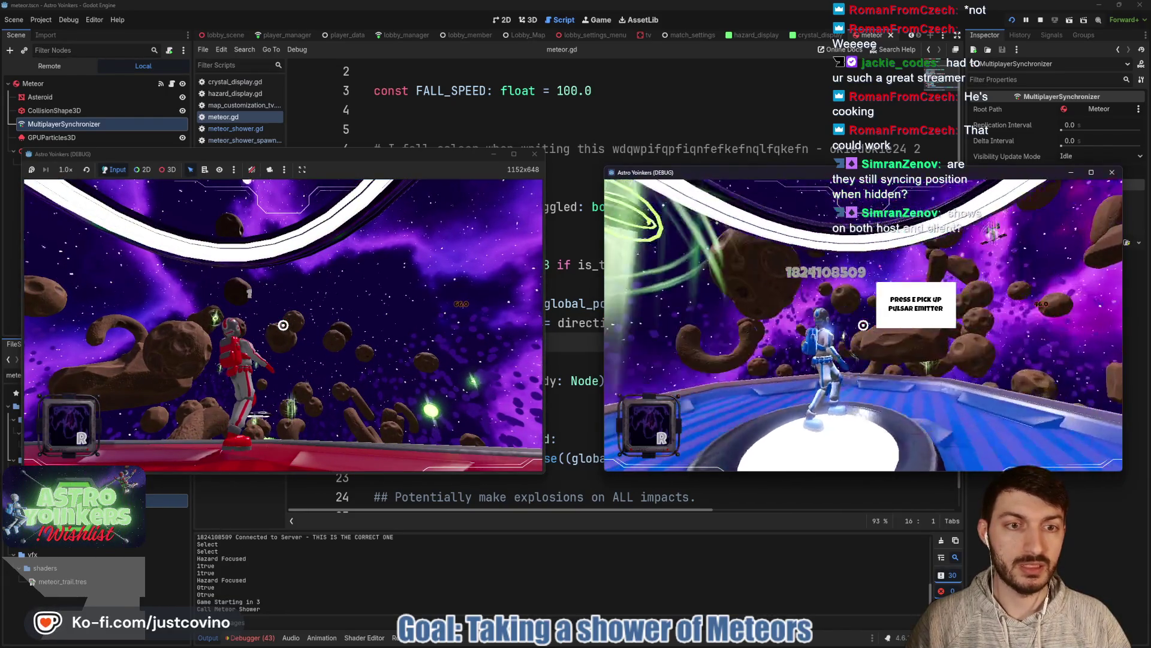
key(w)
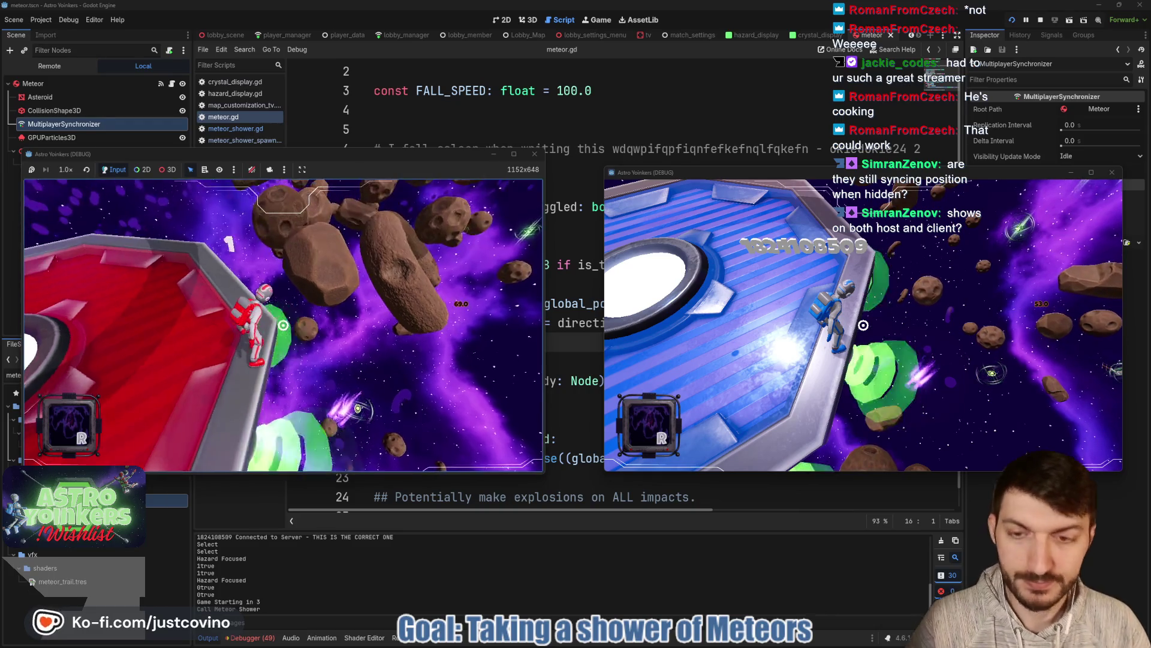
key(F8)
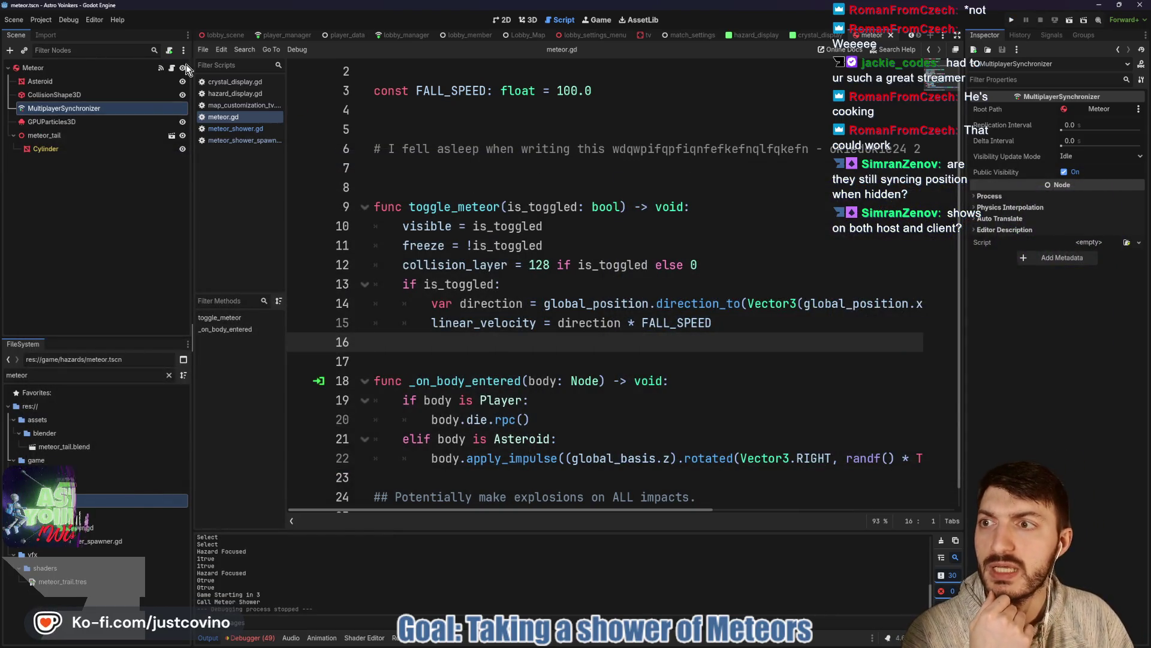
Step: Open meteor.gd and add a _physics_process function after line 7
click(174, 68)
scroll(504, 333, up, 1)
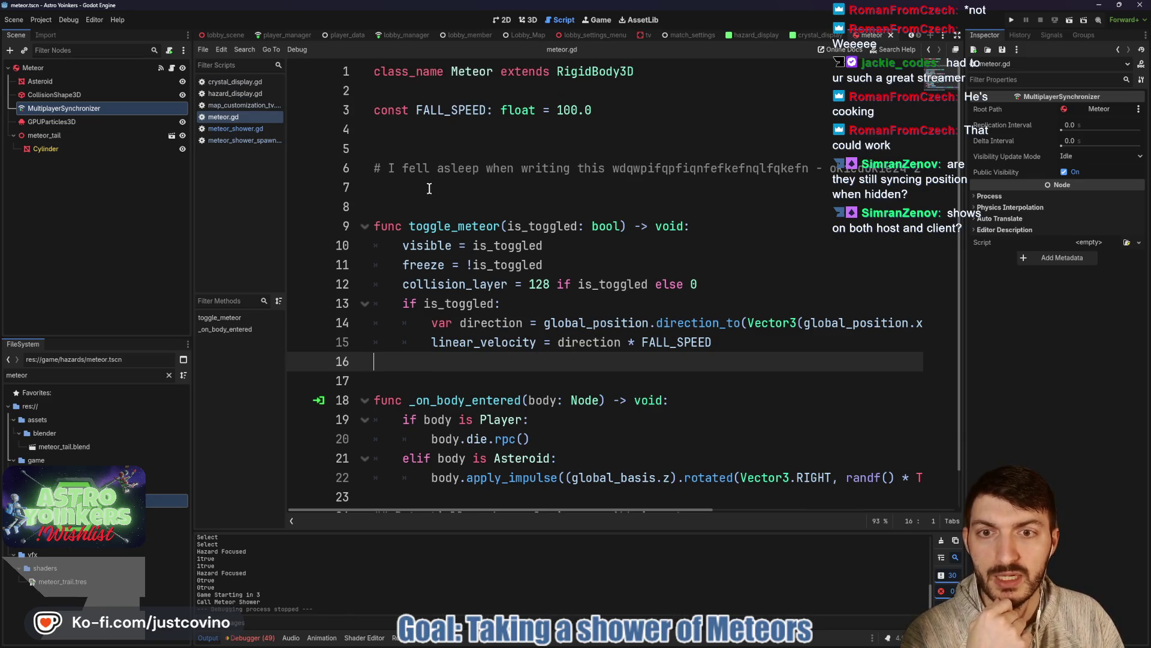
click(429, 189)
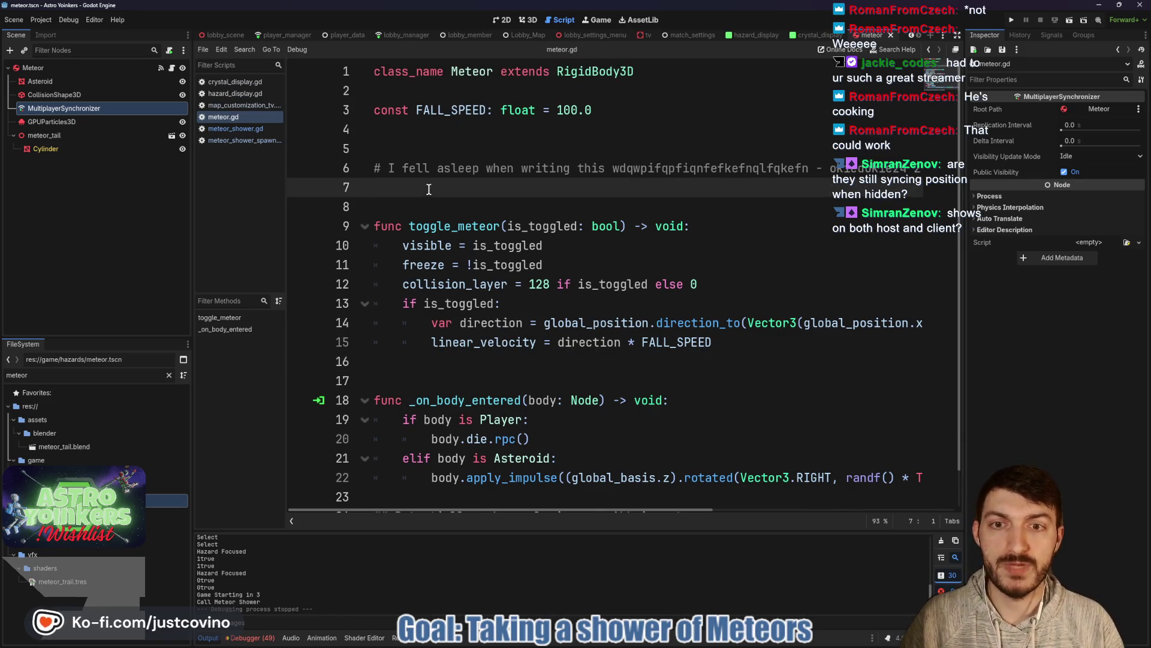
key(Return)
key(Return)
key(Return)
key(Up)
key(Up)
text(func _)
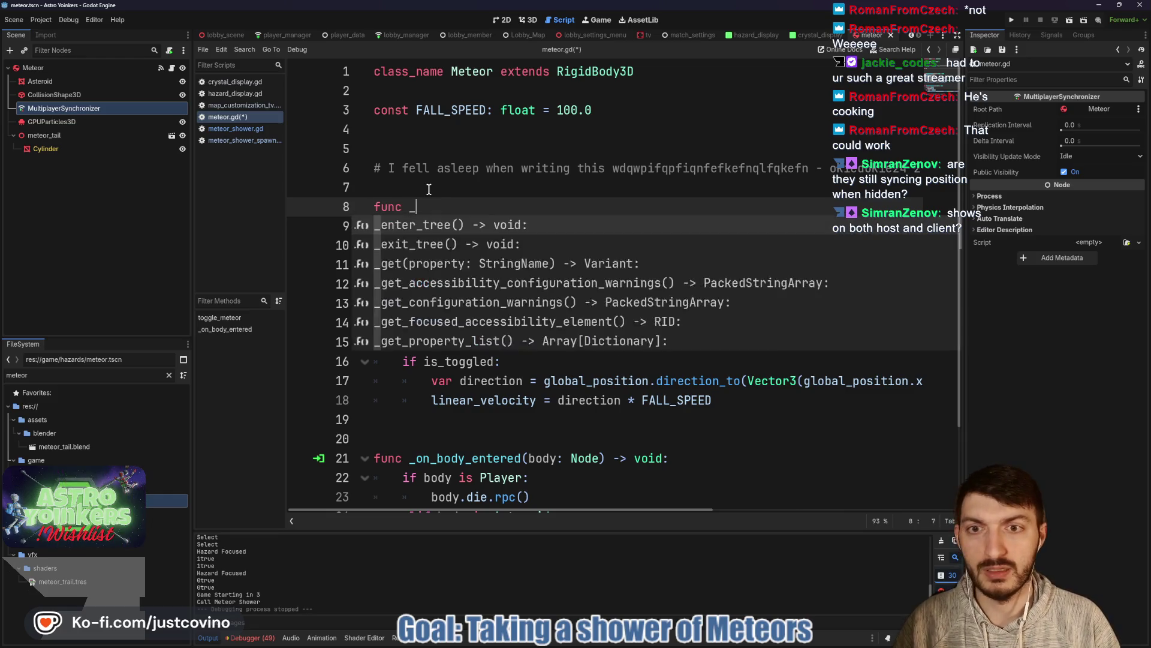
text(phy)
key(Return)
key(Return)
Step: Add 'if global_position.y <= -350.0: toggle_meteor(false)' to it and save the script
text(if)
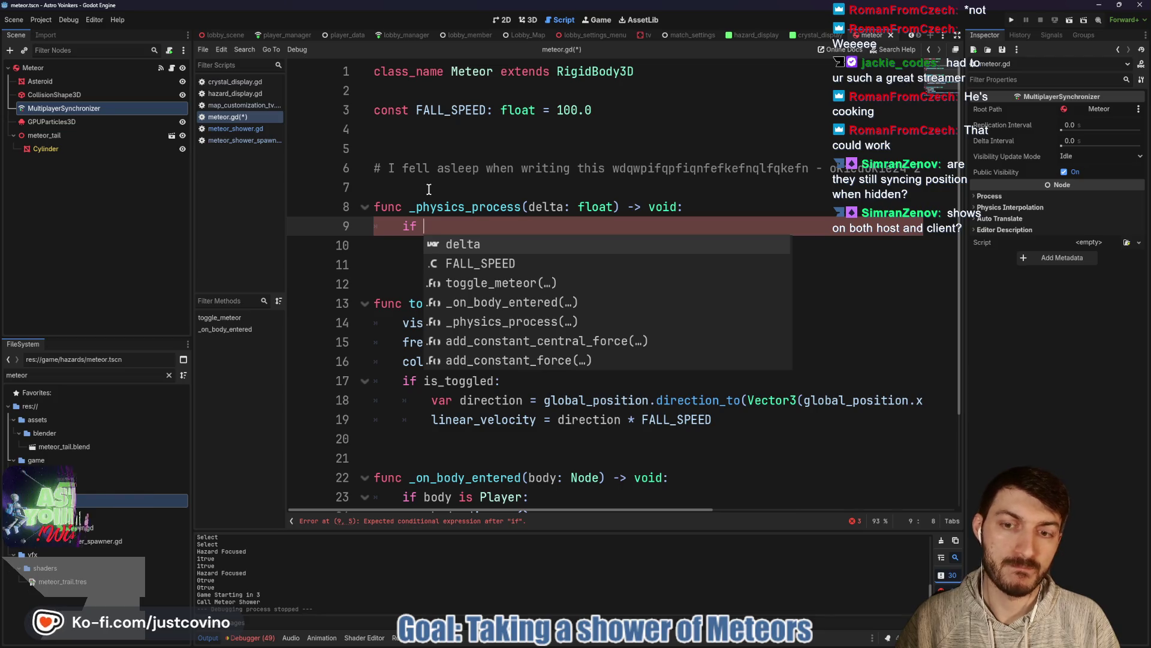
text(global_position)
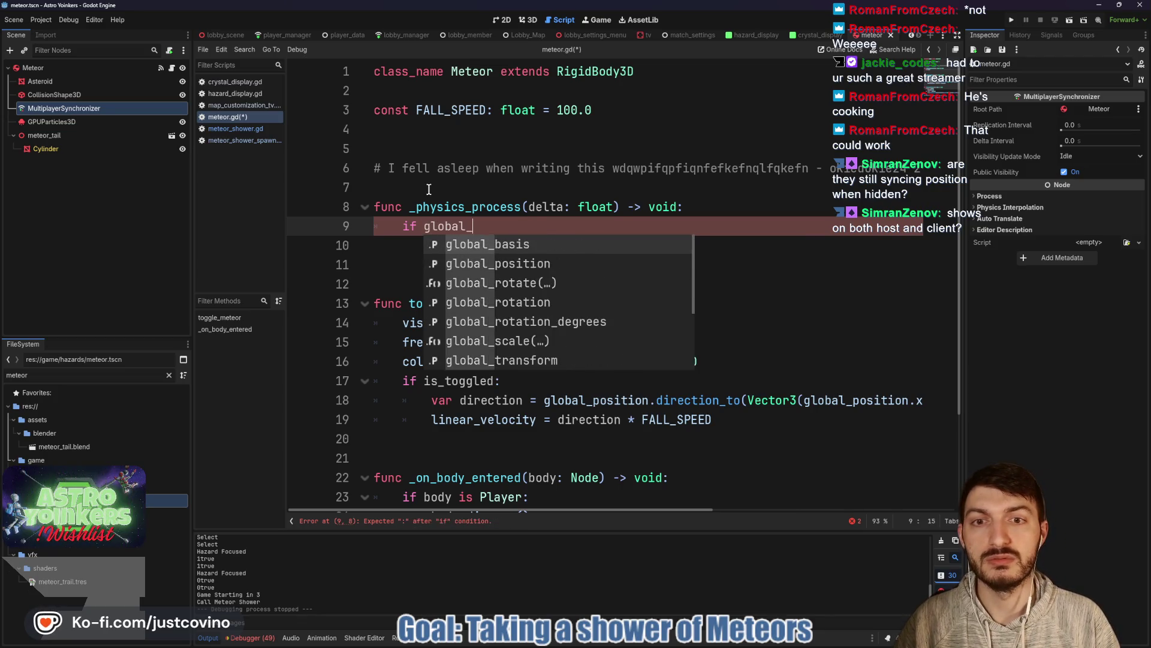
text(.)
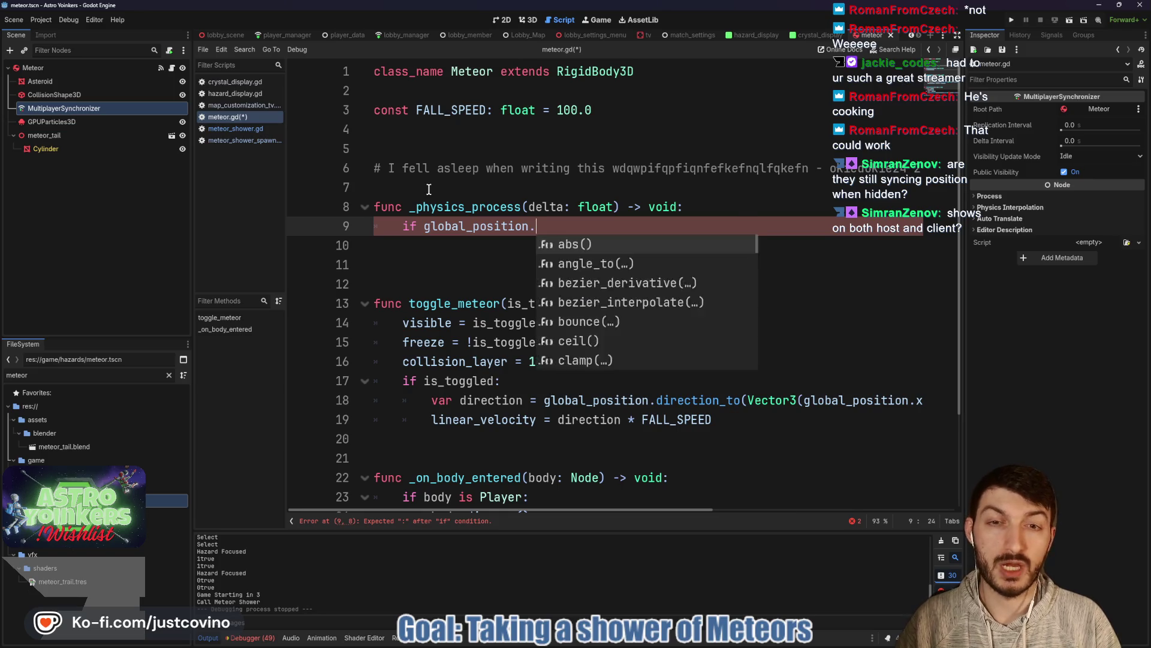
text(y <= -)
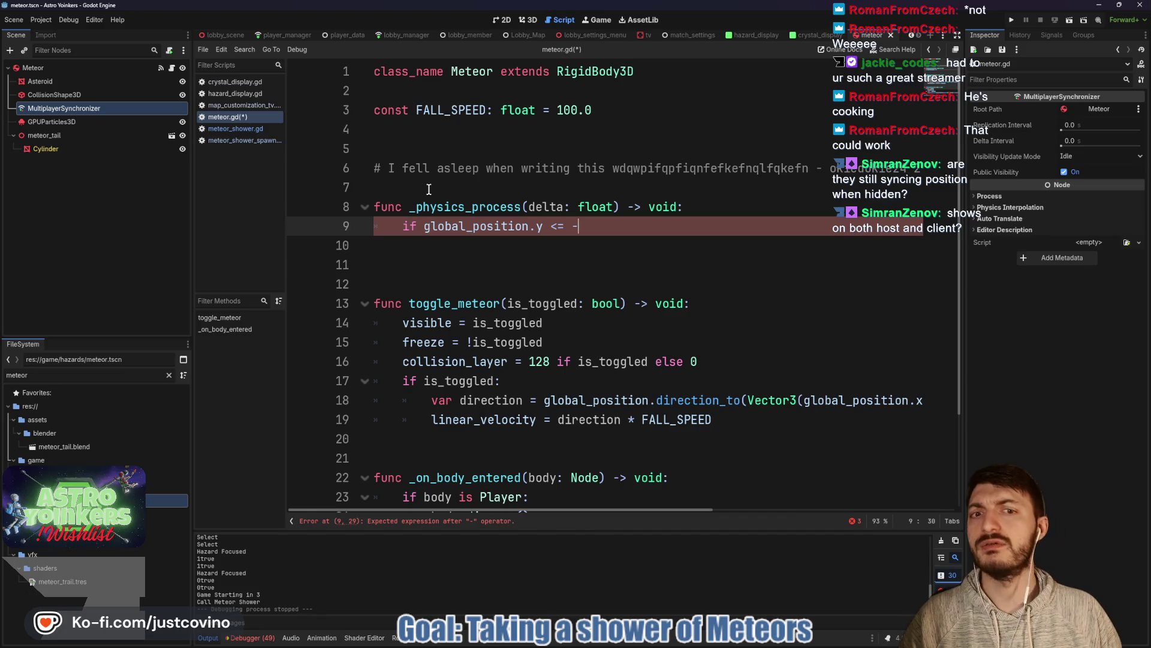
text(350)
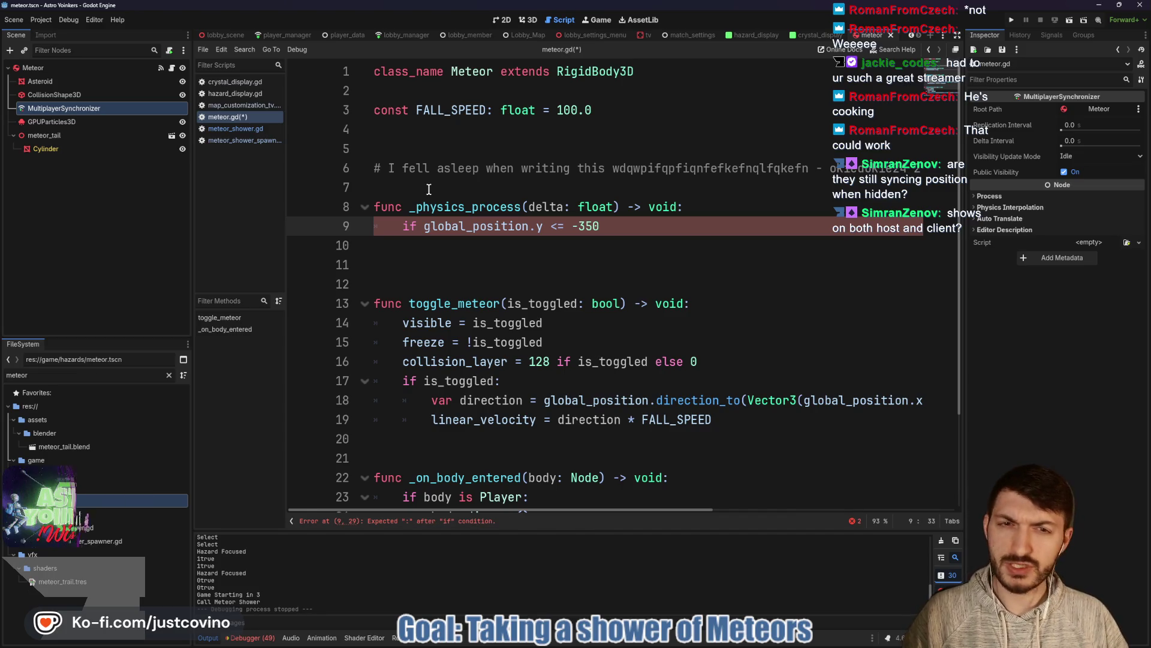
text(.0:)
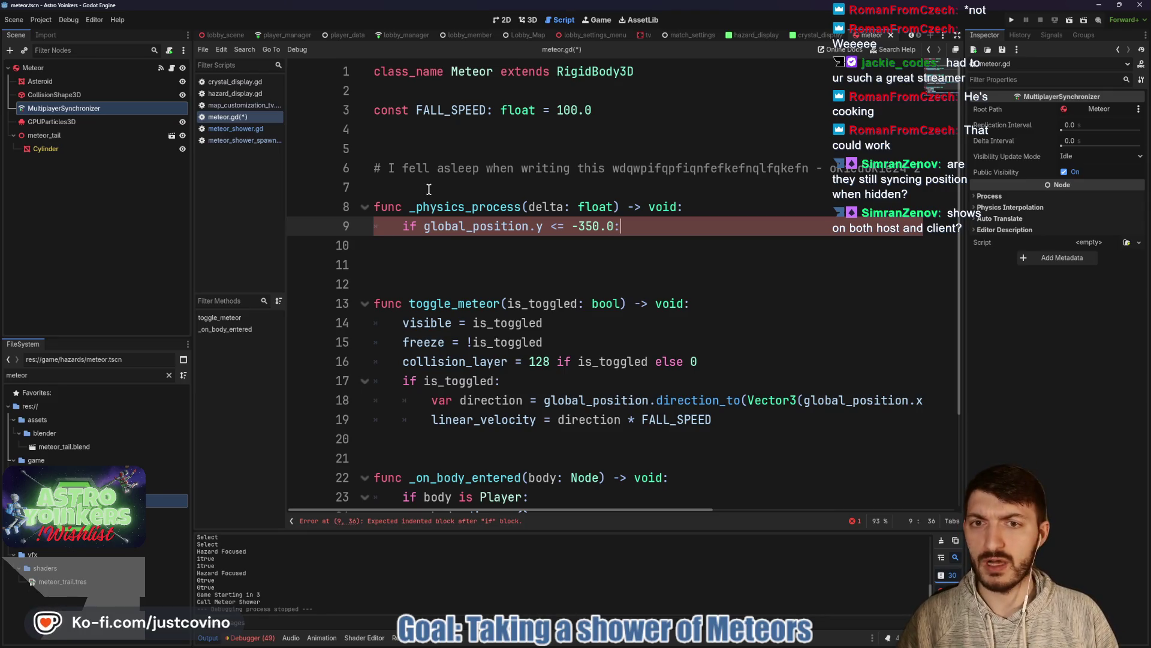
key(Return)
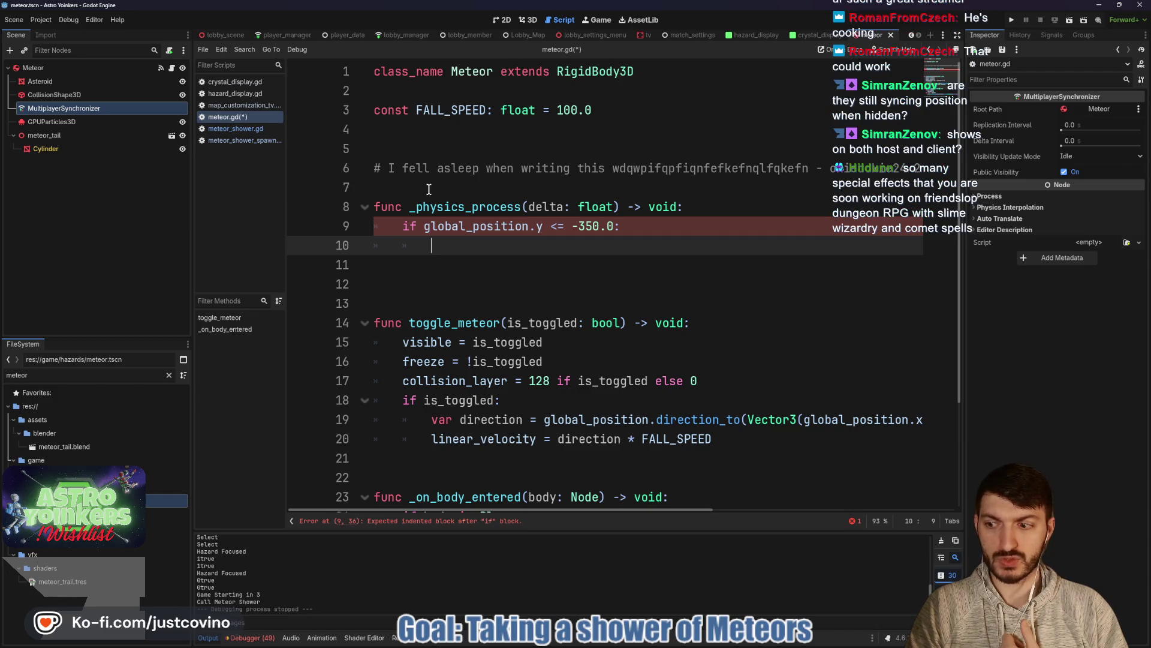
text(toggle)
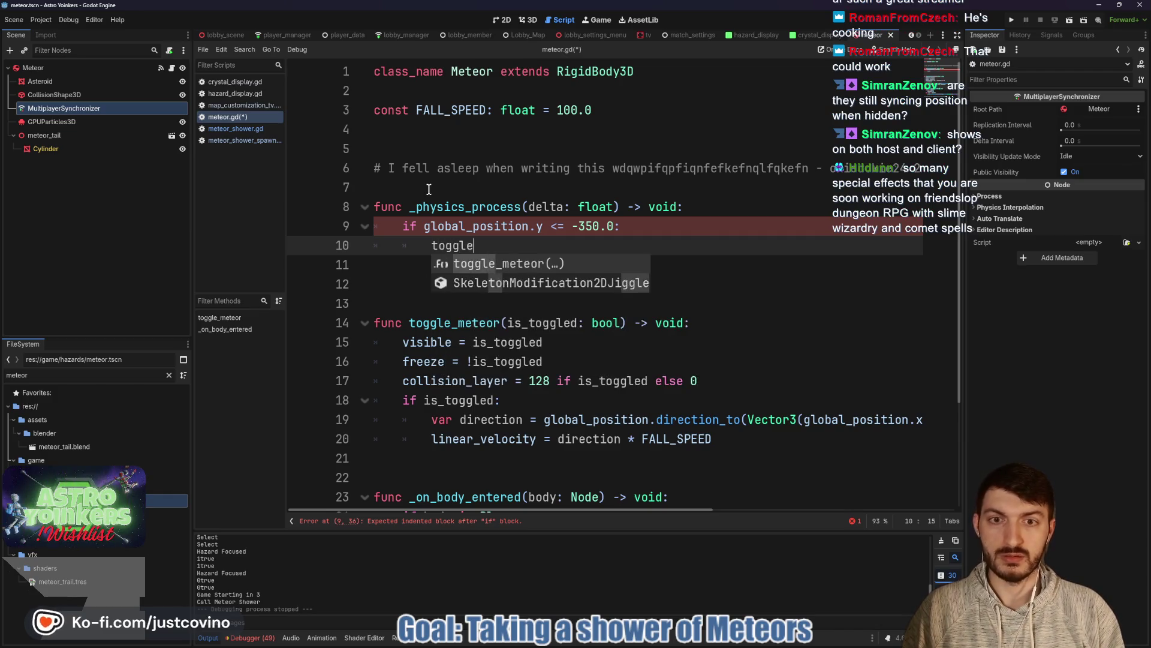
key(Return)
text(false)
key(ctrl+s)
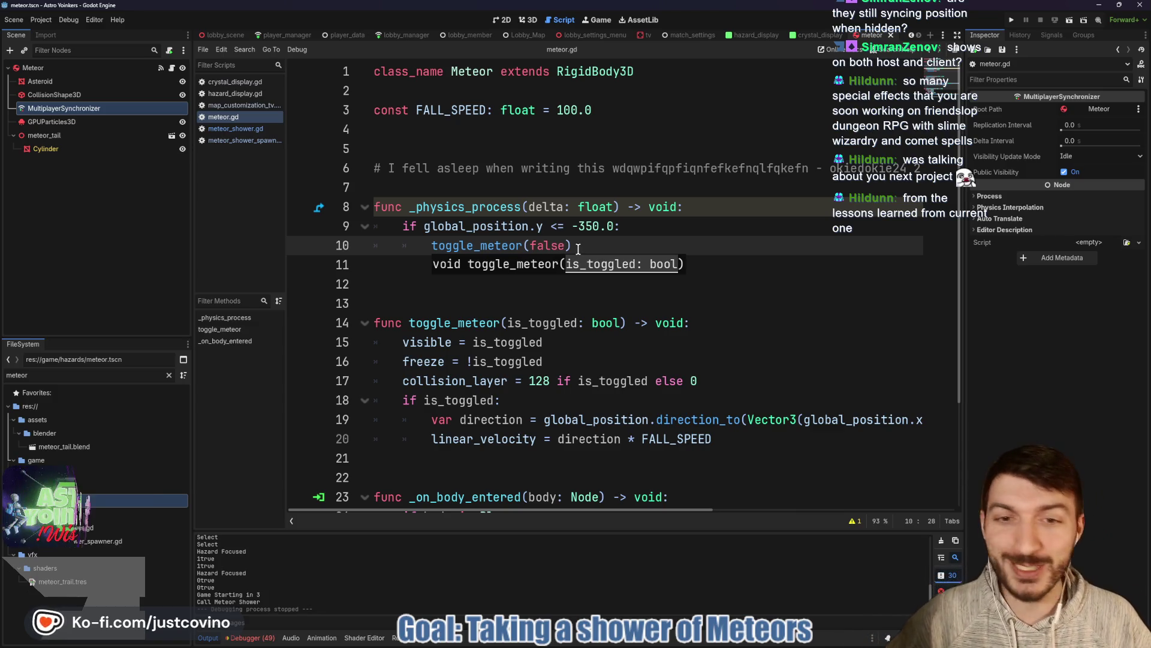
Step: Remove the extra blank line, rename delta to _delta, and save meteor.gd
click(607, 238)
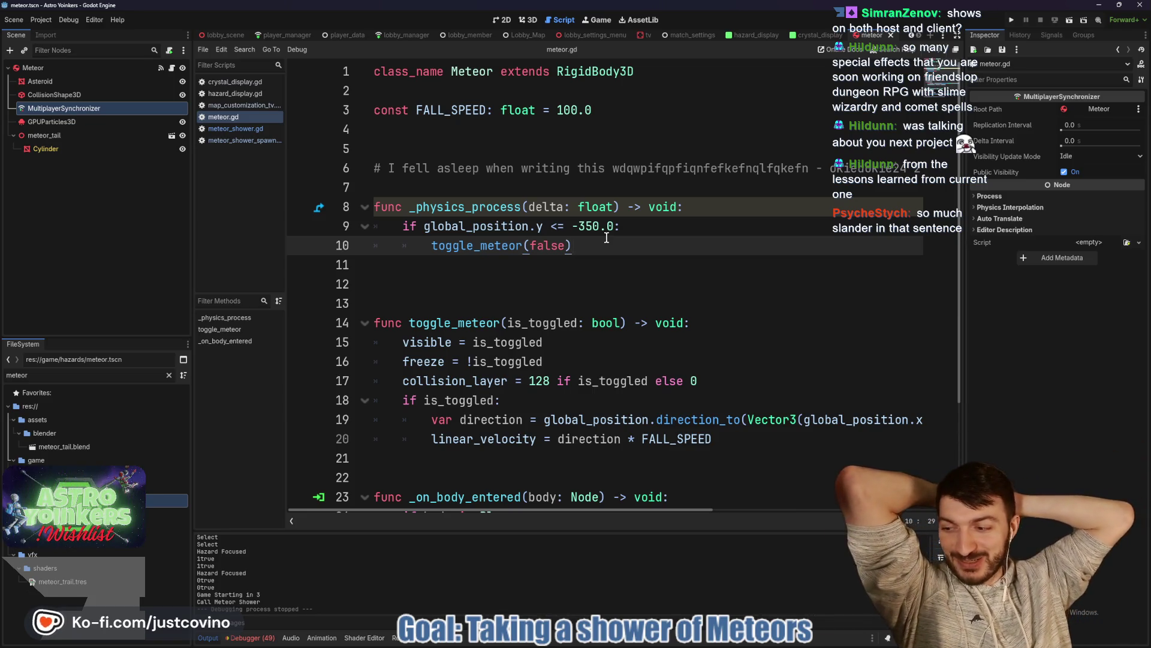
click(445, 283)
key(BackSpace)
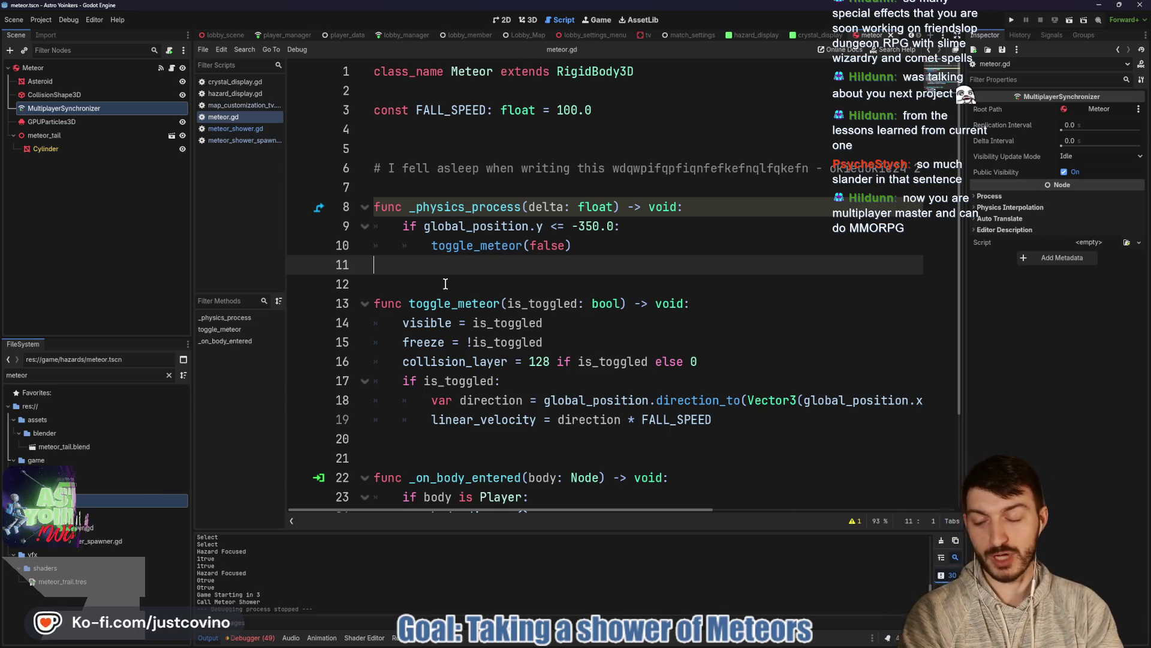
click(447, 284)
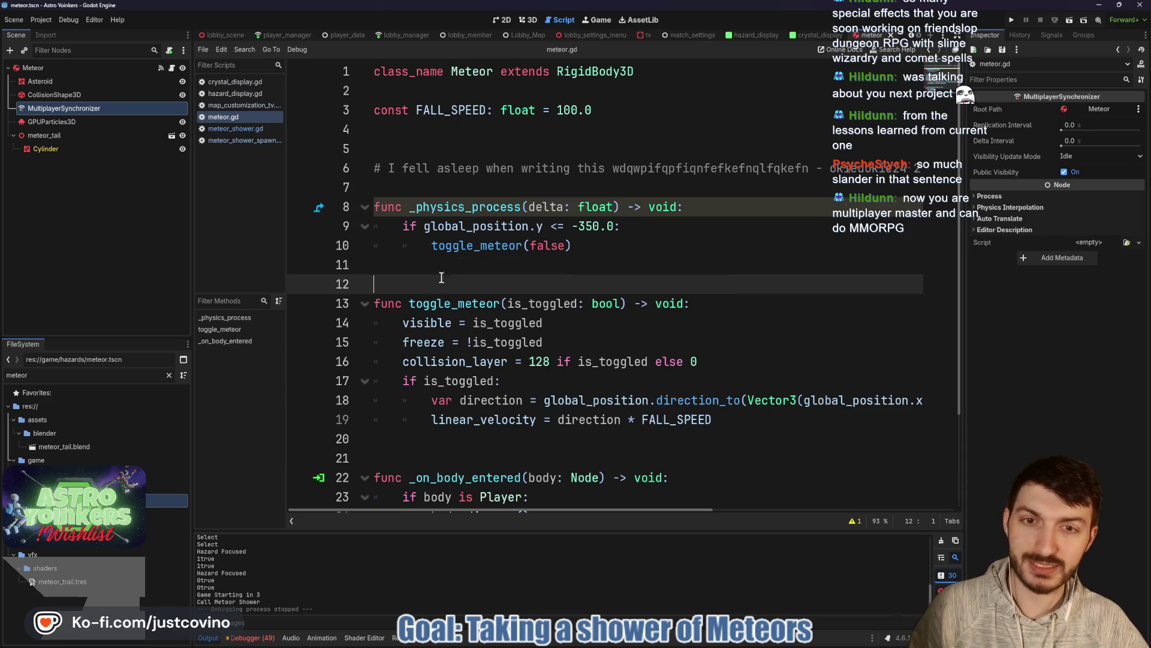
click(529, 207)
text(_)
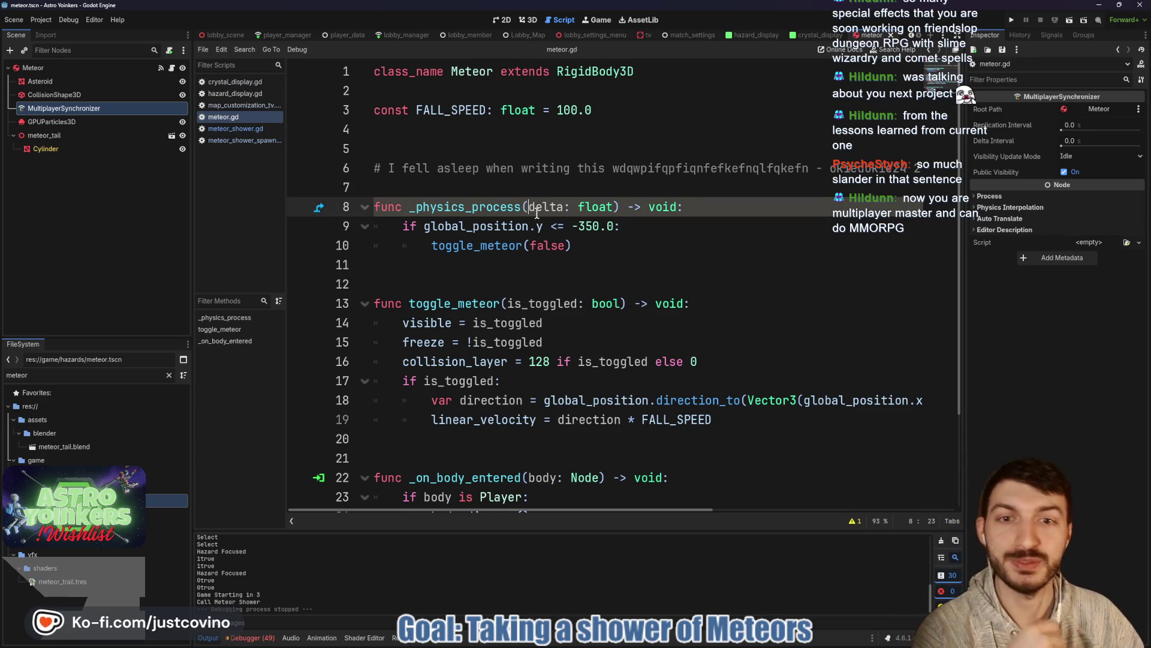
click(515, 257)
key(ctrl+s)
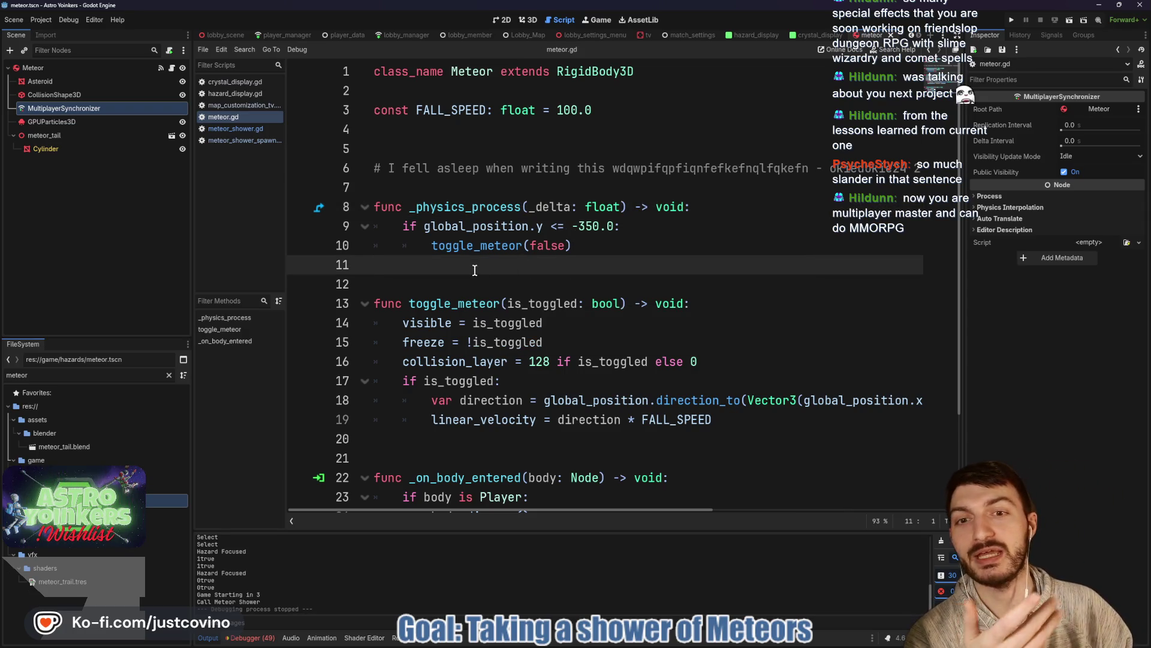
Step: Save the scene and launch the game in two debug windows
click(481, 278)
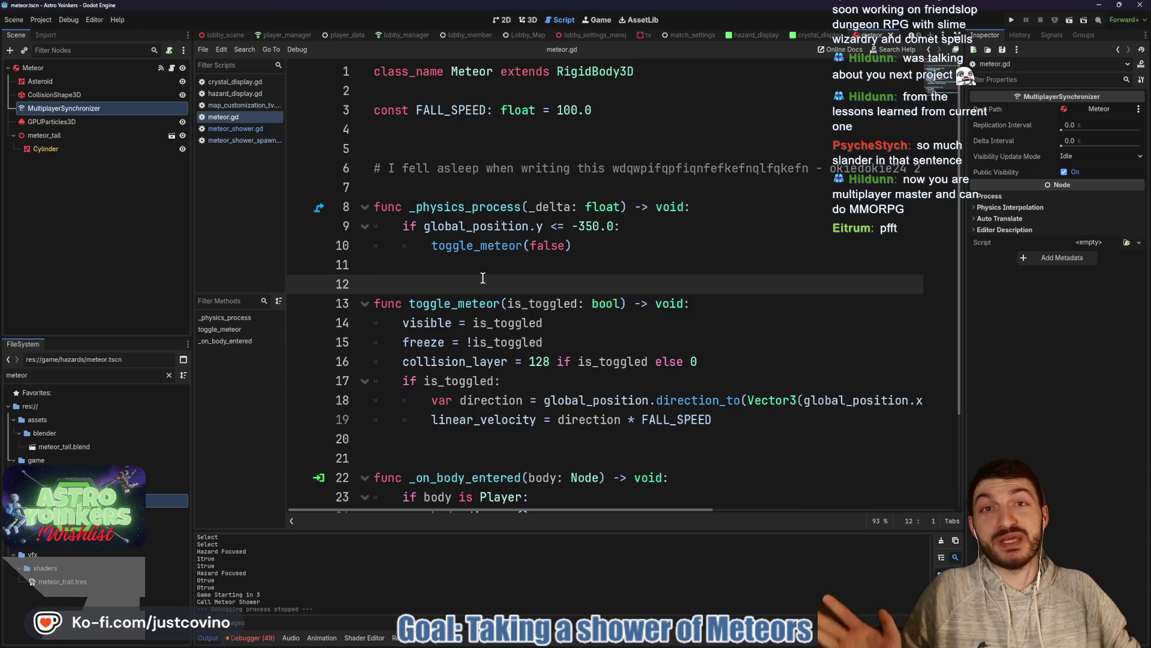
key(ctrl+s)
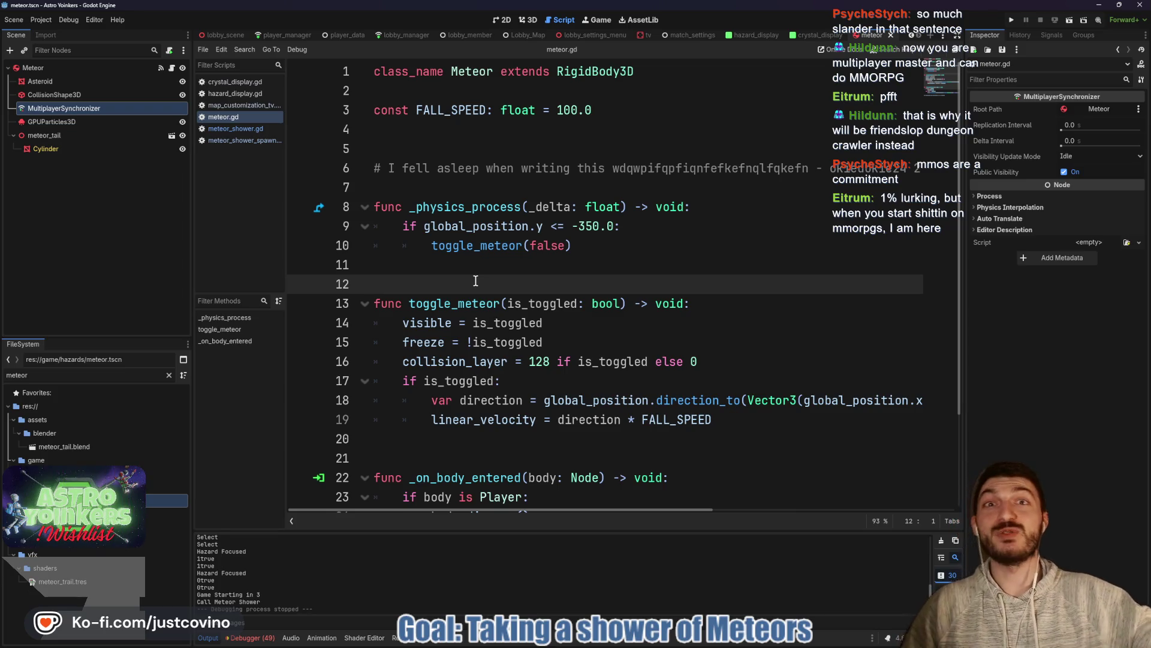
click(444, 269)
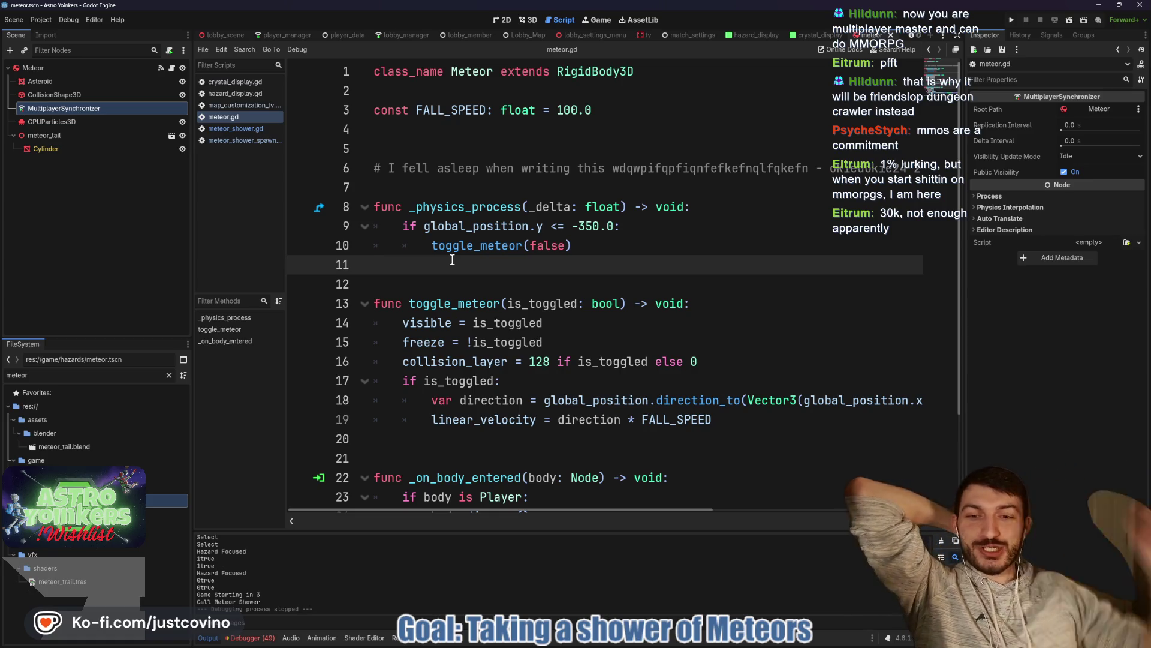
scroll(562, 273, down, 1)
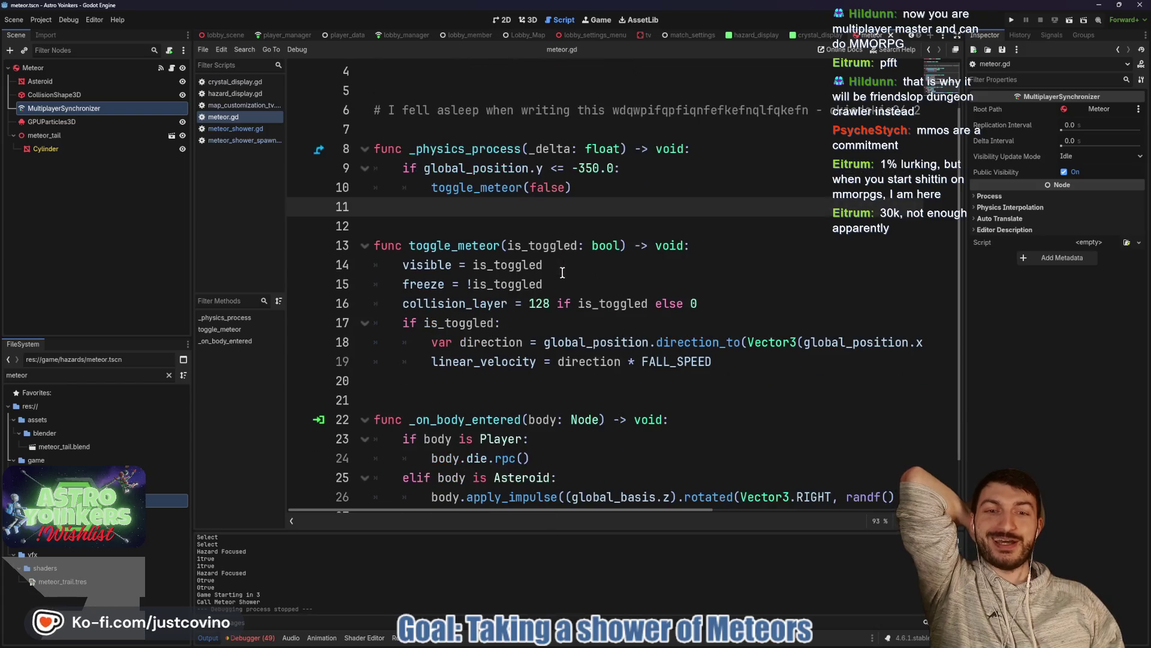
scroll(574, 268, down, 1)
click(525, 343)
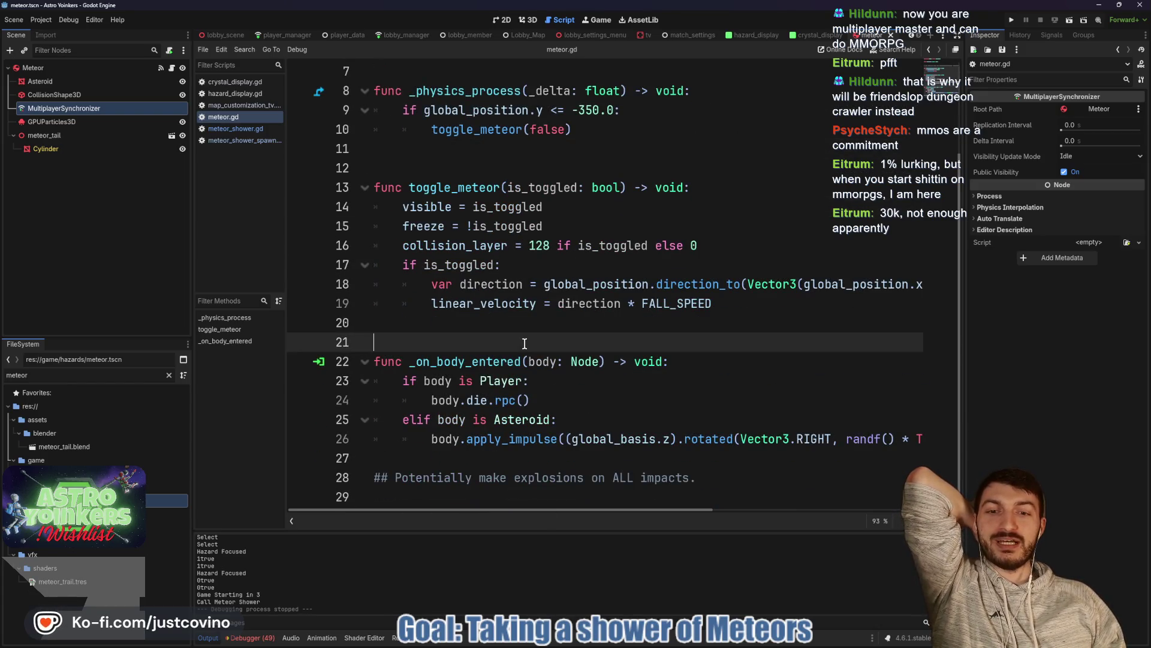
scroll(525, 341, up, 2)
click(480, 275)
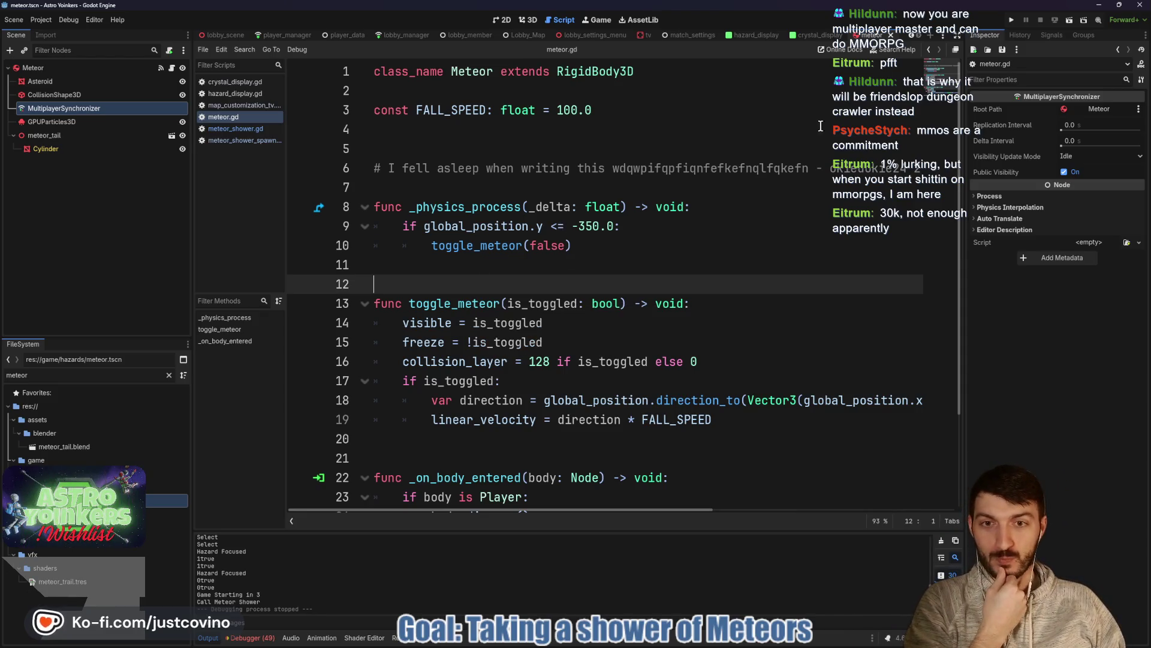
double_click(430, 208)
click(1009, 21)
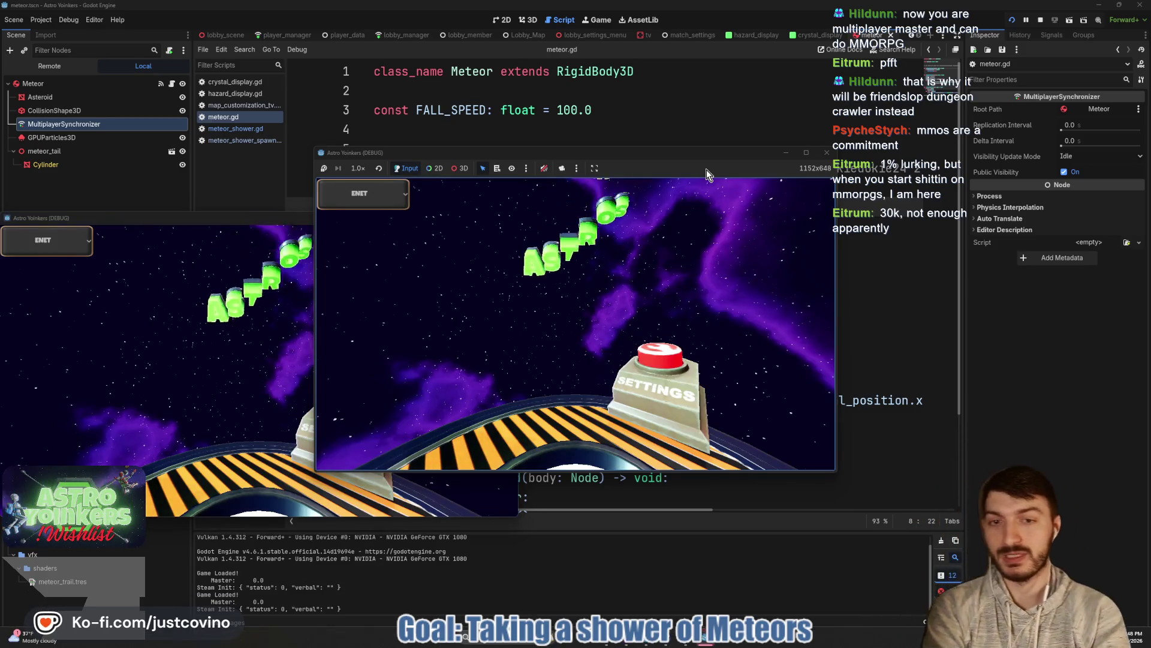
Step: Arrange both game windows side by side, host a private lobby on the left, and join it from the right
mouse_move(220, 217)
mouse_down()
mouse_move(583, 228)
mouse_move(762, 181)
mouse_up()
drag(664, 153, 404, 162)
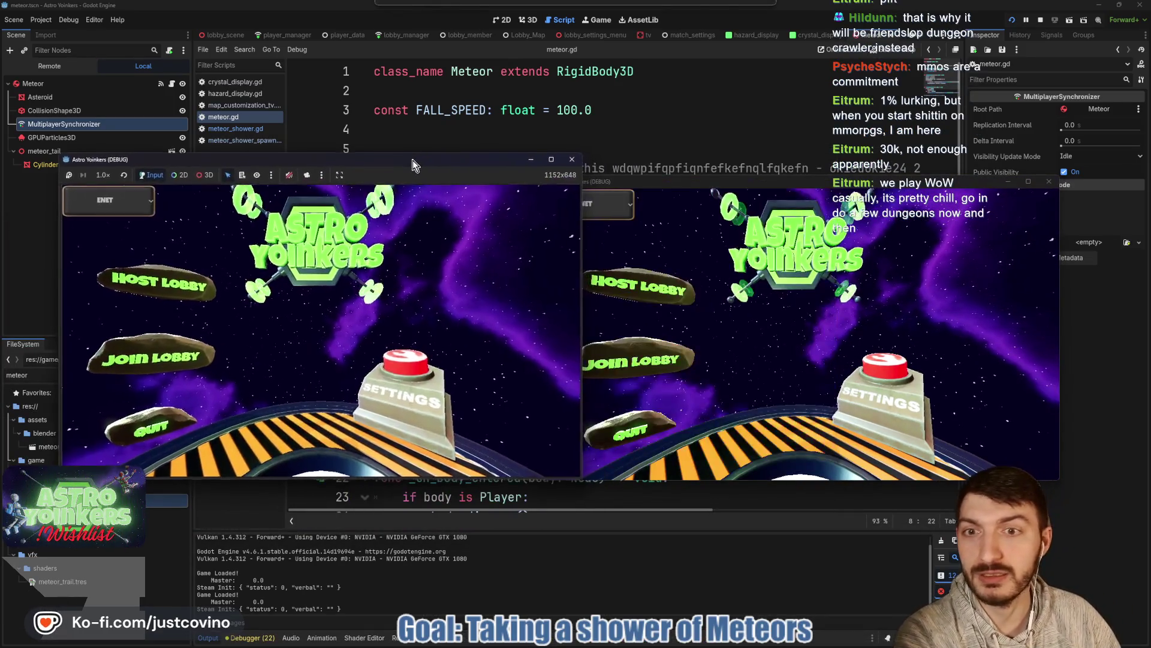
click(150, 285)
click(303, 291)
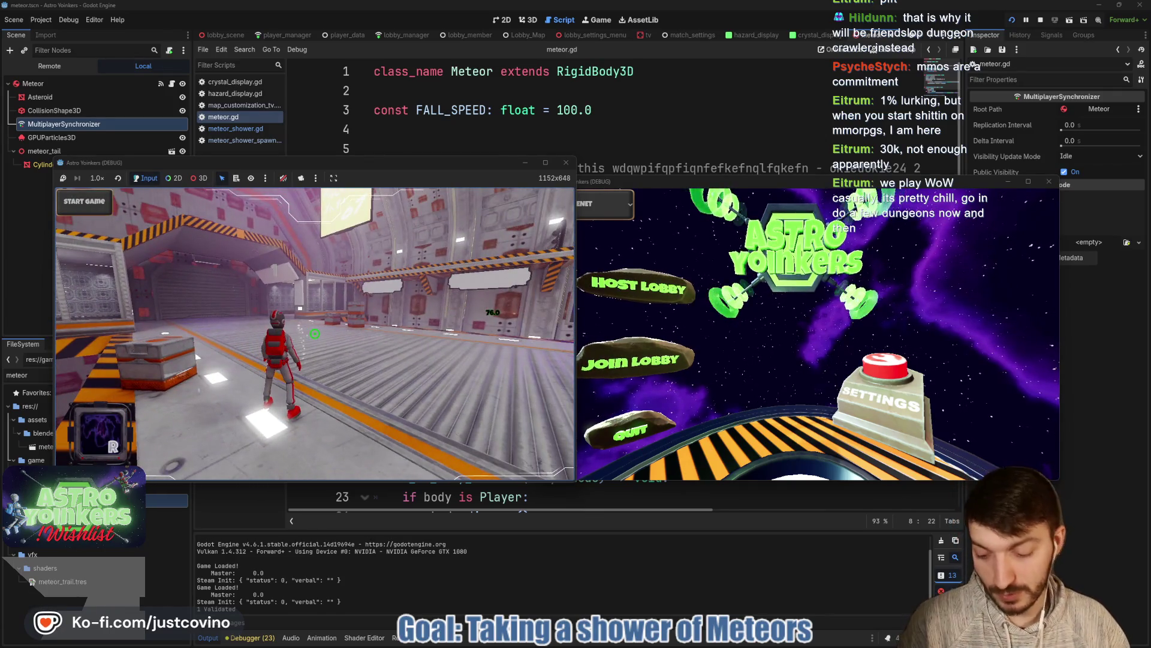
click(638, 364)
click(802, 240)
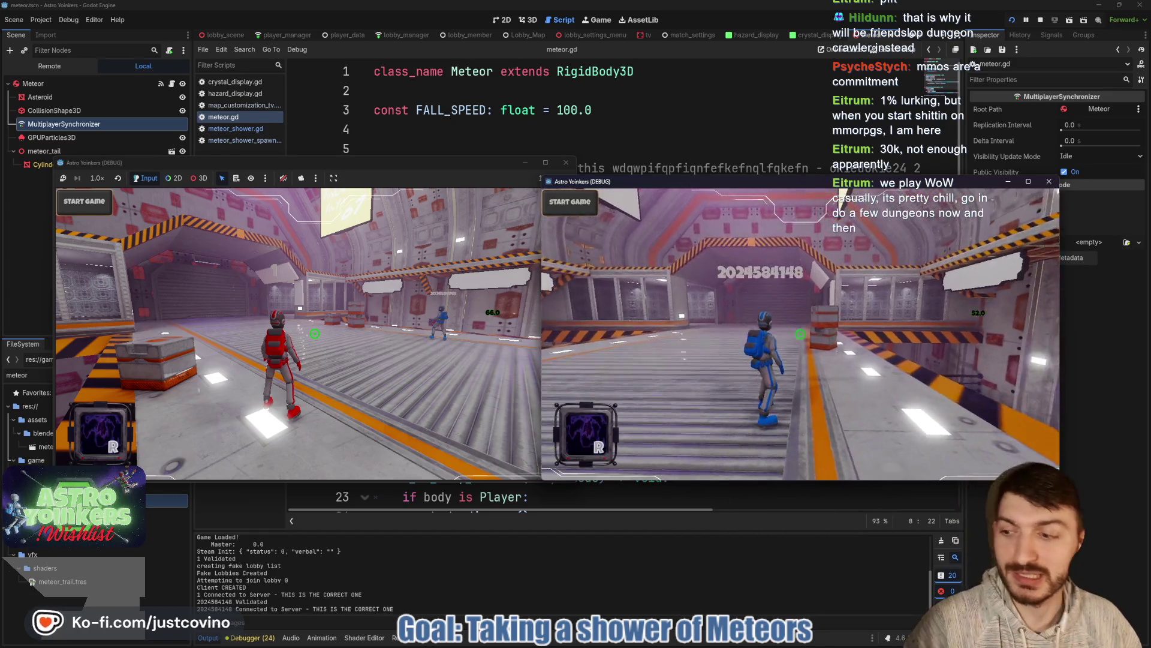
Step: Walk to the customization console, review the Hazards settings, and start the match
click(413, 179)
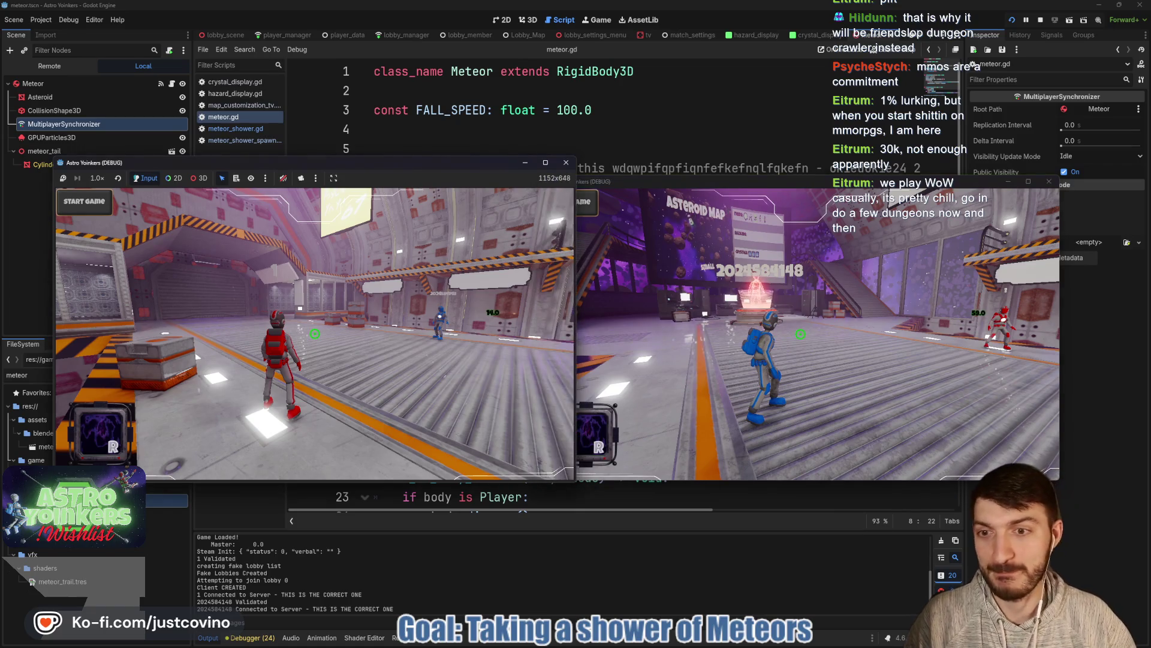
key(w)
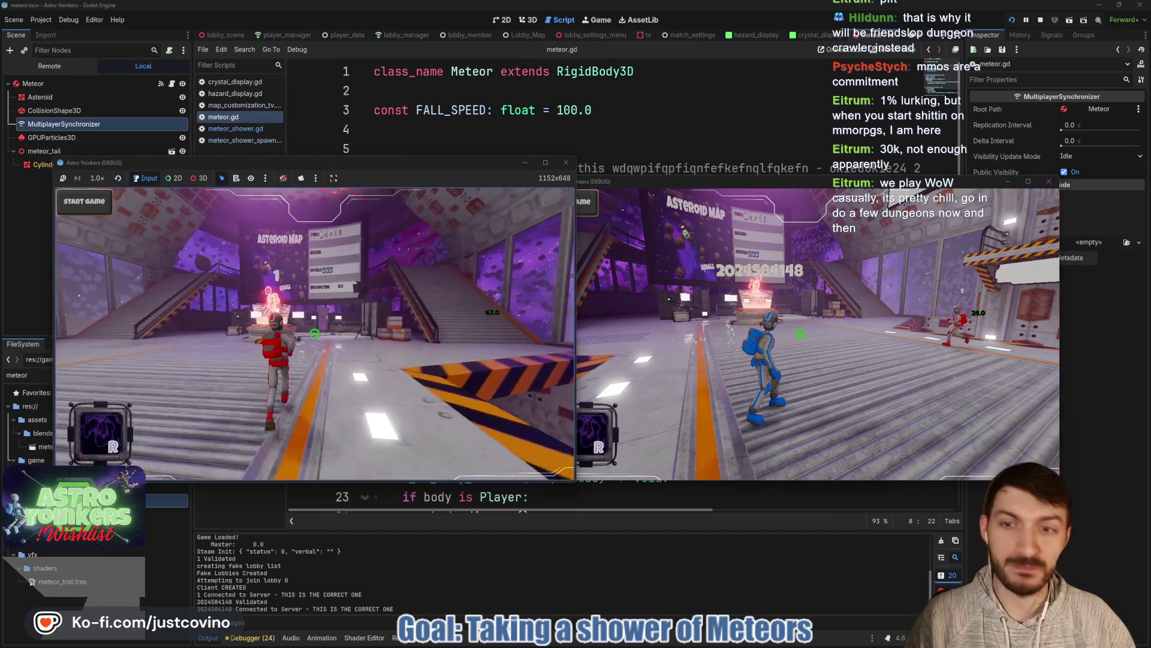
key(w)
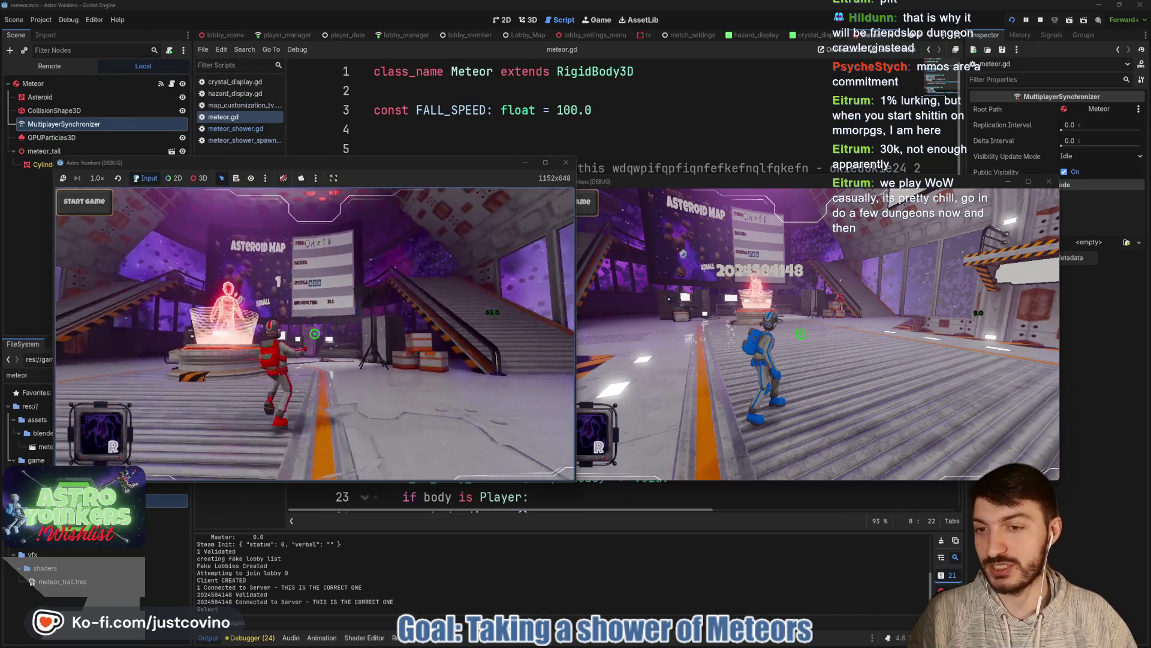
key(w)
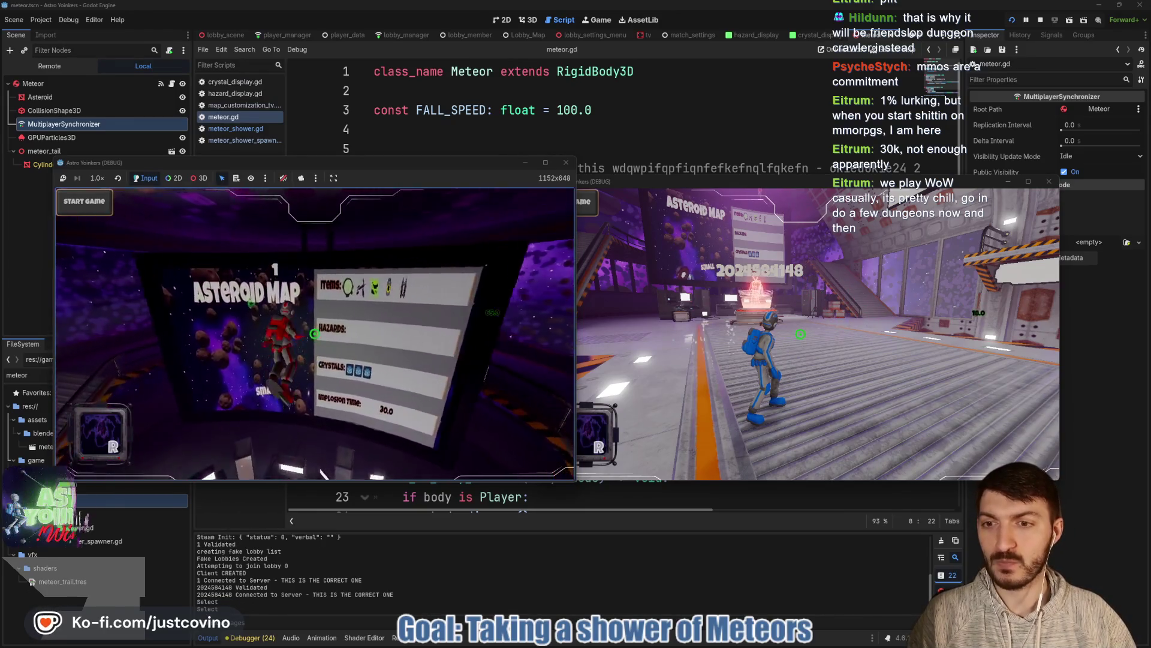
key(e)
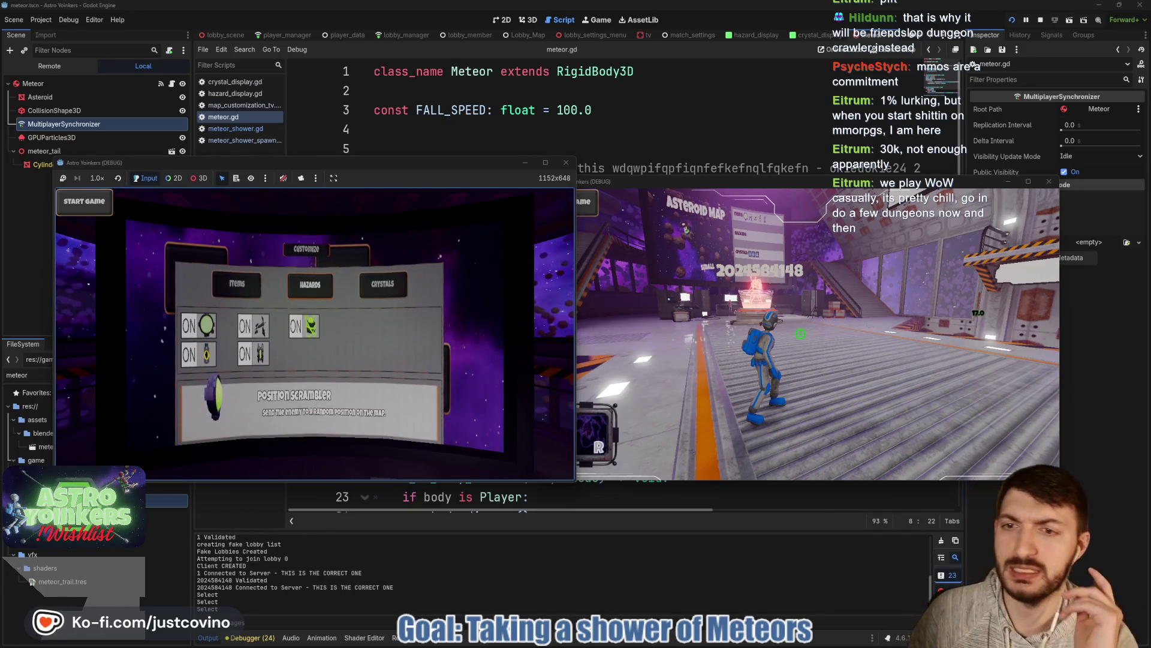
key(Right)
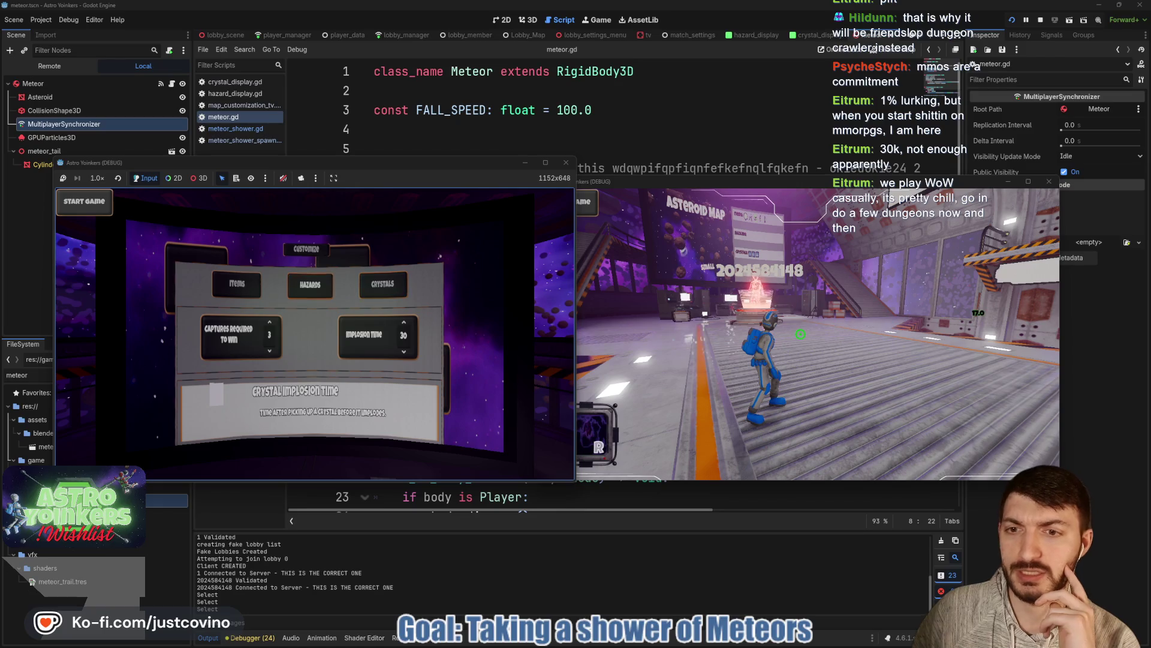
key(e)
key(Right)
key(Left)
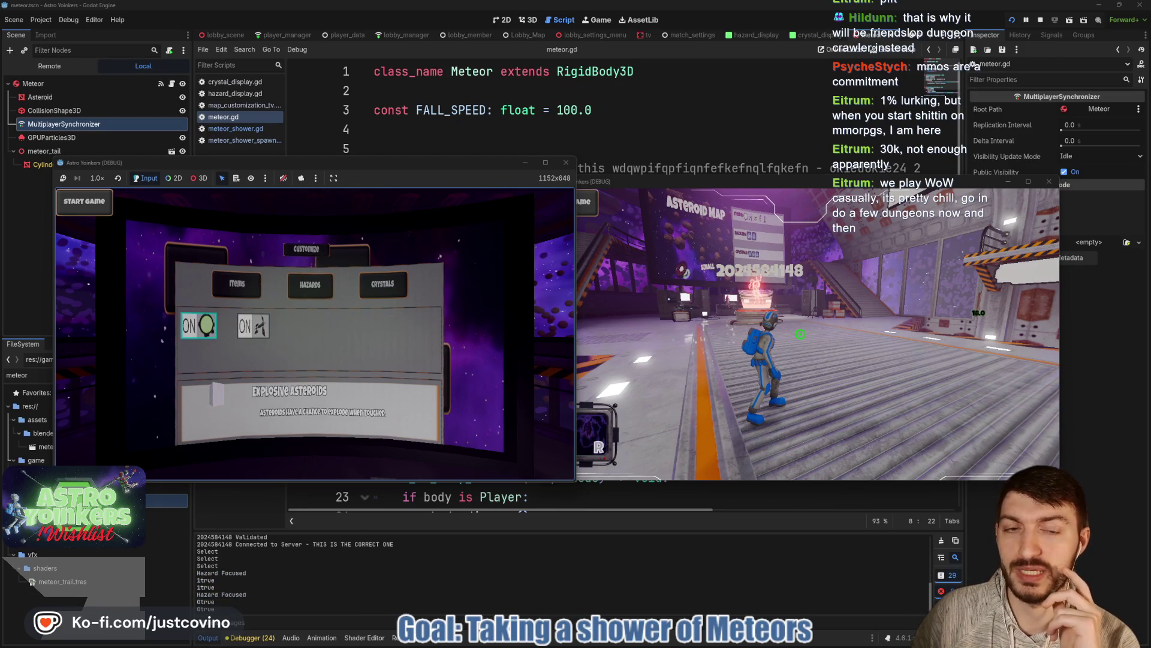
key(Escape)
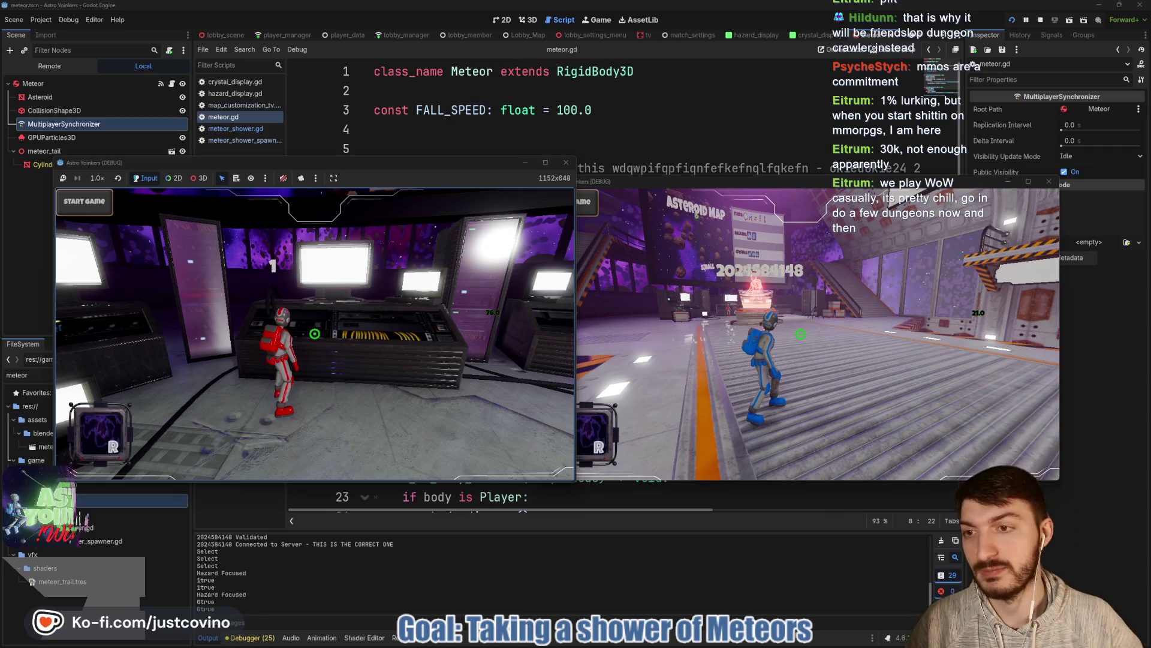
key(Return)
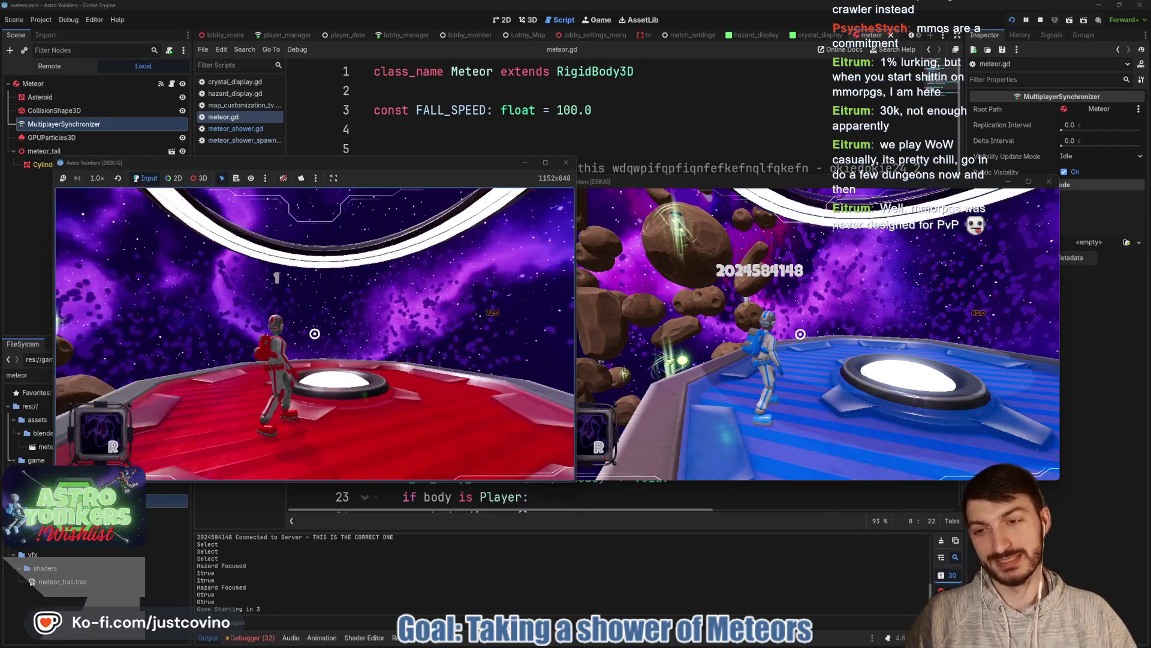
Step: Move the red and blue players around during the meteor shower, then stop the game
key(w)
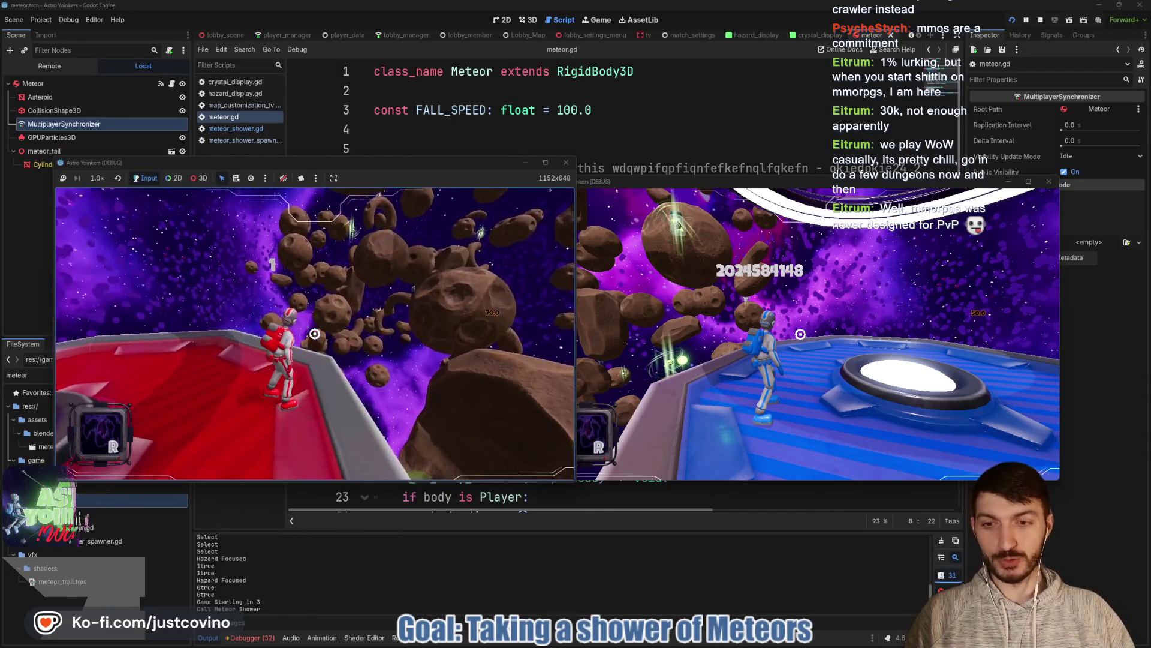
key(w)
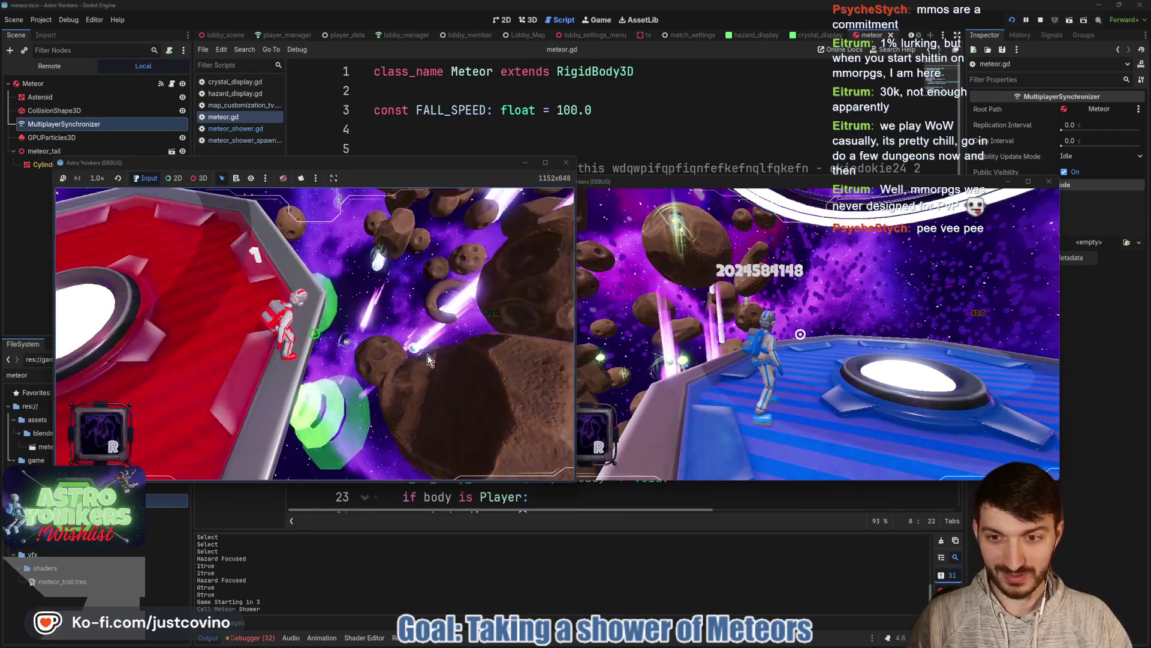
click(738, 355)
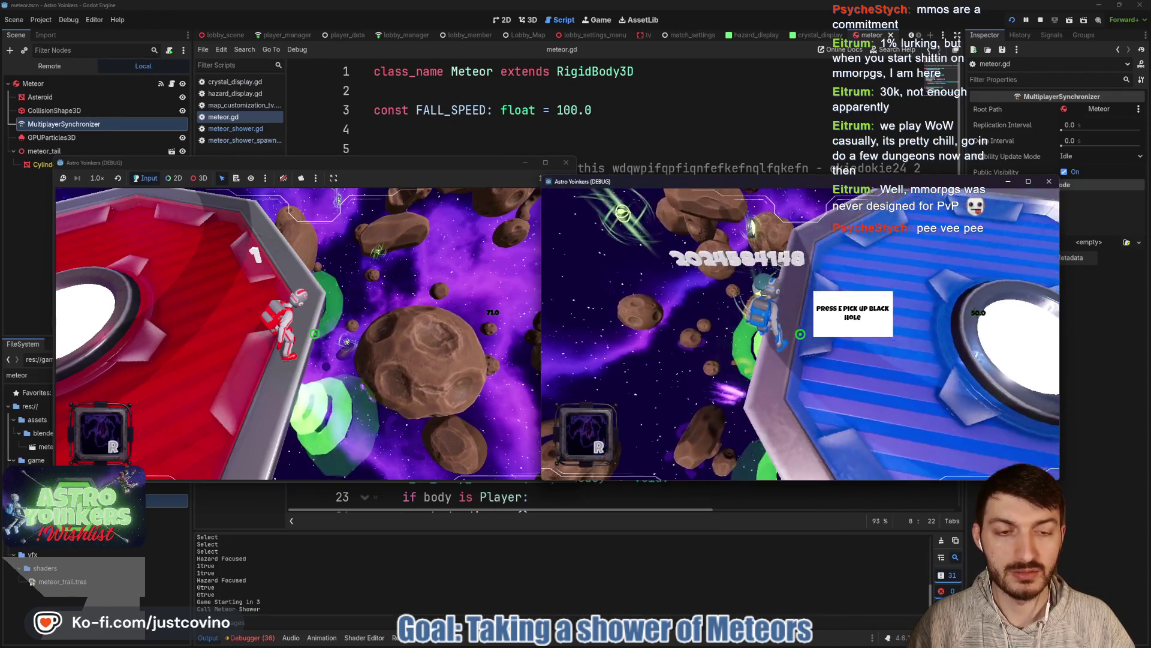
key(space)
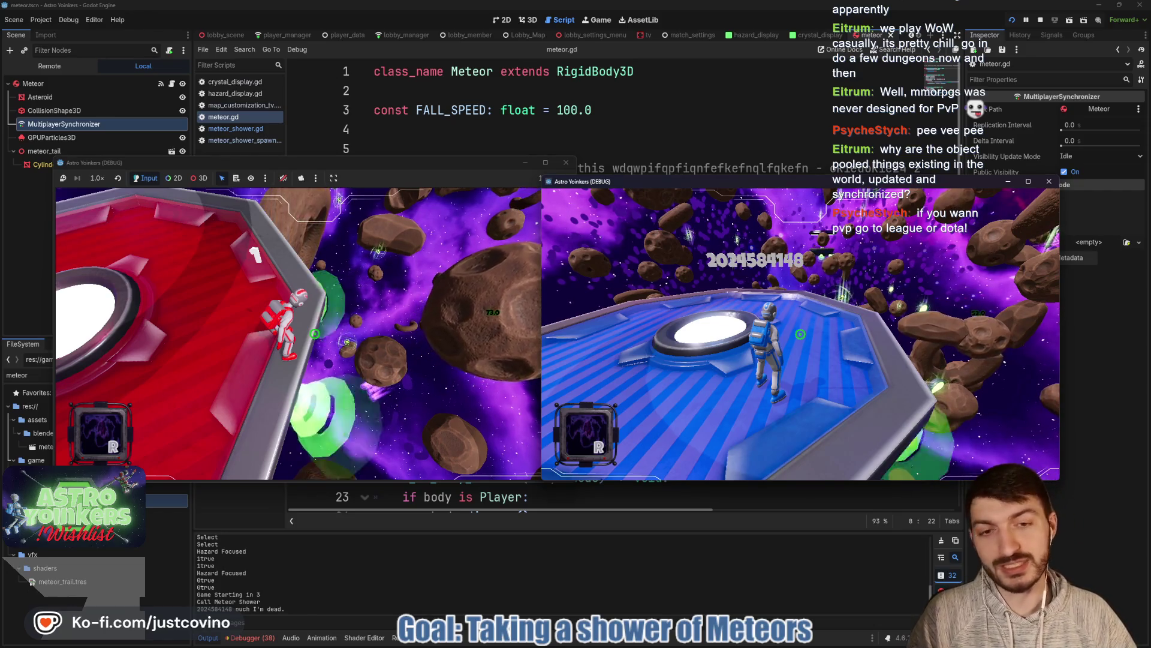
key(F8)
click(606, 268)
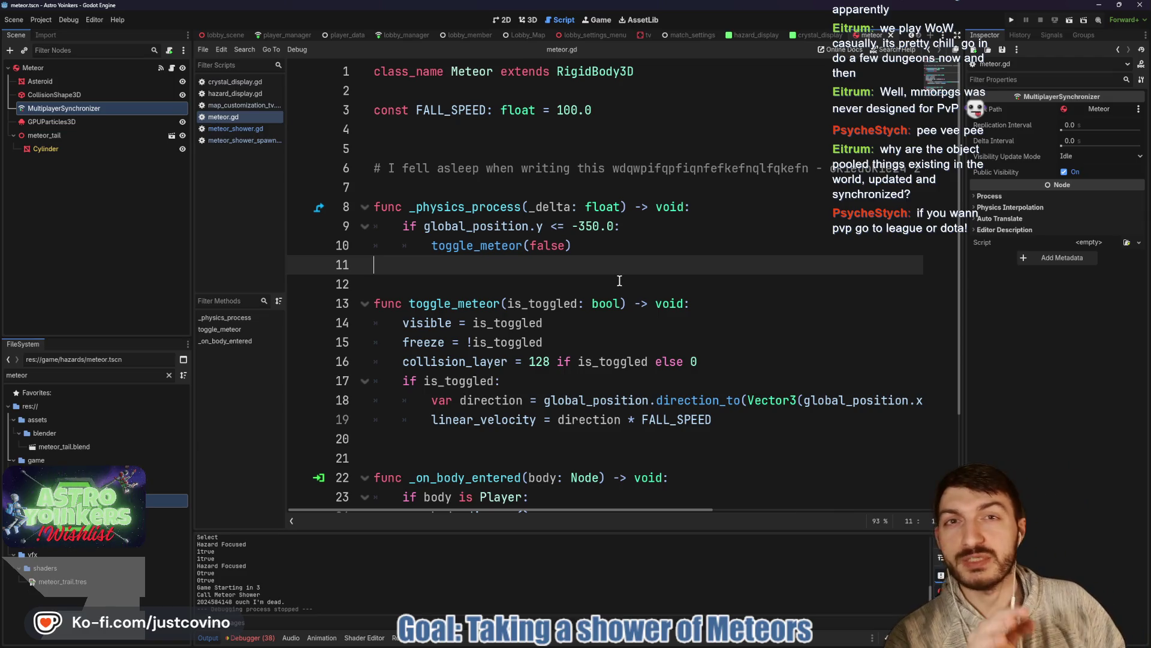
Step: Switch from the meteor script to the 3D editor and zoom the scene view
click(572, 278)
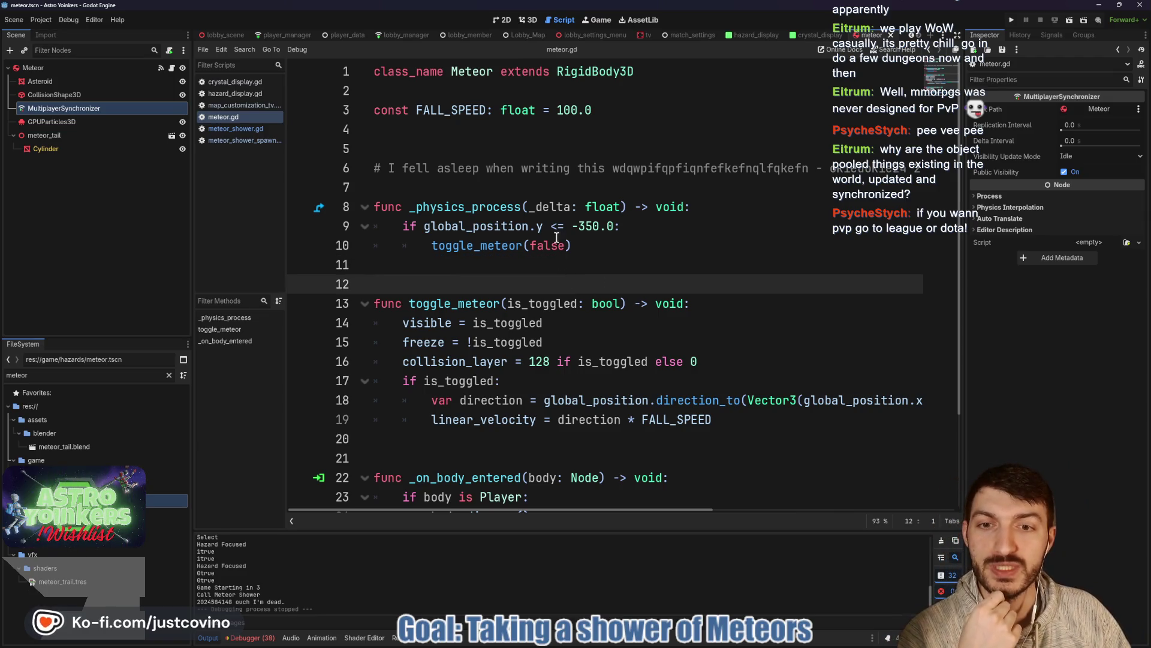
click(523, 24)
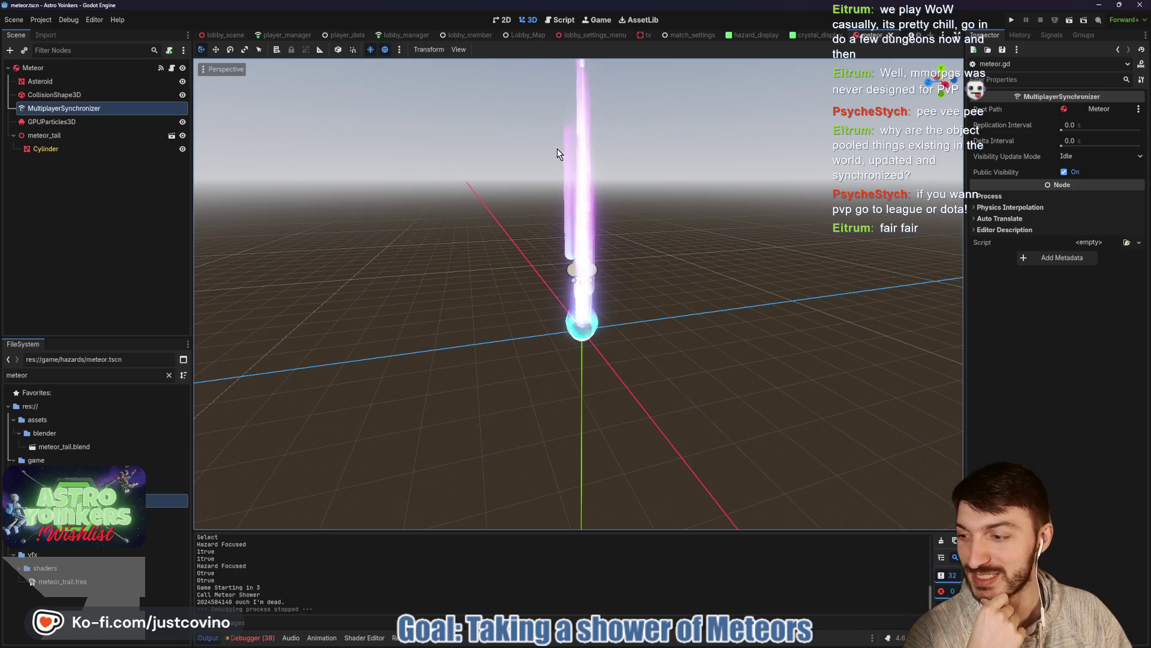
scroll(586, 216, down, 2)
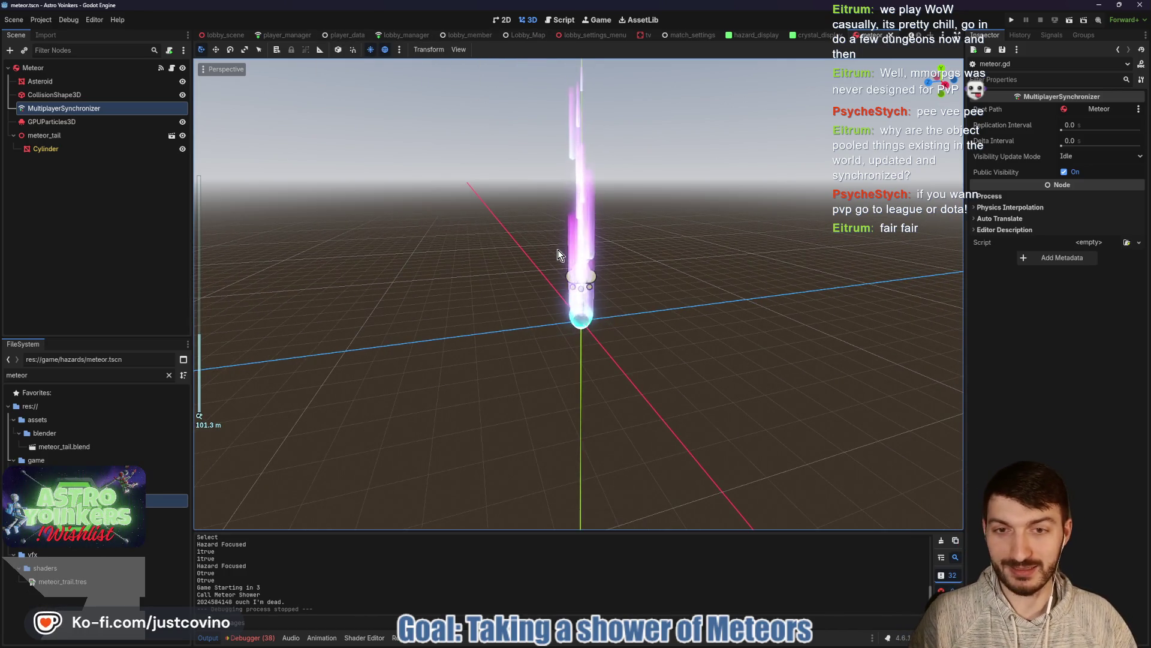
scroll(227, 37, up, 2)
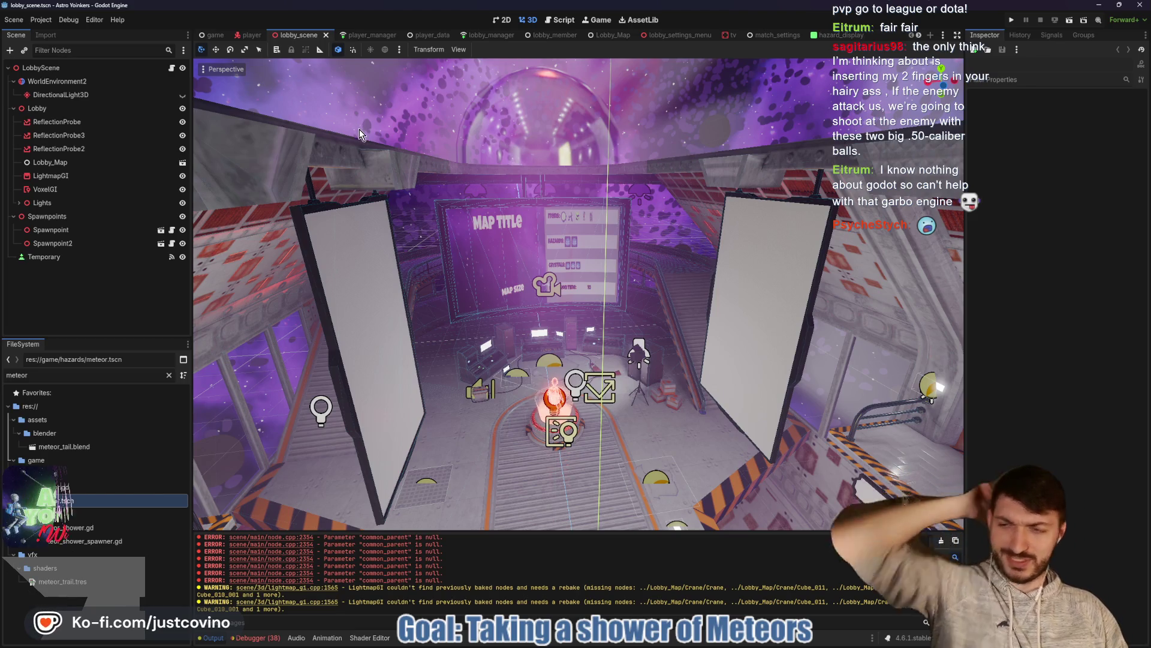
Step: Clear the Output log, open the tv scene tab, and filter FileSystem by 'fracture'
click(939, 541)
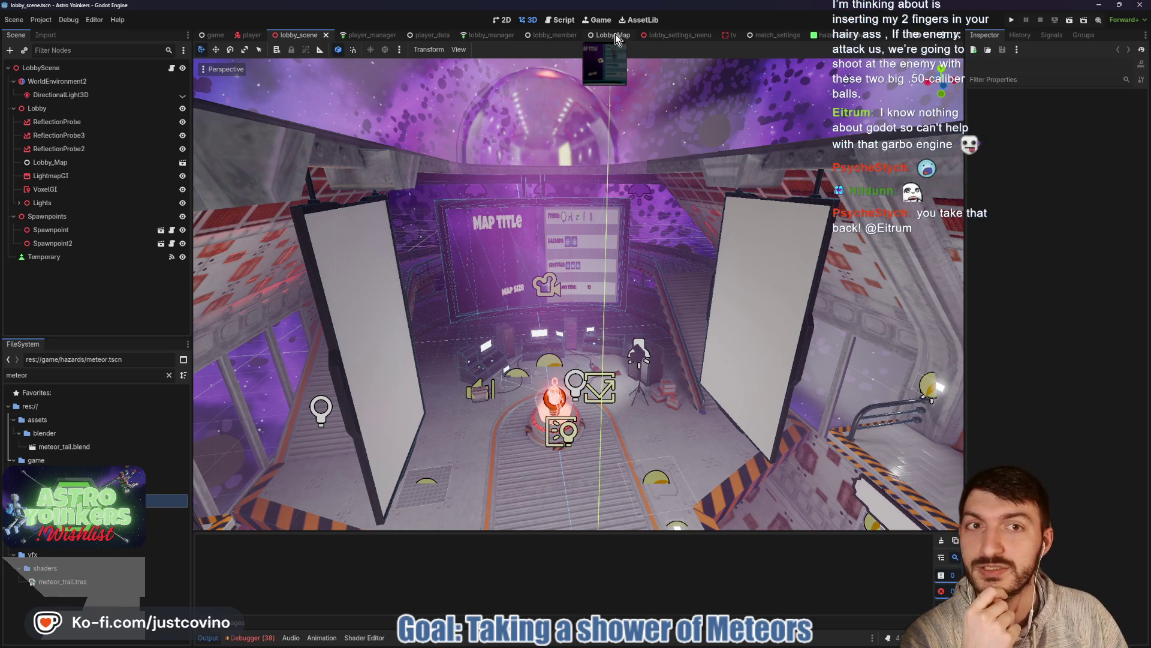
click(732, 36)
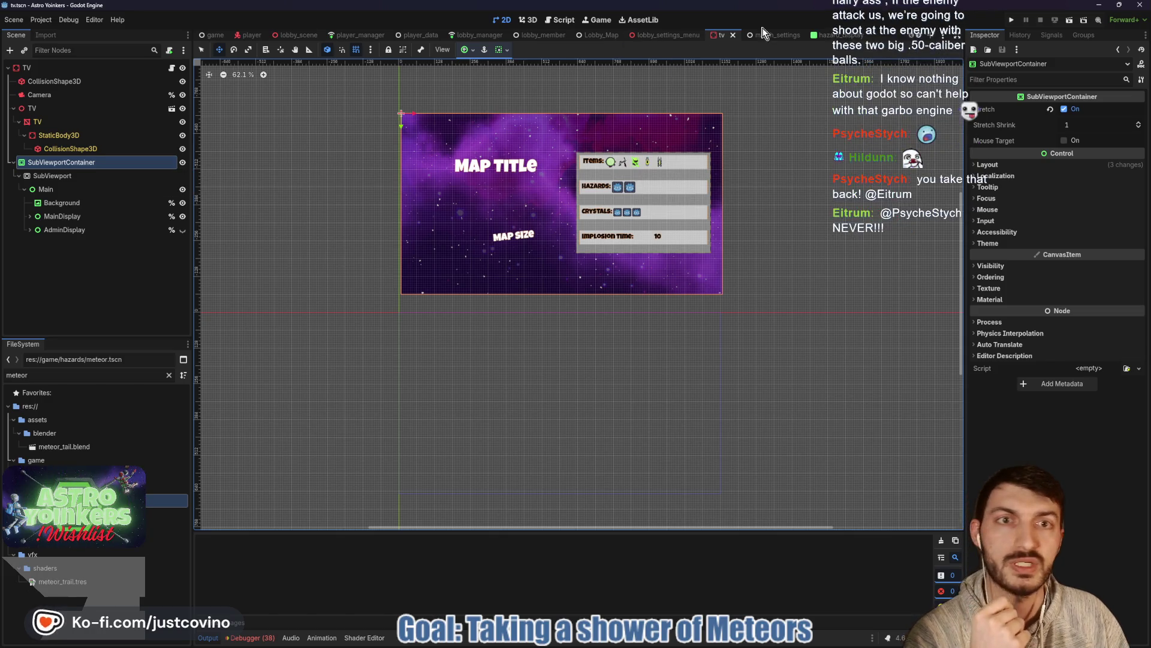
click(108, 377)
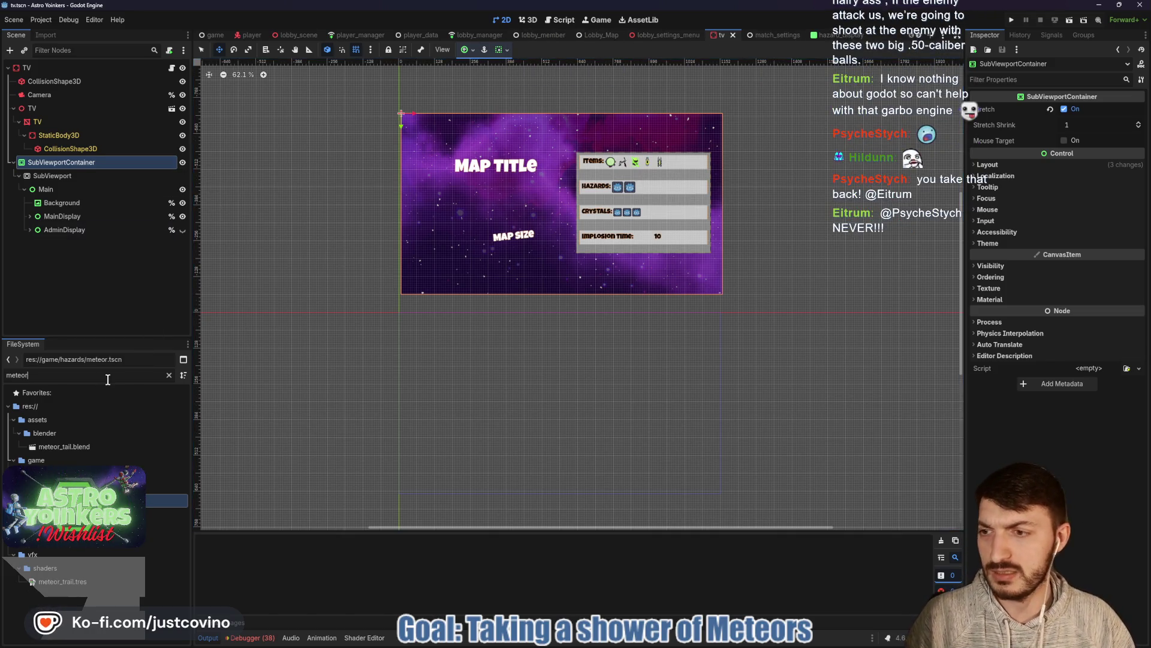
key(BackSpace)
key(BackSpace)
key(BackSpace)
text(fracture)
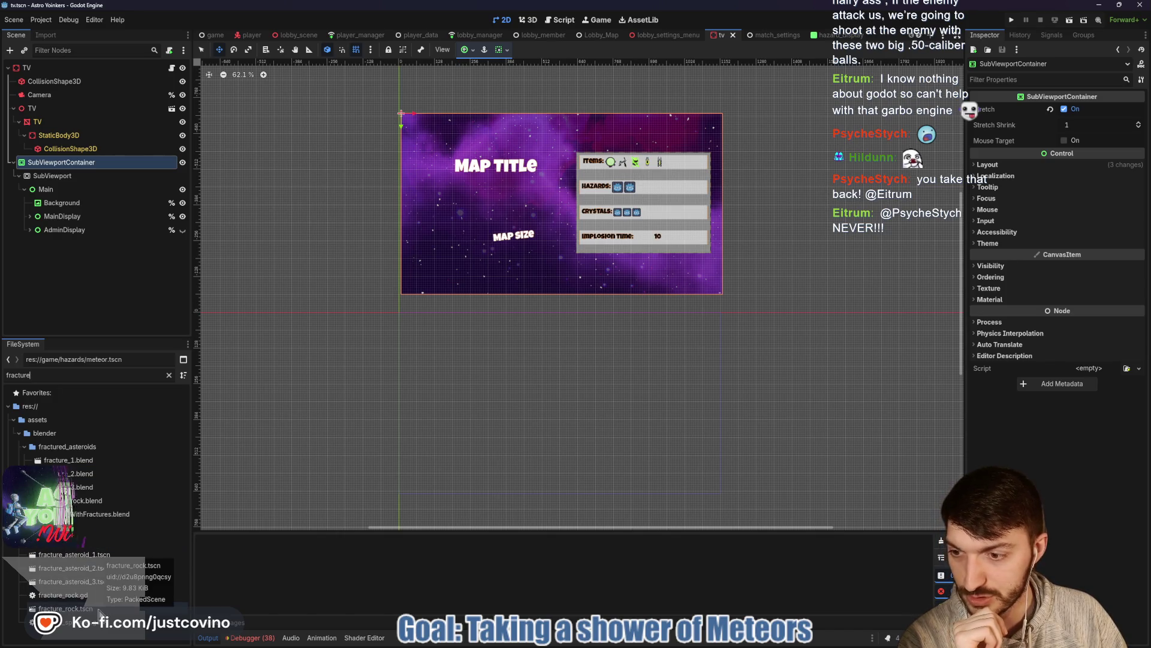
Step: Open fracture_rock and fracture_asteroid_3, _2 and _1 scenes, then the asteroid root's script
double_click(99, 609)
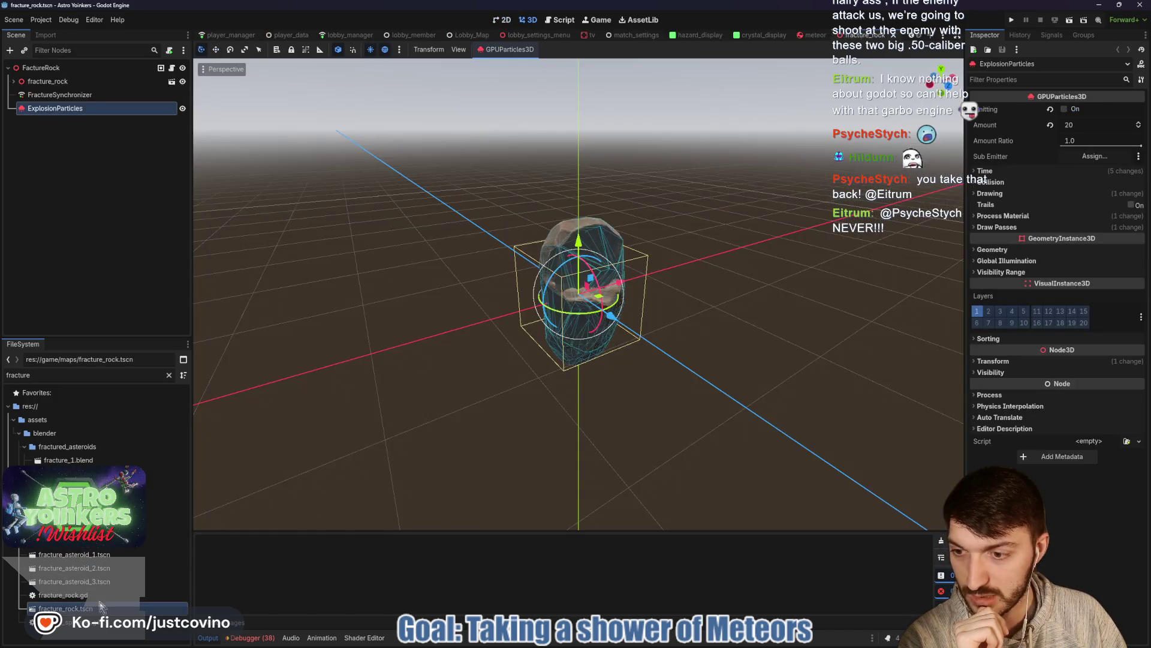
double_click(109, 581)
double_click(102, 568)
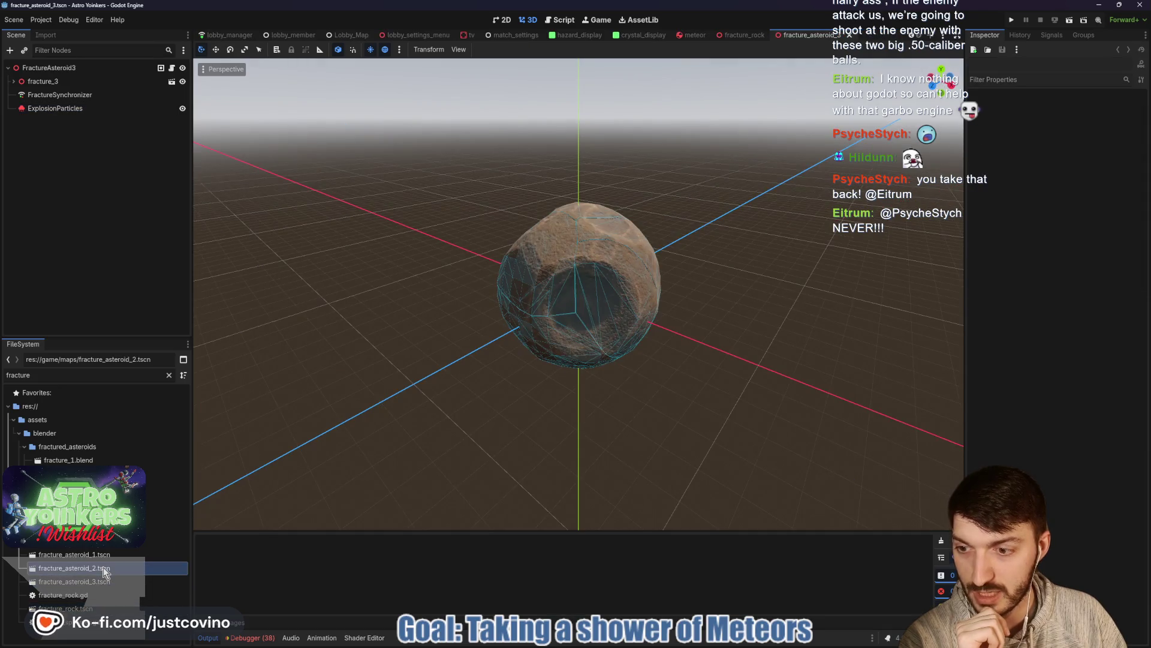
double_click(102, 554)
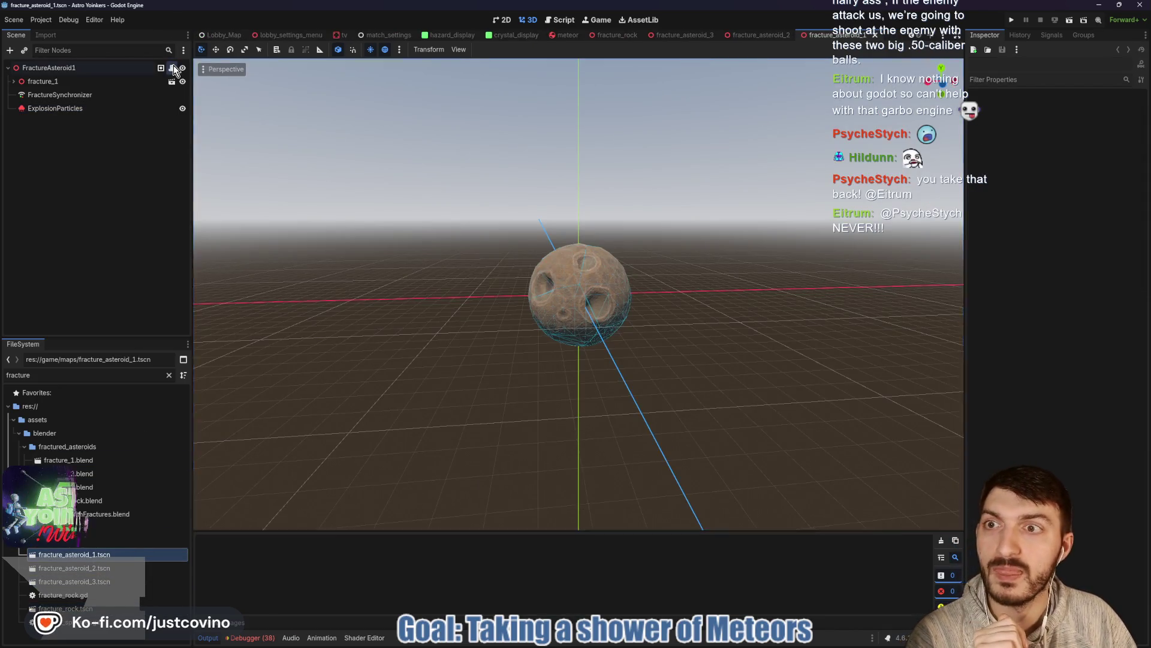
click(172, 68)
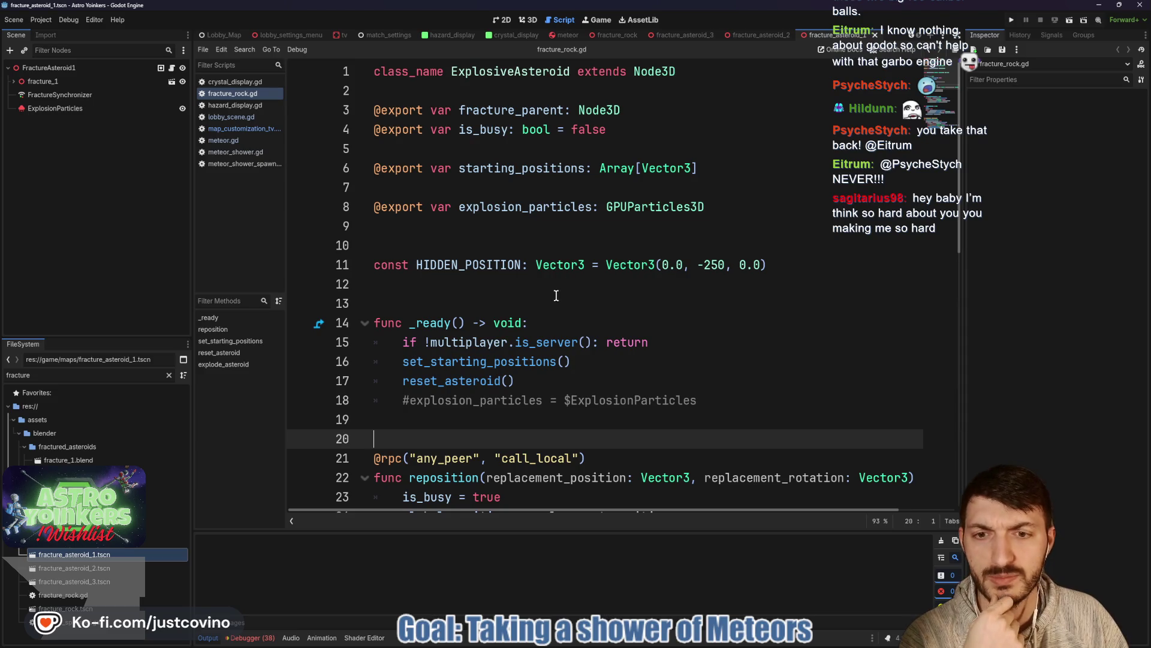
Step: On line 11, change HIDDEN_POSITION's Vector3 y value from -250 to -350
scroll(555, 295, down, 3)
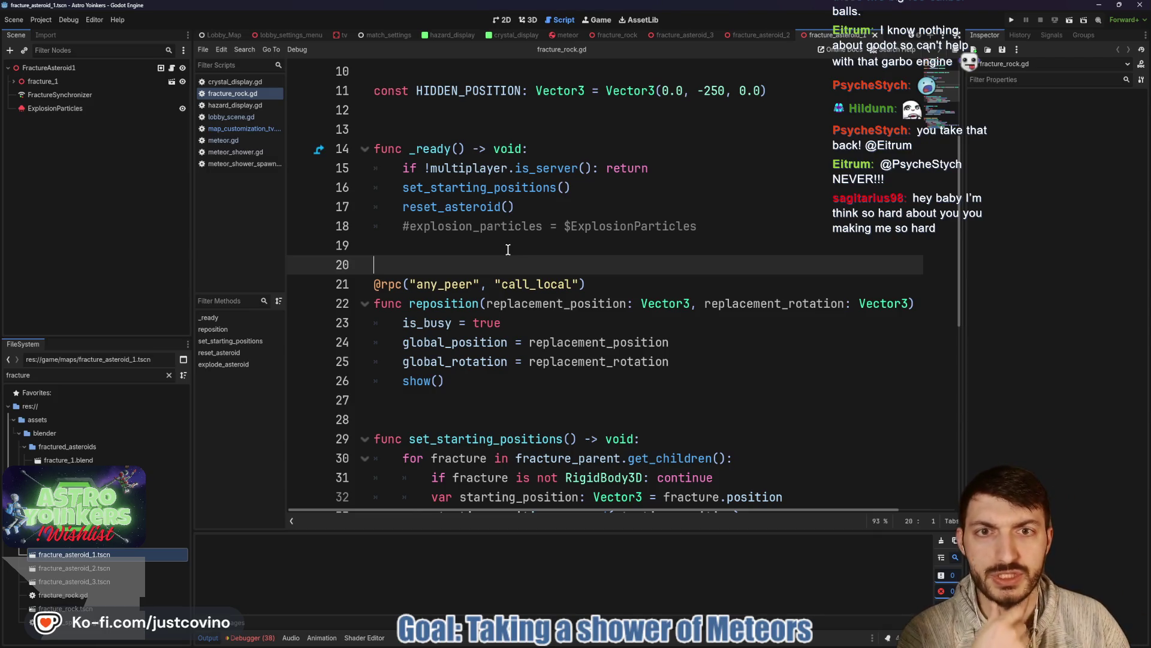
scroll(508, 249, up, 3)
click(726, 264)
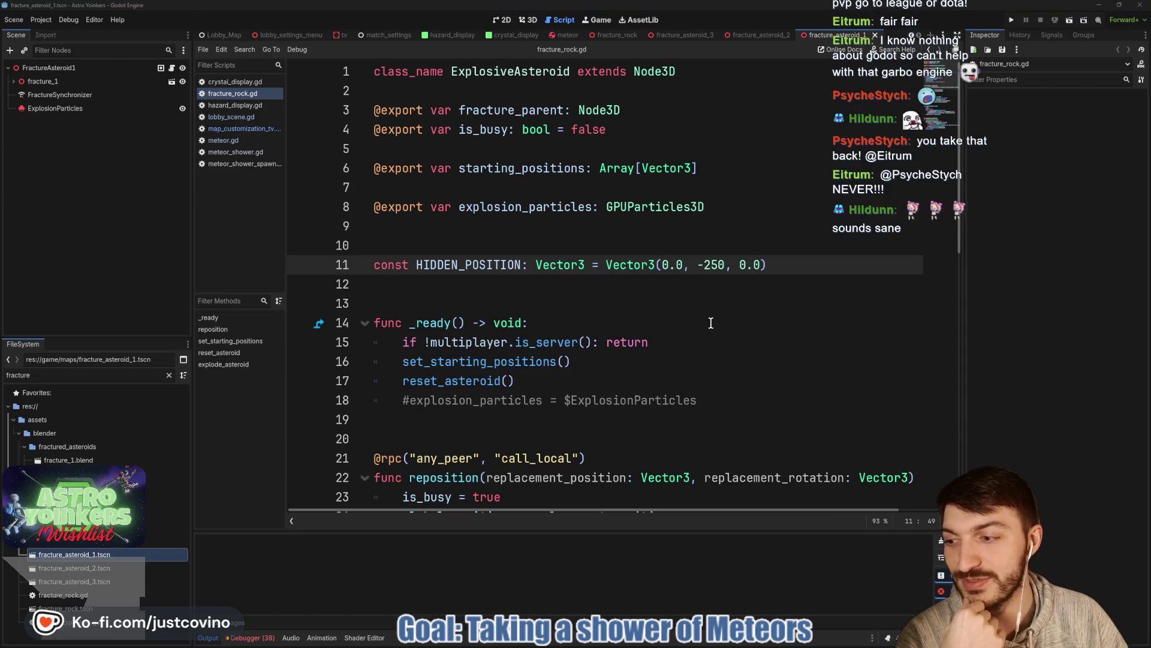
click(642, 292)
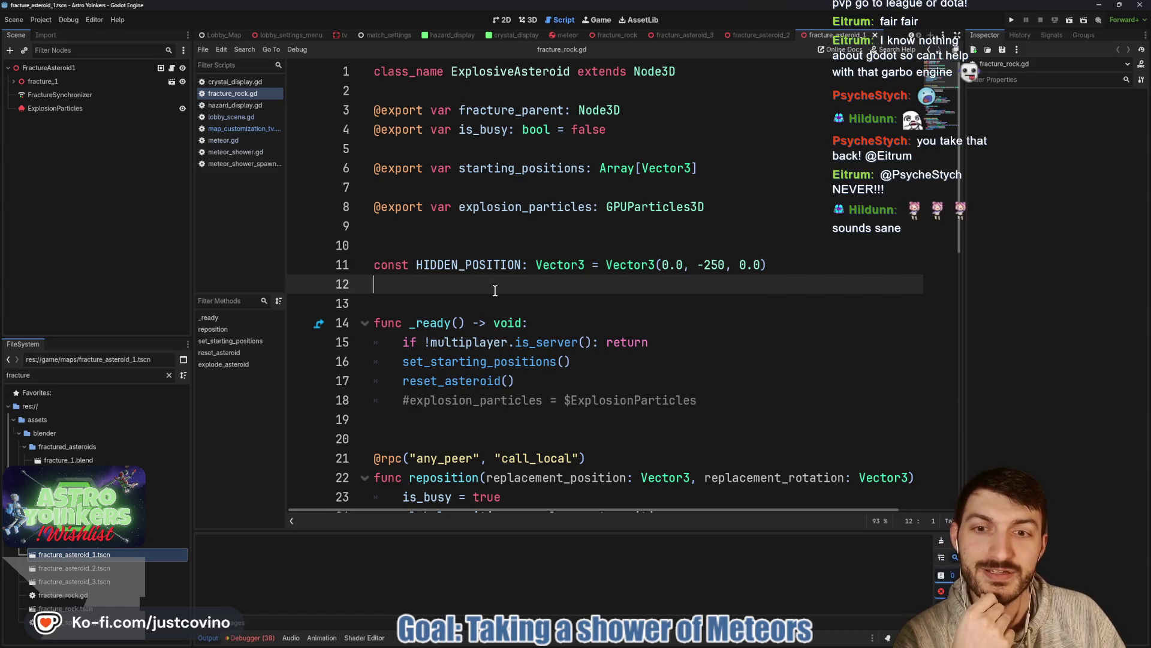
drag(683, 264, 662, 264)
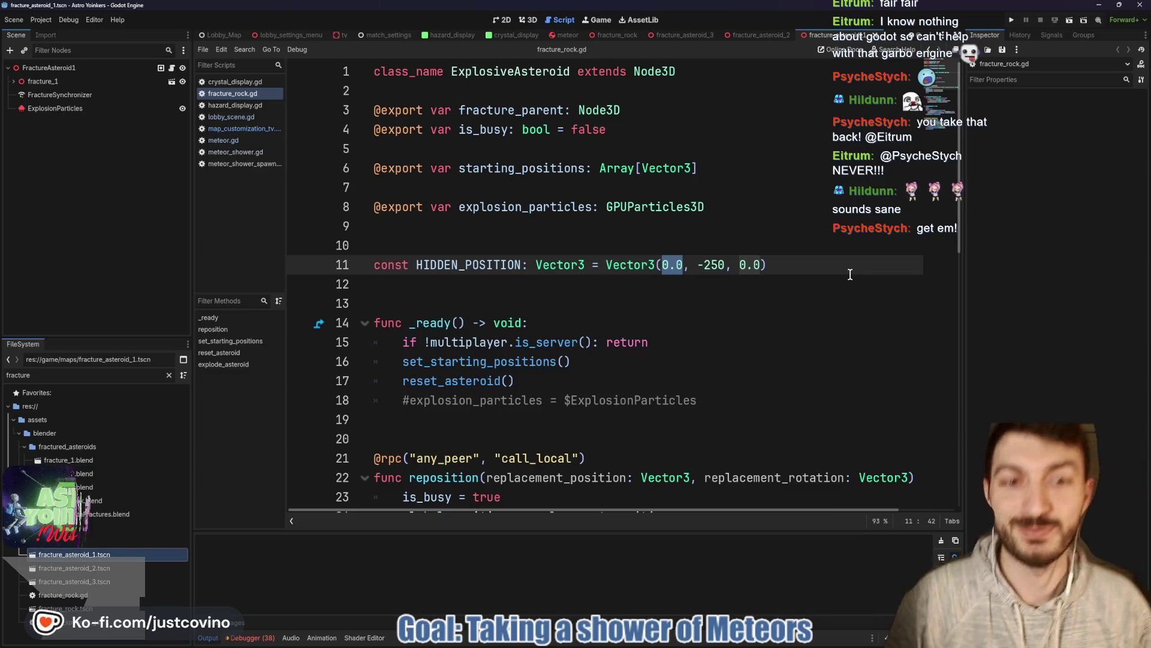
click(708, 265)
text(3)
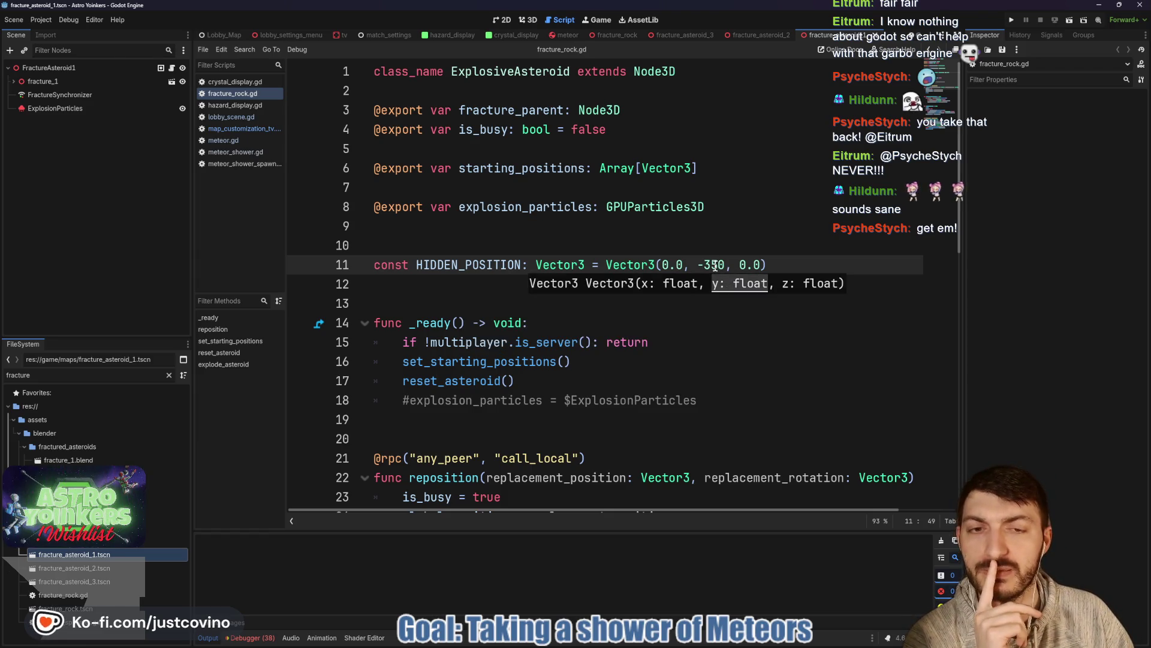
click(676, 265)
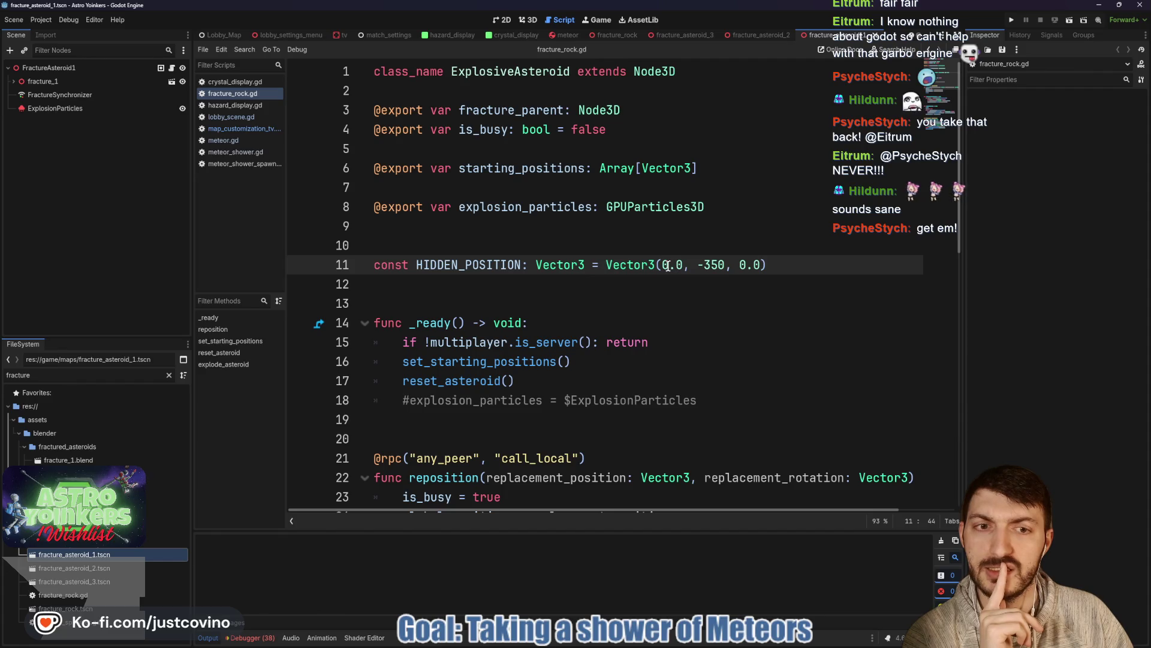
scroll(666, 265, down, 1)
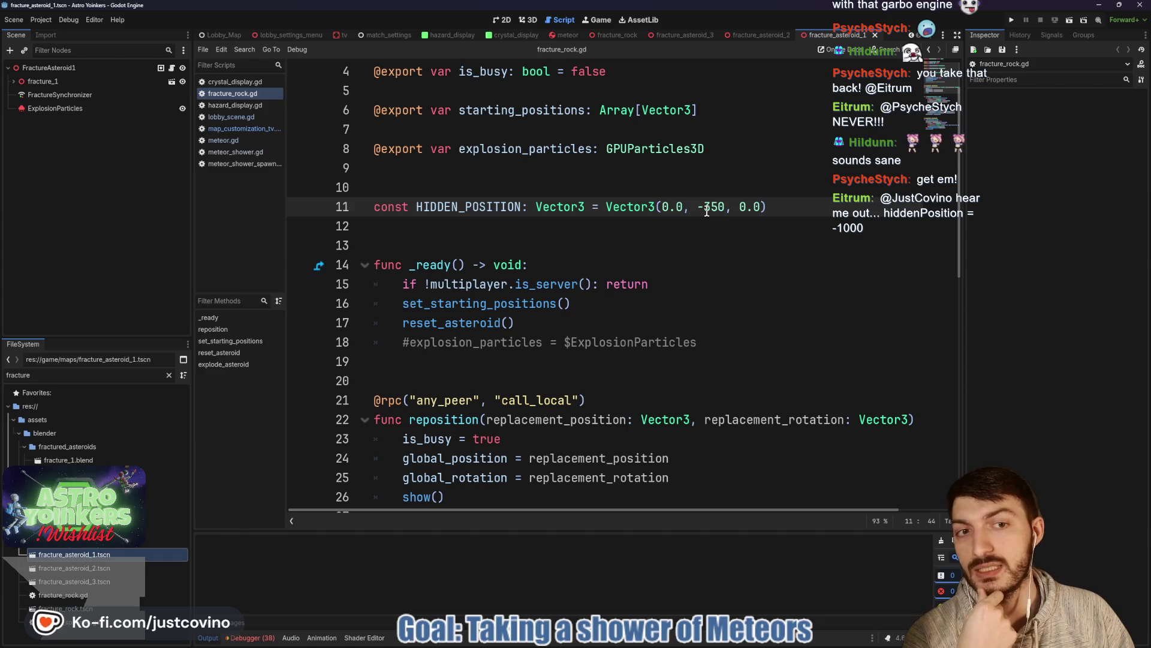
scroll(707, 253, down, 1)
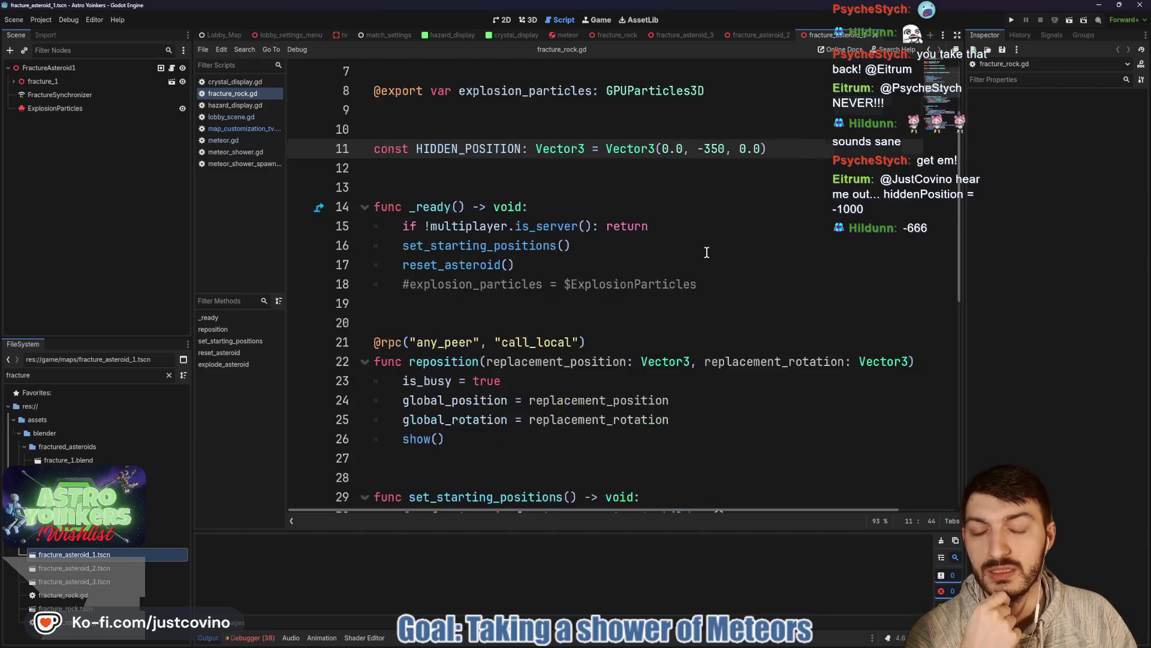
scroll(706, 252, down, 1)
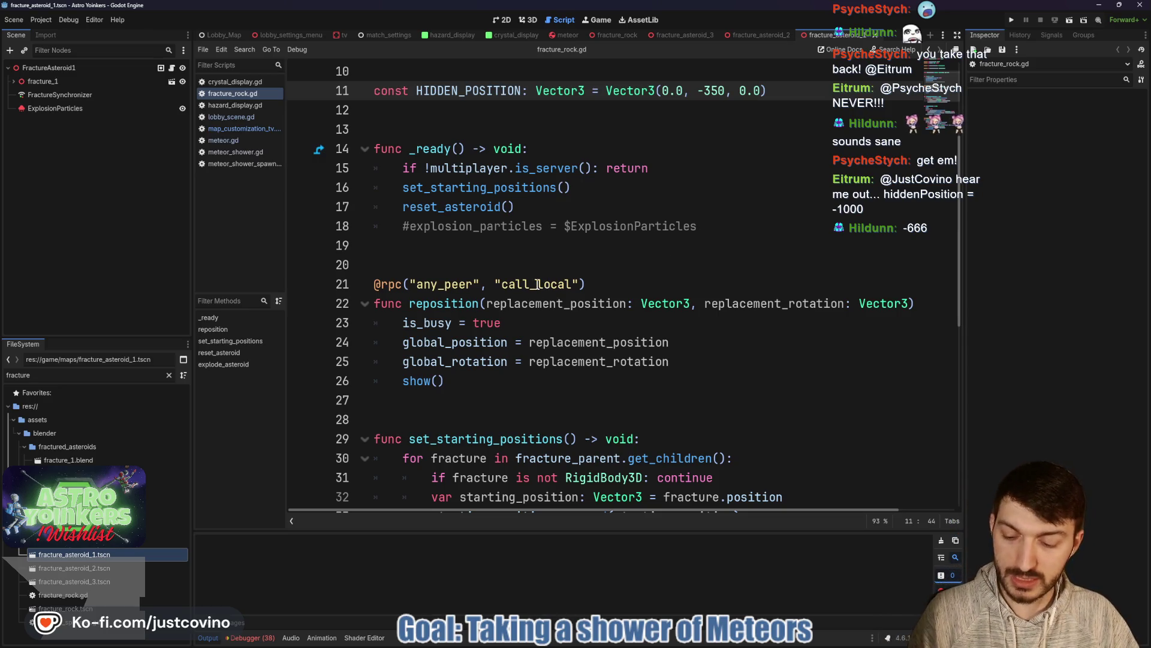
Step: Draw annotation marks around lines 16–26 of the code, then clear them
mouse_move(383, 183)
mouse_down()
mouse_move(685, 322)
mouse_move(765, 393)
mouse_up()
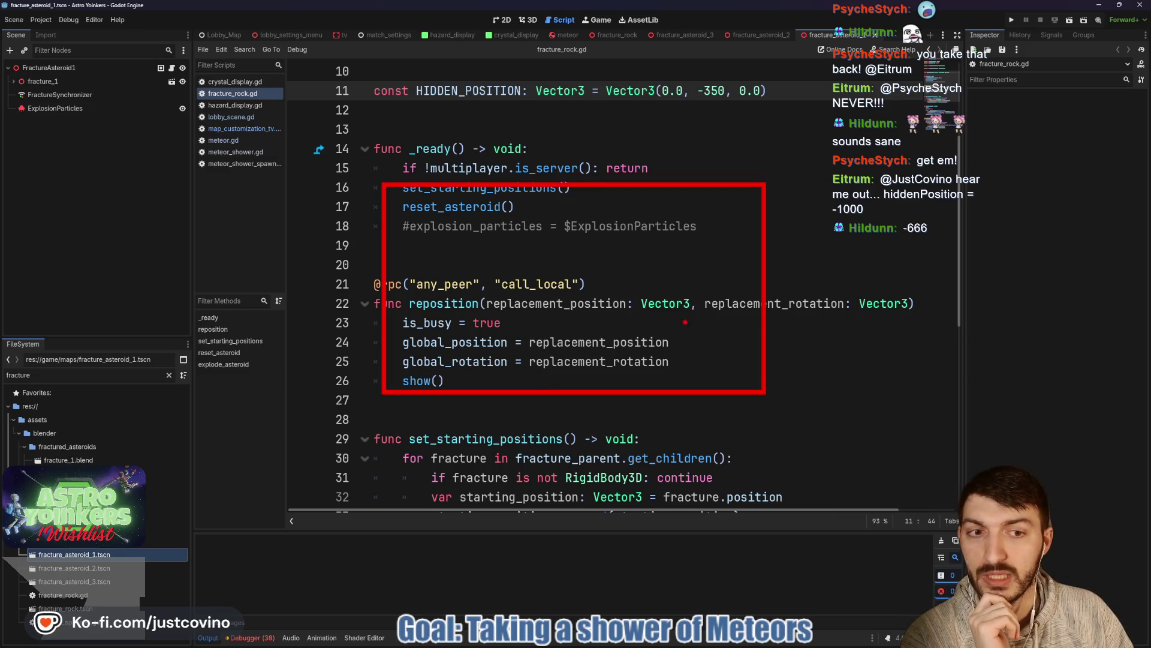
mouse_move(422, 90)
mouse_down()
mouse_move(327, 107)
mouse_move(335, 528)
mouse_move(984, 203)
mouse_move(421, 90)
mouse_up()
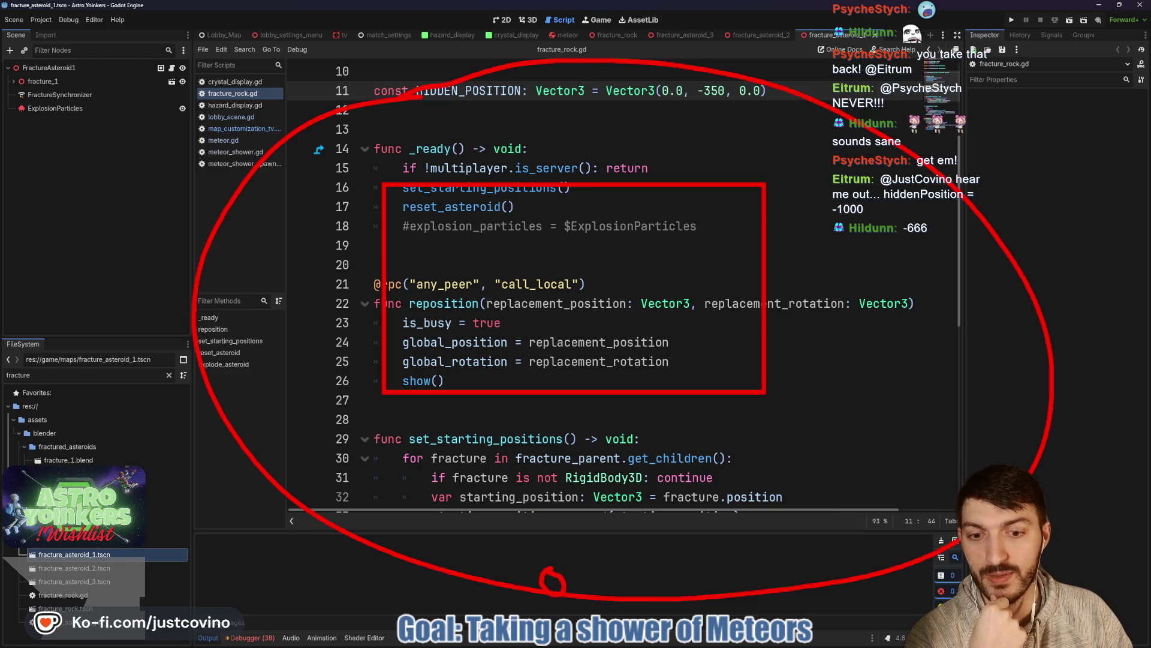
drag(587, 581, 570, 579)
drag(499, 390, 475, 597)
mouse_move(650, 397)
mouse_down()
mouse_move(643, 600)
mouse_move(604, 616)
mouse_move(465, 598)
mouse_up()
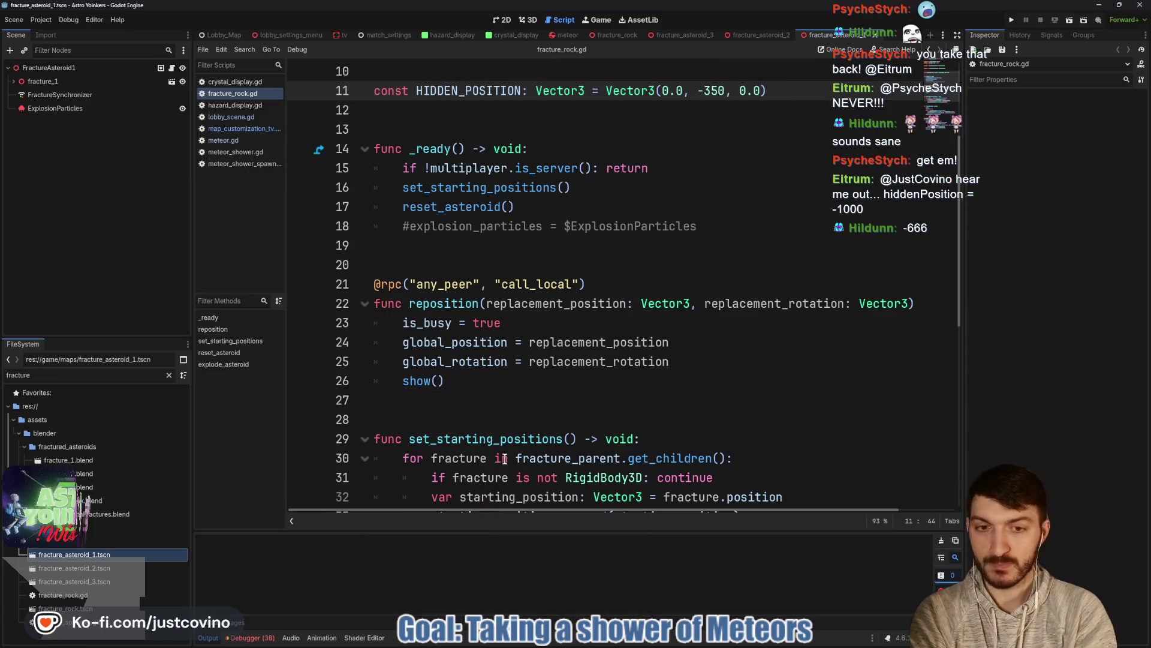
key(Escape)
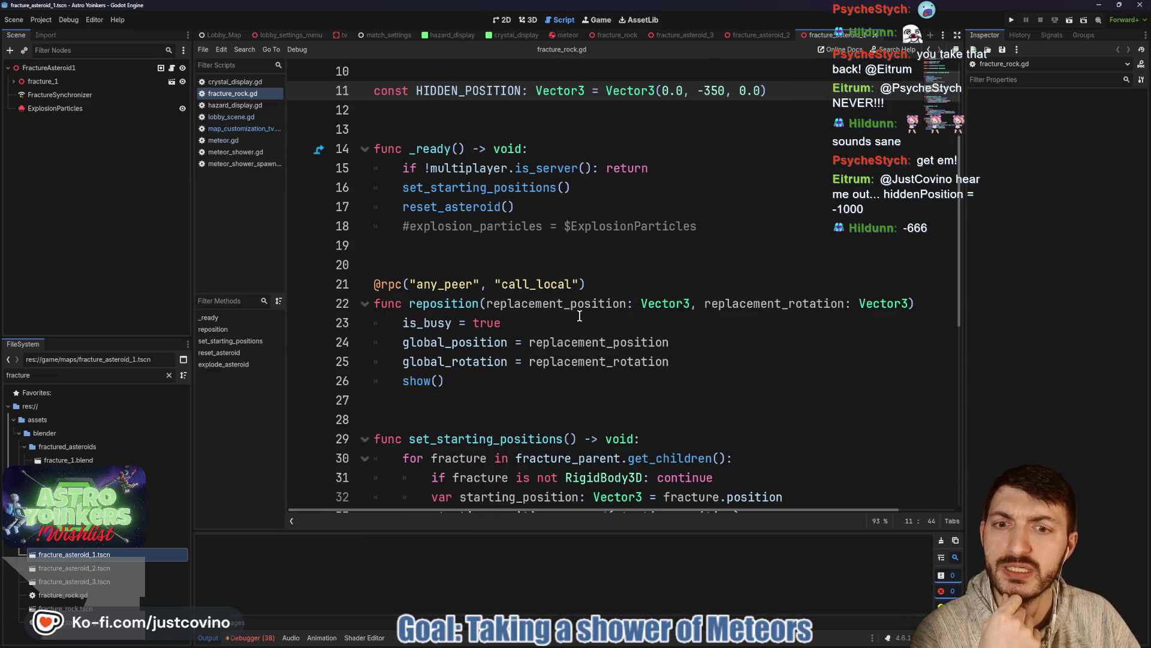
Step: Enable collision layer 8 on the Asteroid_1_cell-rigid fragment under fracture_1
scroll(455, 314, down, 2)
scroll(455, 314, down, 2)
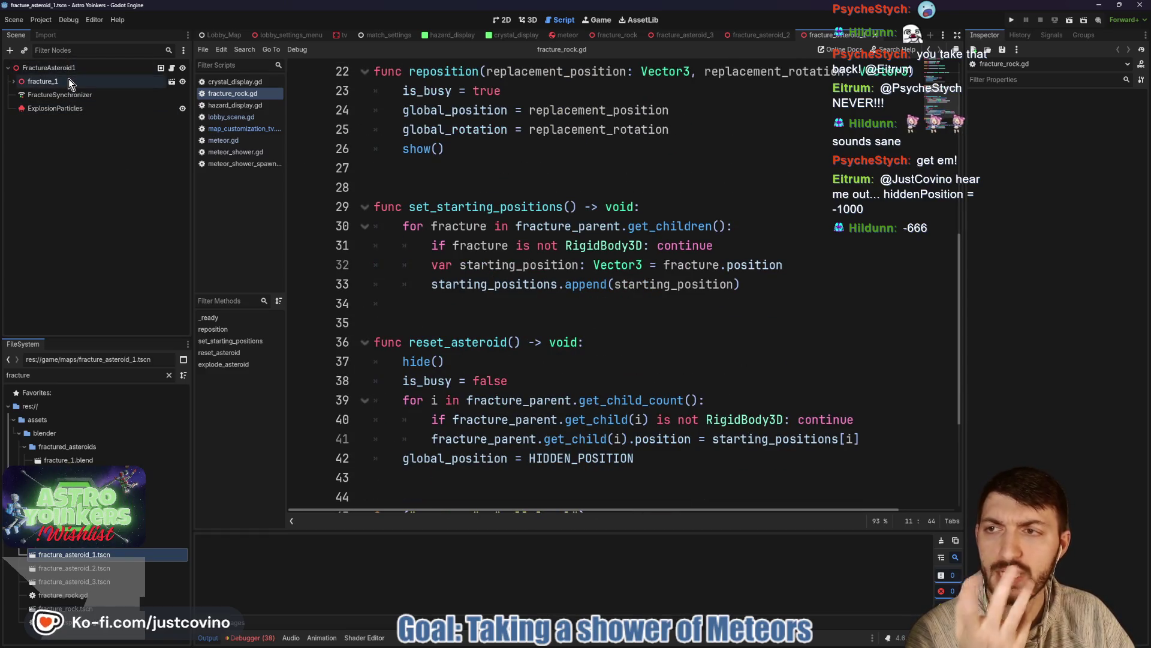
click(14, 81)
click(63, 96)
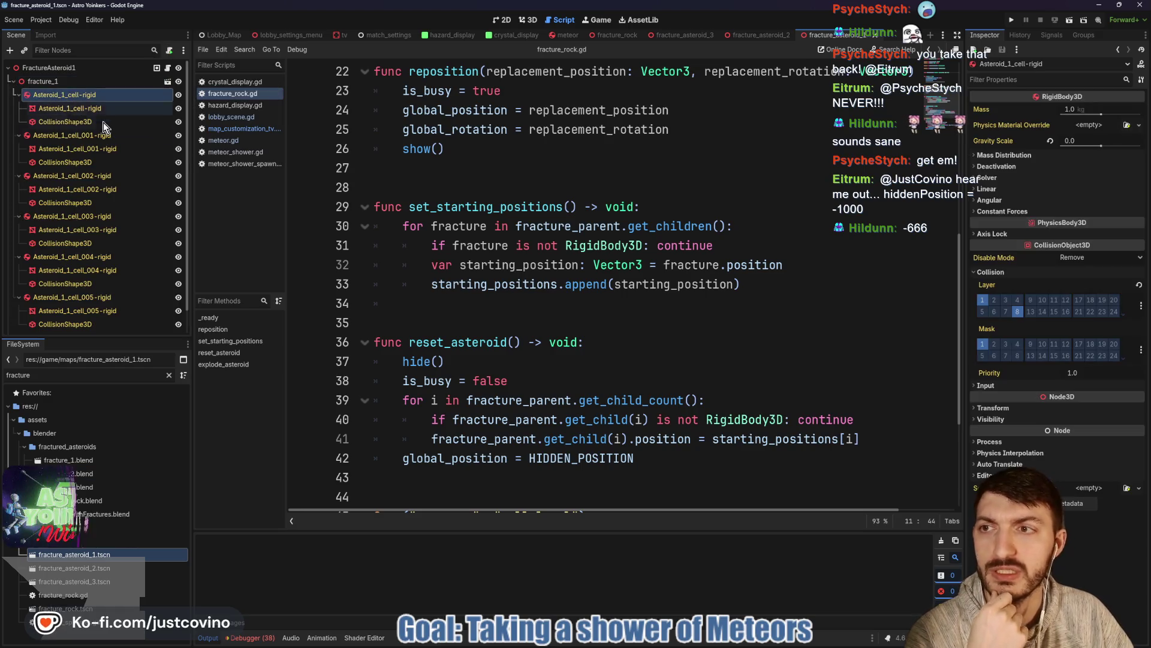
click(1018, 313)
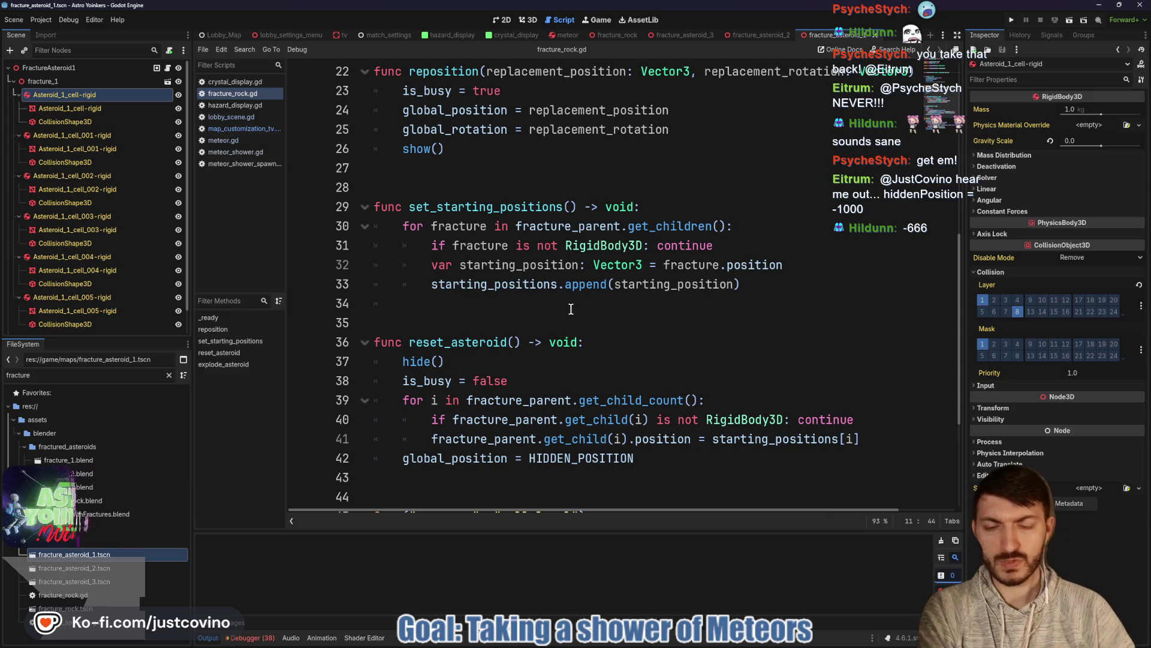
Step: Highlight the 10.0 timer duration and the random impulse multiplier expression in the script
scroll(524, 384, down, 4)
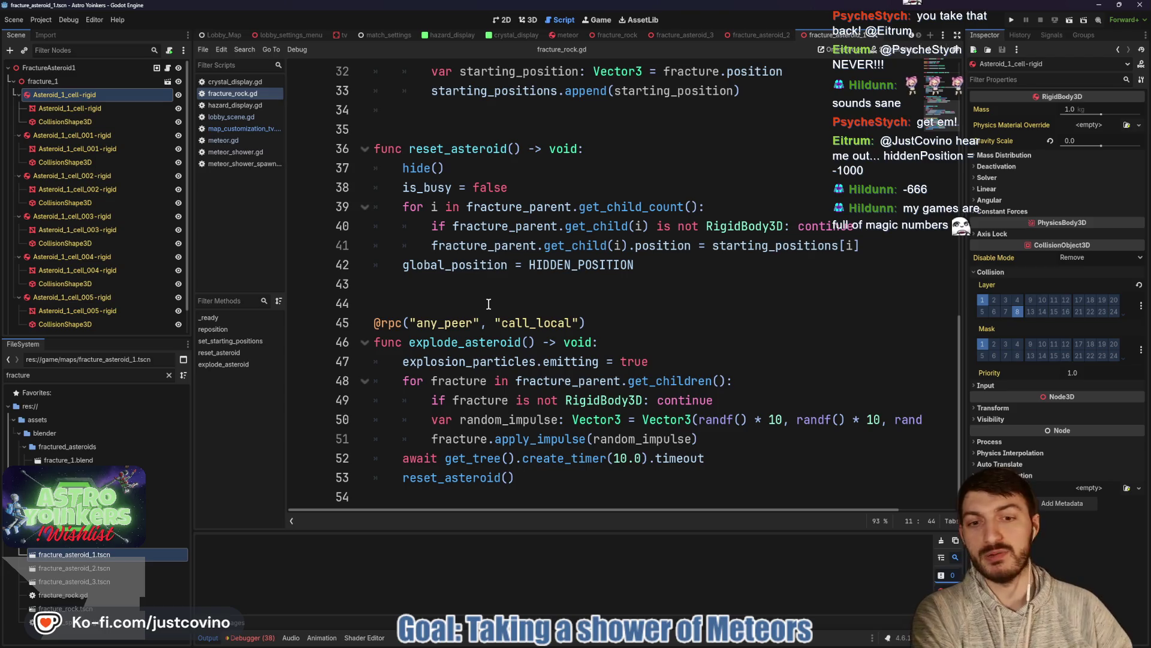
drag(614, 459, 643, 459)
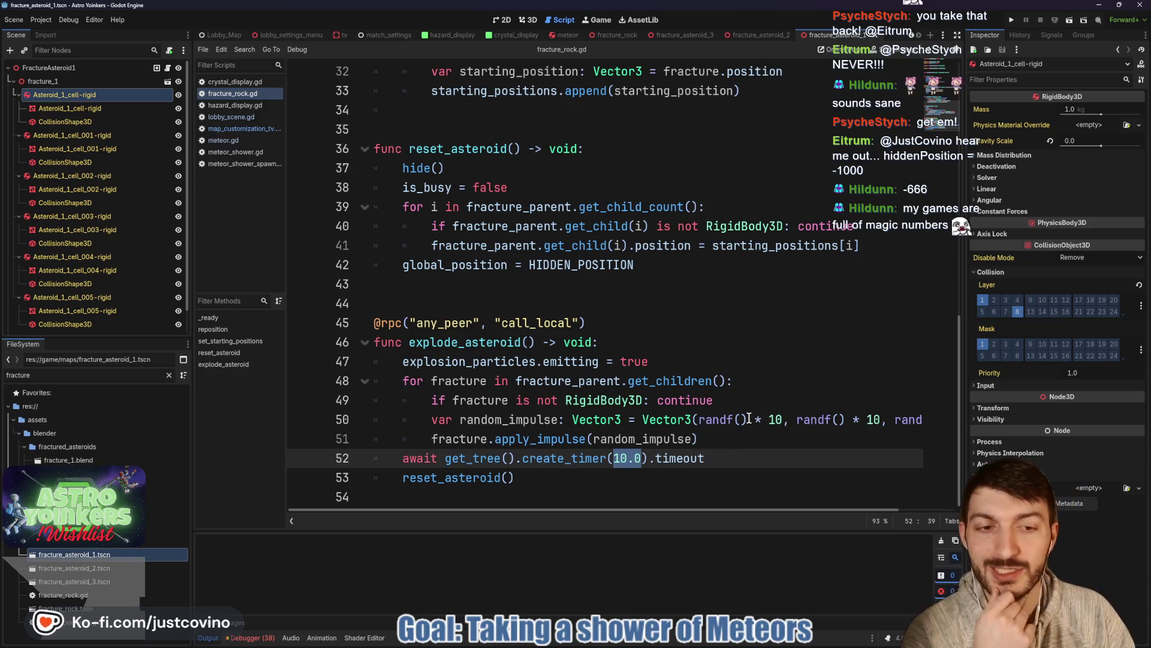
drag(783, 420, 710, 421)
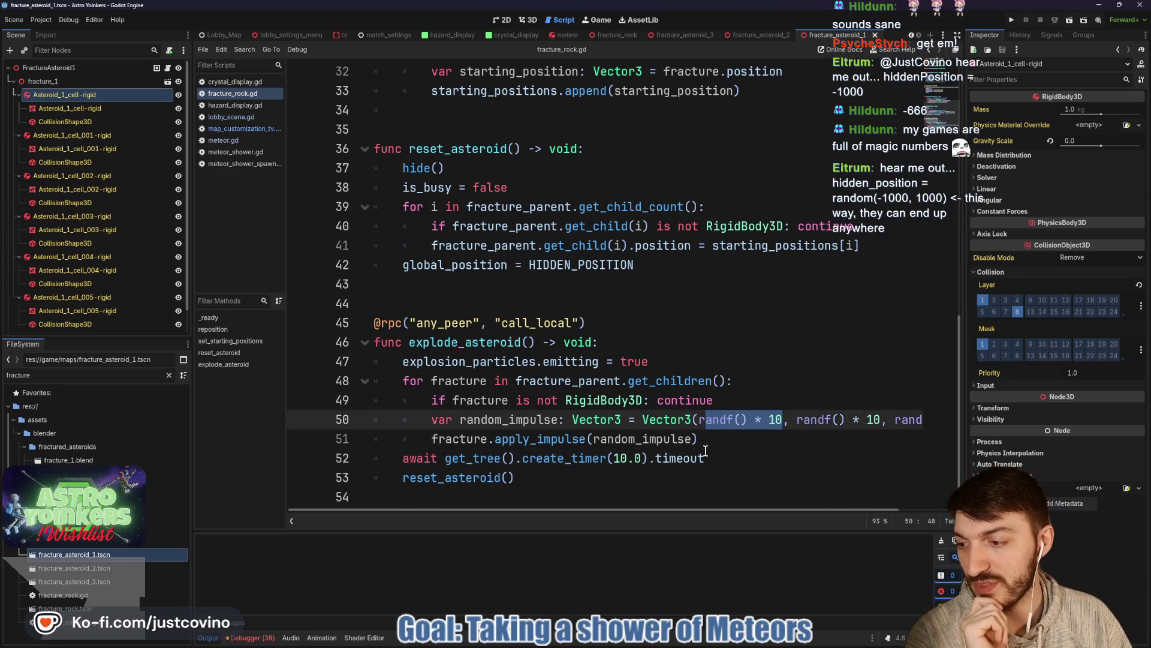
mouse_move(701, 449)
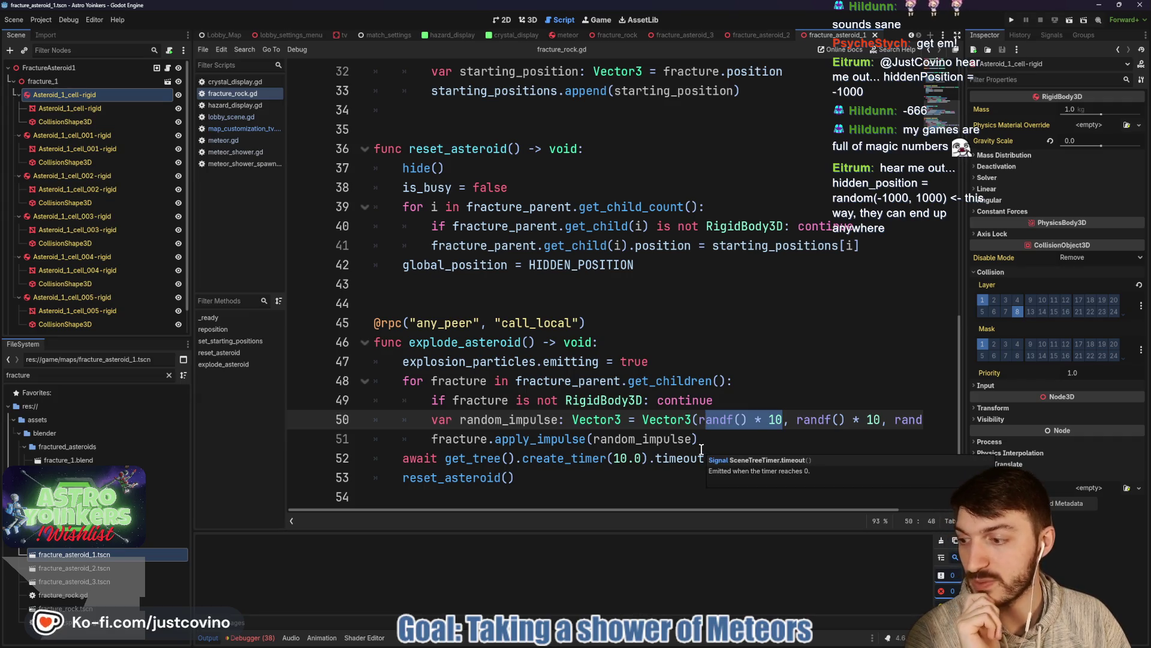
mouse_move(654, 418)
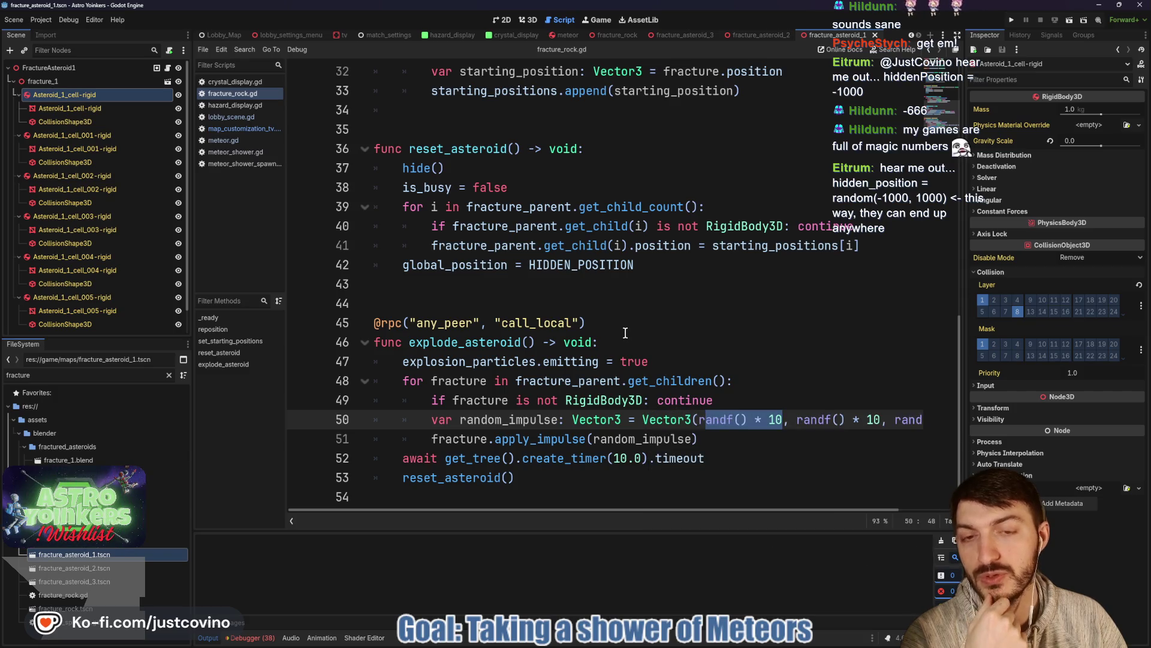
scroll(623, 340, up, 3)
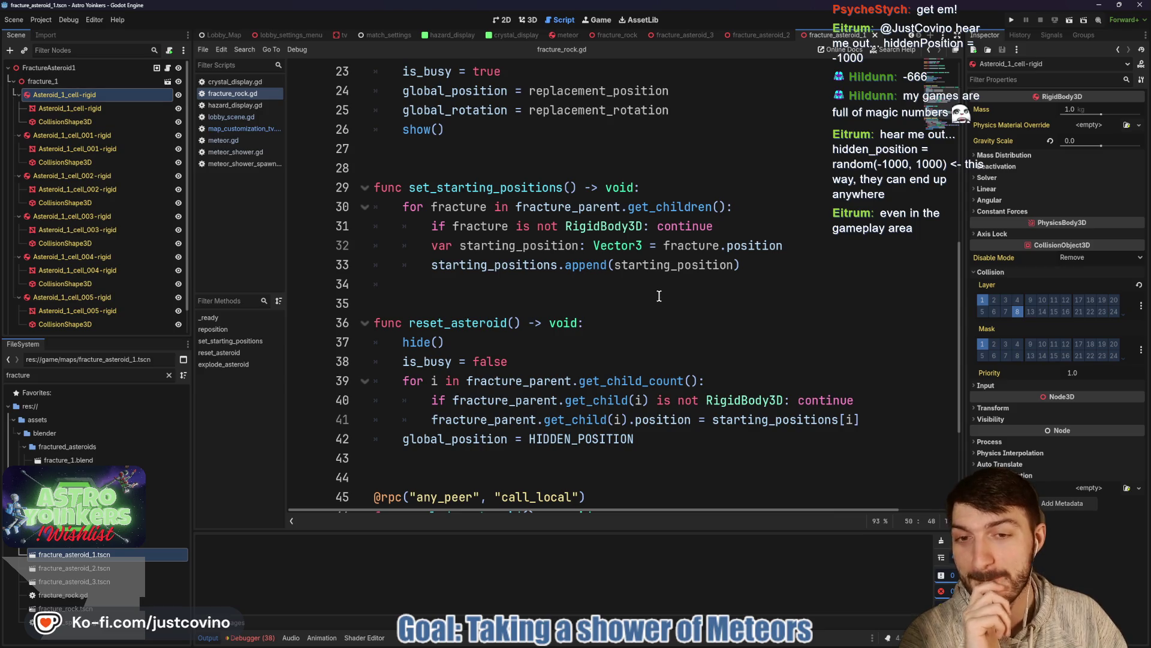
scroll(658, 300, up, 3)
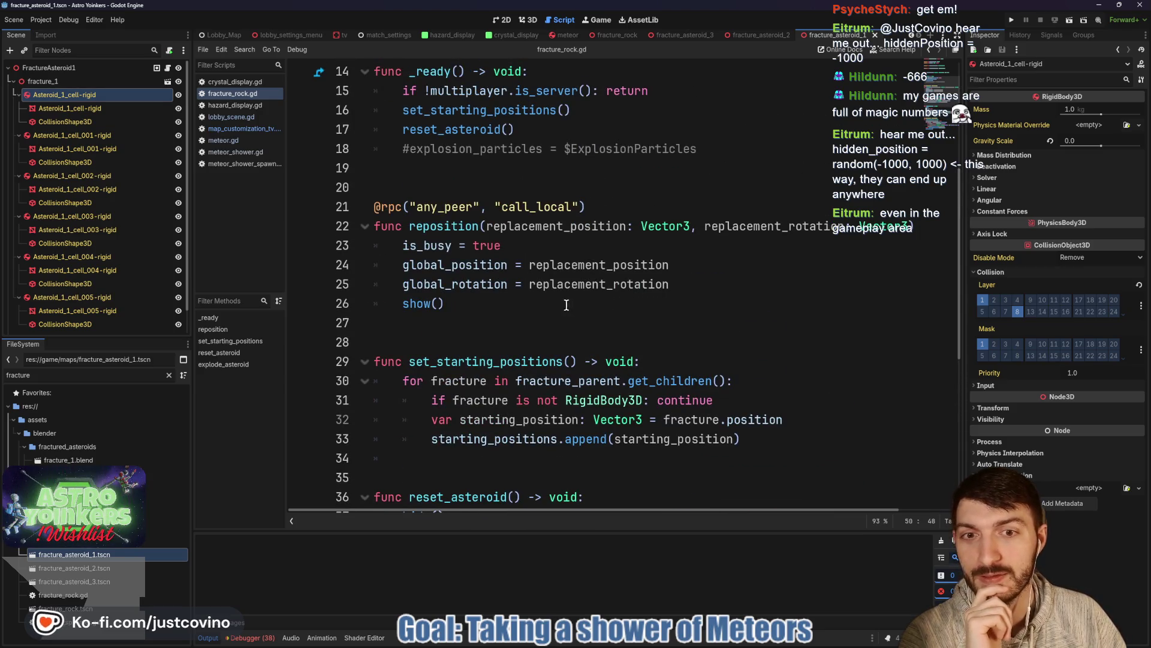
scroll(612, 300, down, 2)
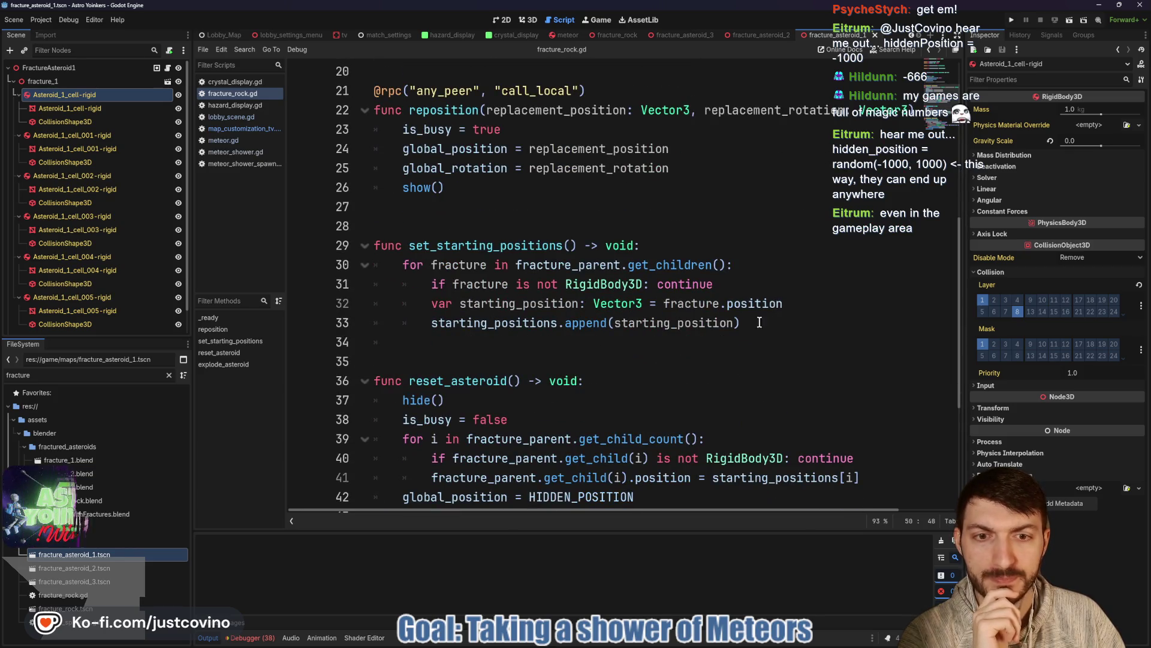
click(438, 247)
scroll(500, 305, down, 3)
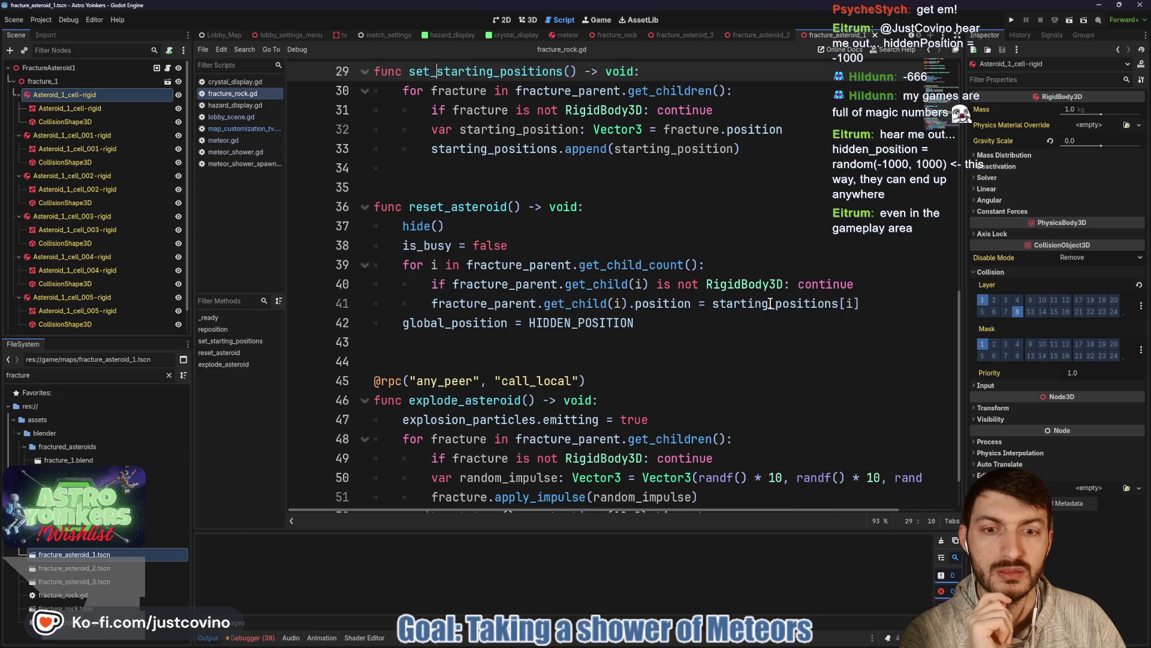
scroll(770, 303, down, 1)
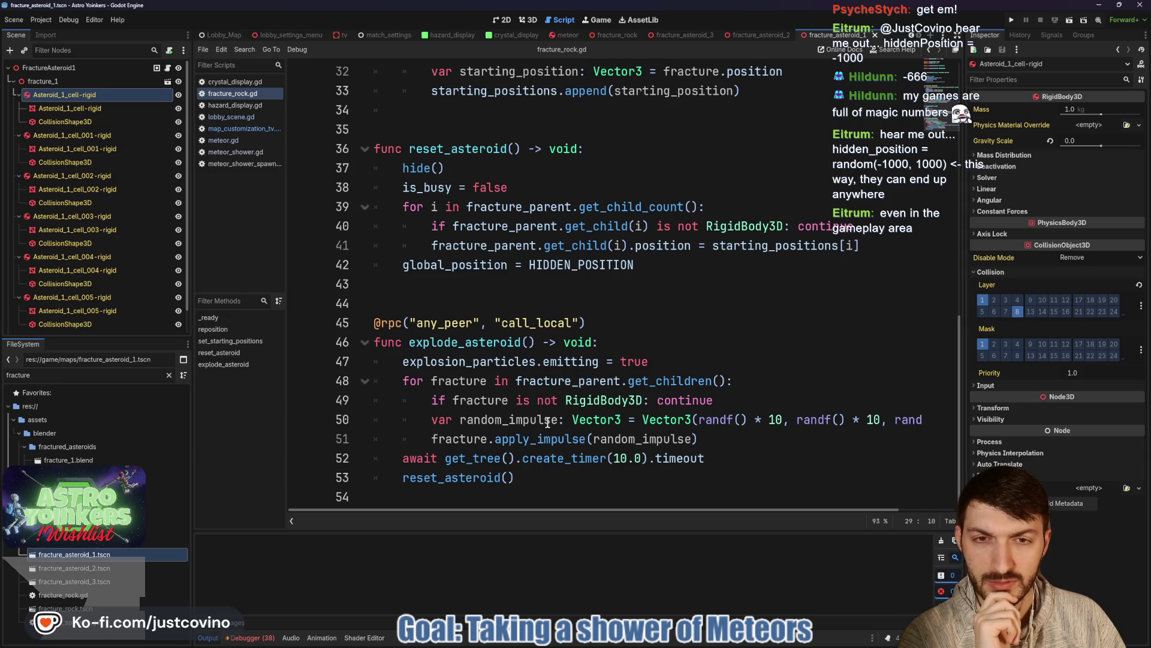
scroll(546, 356, up, 4)
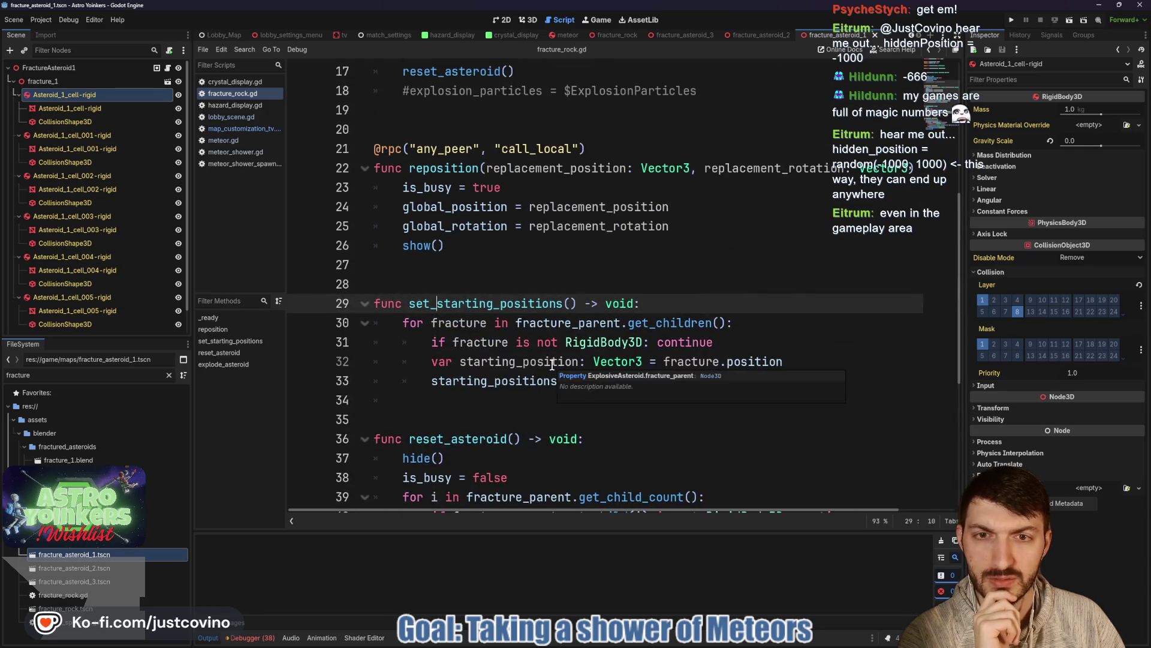
scroll(552, 273, up, 3)
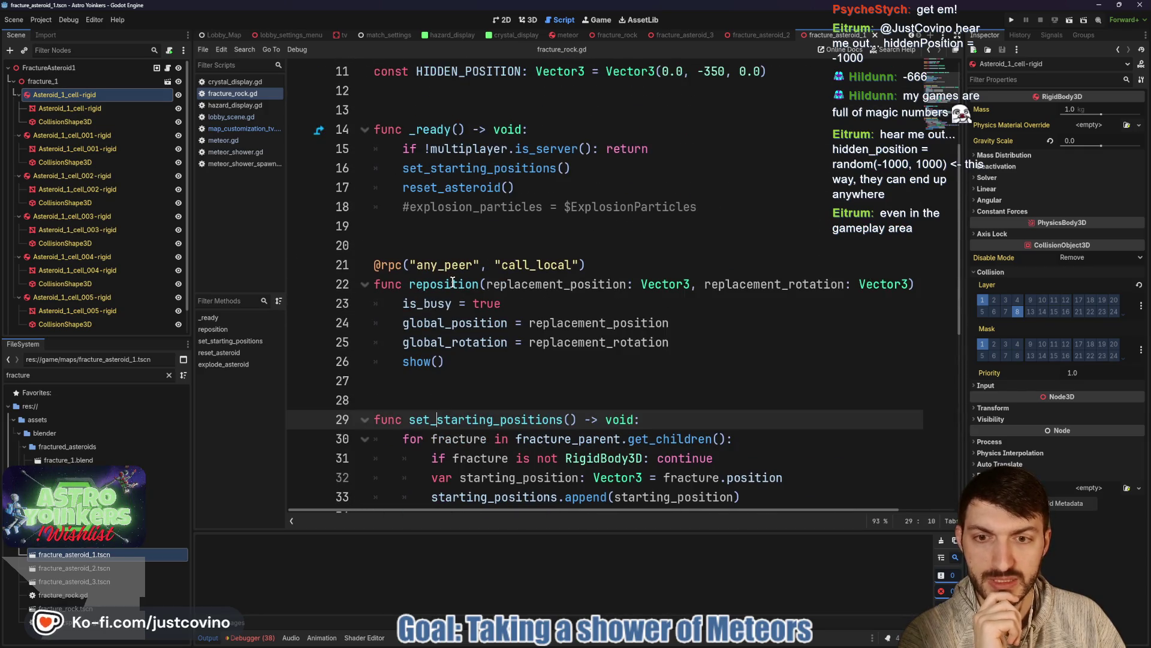
scroll(453, 283, down, 3)
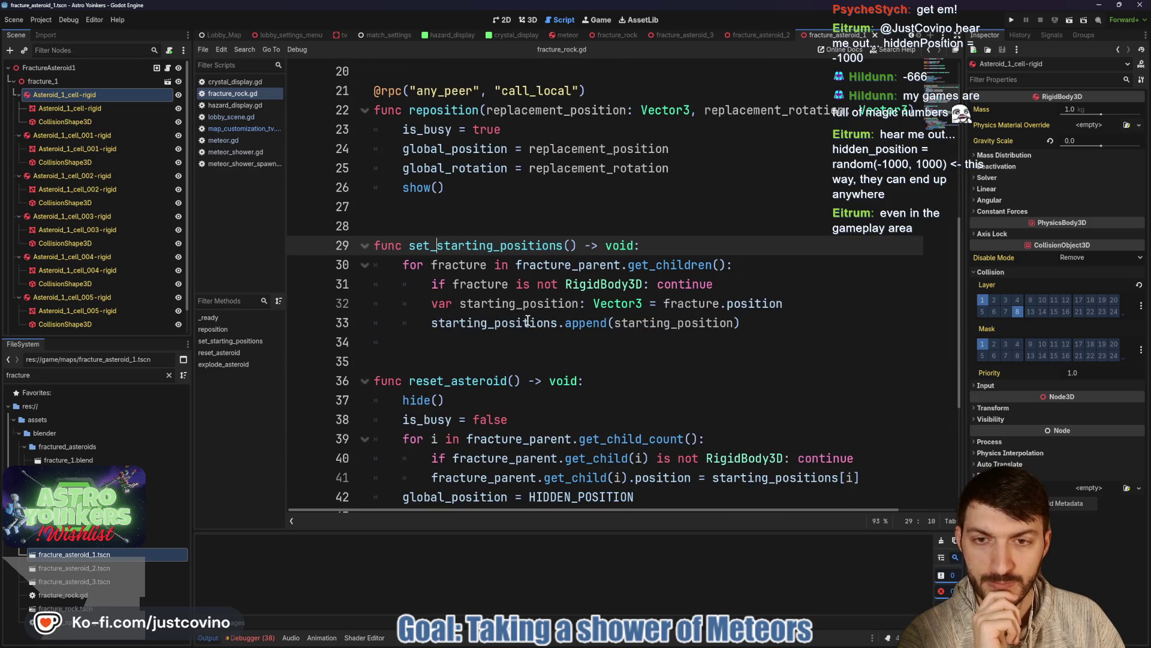
scroll(528, 321, down, 2)
click(871, 363)
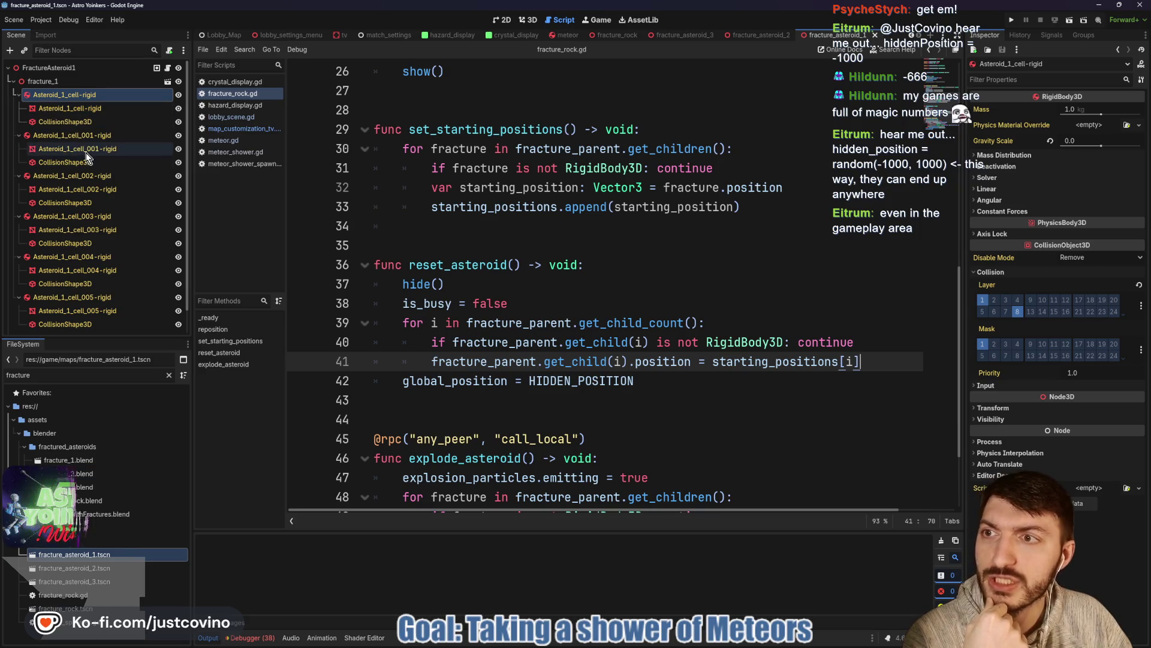
scroll(550, 226, up, 4)
scroll(551, 226, up, 5)
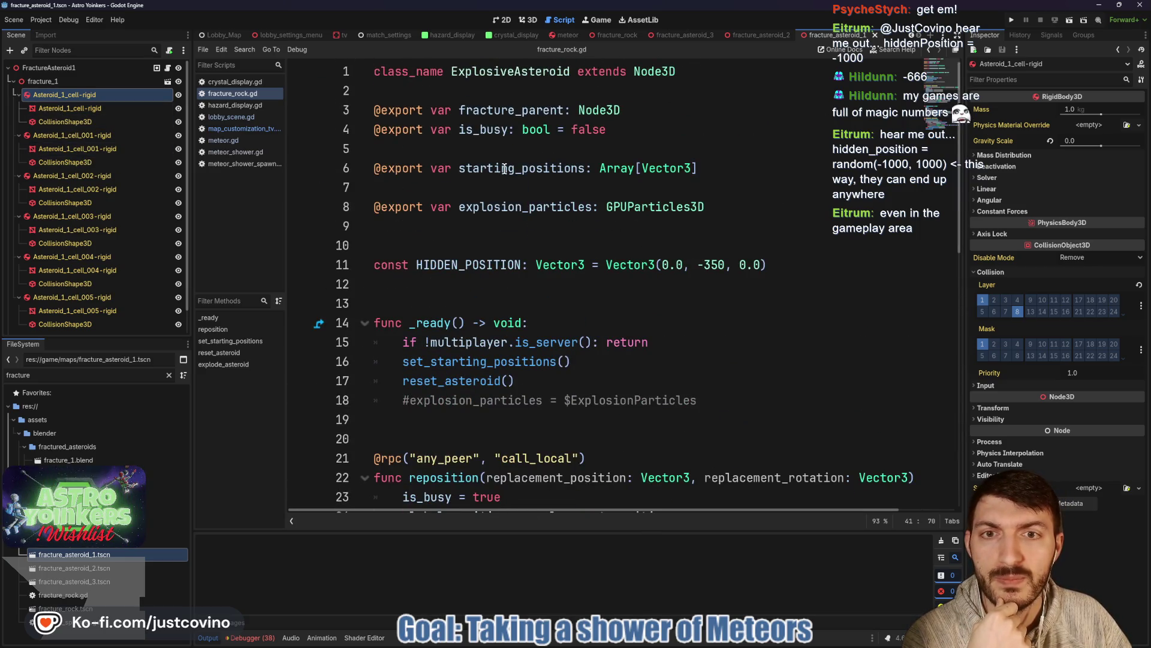
double_click(486, 110)
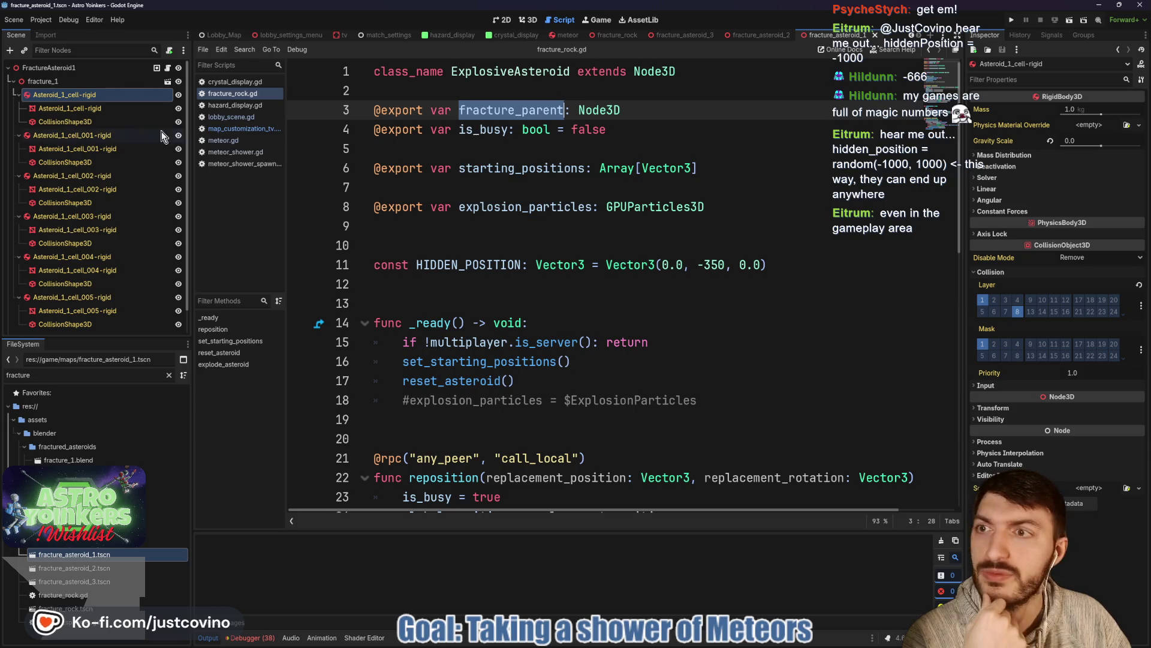
click(51, 68)
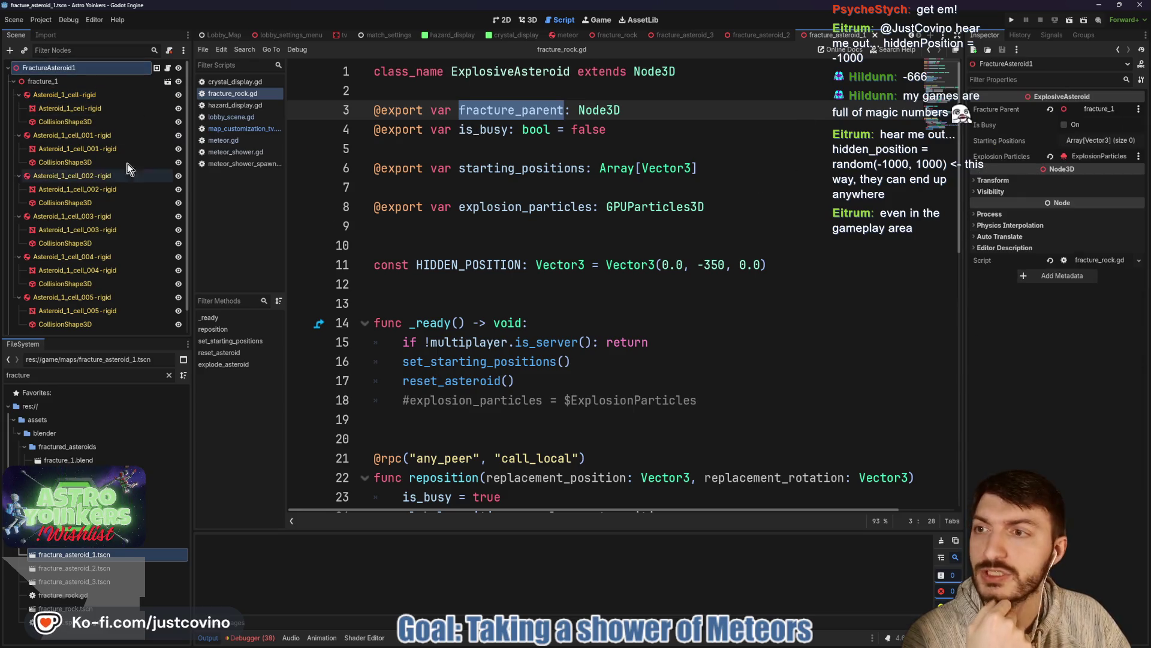
click(53, 84)
click(53, 96)
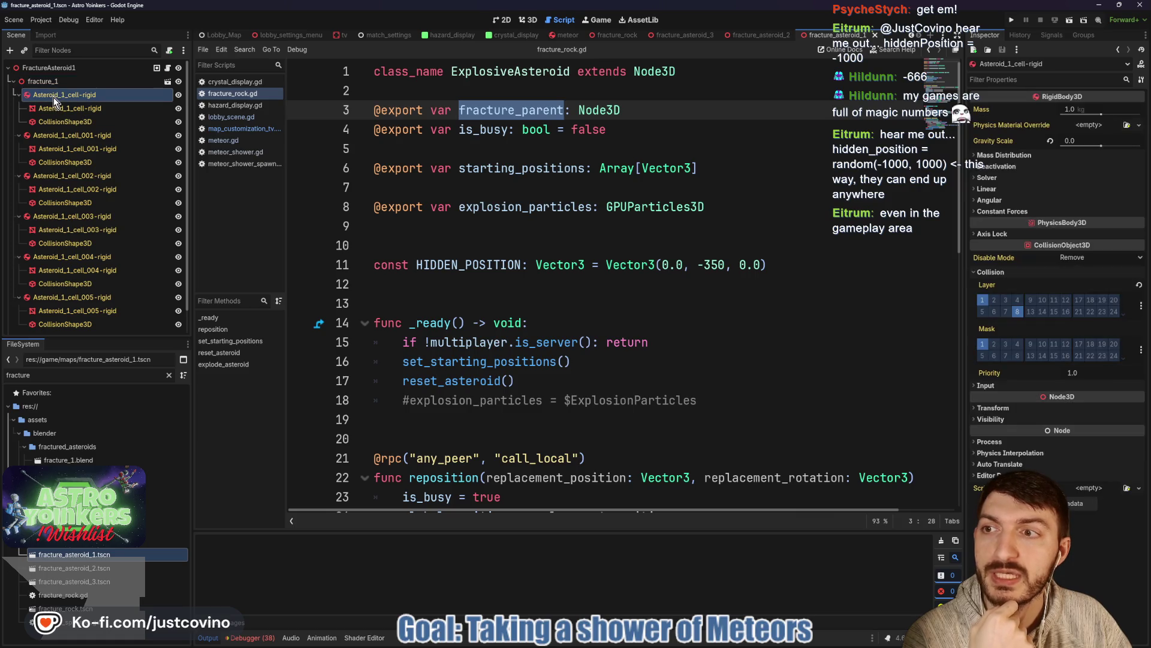
scroll(558, 217, down, 9)
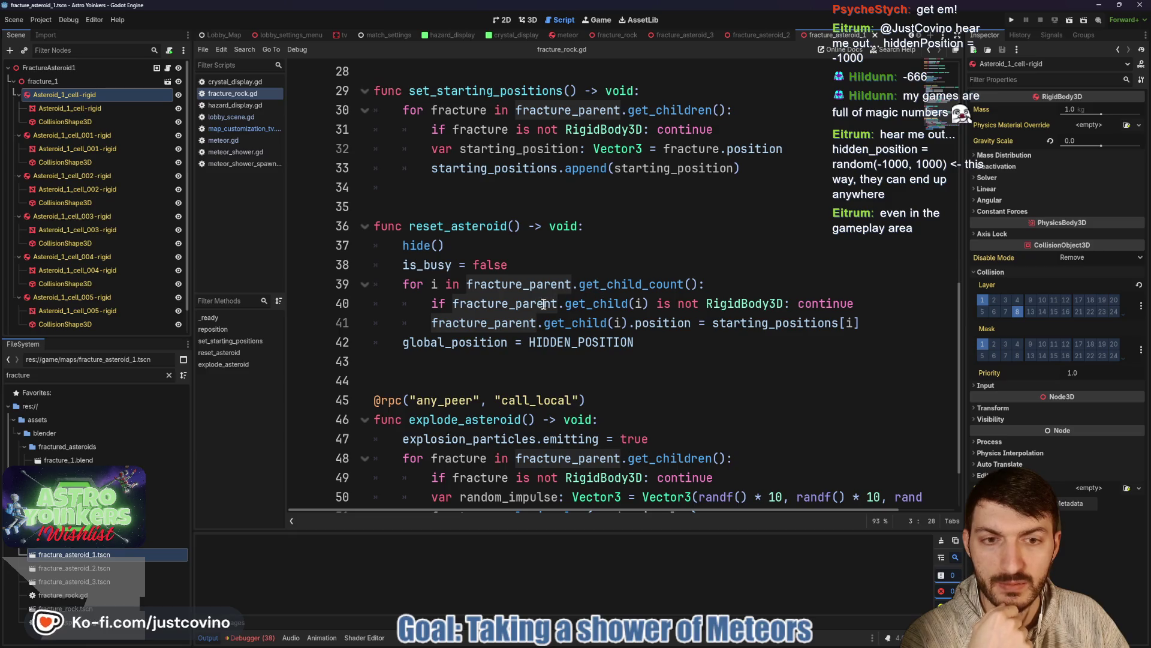
Step: Add 'fracture_parent.get_child(i).collision_layer = 0' after line 41 in reset_asteroid's loop
click(884, 324)
key(Return)
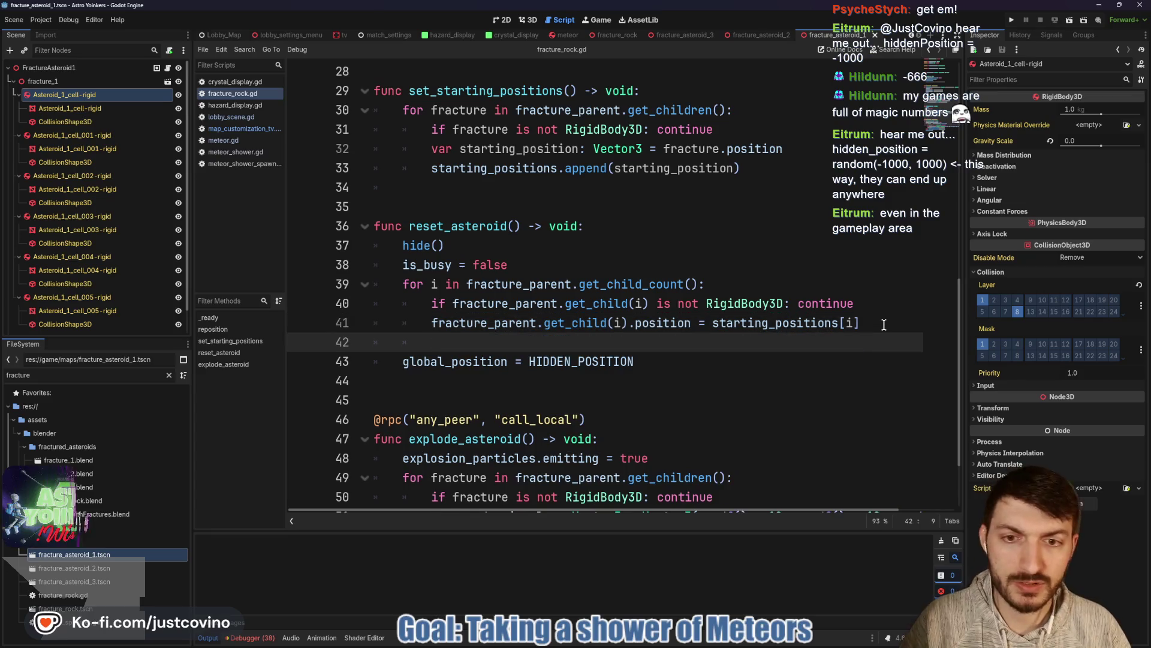
text(fracture_parent)
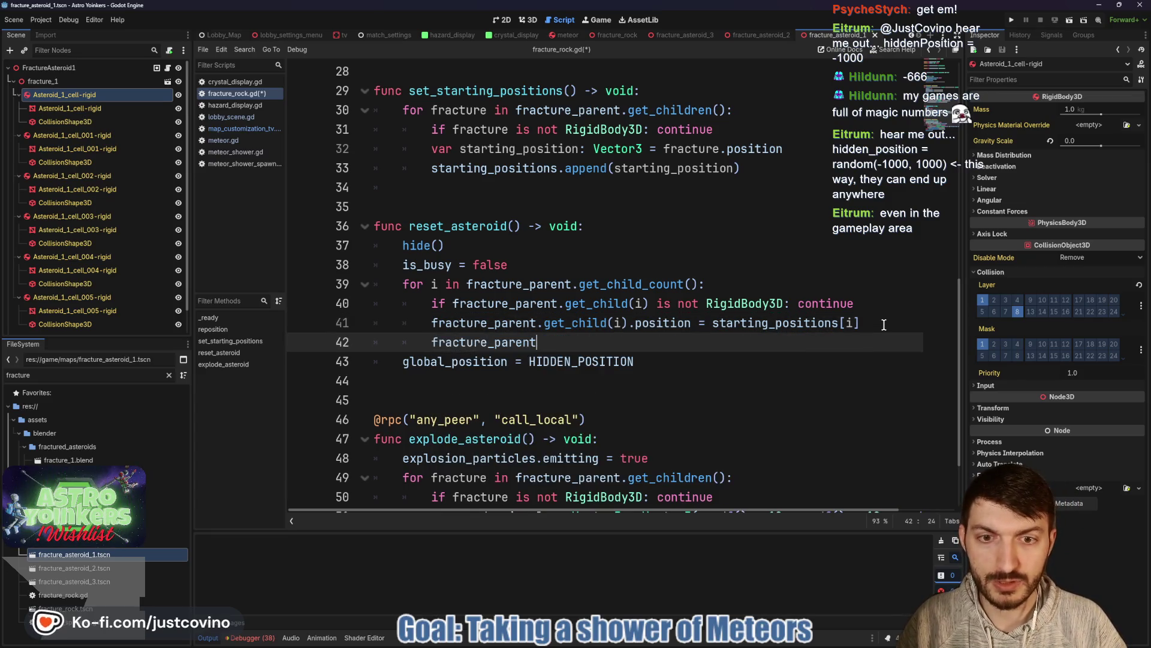
text(.get_child(i)
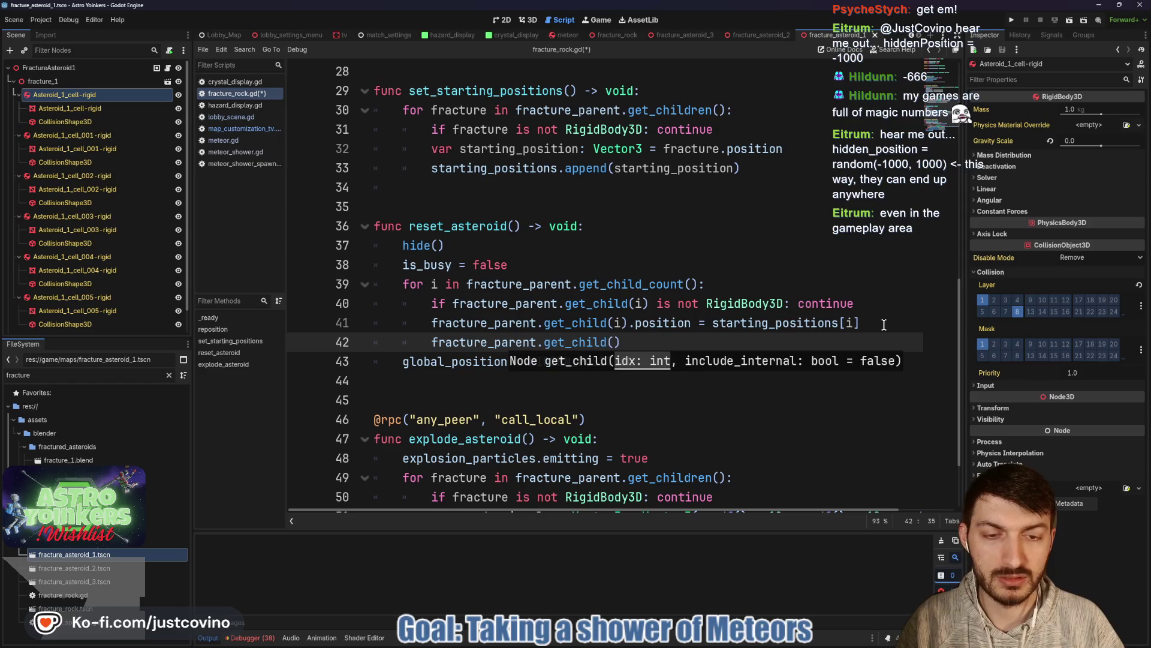
text())
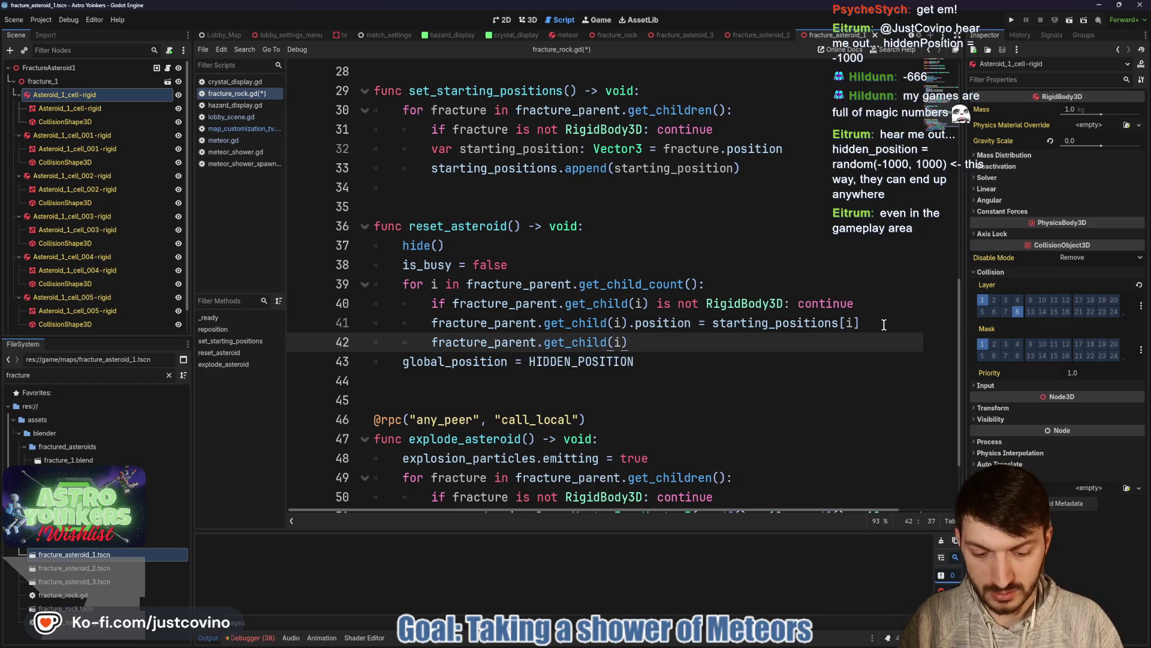
text(.)
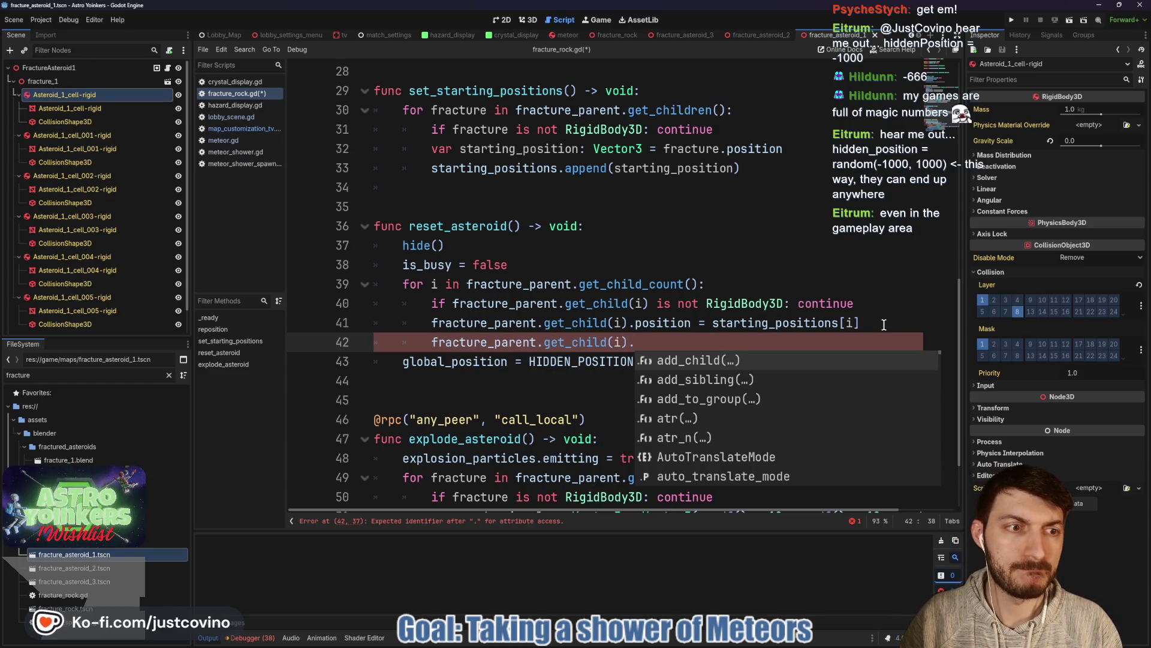
text(lay)
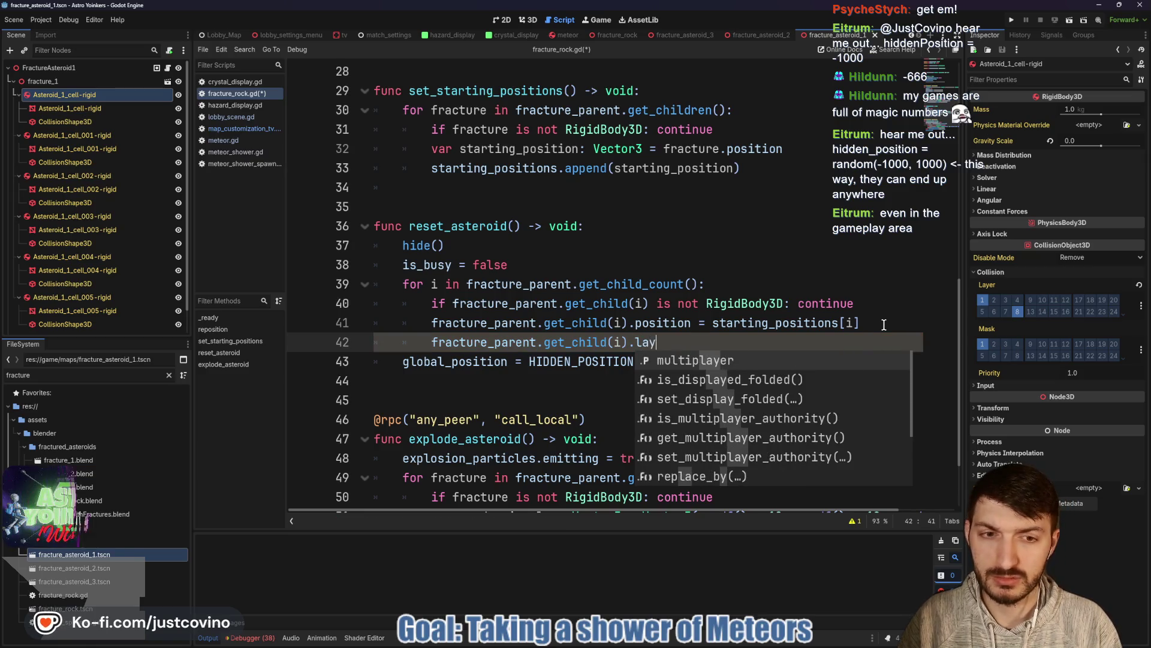
key(BackSpace)
key(BackSpace)
key(BackSpace)
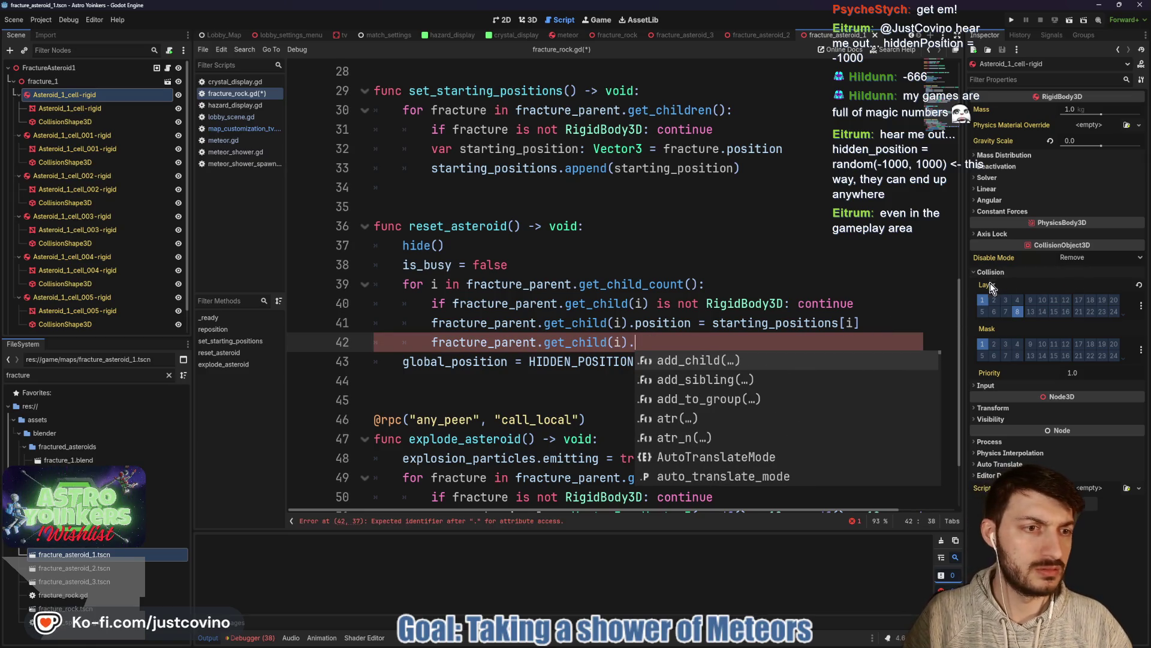
mouse_move(986, 285)
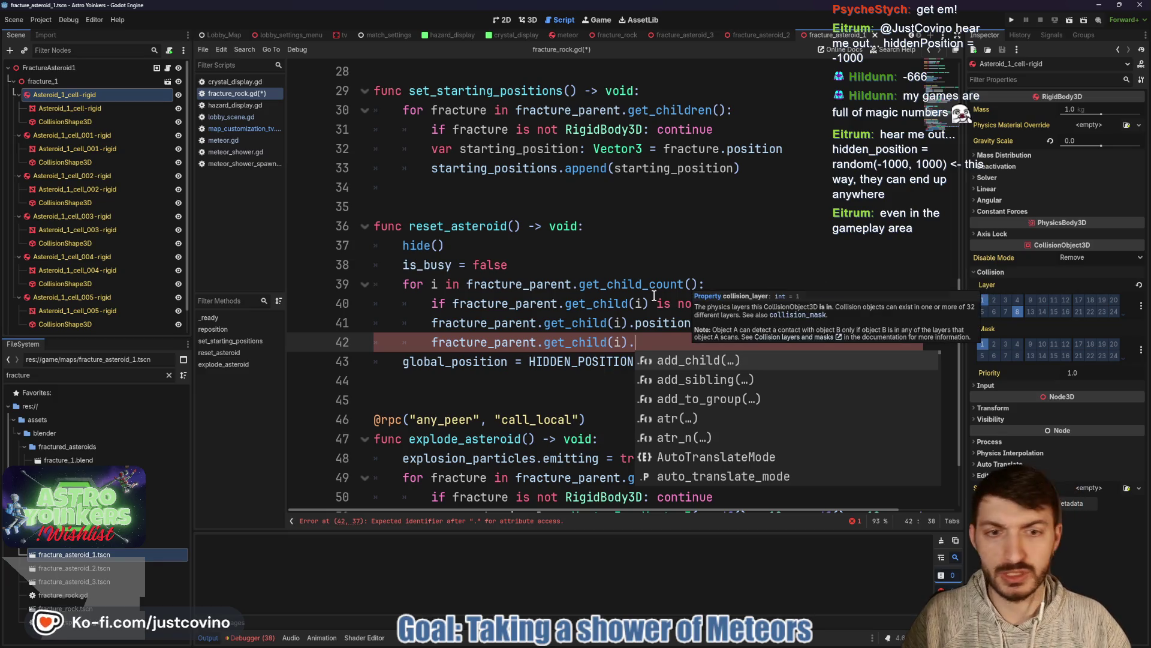
text(collision_)
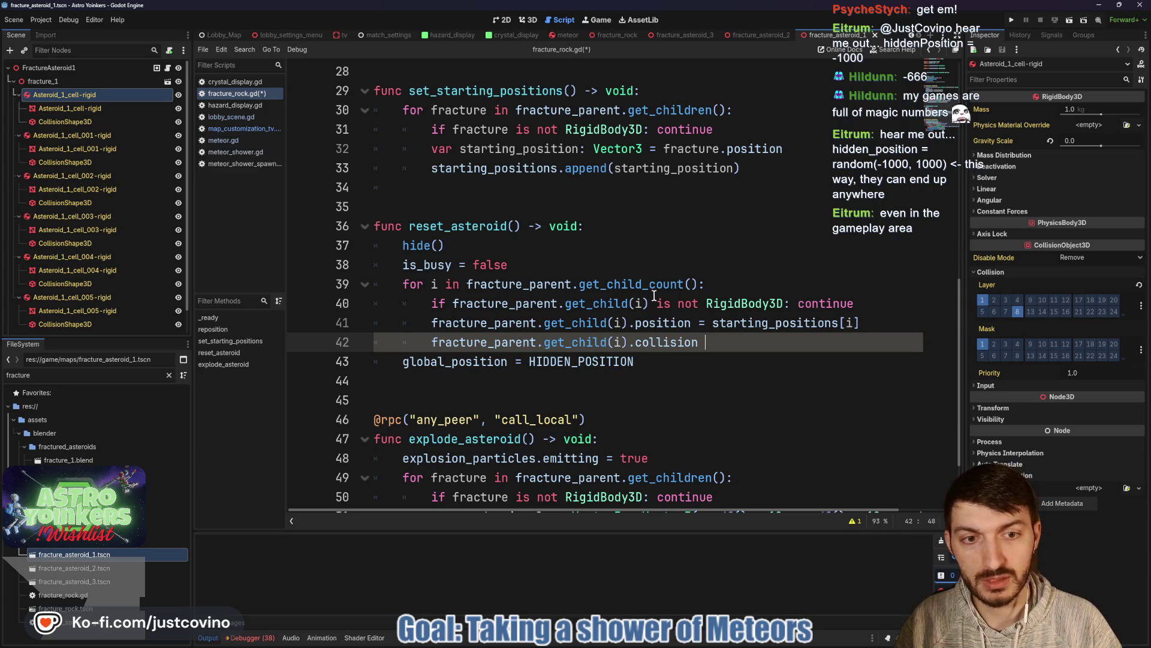
text(layer =)
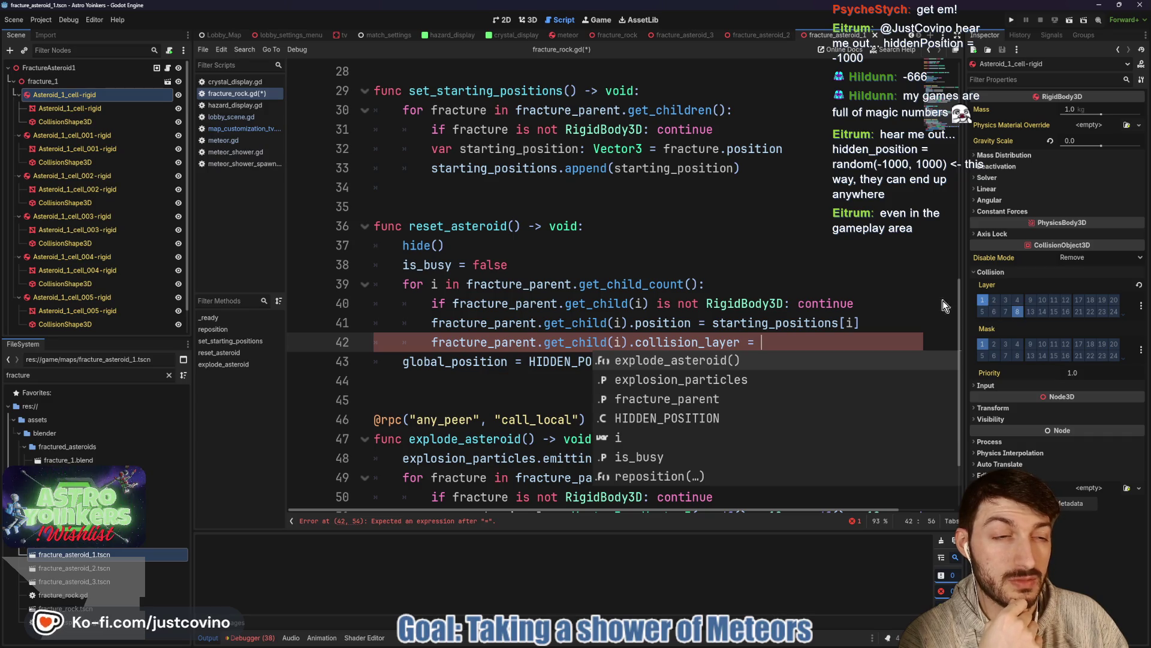
text(0)
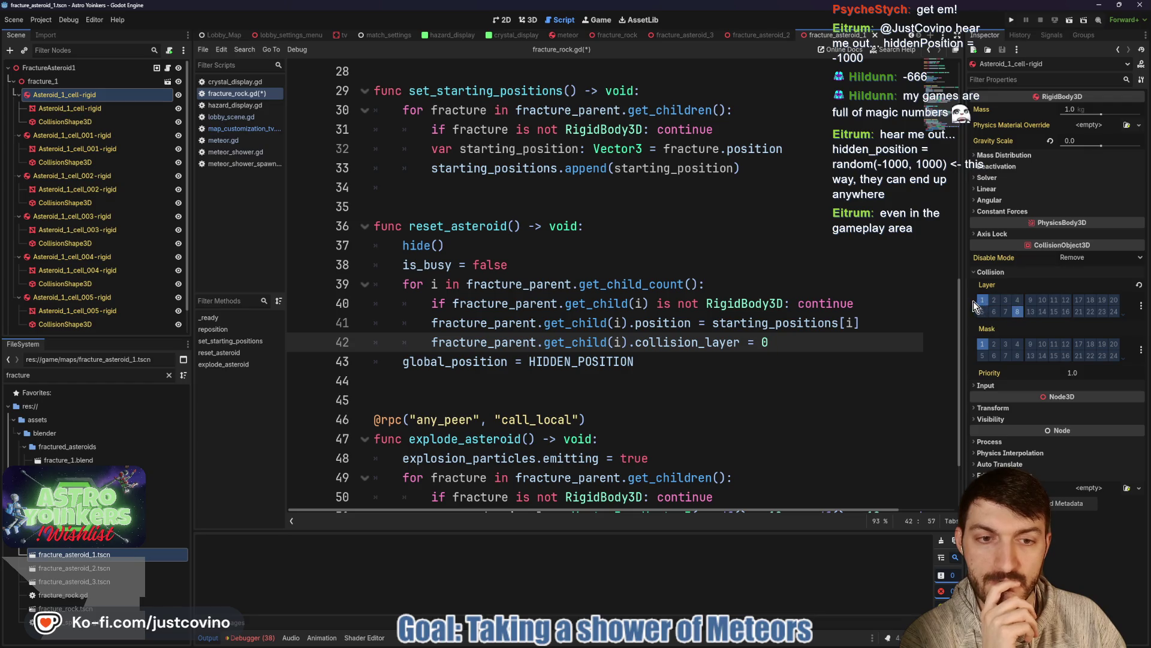
Step: Delete the collision_layer = 0 line again
scroll(758, 304, up, 1)
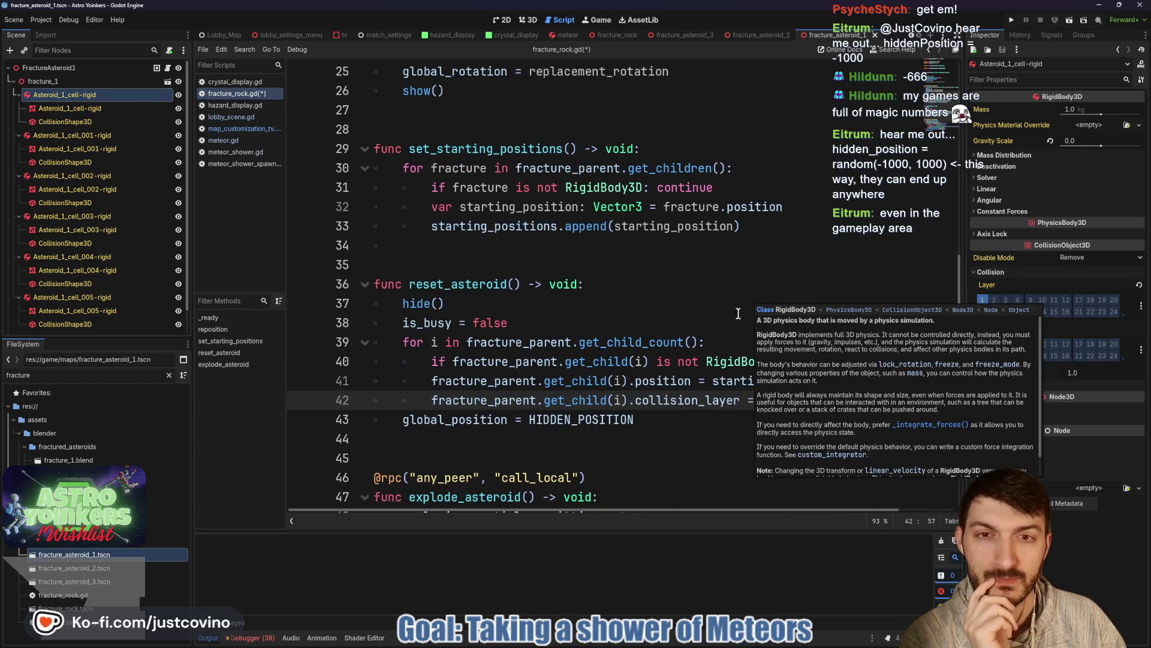
scroll(736, 311, up, 3)
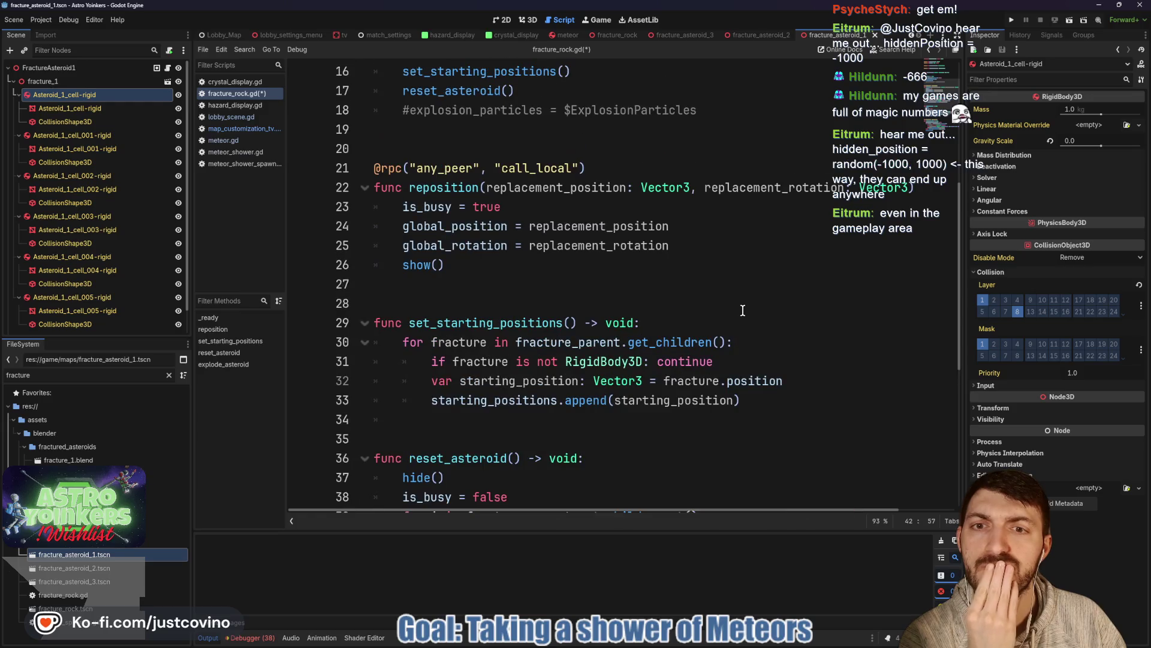
scroll(606, 278, down, 3)
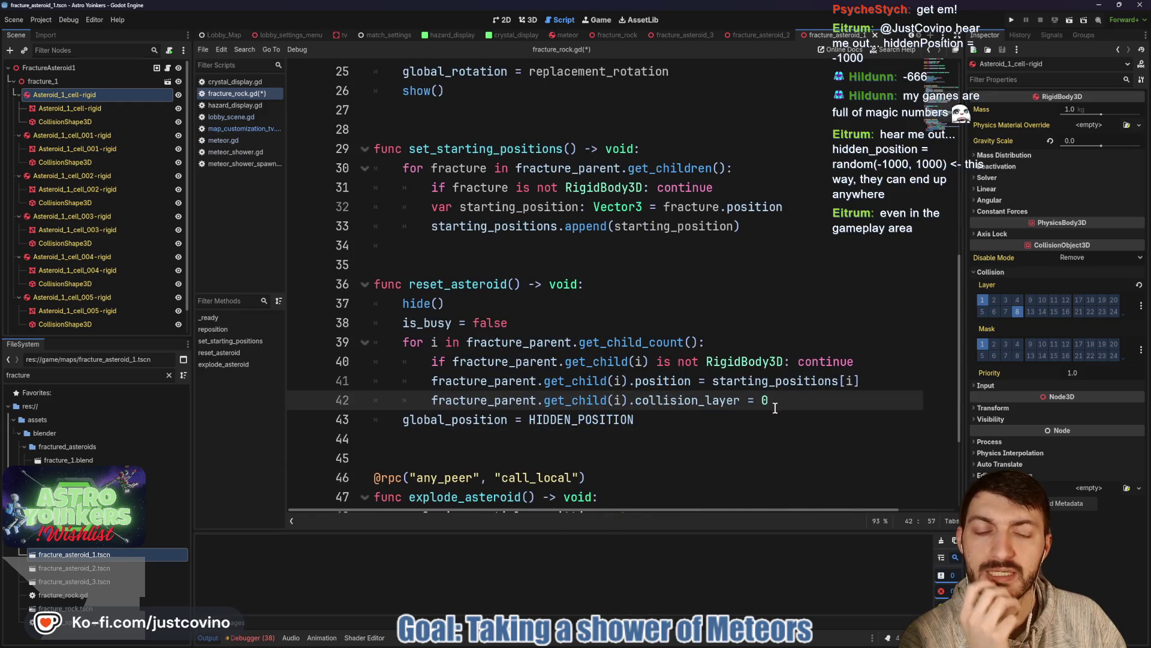
drag(779, 400, 431, 400)
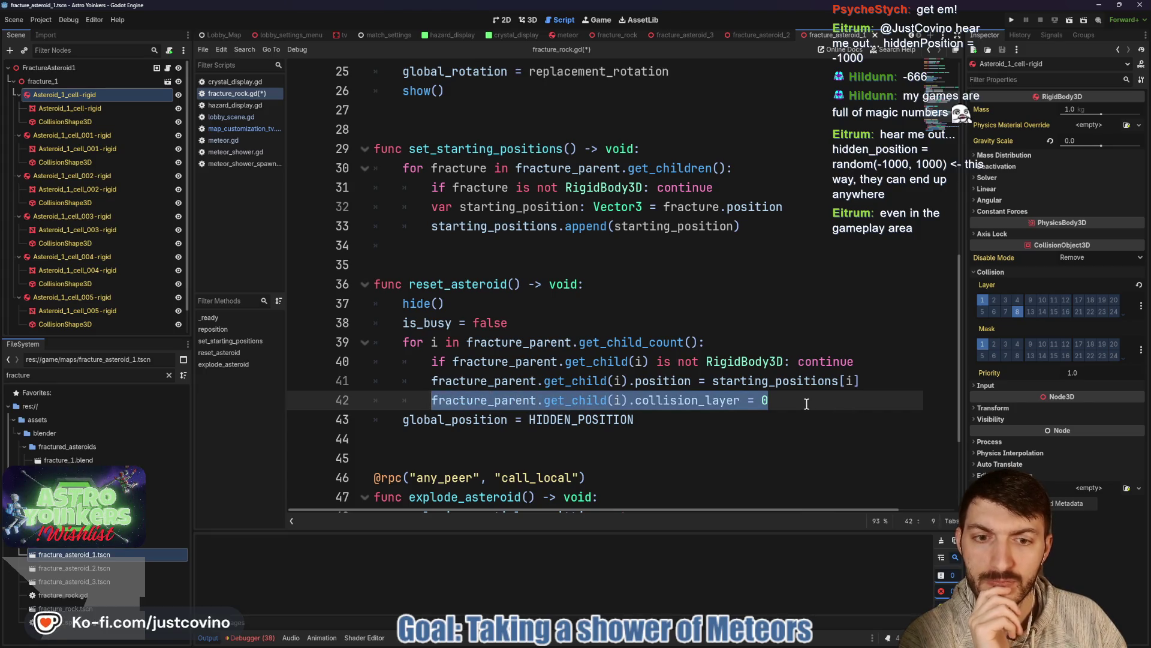
key(BackSpace)
key(BackSpace)
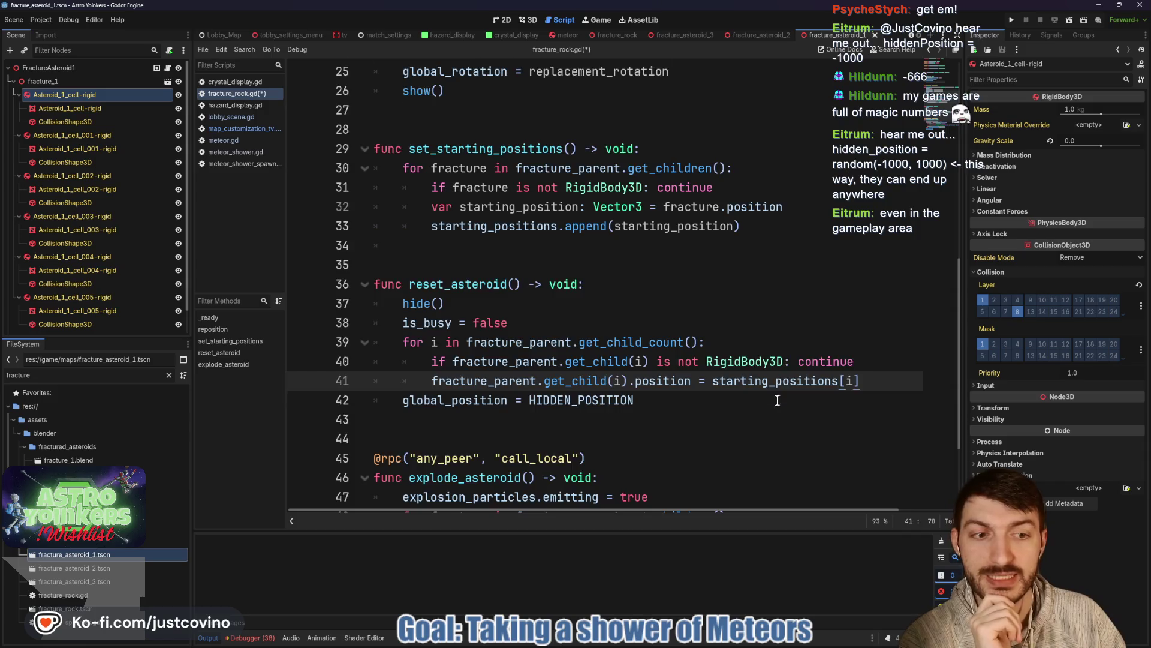
scroll(773, 396, up, 8)
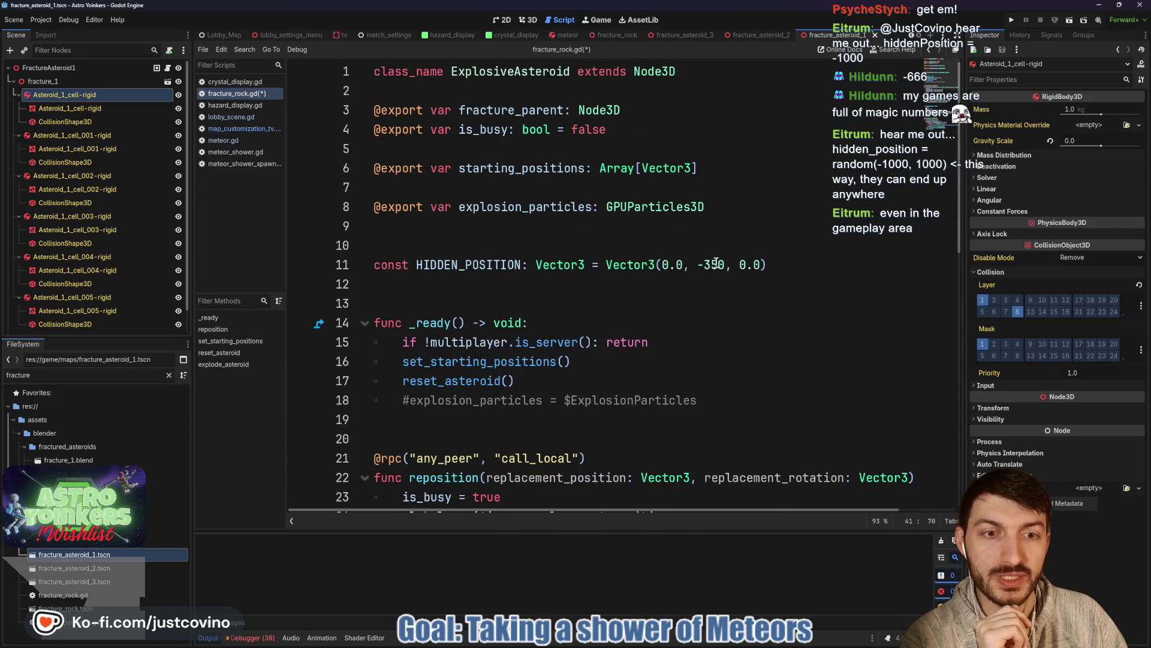
Step: Change HIDDEN_POSITION's y value to -400 and save fracture_rock.gd
click(714, 262)
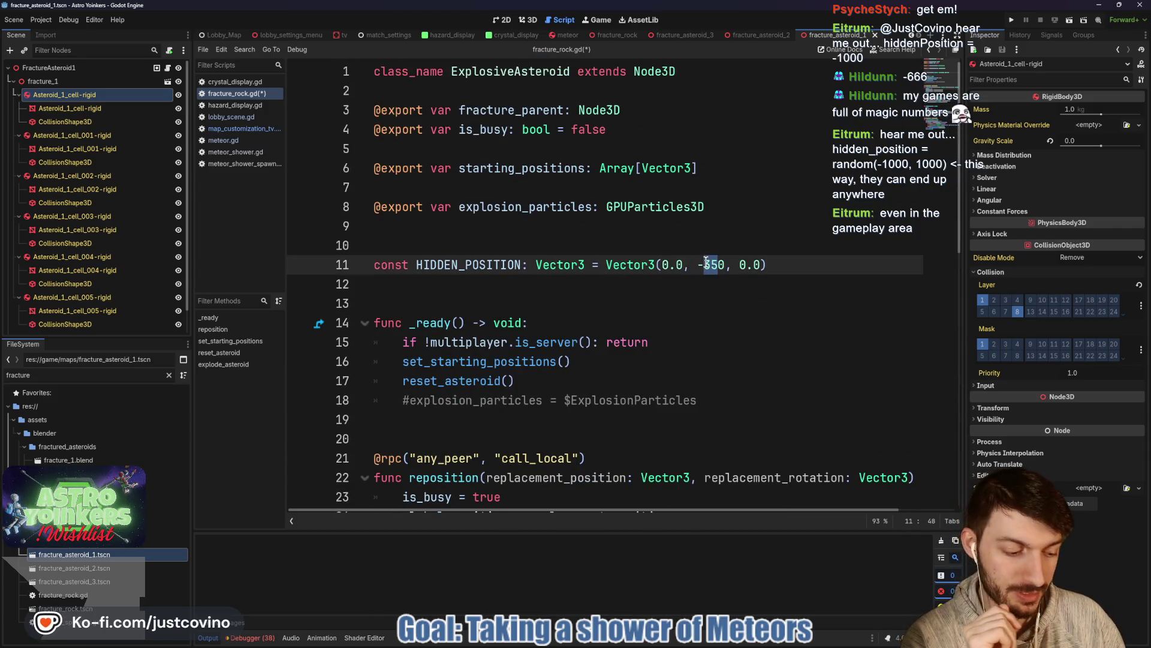
text(40)
key(BackSpace)
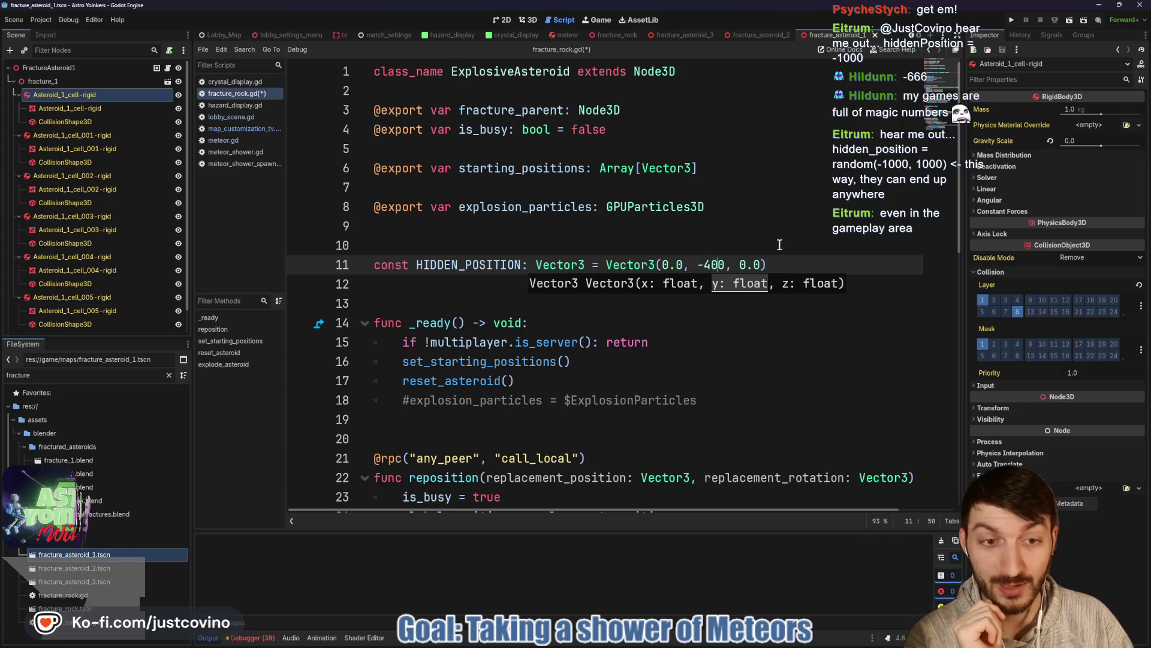
click(783, 267)
key(ctrl+s)
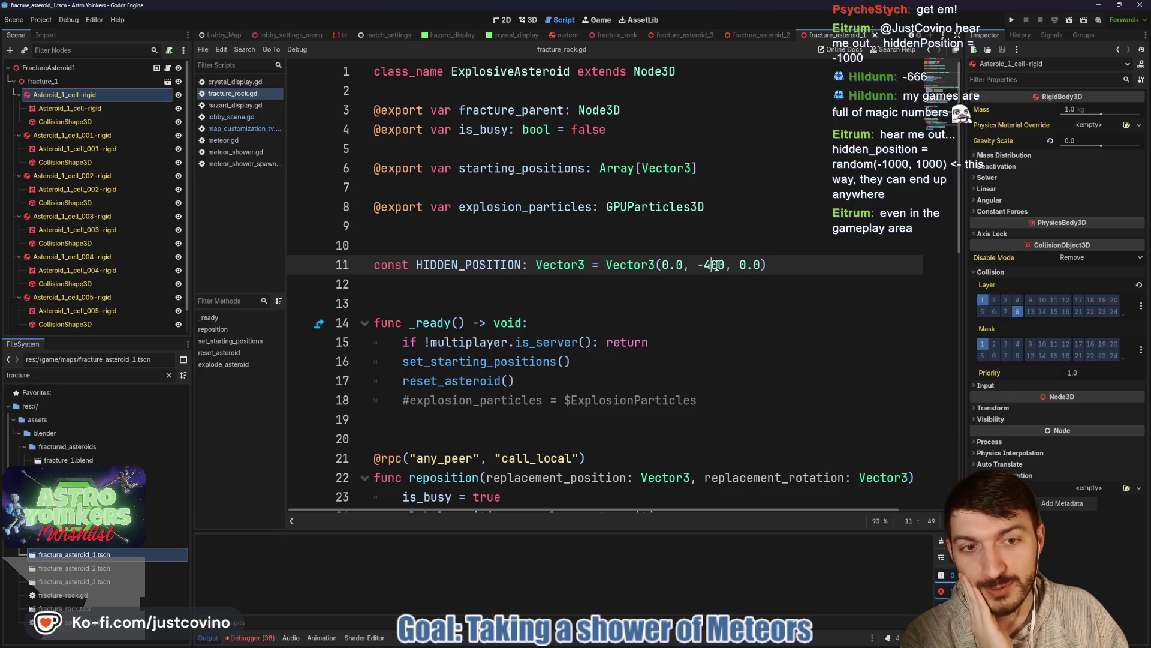
Step: Change the y value to -500, save, and run the game
key(BackSpace)
text(5)
click(797, 264)
key(ctrl+s)
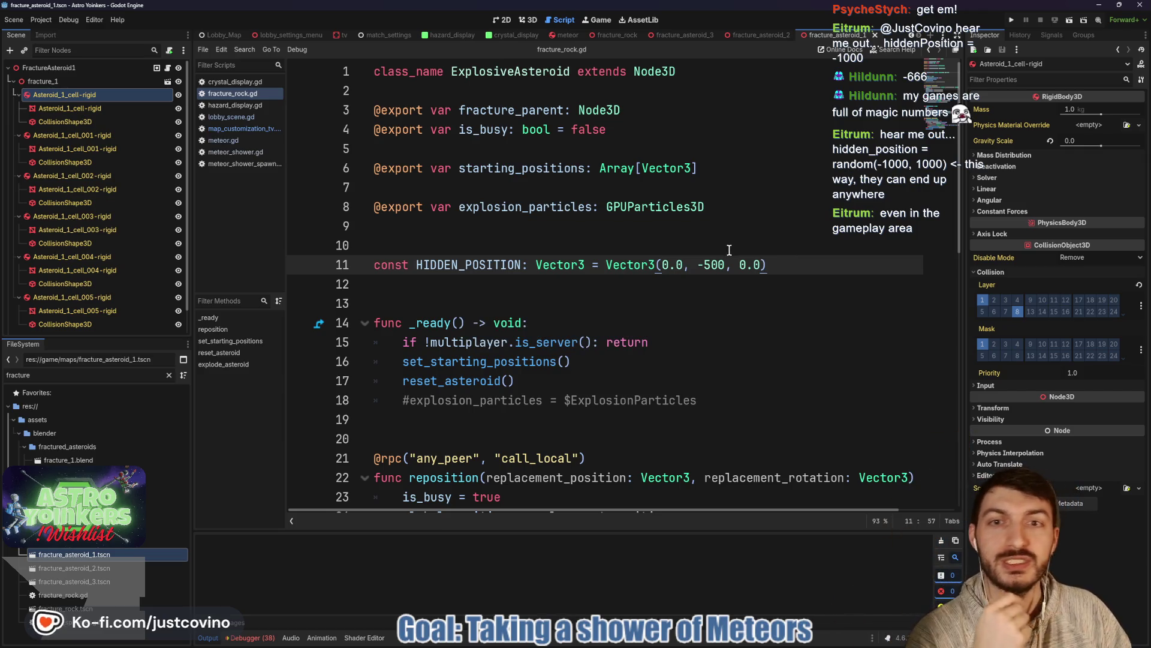
click(1011, 19)
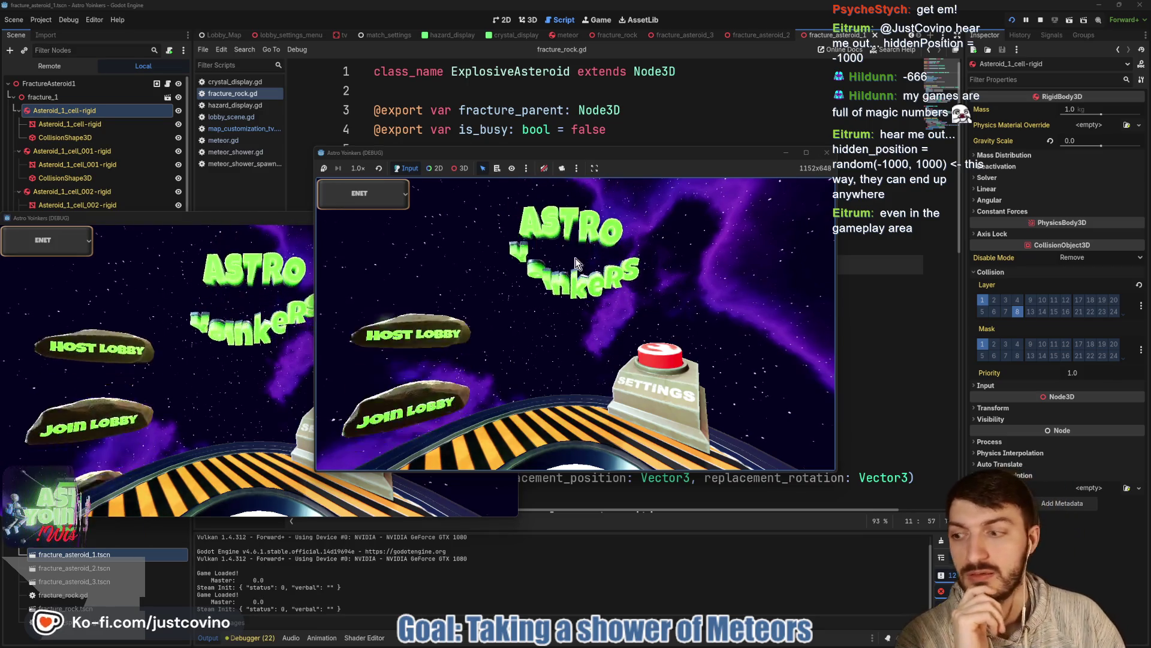
Step: Host a lobby in one game window and arrange the two windows side by side
click(416, 258)
click(560, 264)
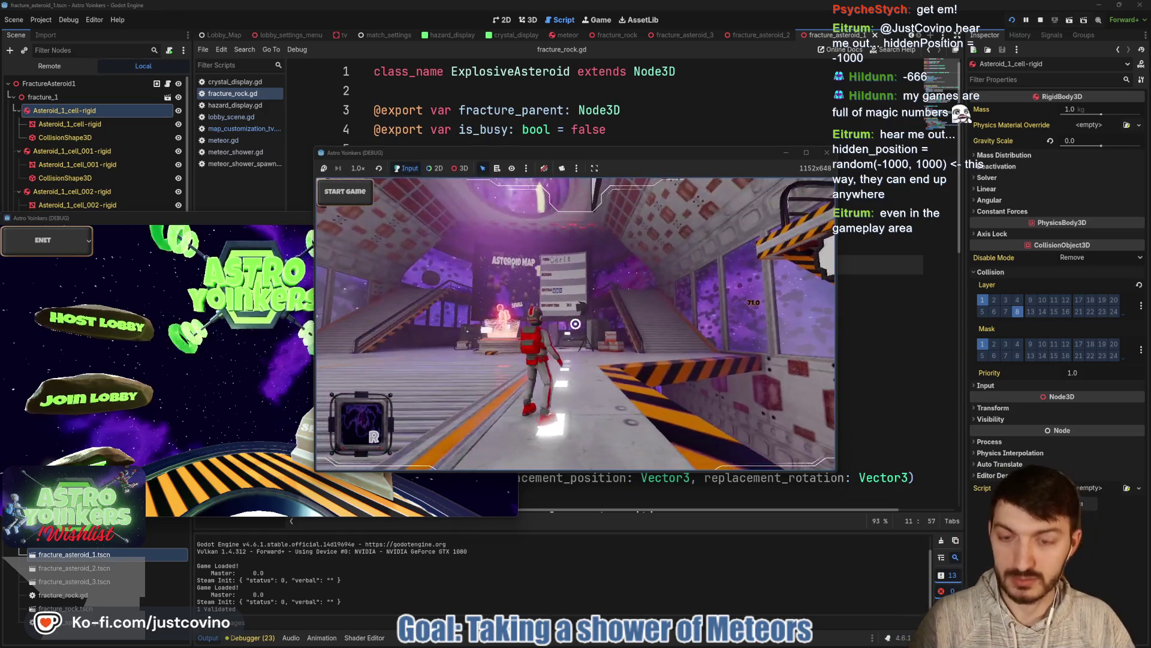
mouse_move(180, 218)
mouse_down()
mouse_move(411, 226)
mouse_move(735, 187)
mouse_up()
drag(685, 157, 428, 174)
Step: Walk to the match console, open and close Customize match, then join from the second game
key(w)
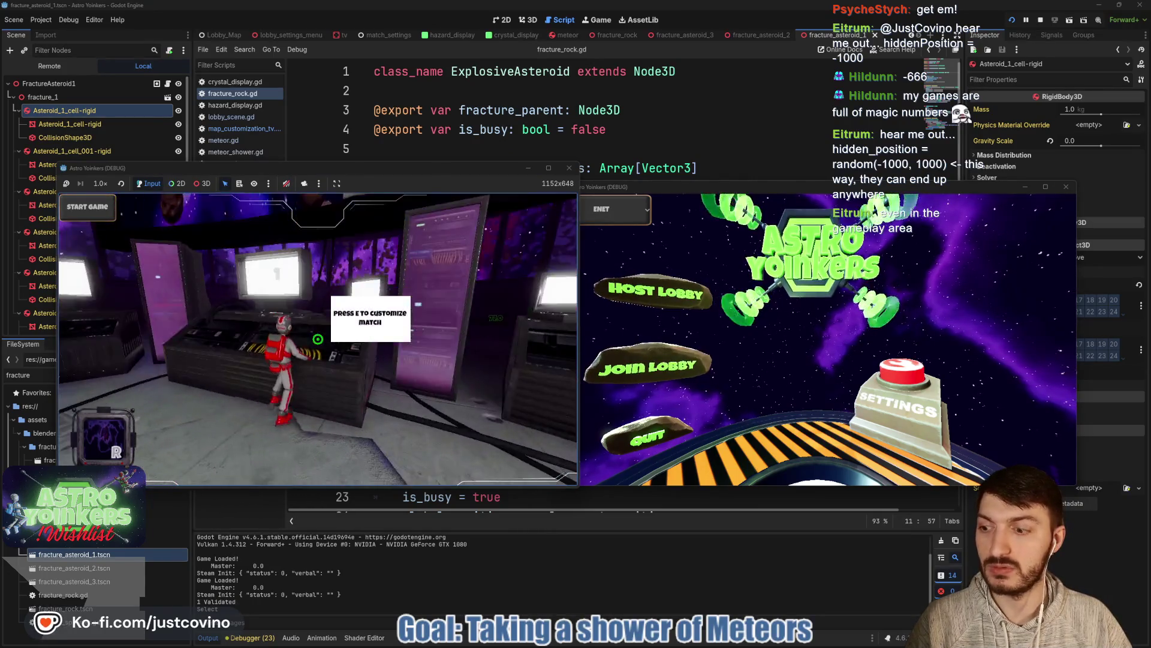
key(e)
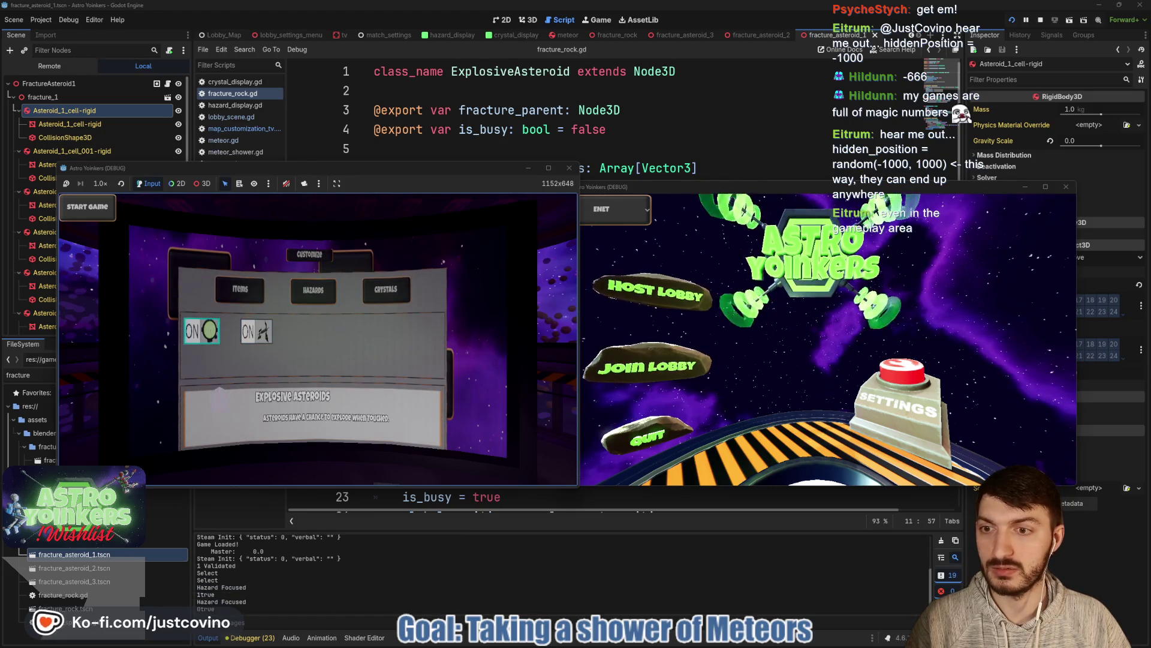
key(e)
key(e)
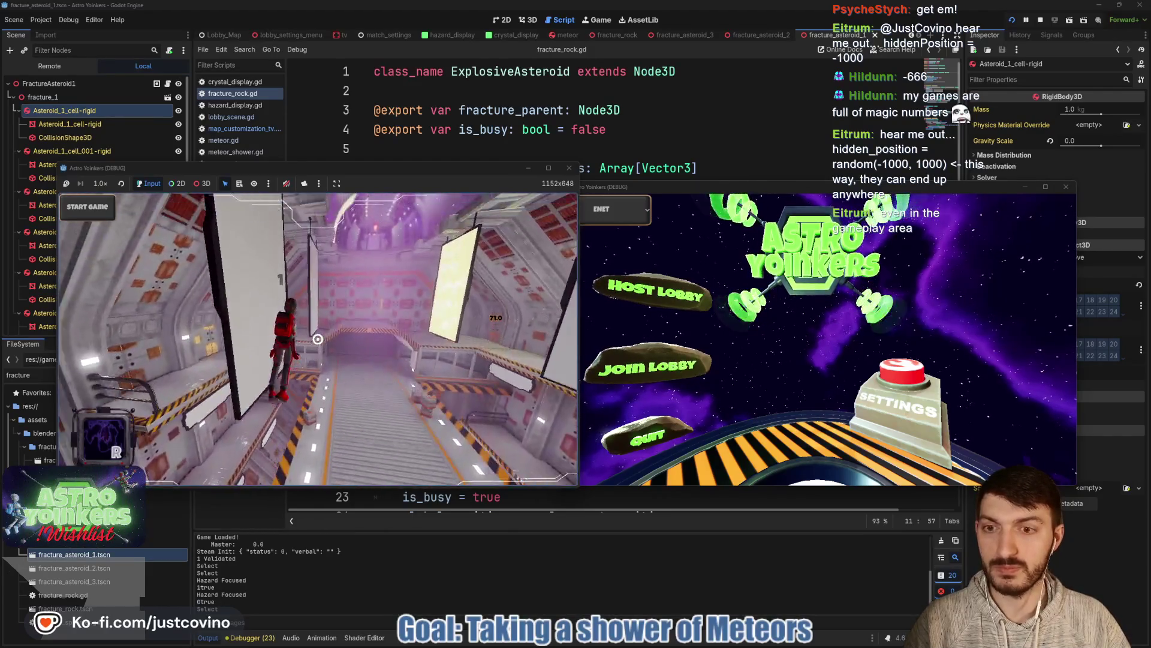
click(647, 366)
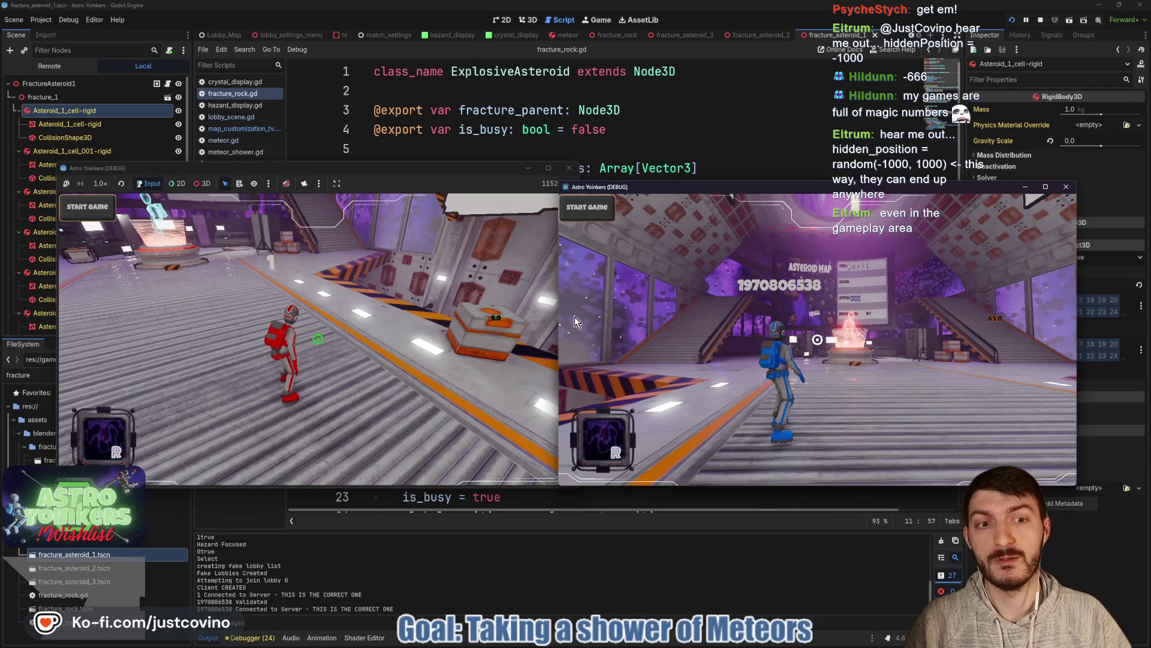
click(549, 336)
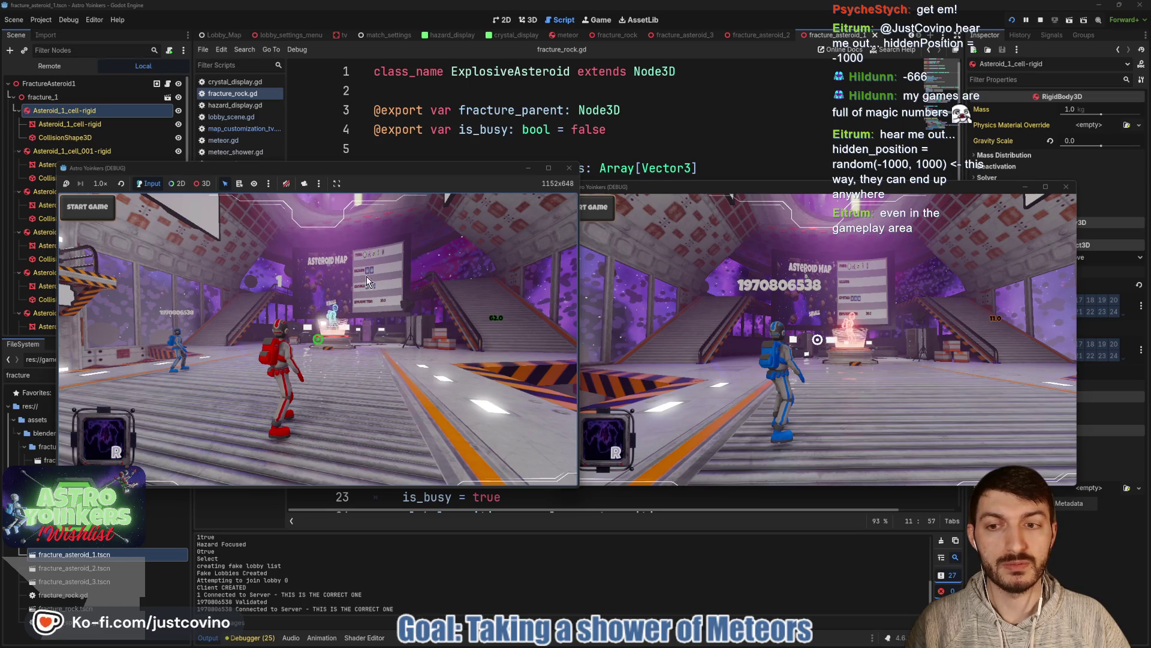
click(540, 149)
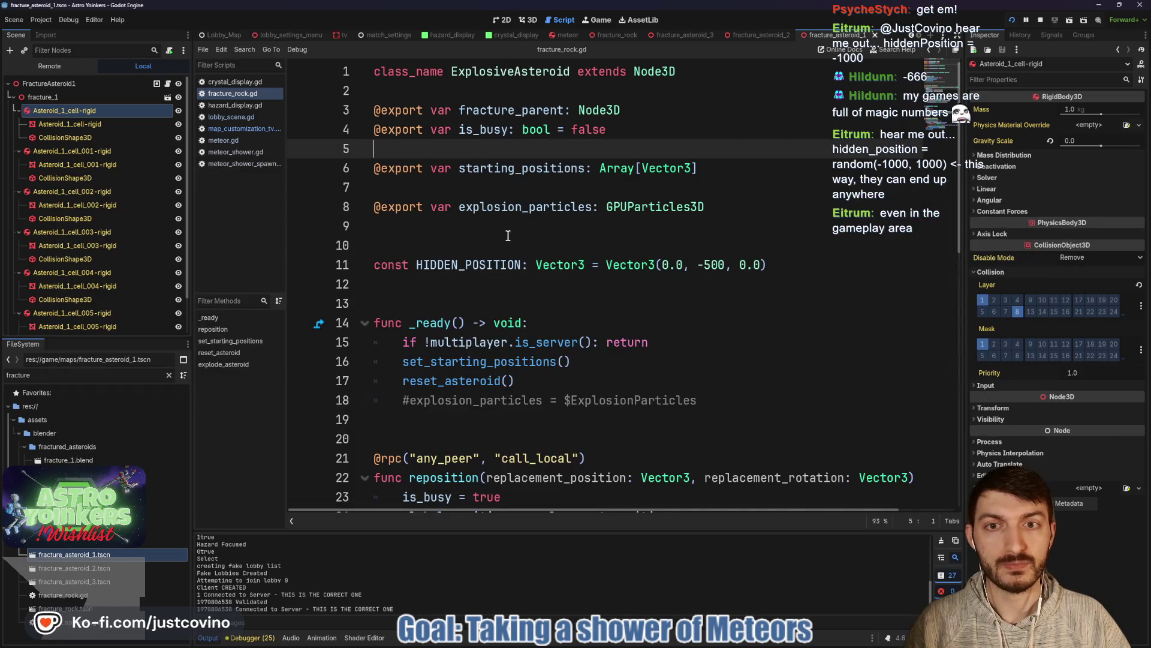
Step: Close the fracture_asteroid_1–3 and fracture_rock scene tabs and switch to the tv scene script
click(873, 37)
click(862, 37)
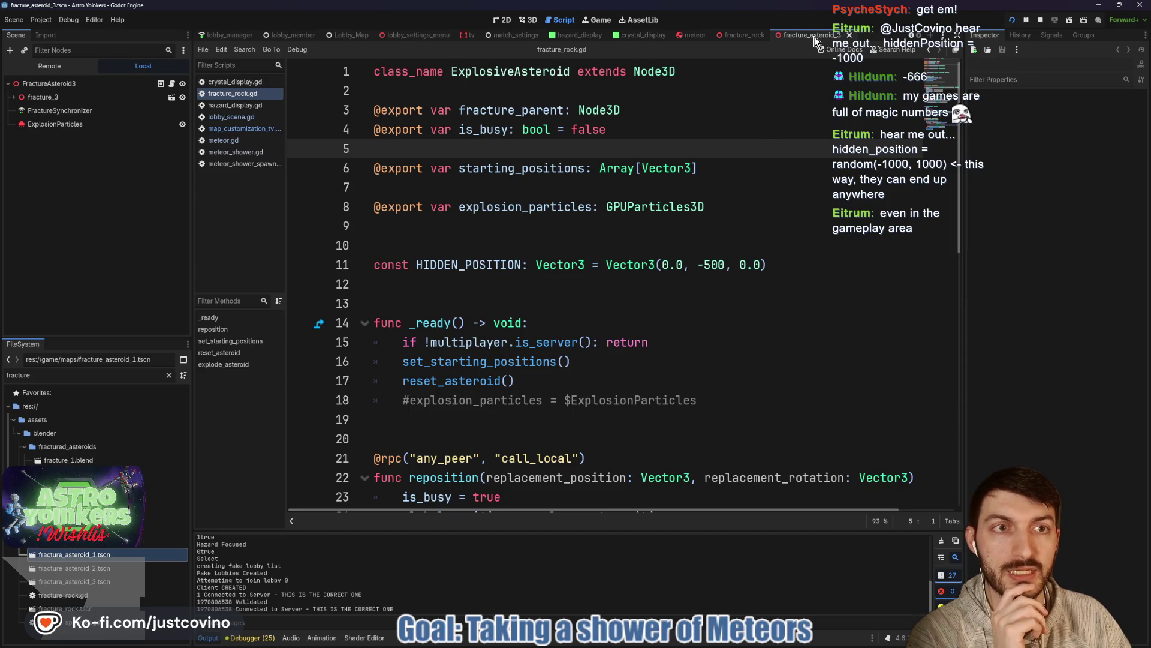
click(849, 37)
click(889, 37)
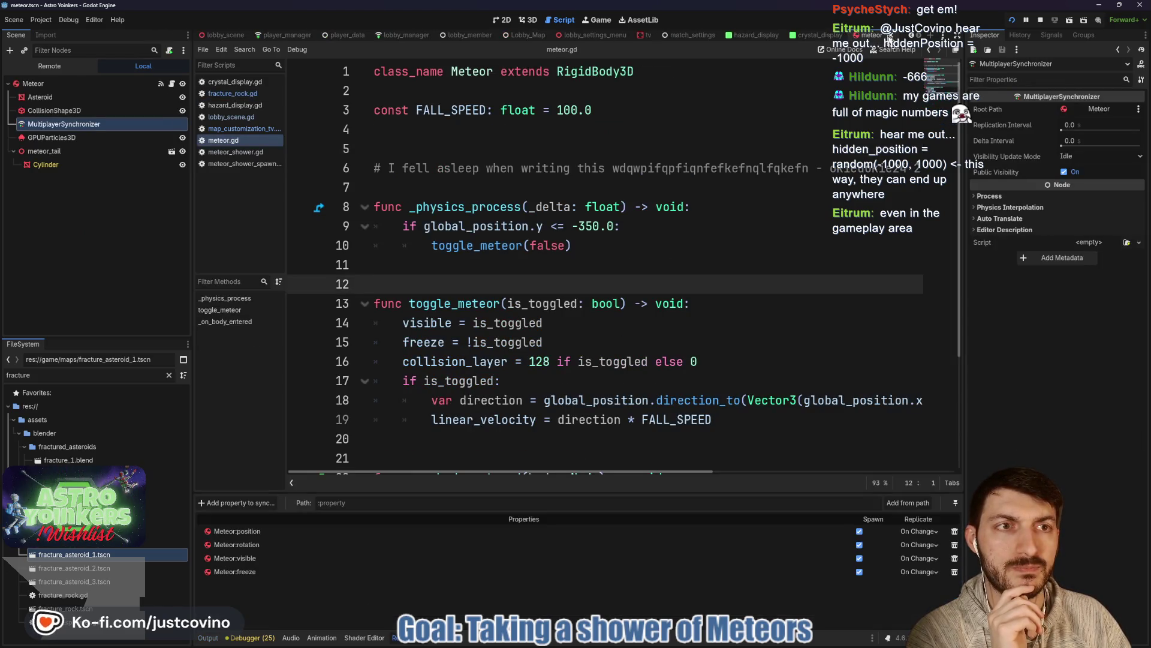
click(647, 34)
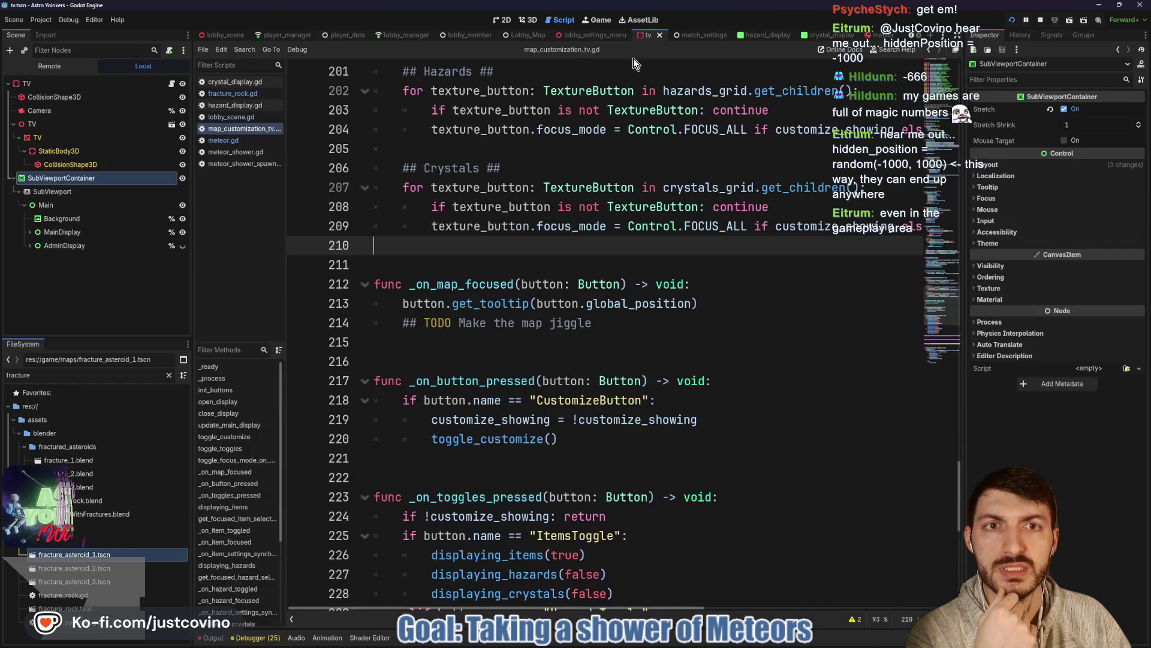
scroll(539, 239, up, 20)
scroll(539, 239, up, 10)
Step: Fold #region Nodes and add TODO comments ending with '#Sync when joining', then save
click(365, 130)
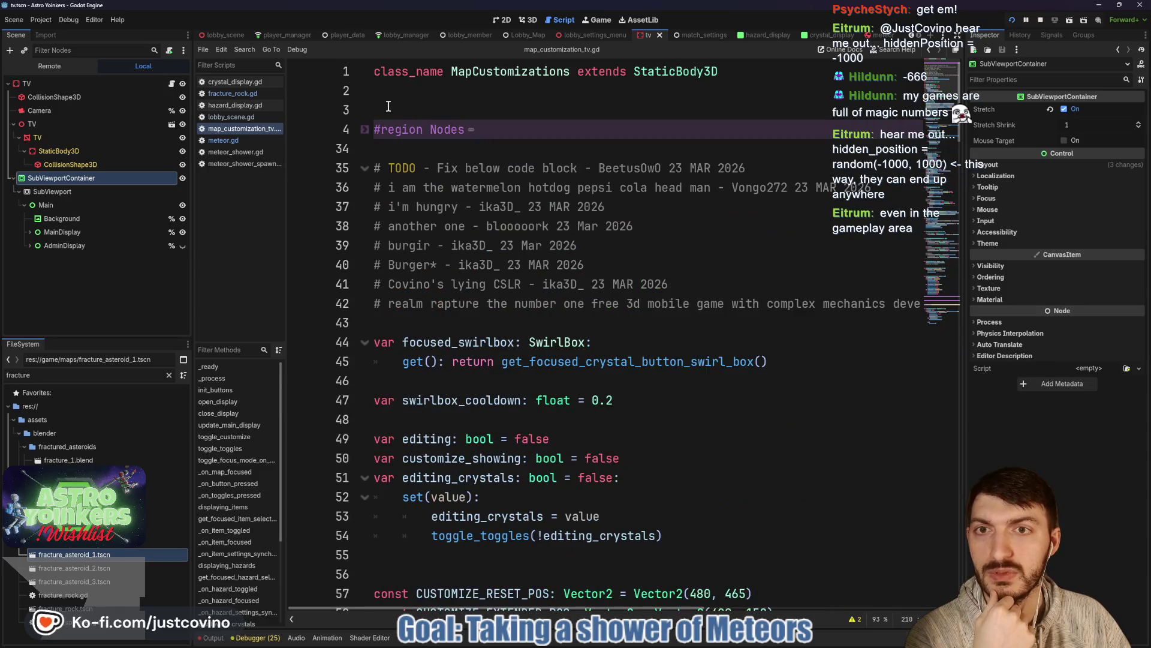
click(507, 110)
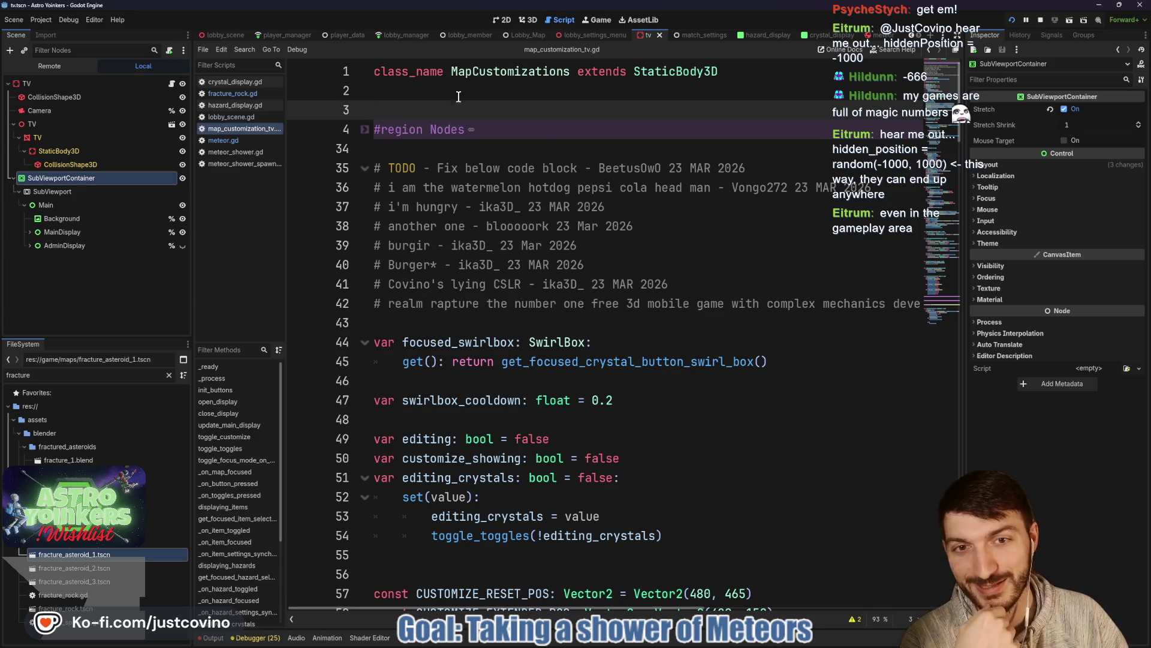
key(Return)
key(Return)
key(Return)
key(Up)
key(Up)
key(Up)
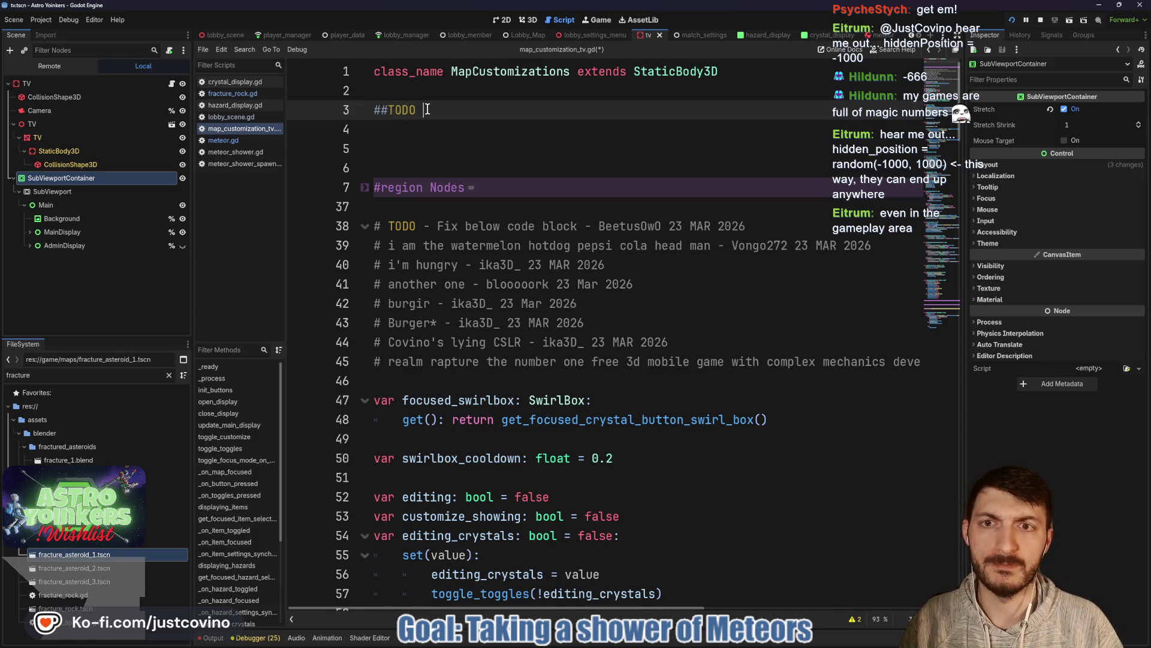
key(Return)
text(#)
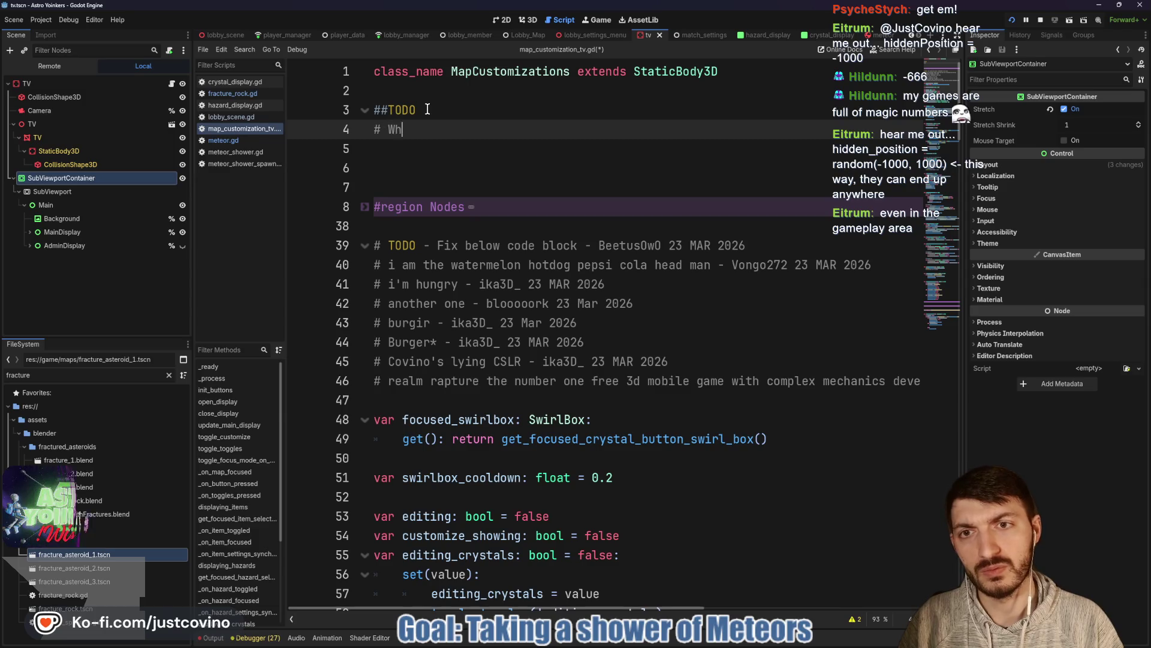
text(When client is joining host,)
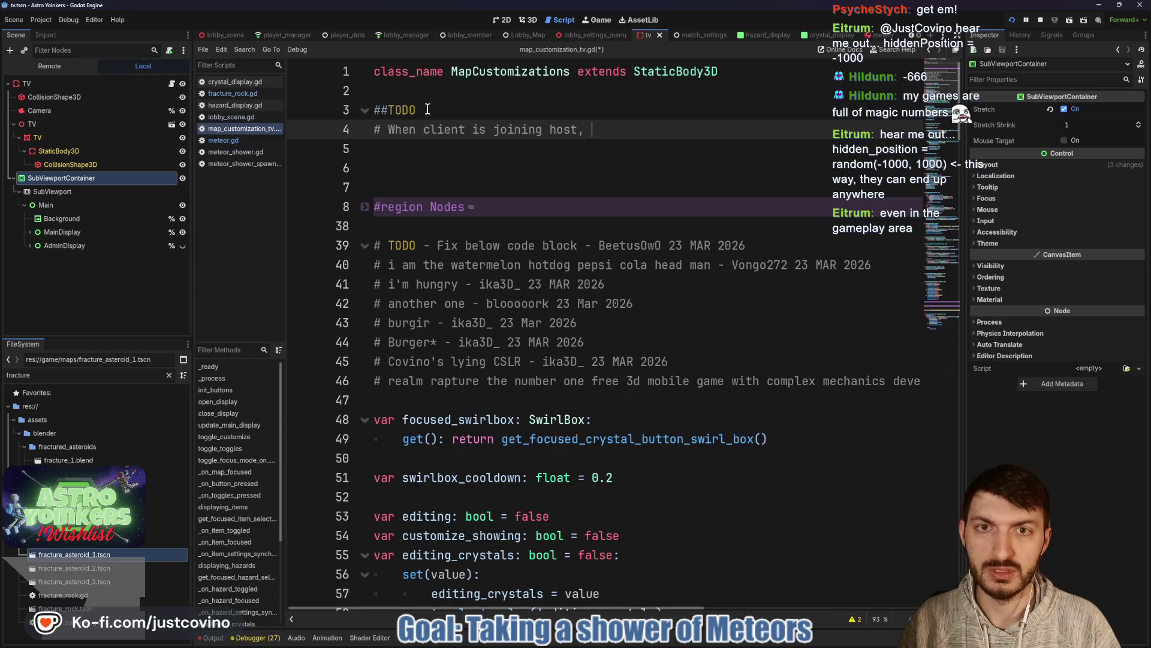
text(update customization option)
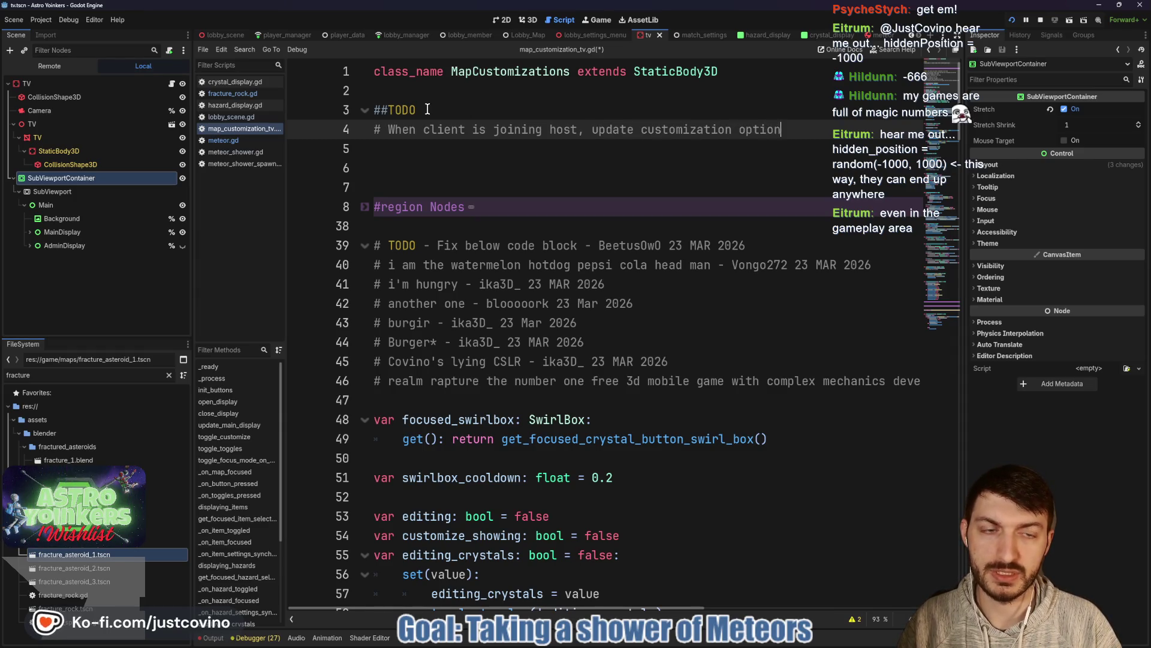
text( Host)
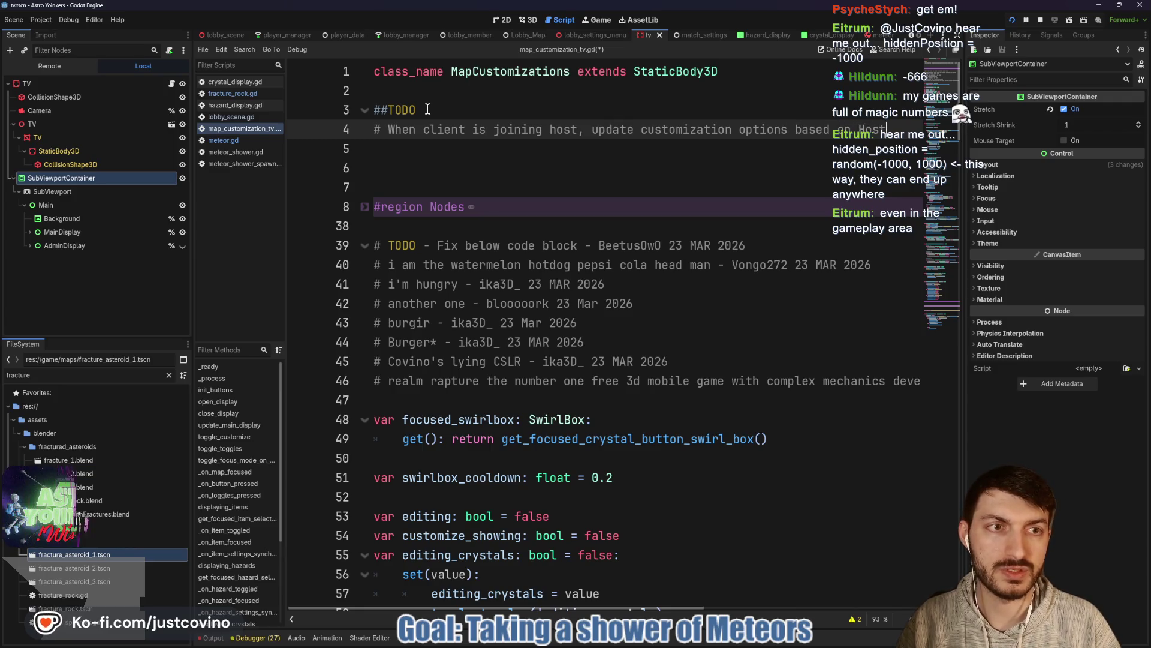
key(Return)
key(ctrl+s)
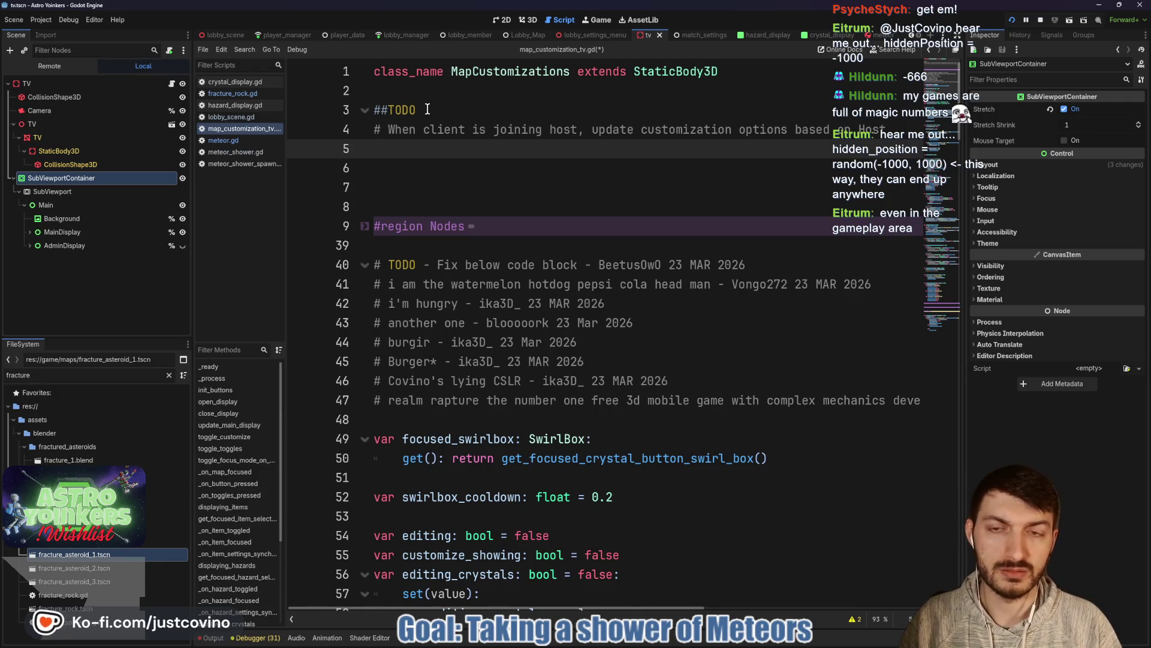
text(#Sy)
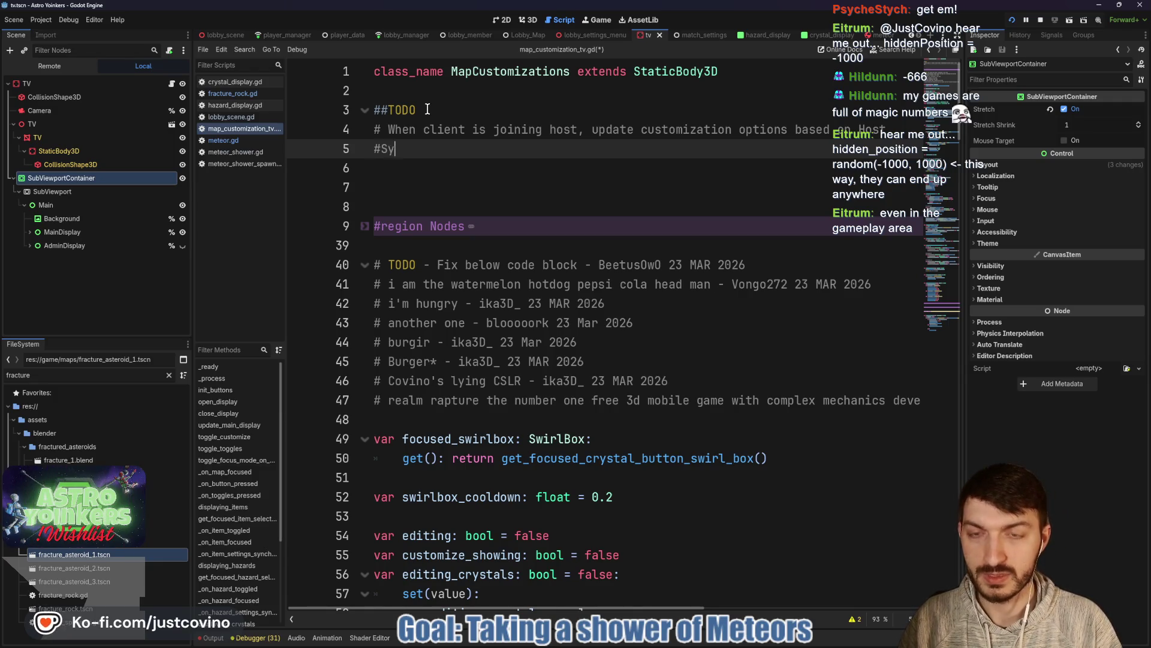
text(ng)
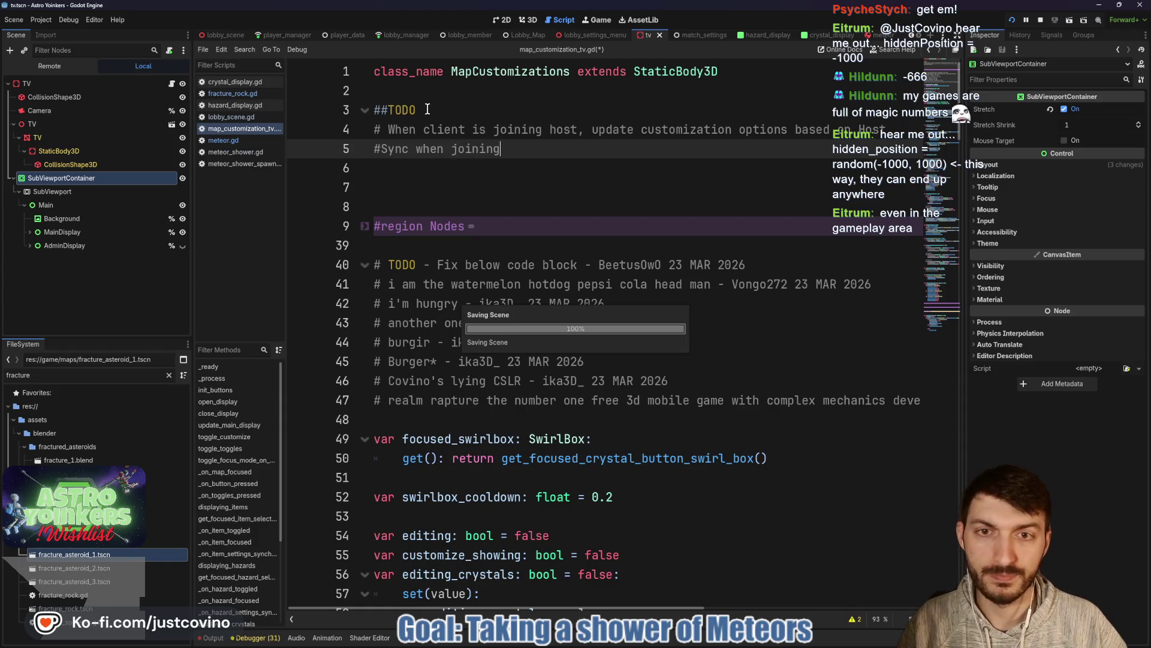
key(ctrl+s)
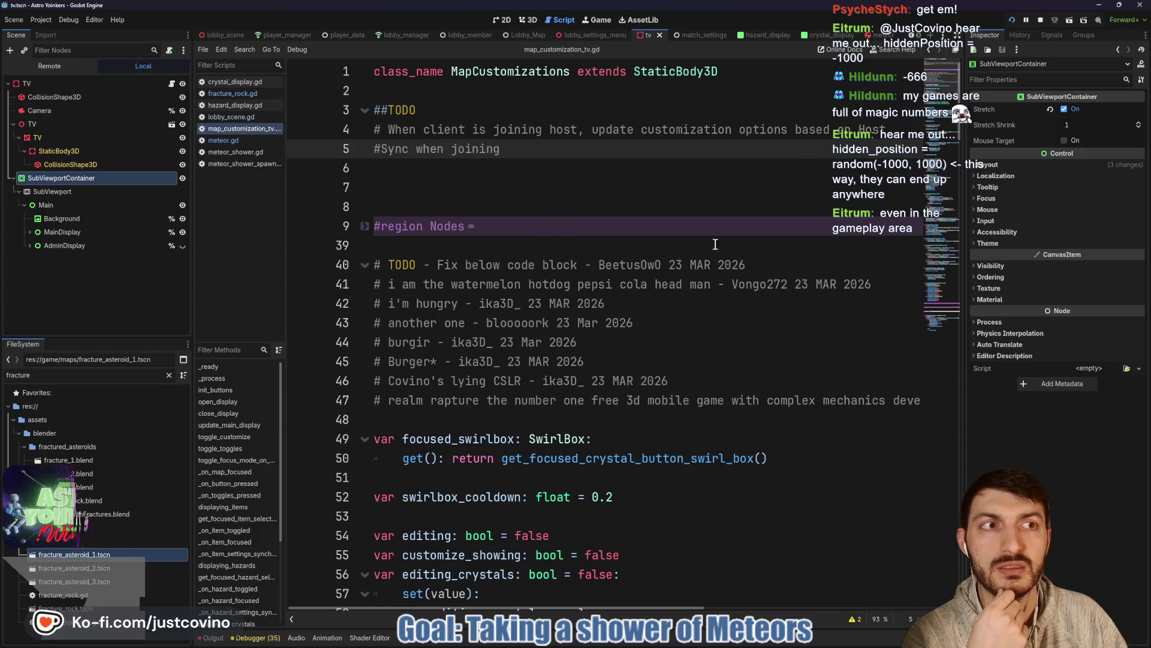
mouse_move(654, 646)
click(696, 583)
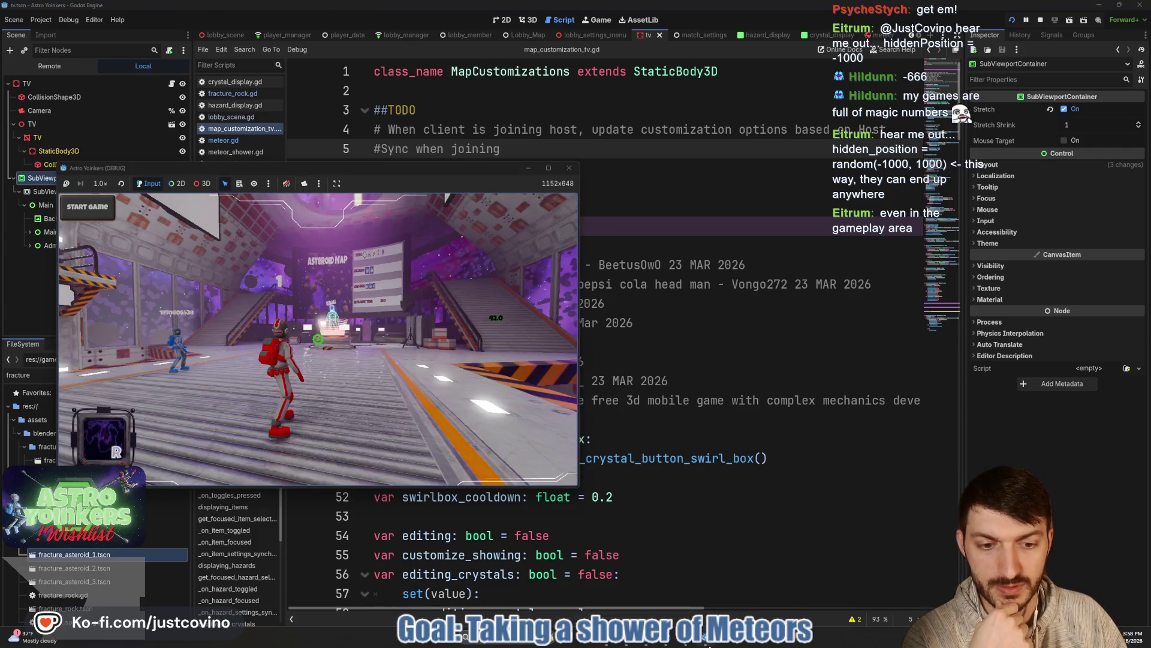
Step: Walk the red player to the Asteroid Map board, check the customization options, and start the match
click(705, 582)
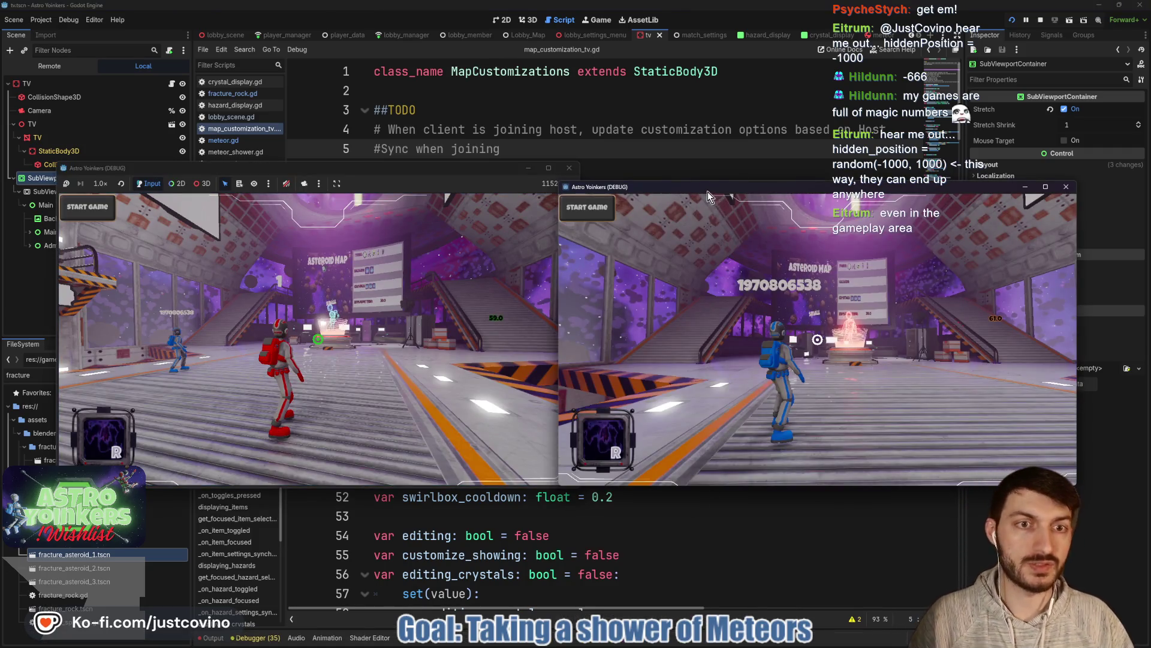
drag(707, 197, 746, 191)
click(348, 287)
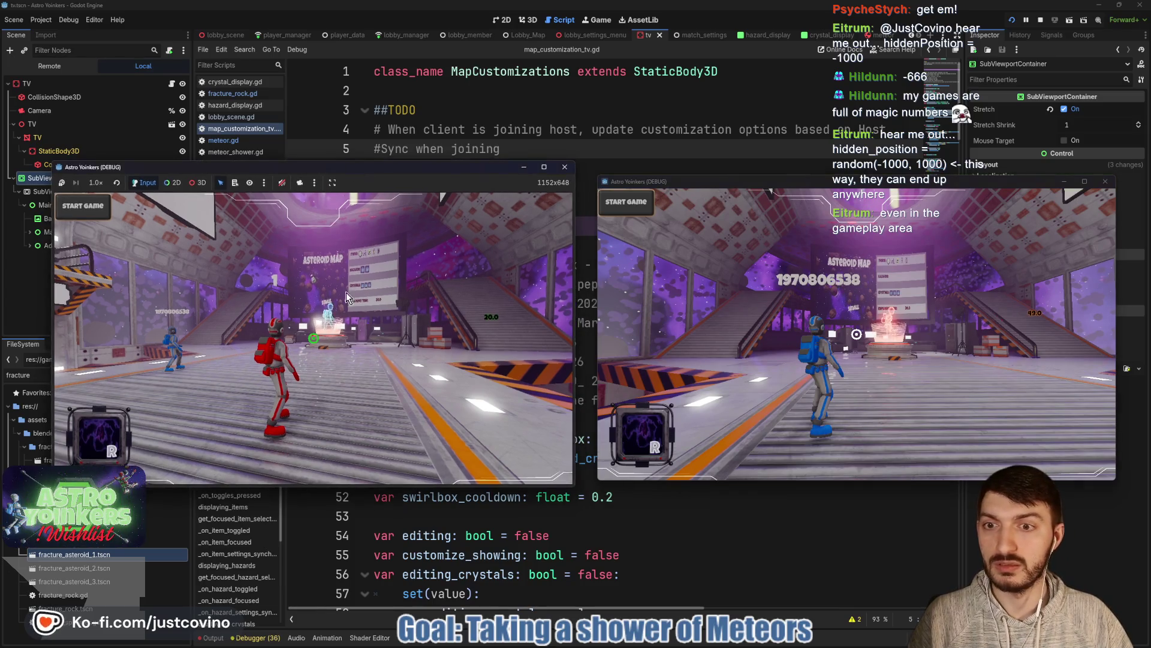
key(w)
key(space)
key(w)
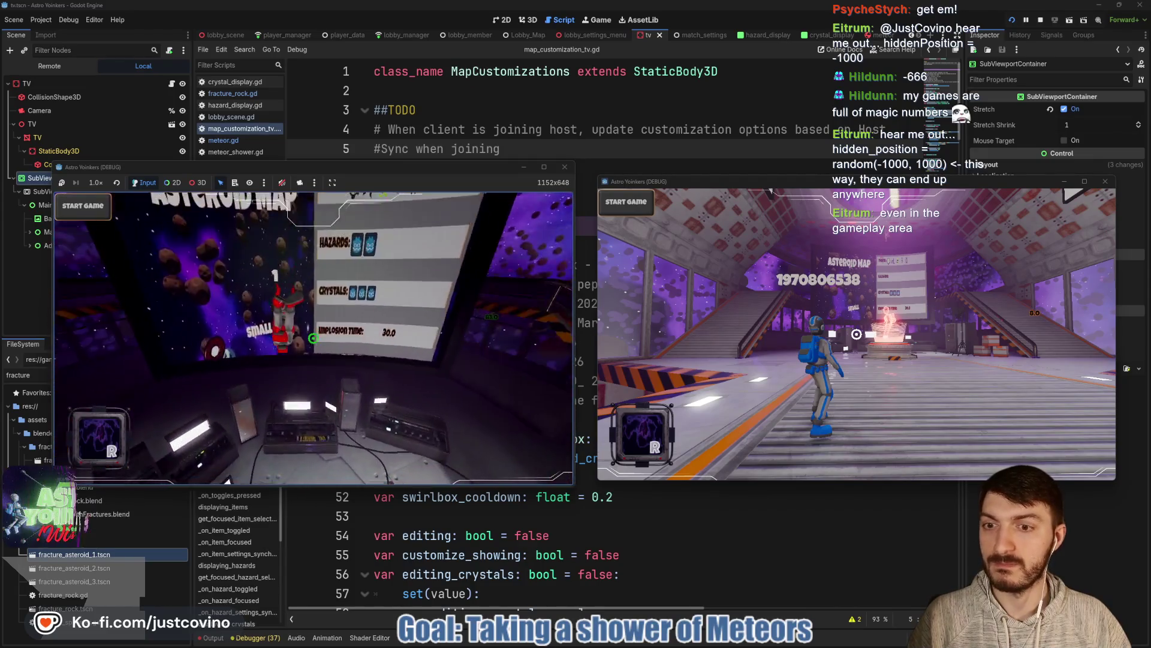
key(e)
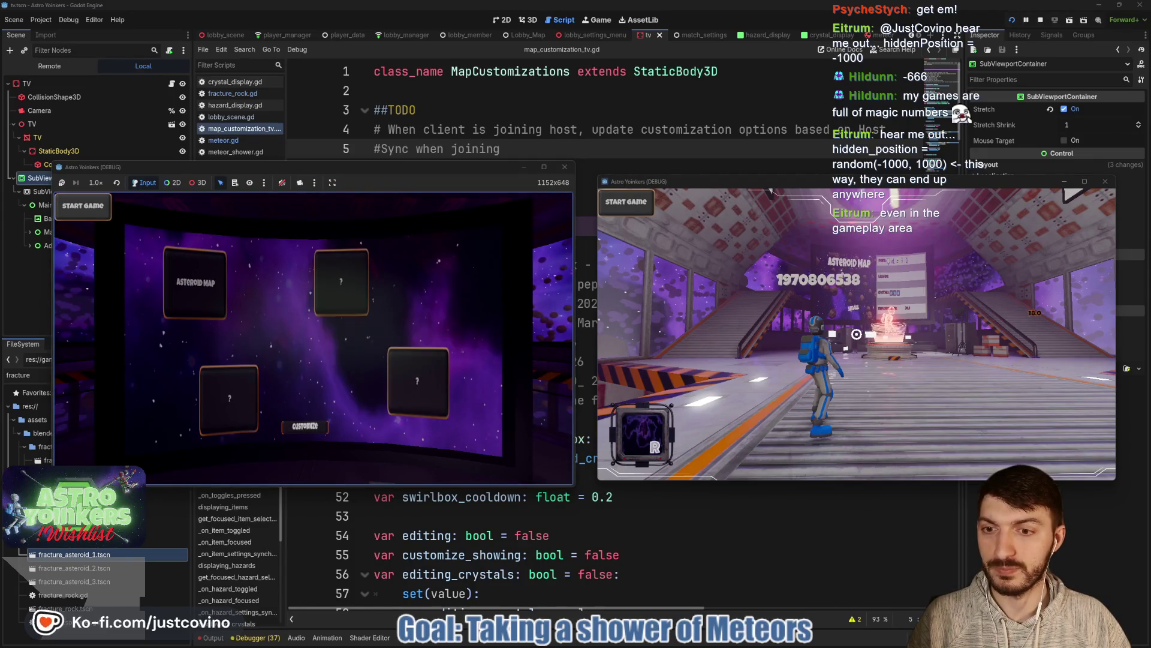
key(e)
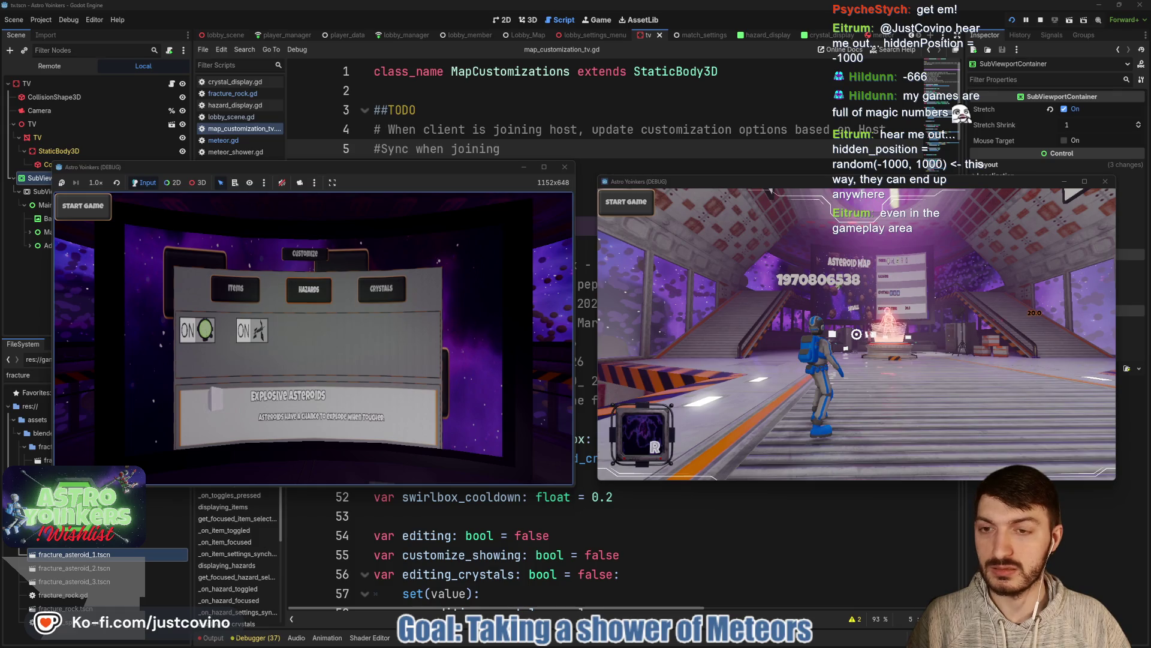
key(e)
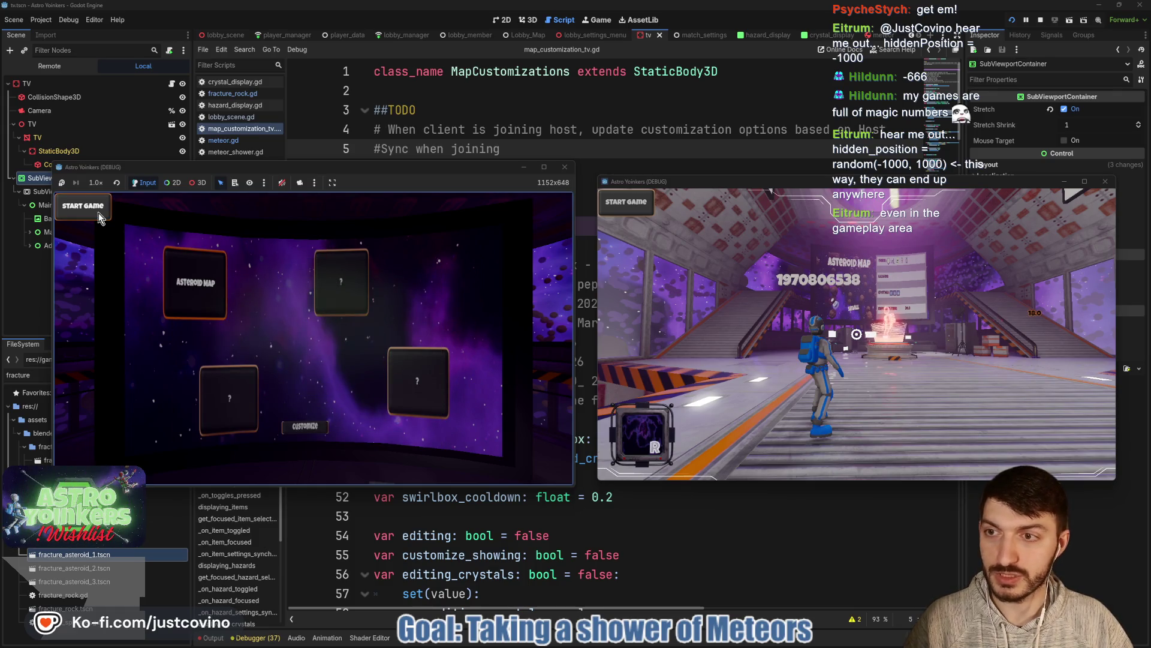
key(e)
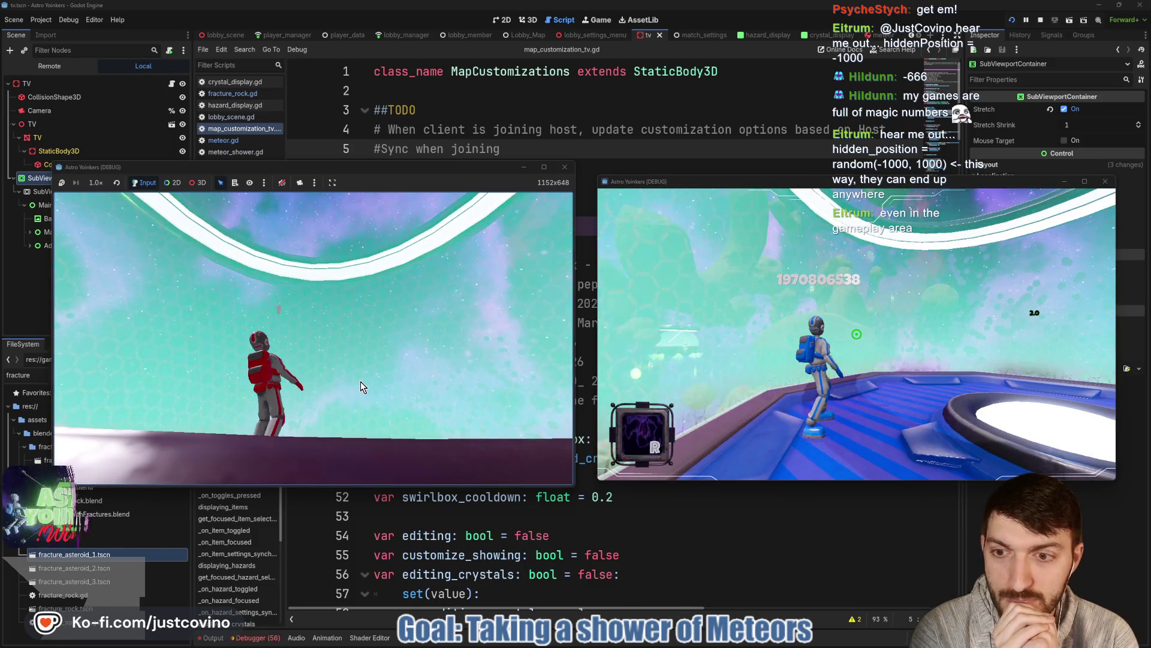
Step: Play the meteor shower match in both game instances, then stop the game with F8
click(361, 381)
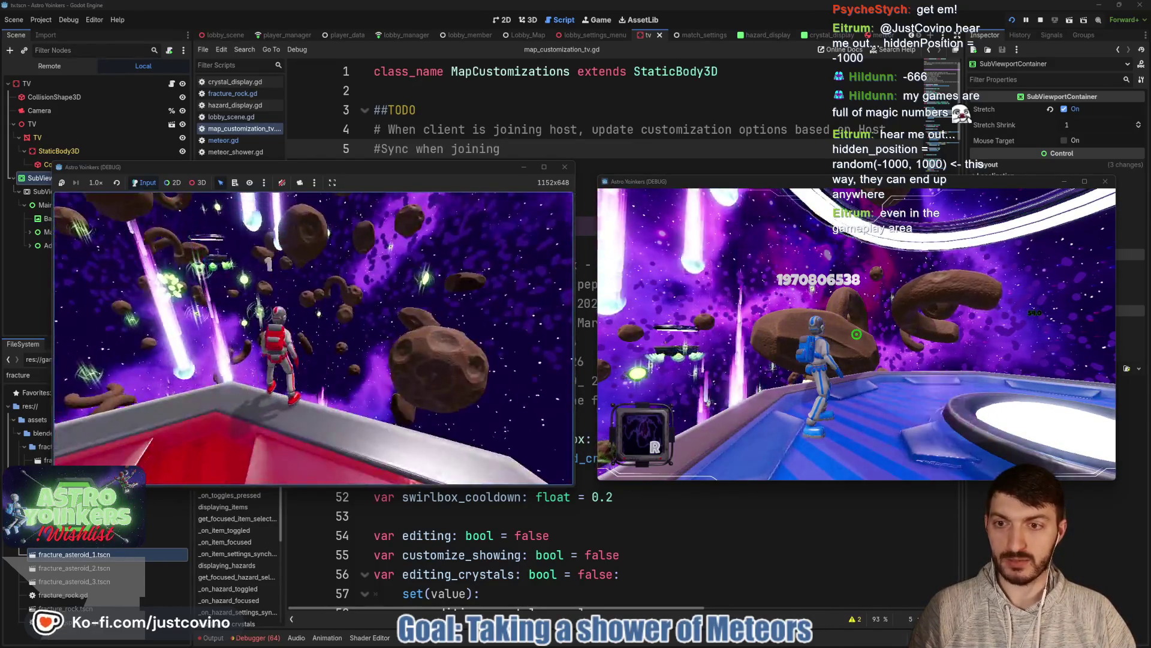
click(856, 334)
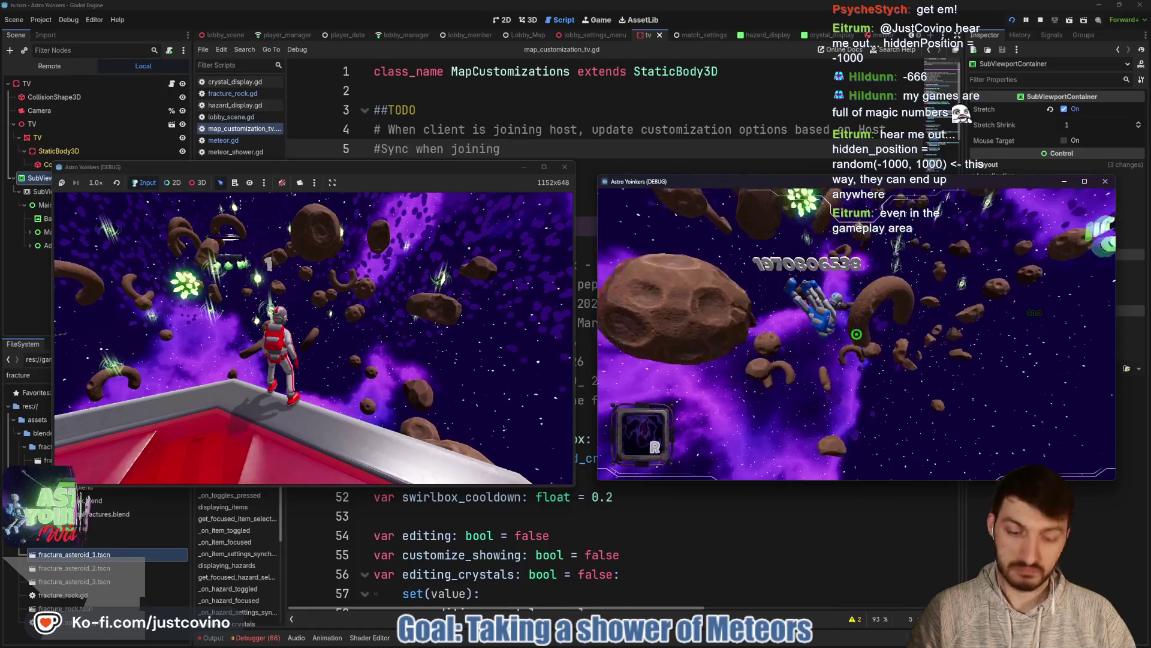
key(F8)
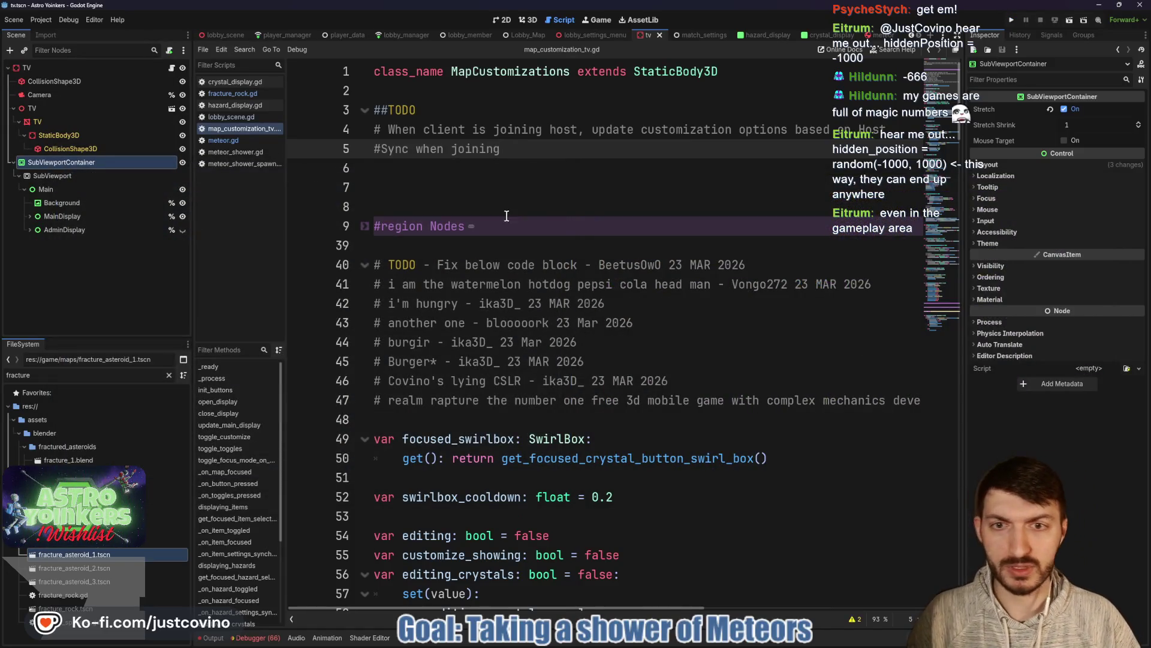
Step: Commit 5 files as 'Meteor Shower Reset', describing meteors caught on fractures, and push to origin
click(675, 639)
text(Meteor Shower Rew)
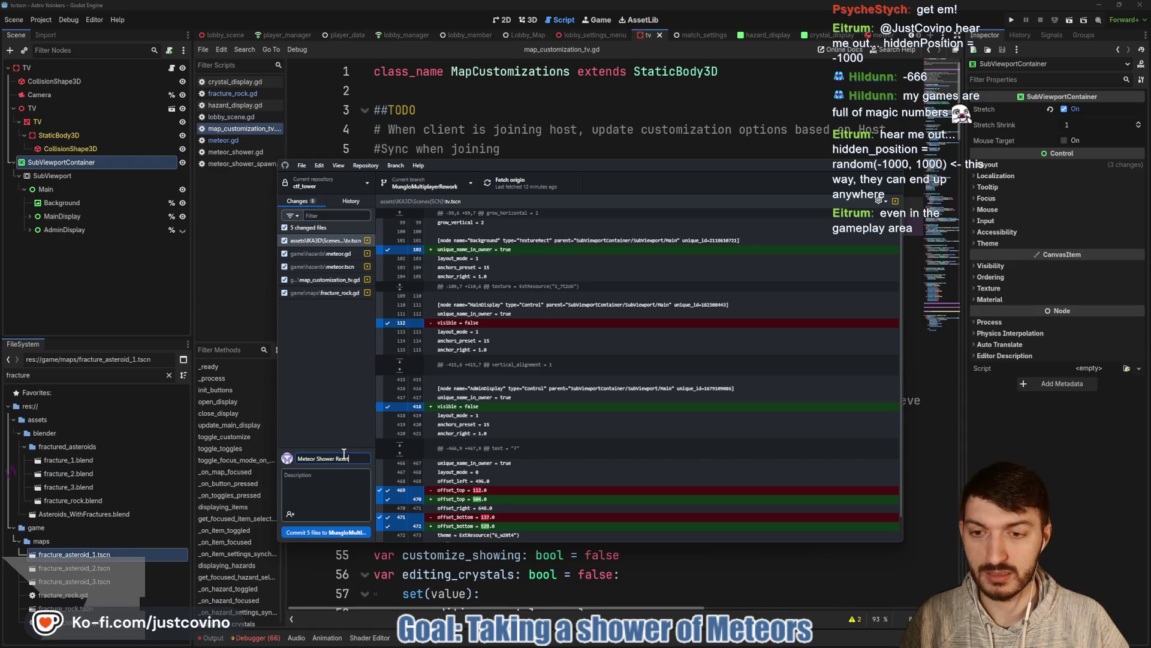
click(327, 485)
text(Meteors were getting ca)
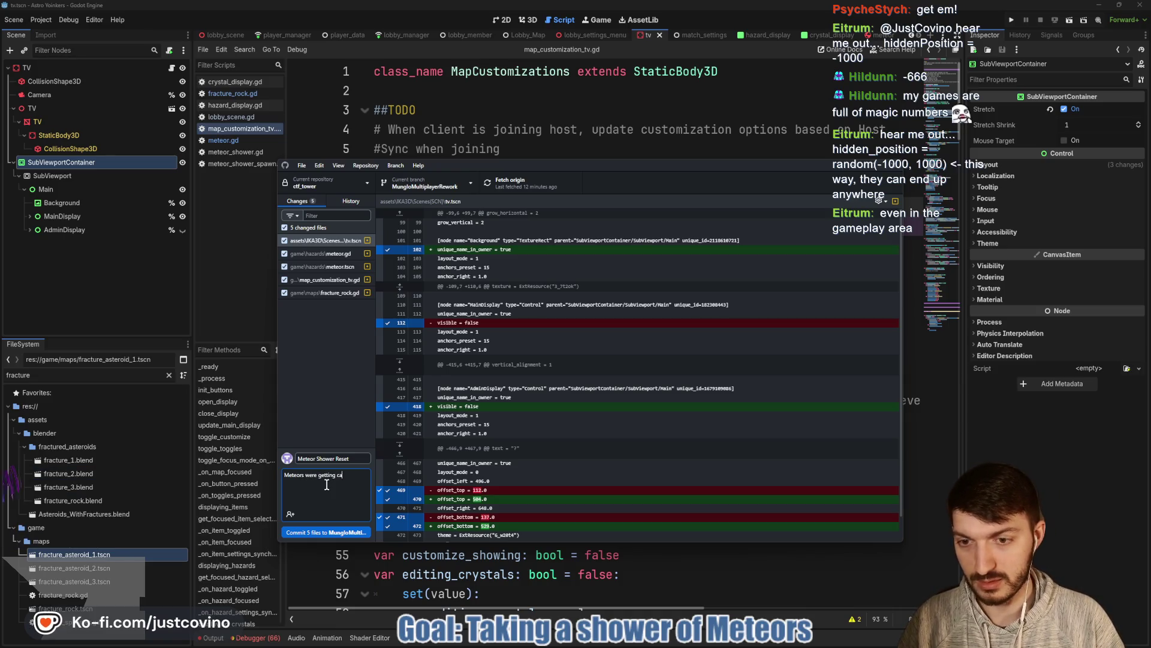
text(ught on Fraftu)
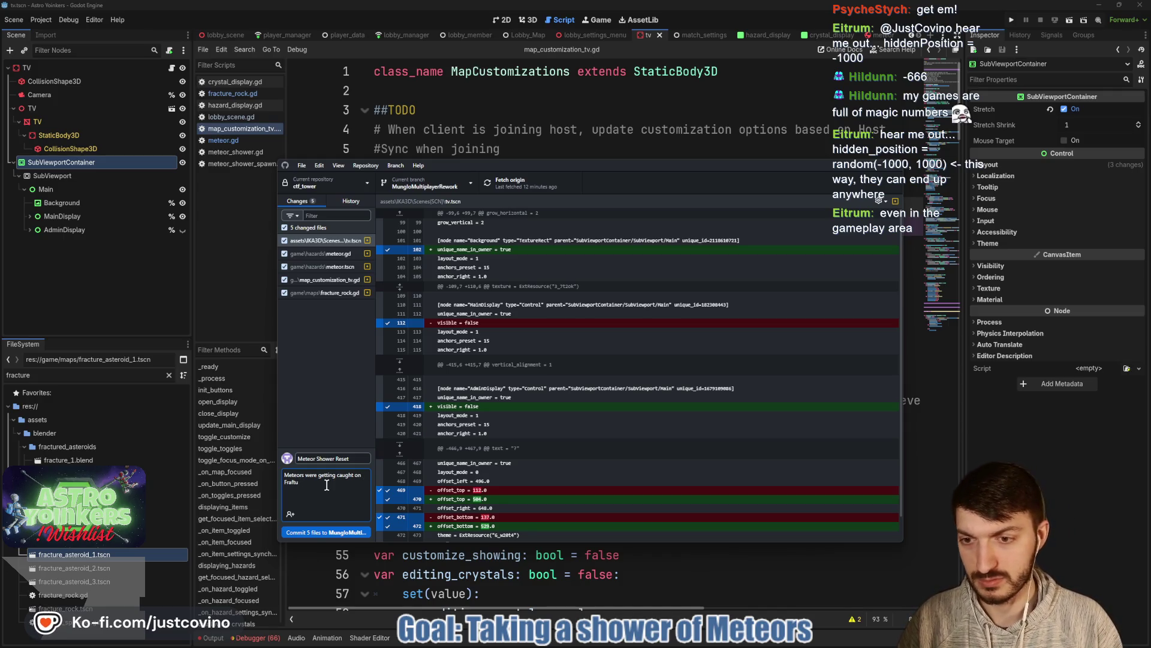
key(BackSpace)
key(BackSpace)
key(BackSpace)
text(ctures)
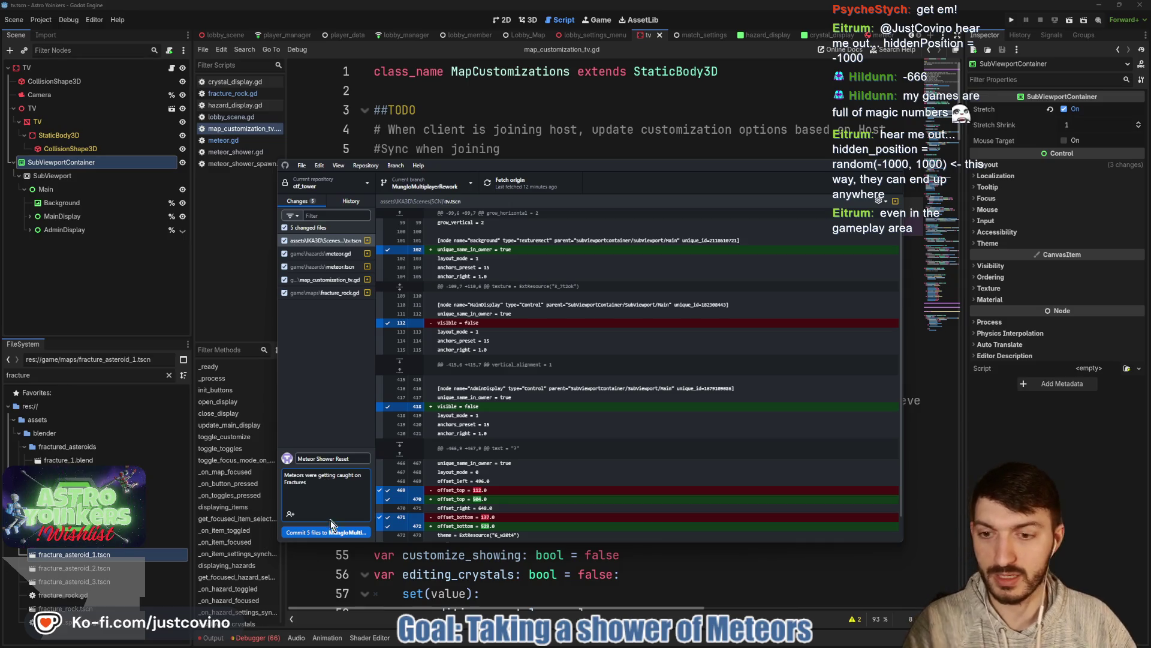
click(331, 532)
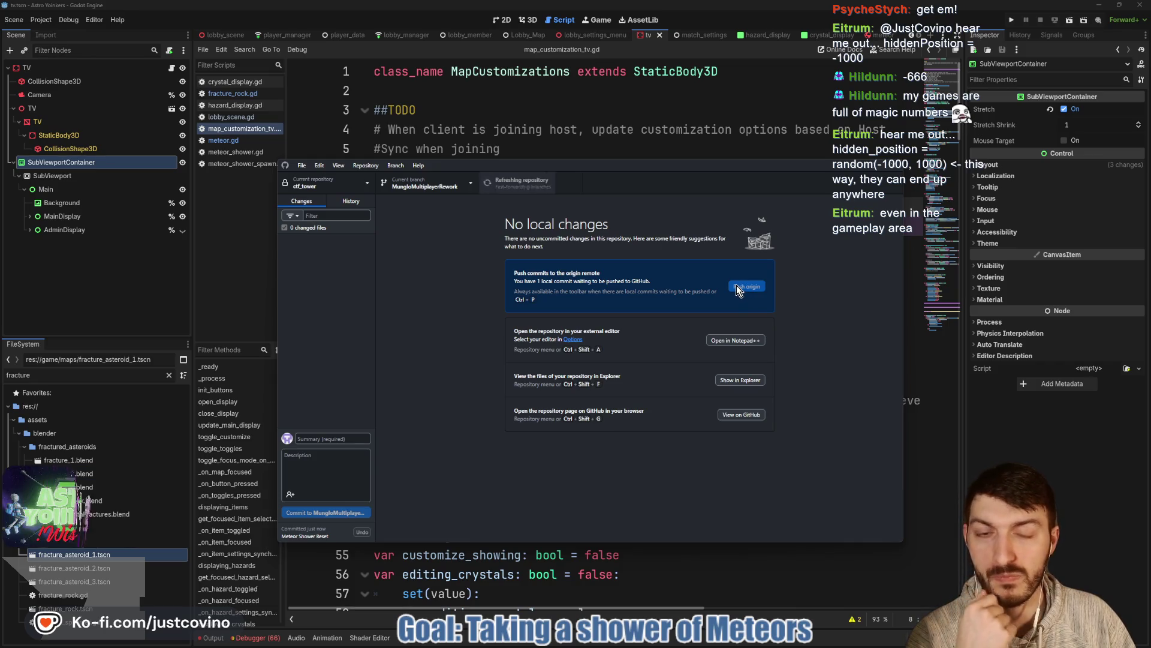
click(610, 140)
click(478, 193)
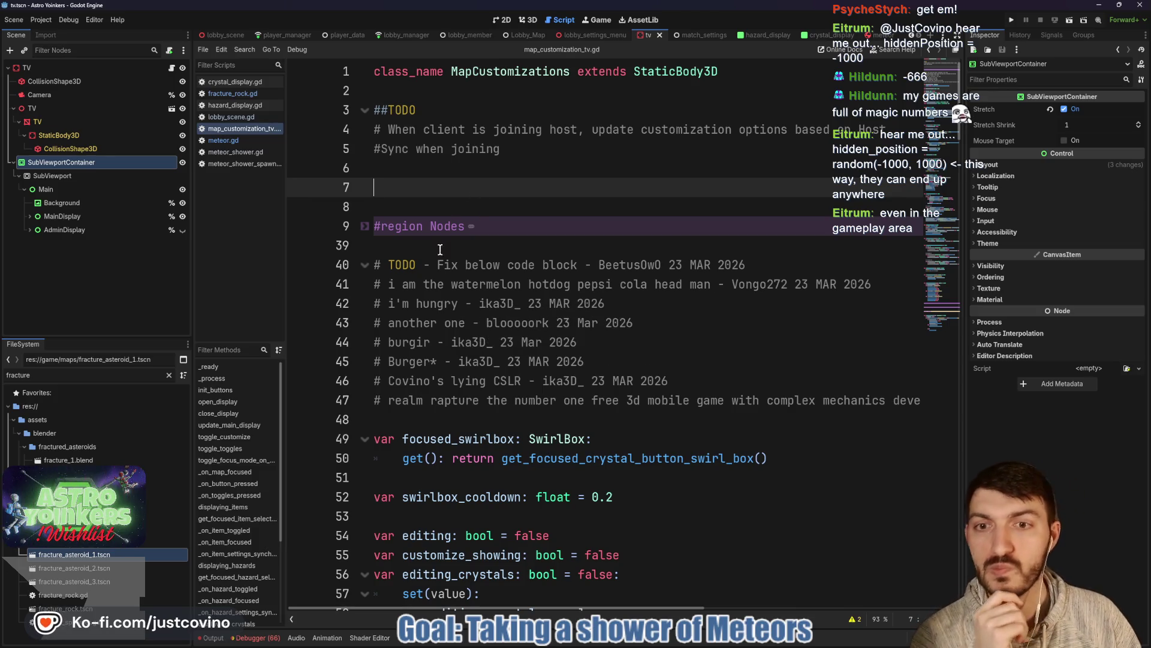
Step: Scroll through map_customization_tv.gd, placing the caret on blank lines 51, 64 and 75
scroll(485, 251, down, 2)
scroll(509, 235, down, 3)
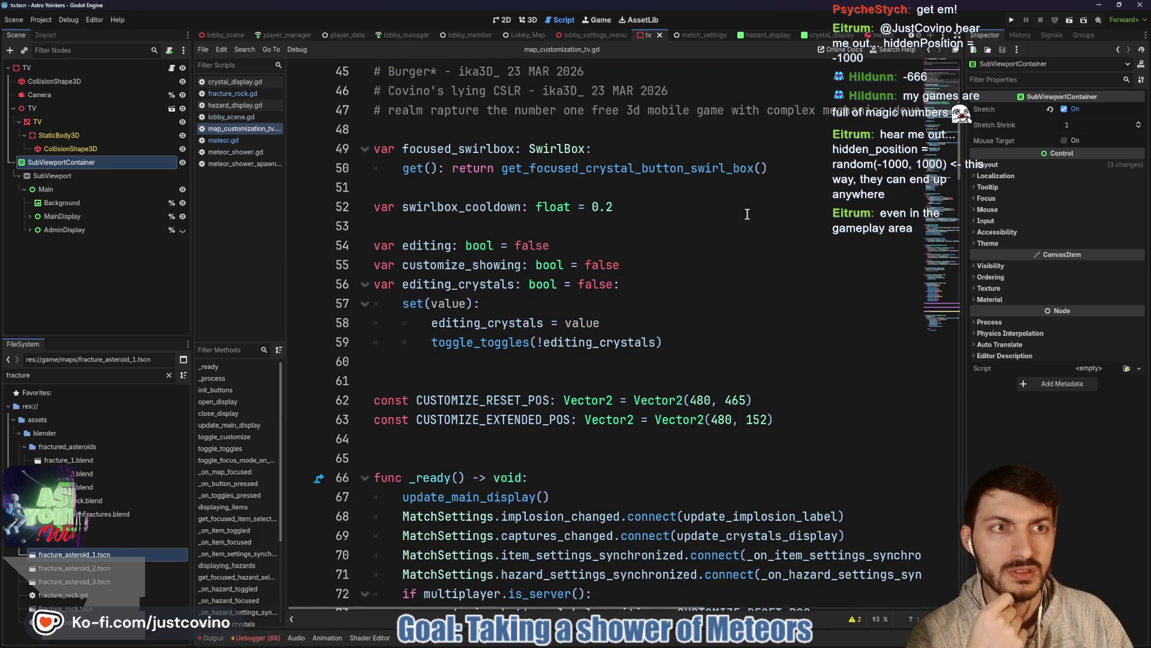
click(462, 191)
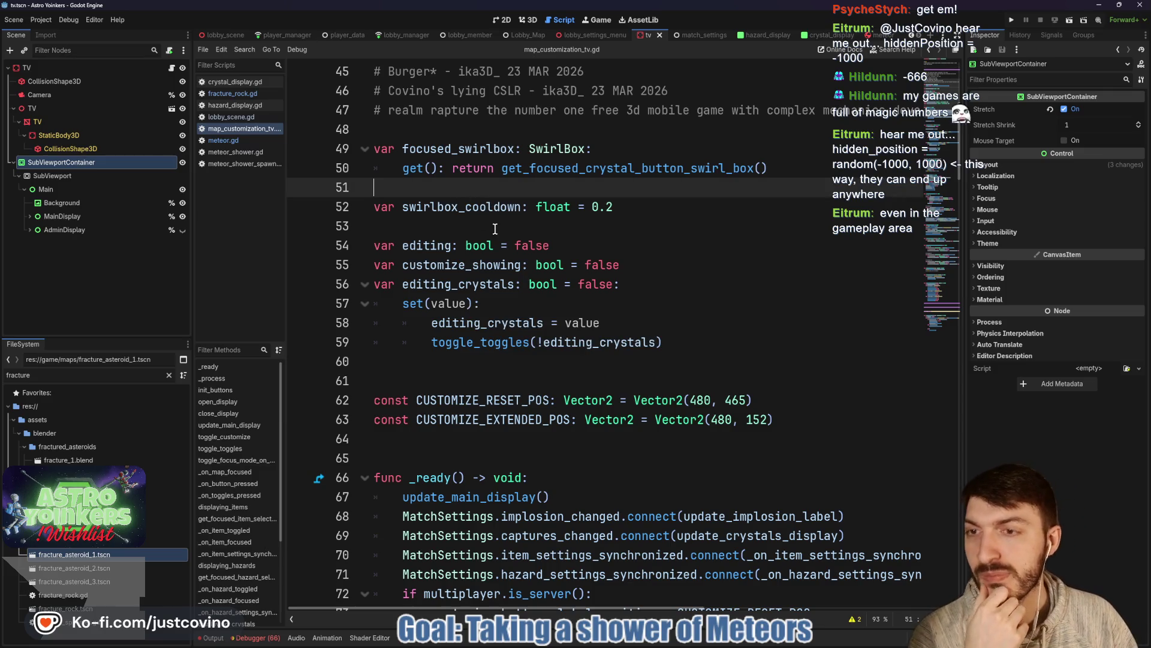
scroll(492, 242, down, 3)
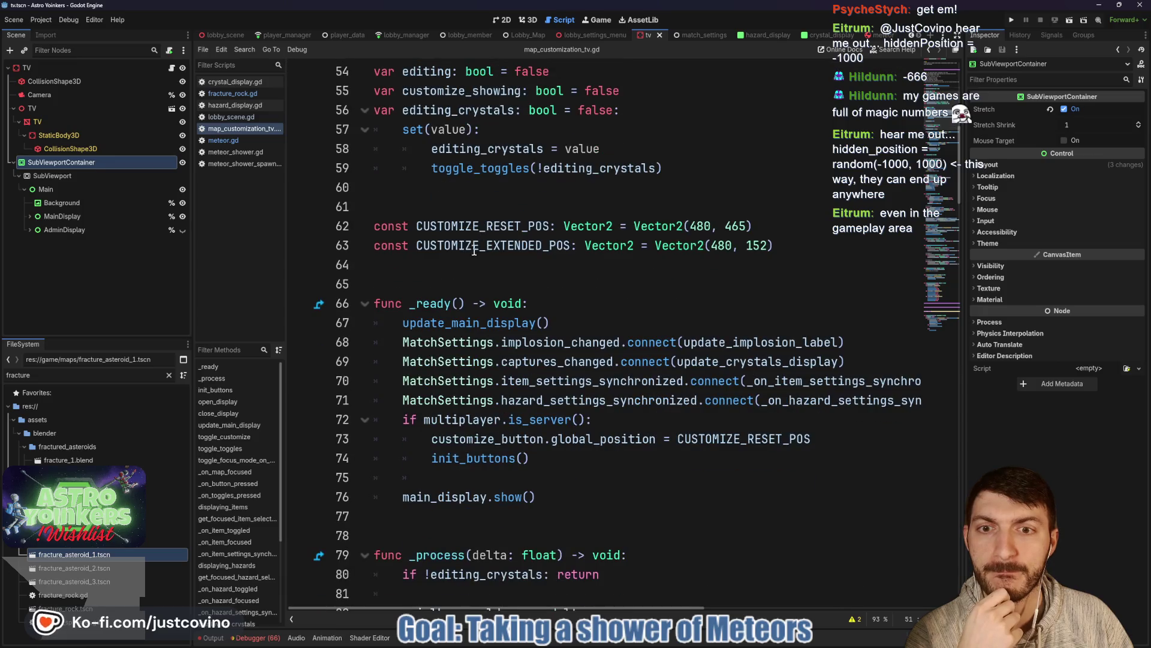
click(458, 269)
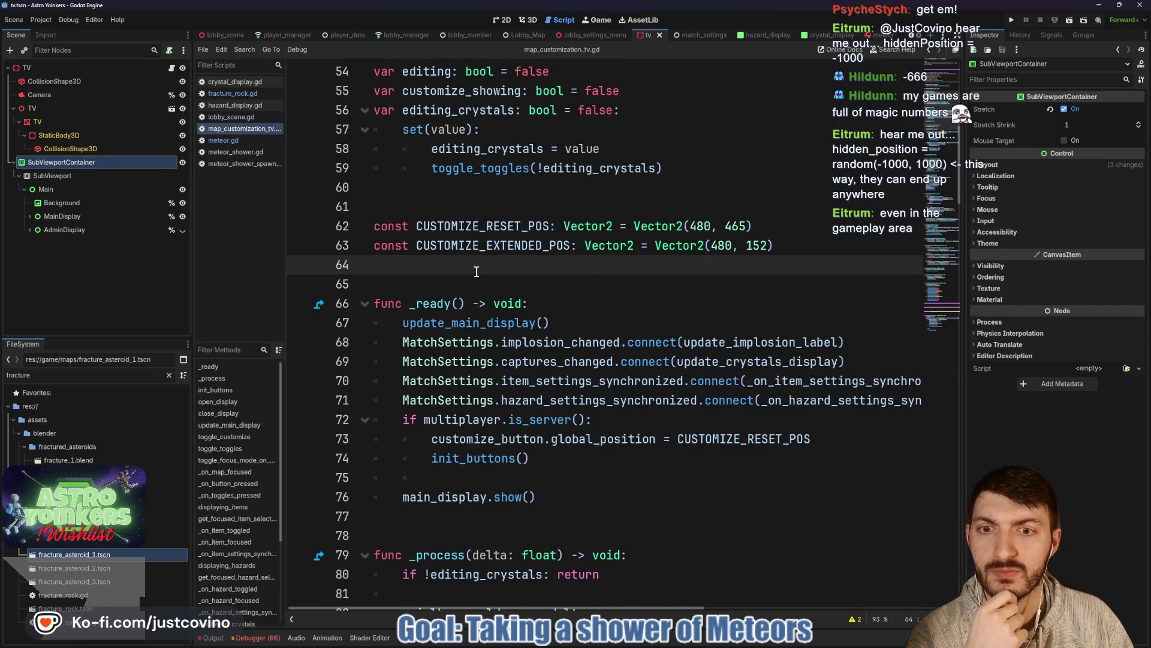
scroll(477, 272, down, 2)
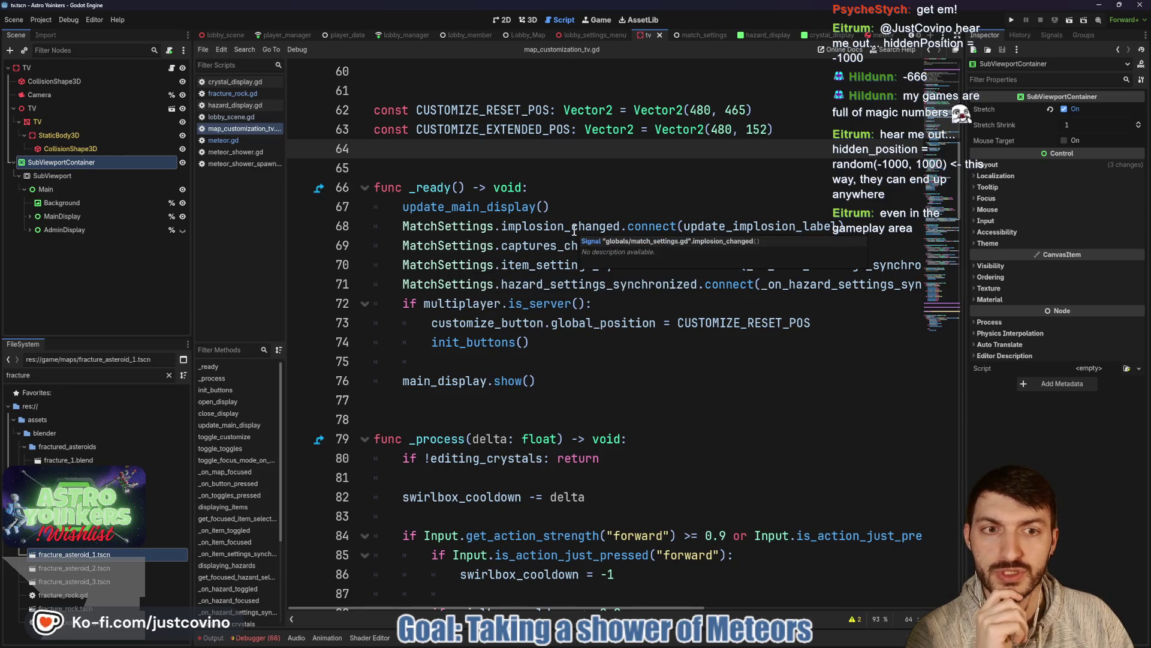
scroll(566, 231, down, 2)
click(526, 240)
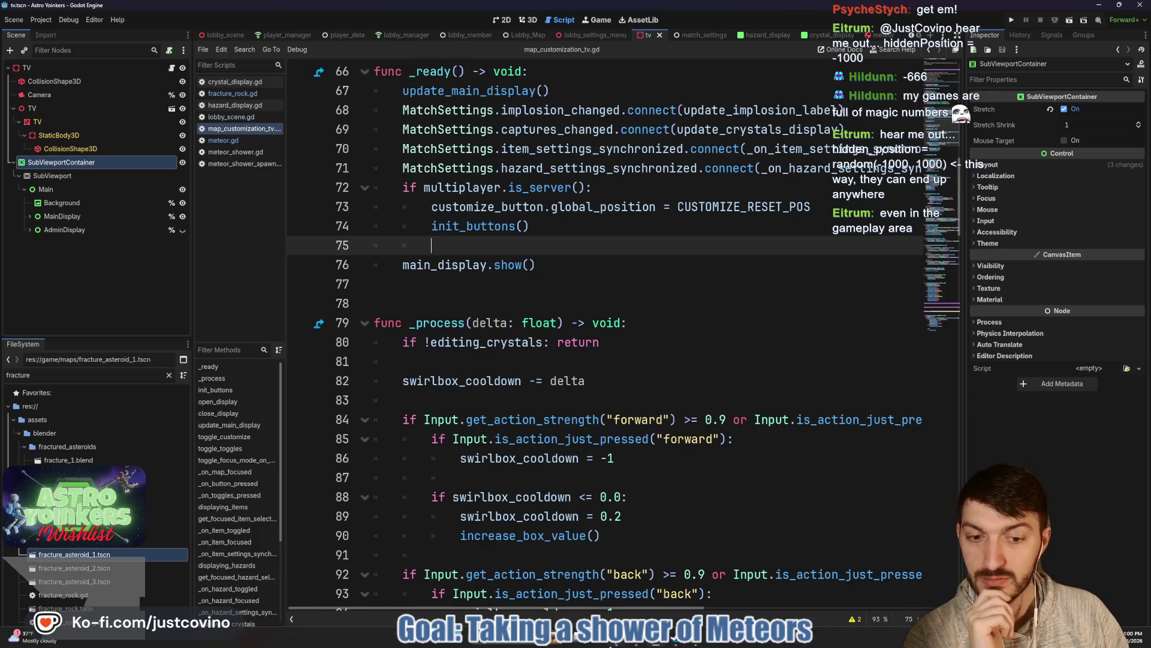
key(alt+Tab)
Step: Open Notion's TODO board in a new tab and go to the Astro Yoinkers ToDo page
click(360, 122)
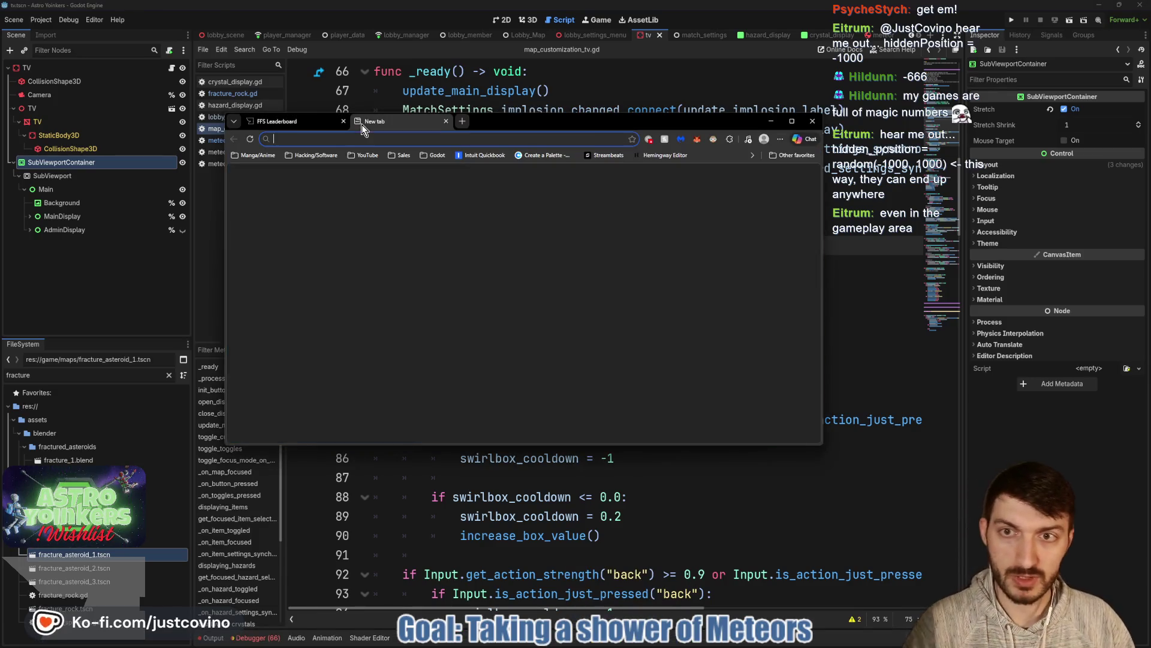
text(notion.so/2c77e393e97e80beba34fbfbf8e63b59?v=2c77e393e97e804a818d000cb0658865)
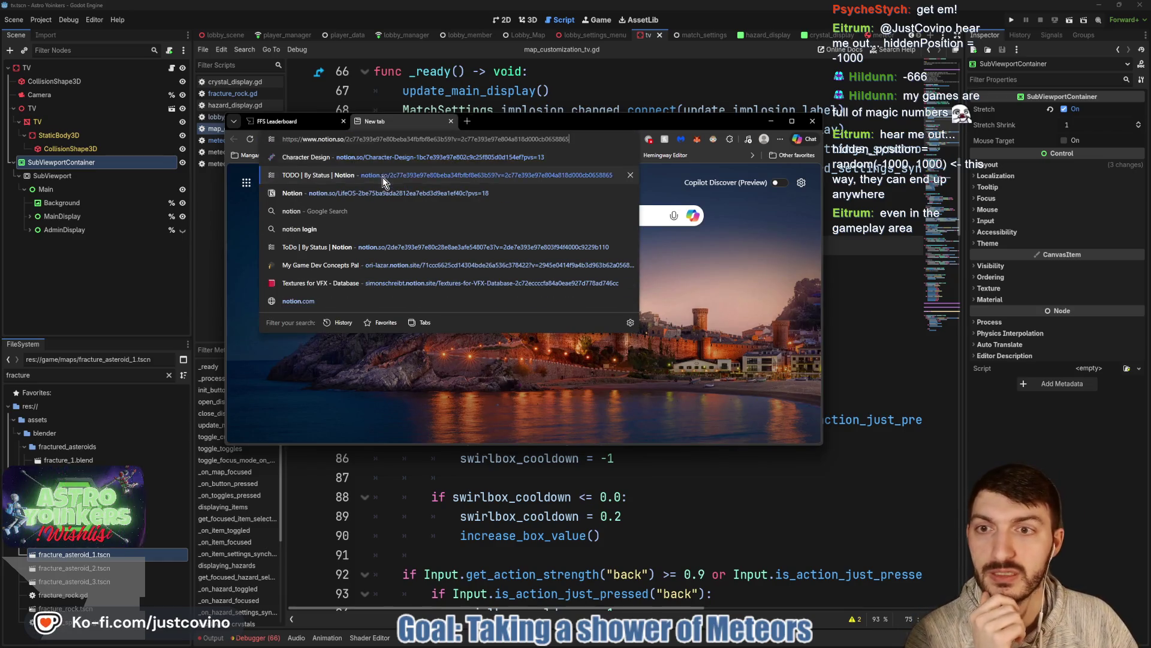
click(383, 177)
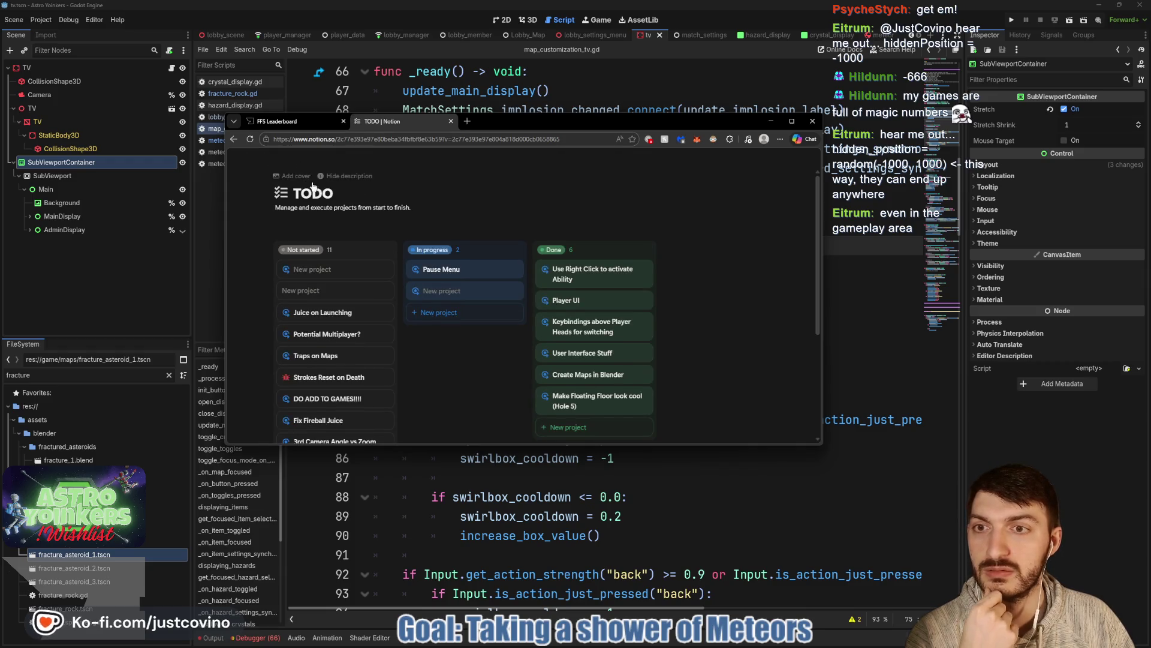
mouse_move(238, 158)
scroll(272, 326, down, 5)
click(254, 312)
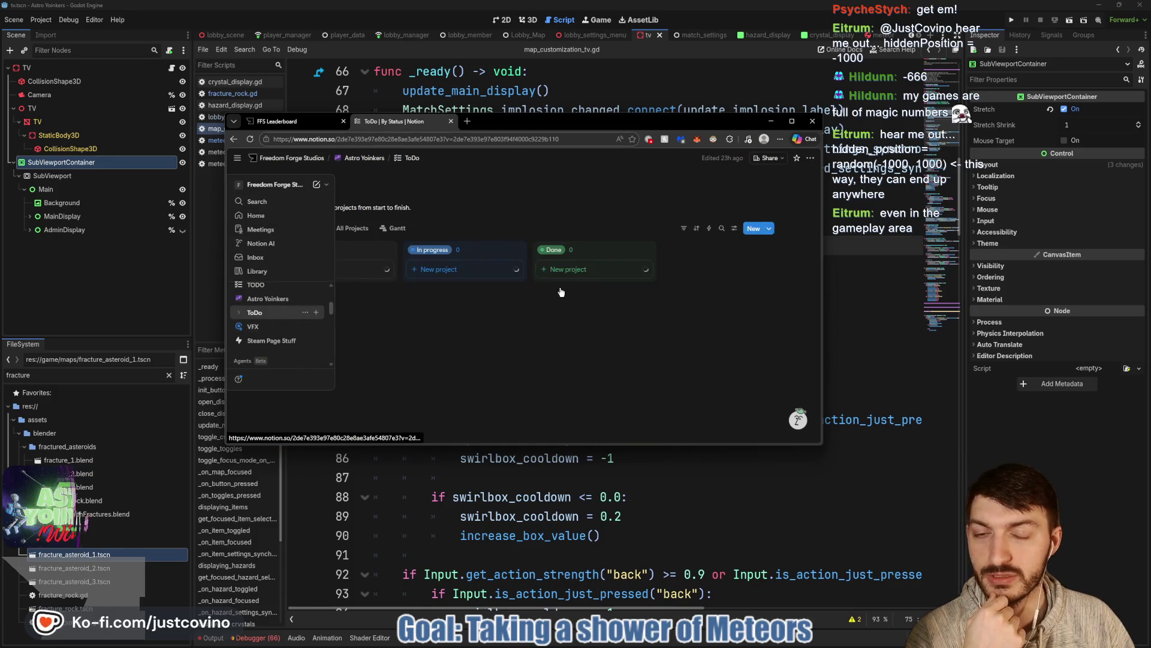
Step: Enlarge the browser window and open the Hazards Mode project details
scroll(501, 207, down, 2)
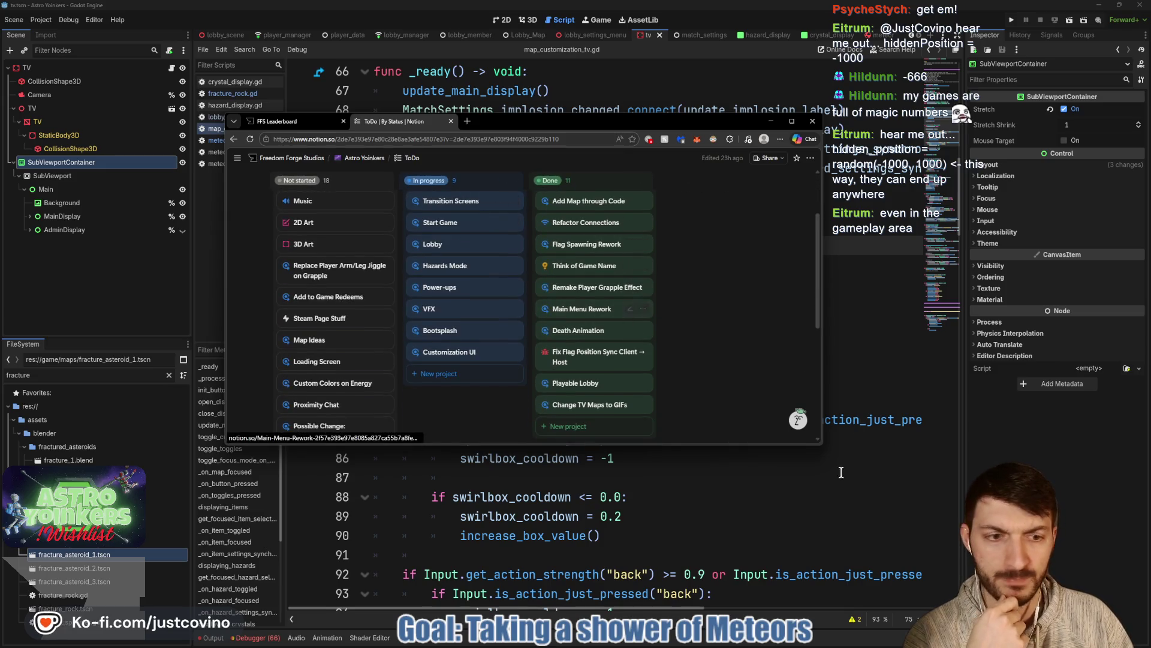
drag(821, 444, 1058, 542)
drag(704, 123, 653, 92)
click(419, 235)
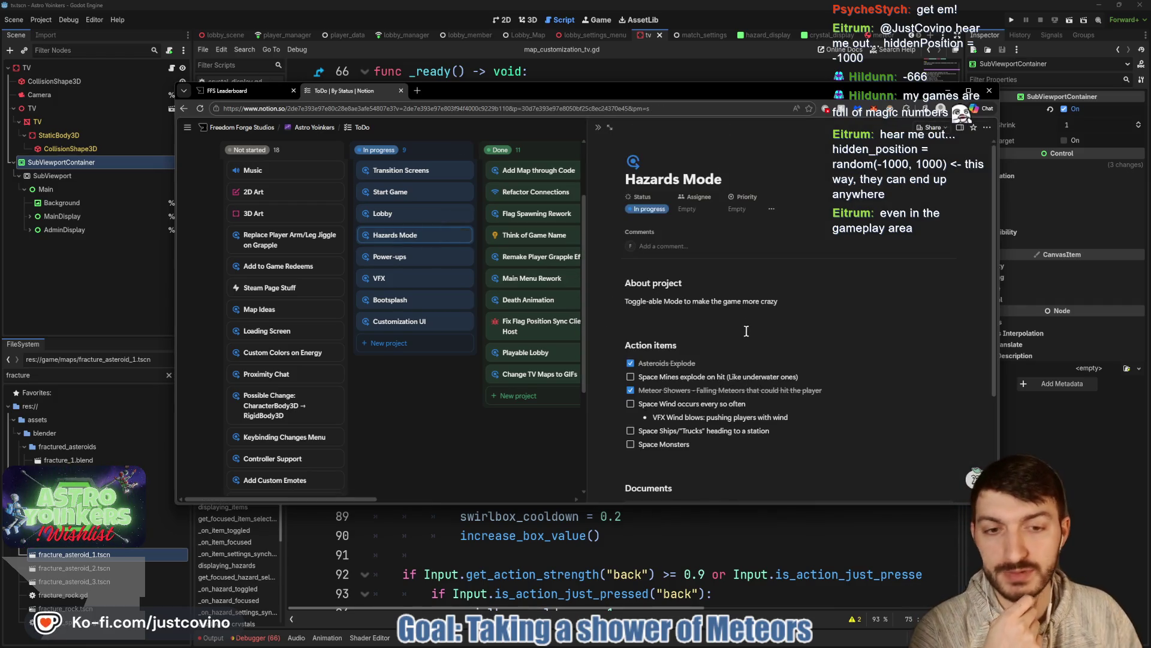
Step: Add a 'Space Fog → Mario Kart Ink' to-do with a nested note: fog the enemy team's screen for X seconds
scroll(746, 329, down, 3)
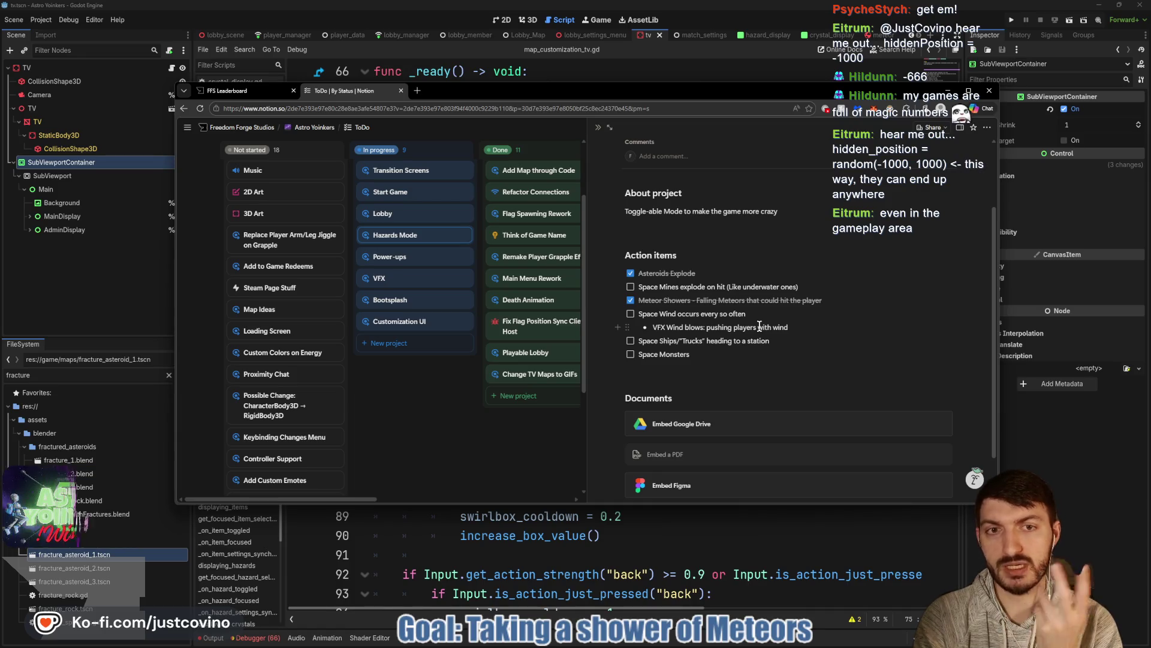
click(726, 358)
key(Return)
text(Space)
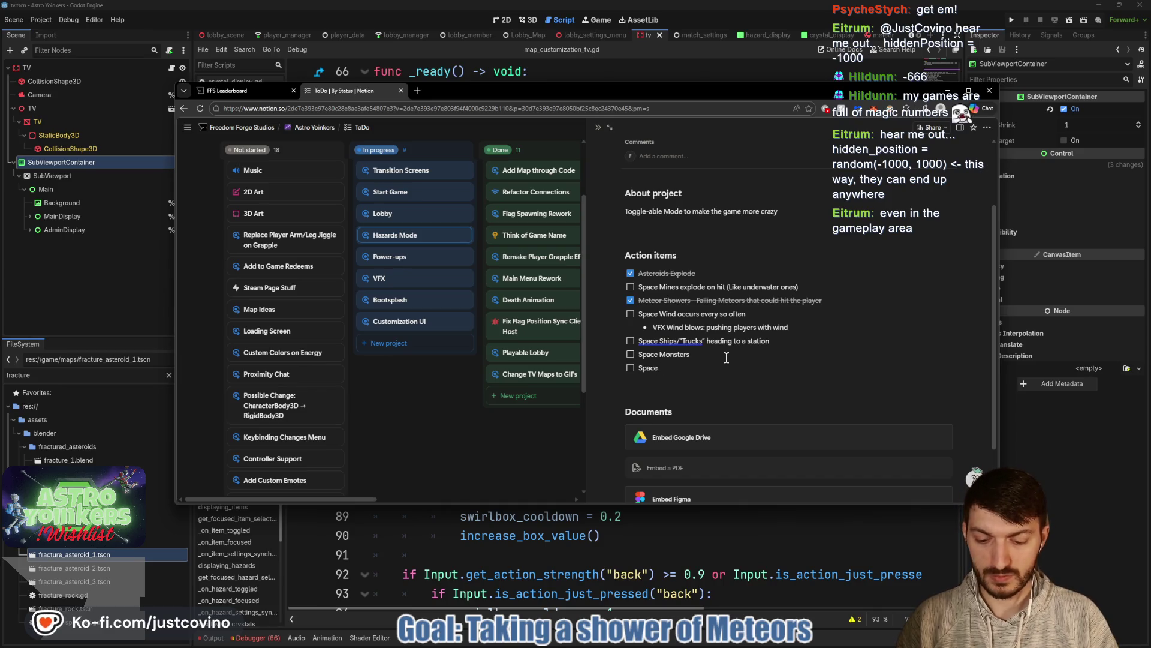
text(Fog)
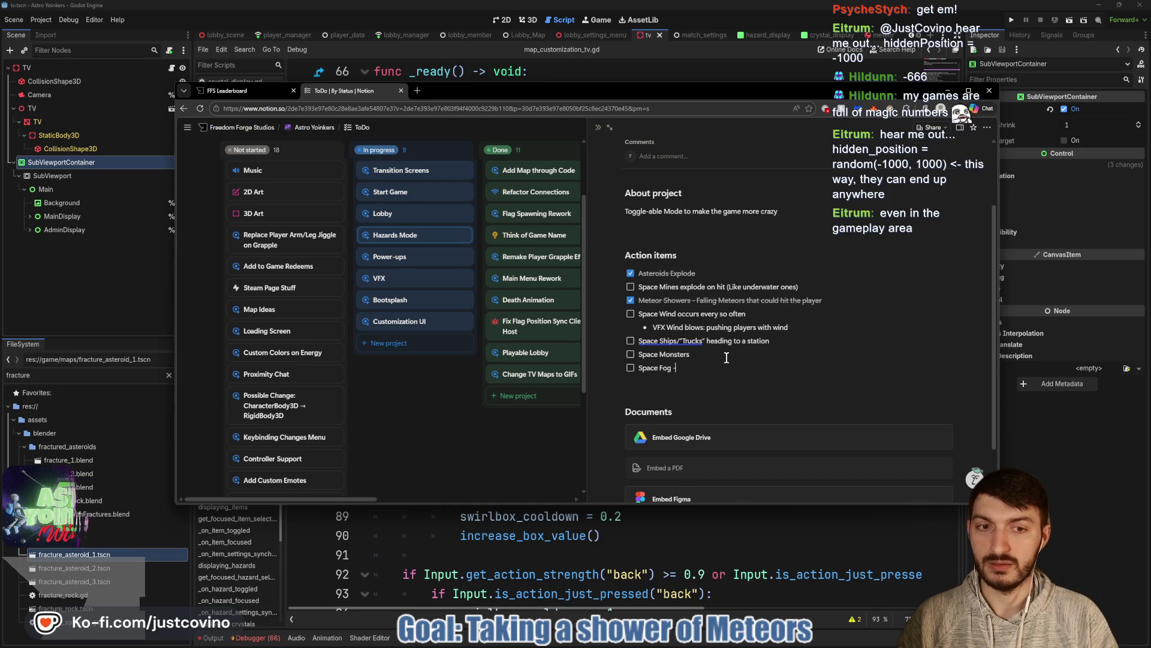
text( ->)
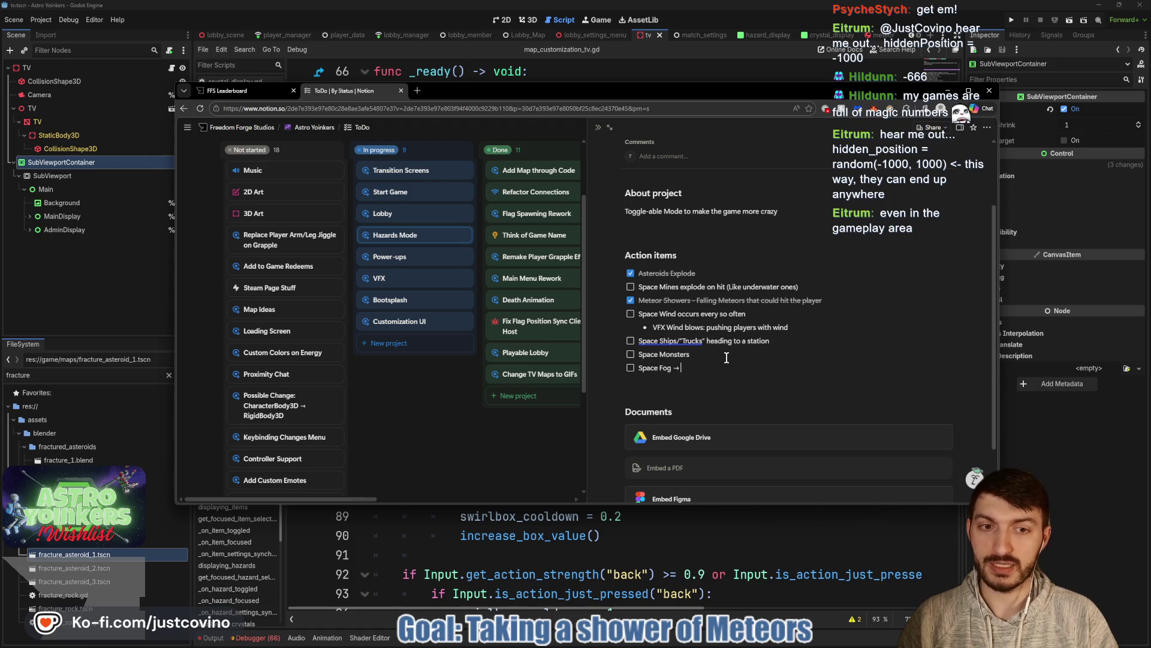
text(Mario Kart Ink)
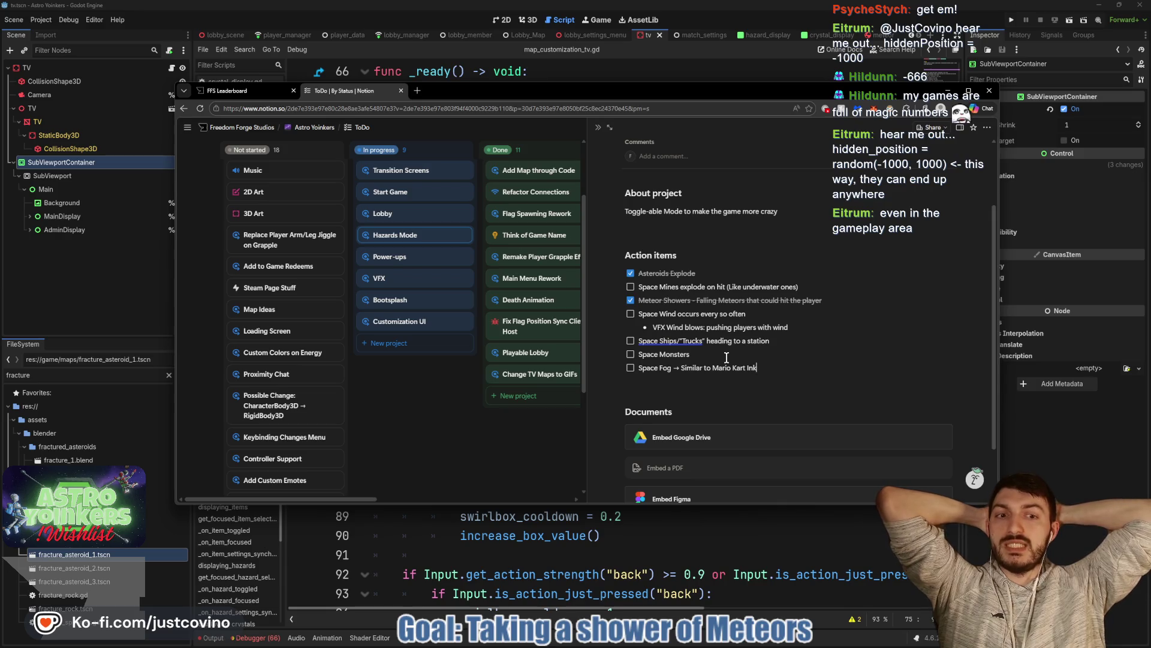
key(Return)
key(Tab)
text(- )
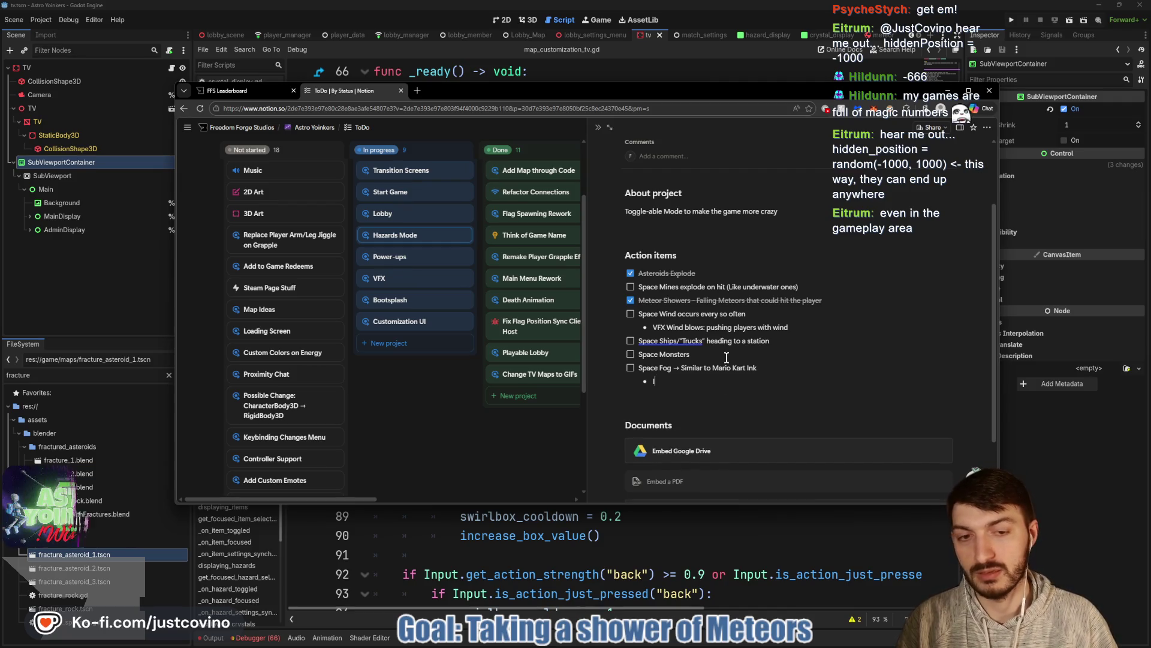
text(Fog up the screen of)
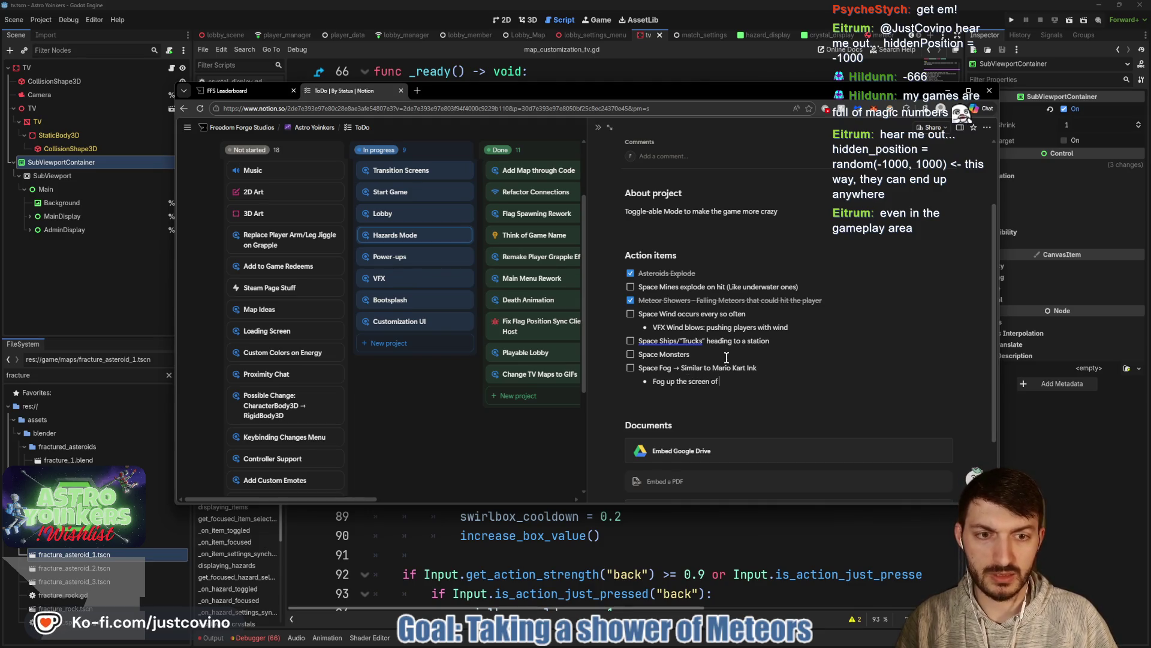
text( the enemy team fo)
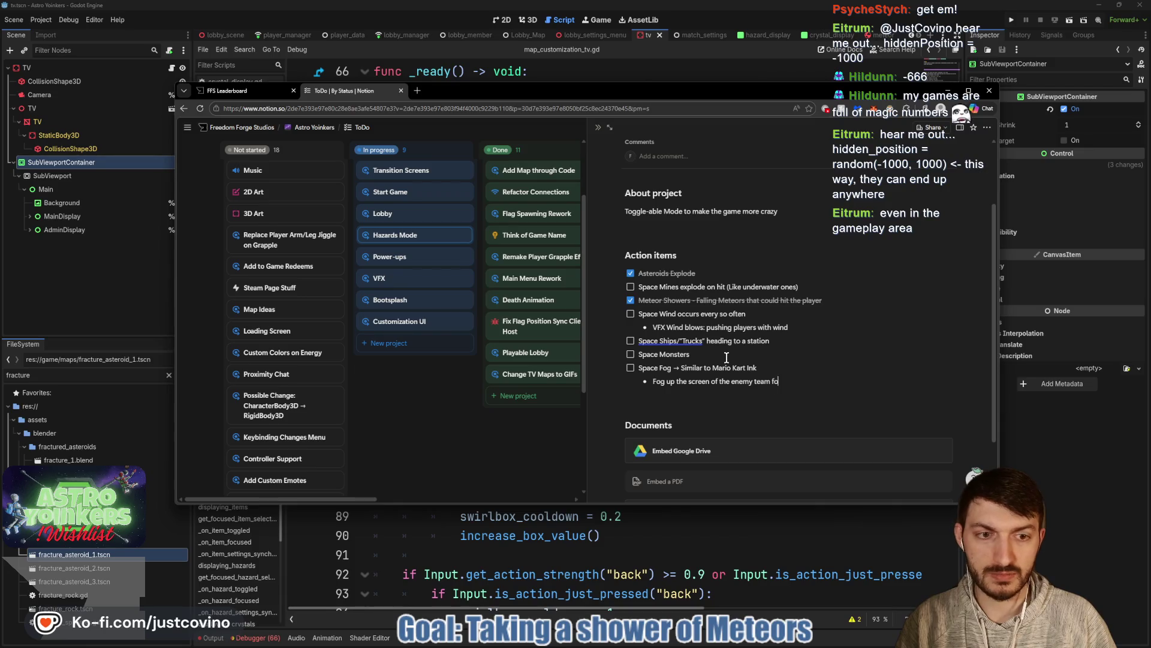
text(conds)
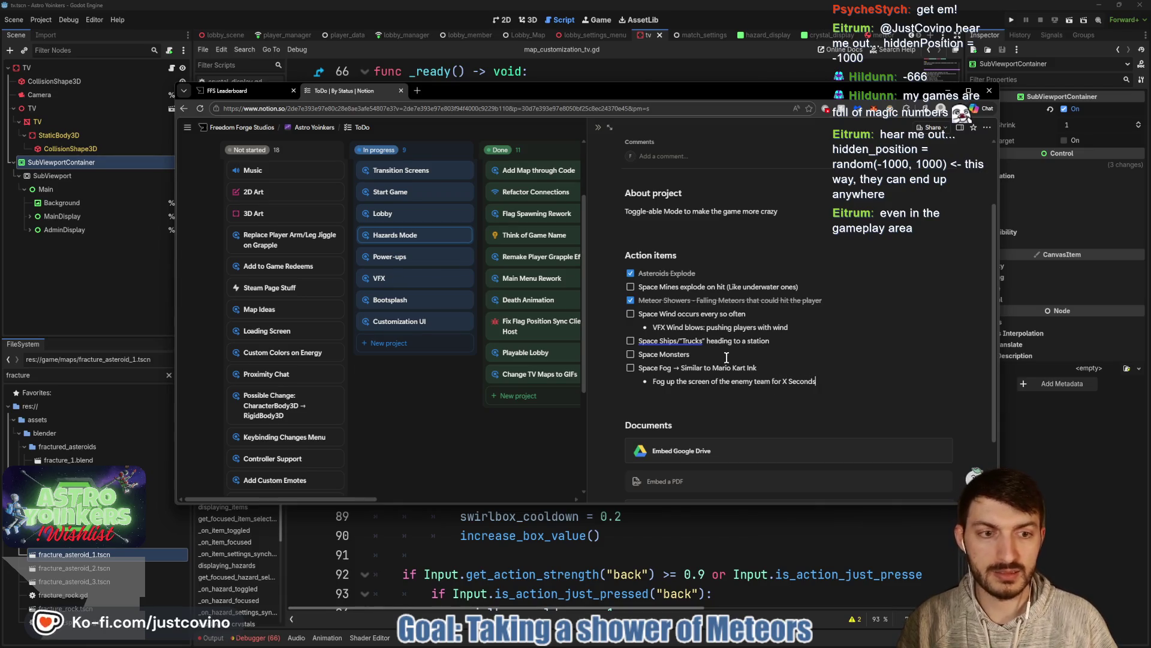
key(Return)
key(Return)
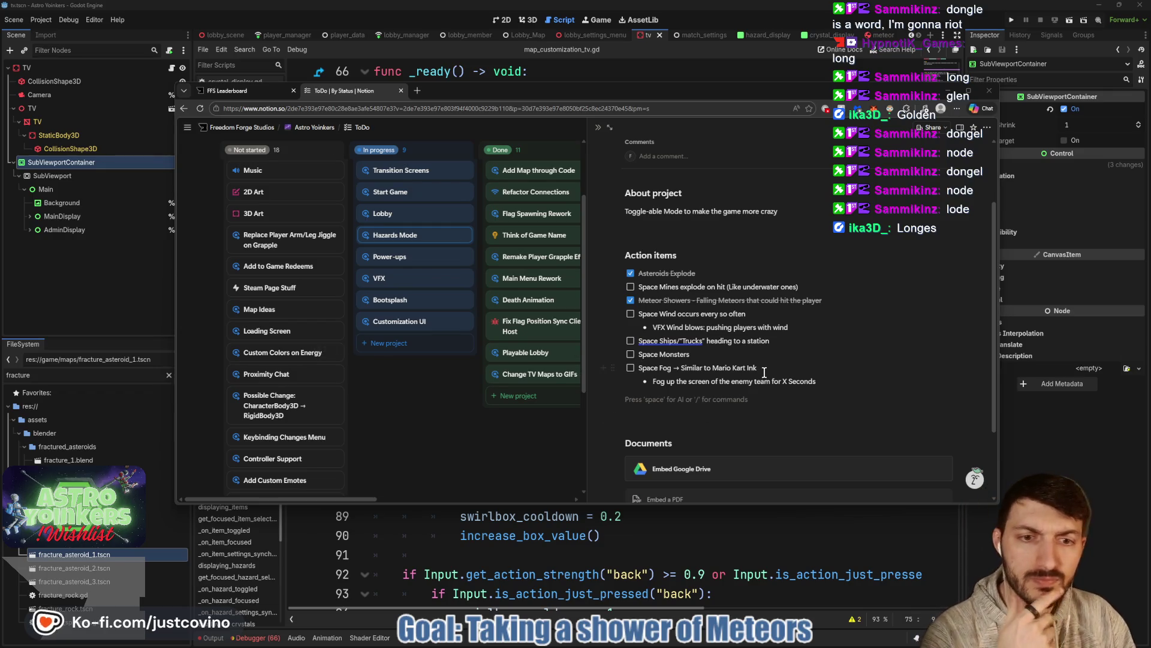
Step: Outdent a new block below the fog note and make it a [] to-do checkbox
click(756, 371)
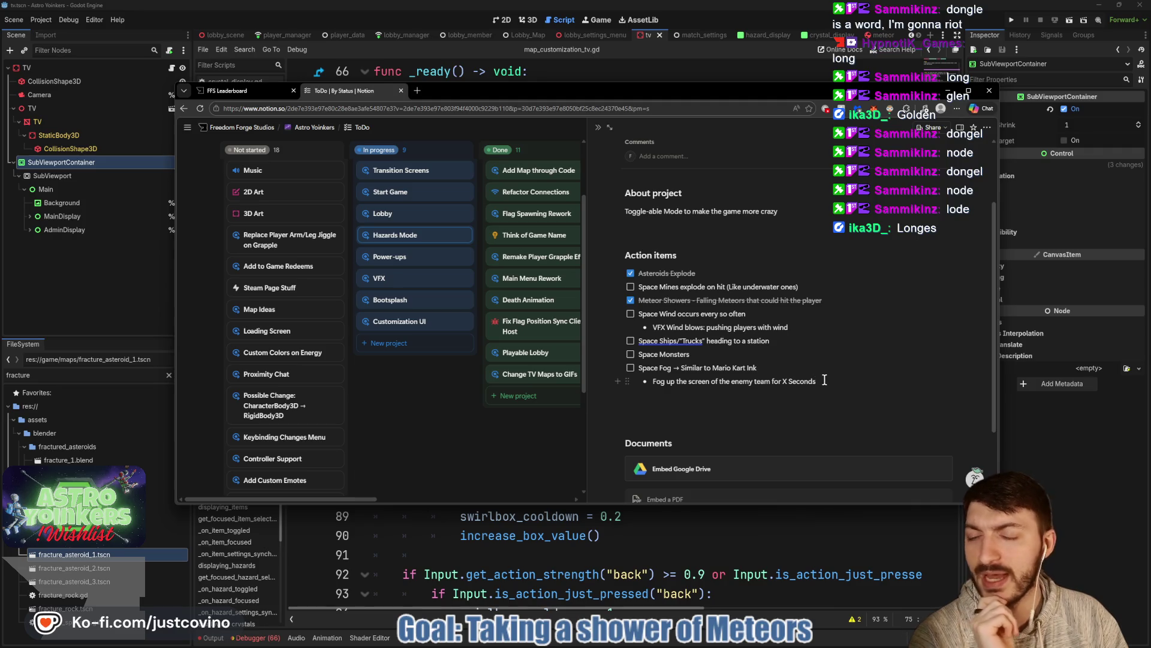
key(Return)
key(Return)
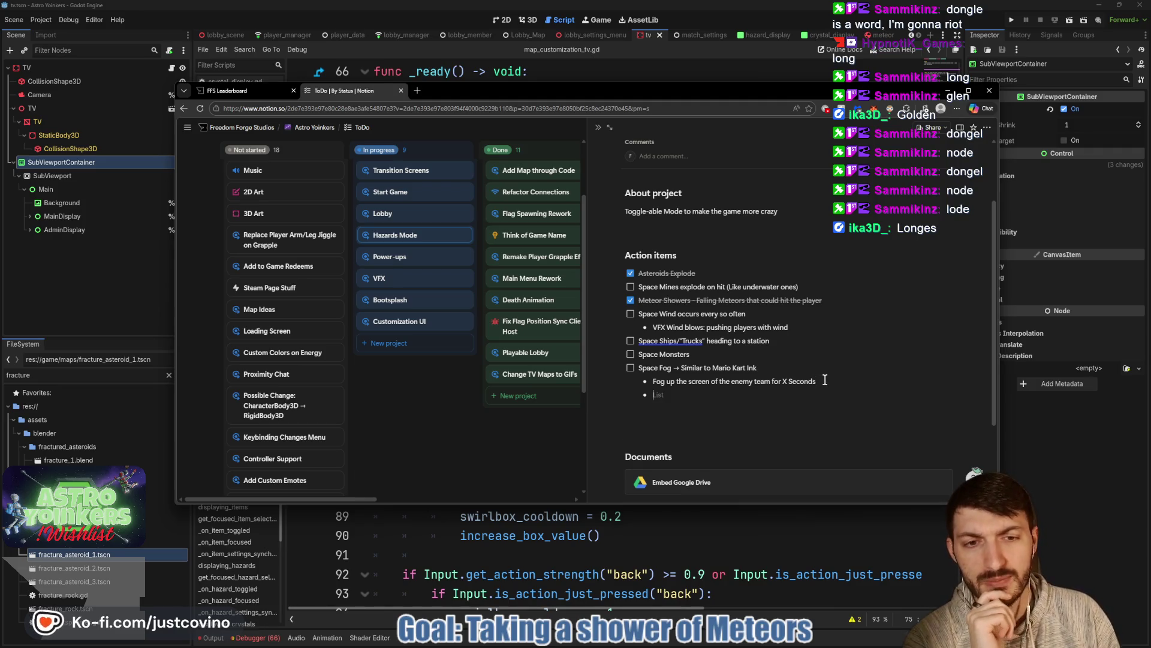
key(shift+Tab)
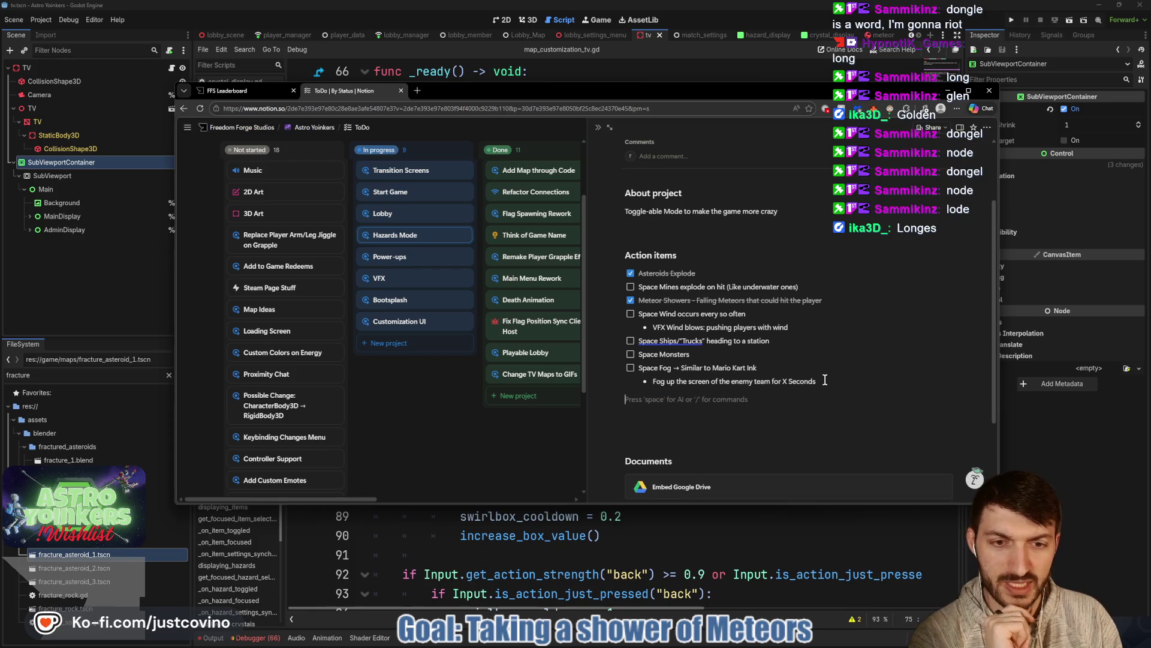
text([])
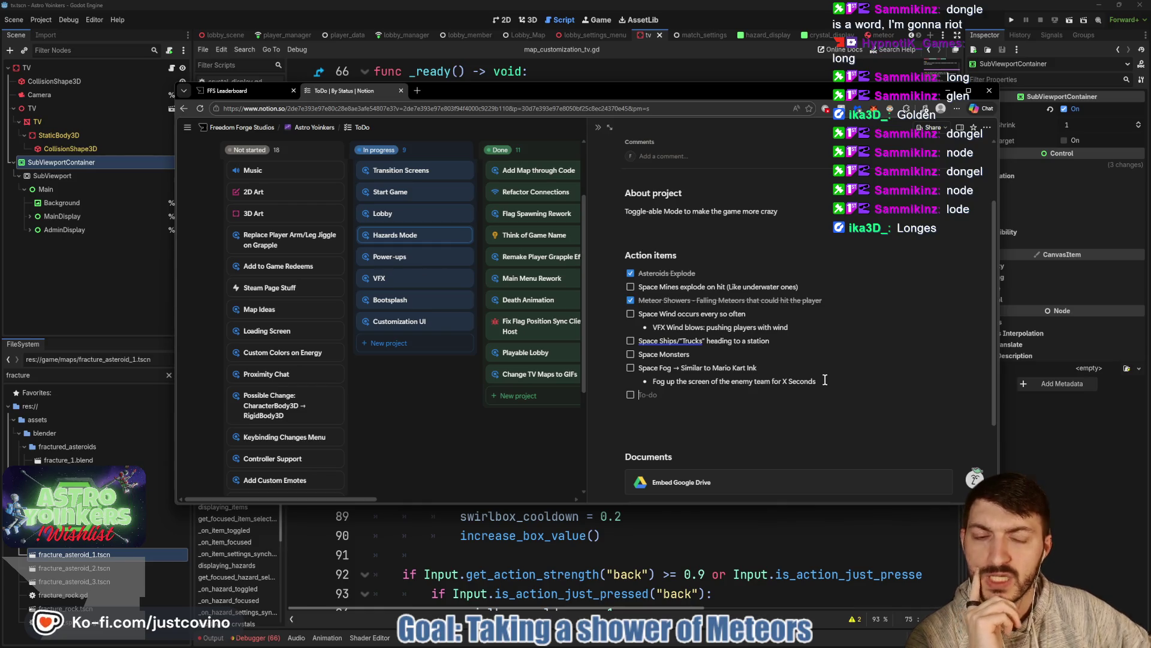
Step: Return to the Godot script editor and run the game
key(alt+Tab)
click(576, 480)
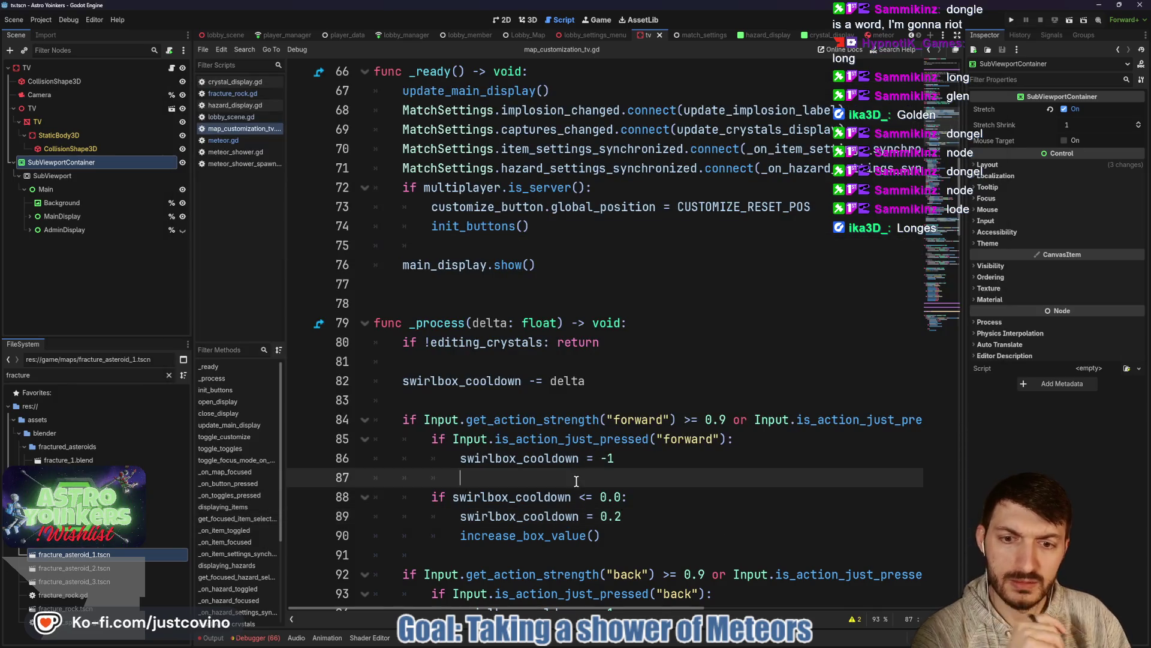
click(546, 301)
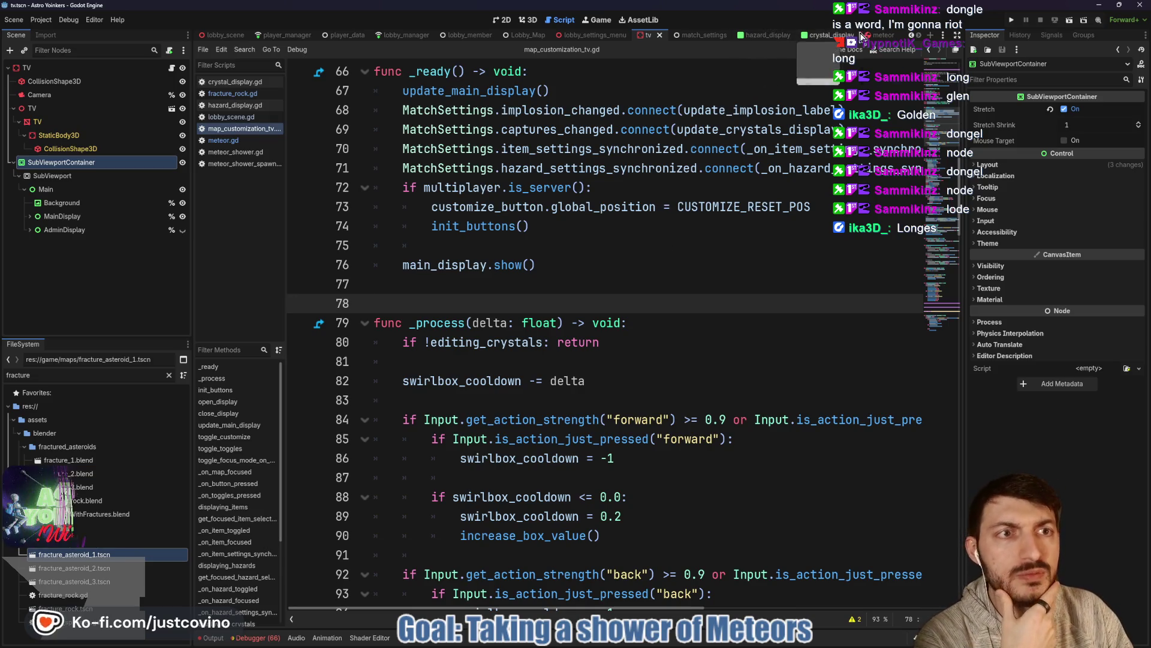
click(1012, 18)
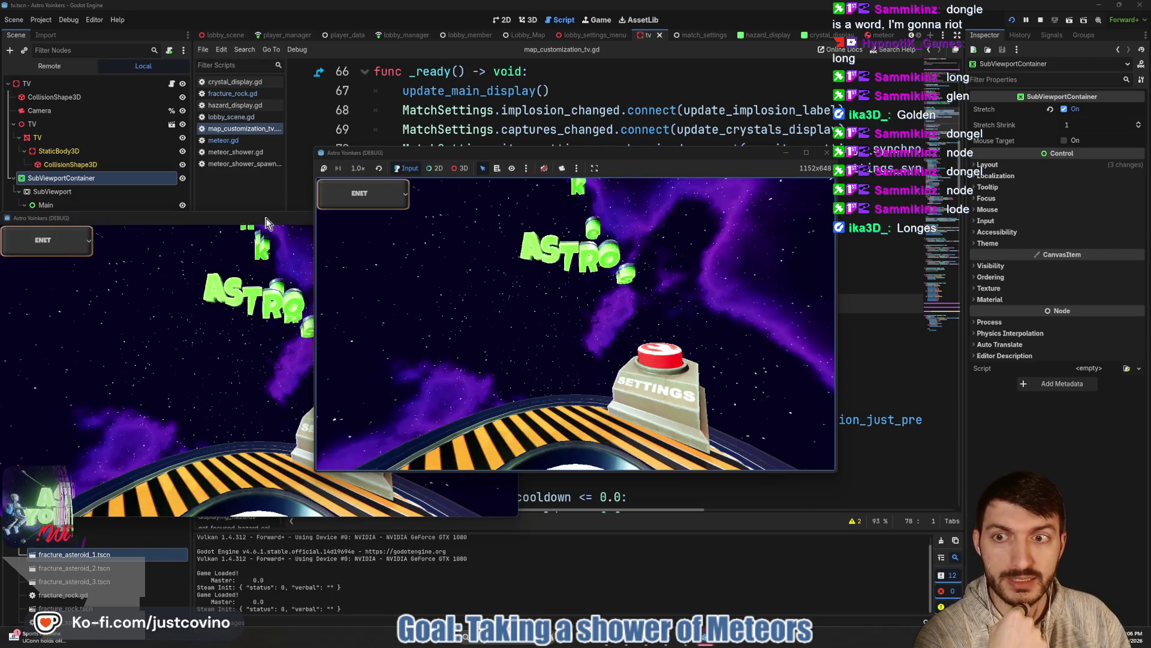
Step: Host a lobby and walk to the Asteroid Map board to open match customization
drag(645, 155, 395, 179)
click(159, 276)
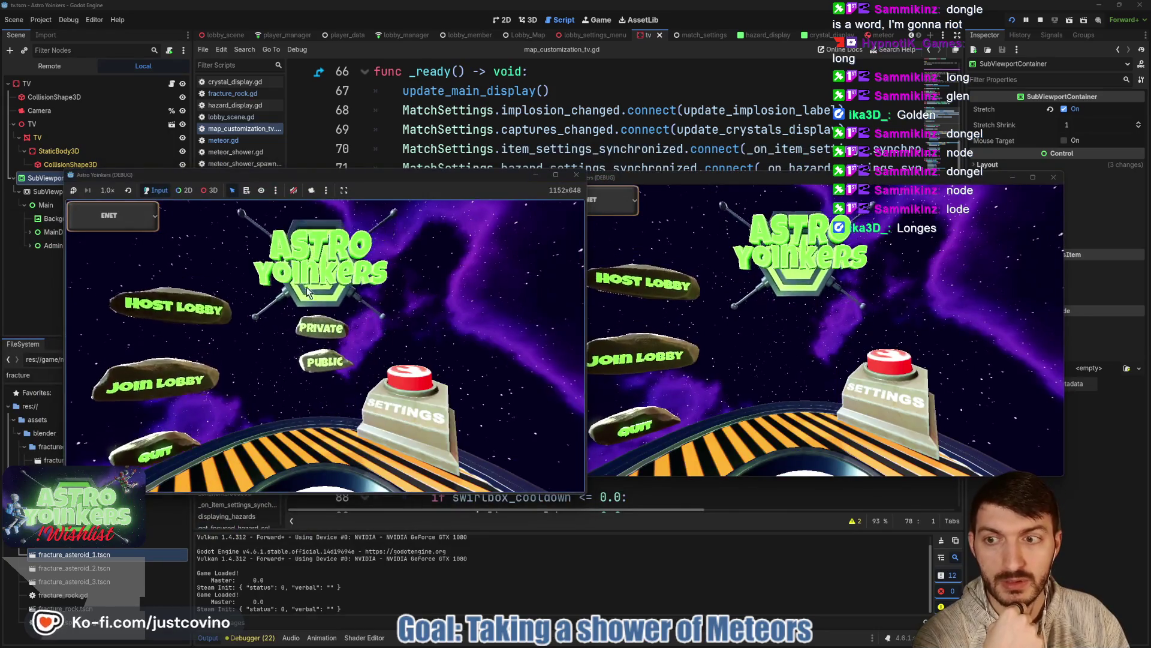
click(321, 327)
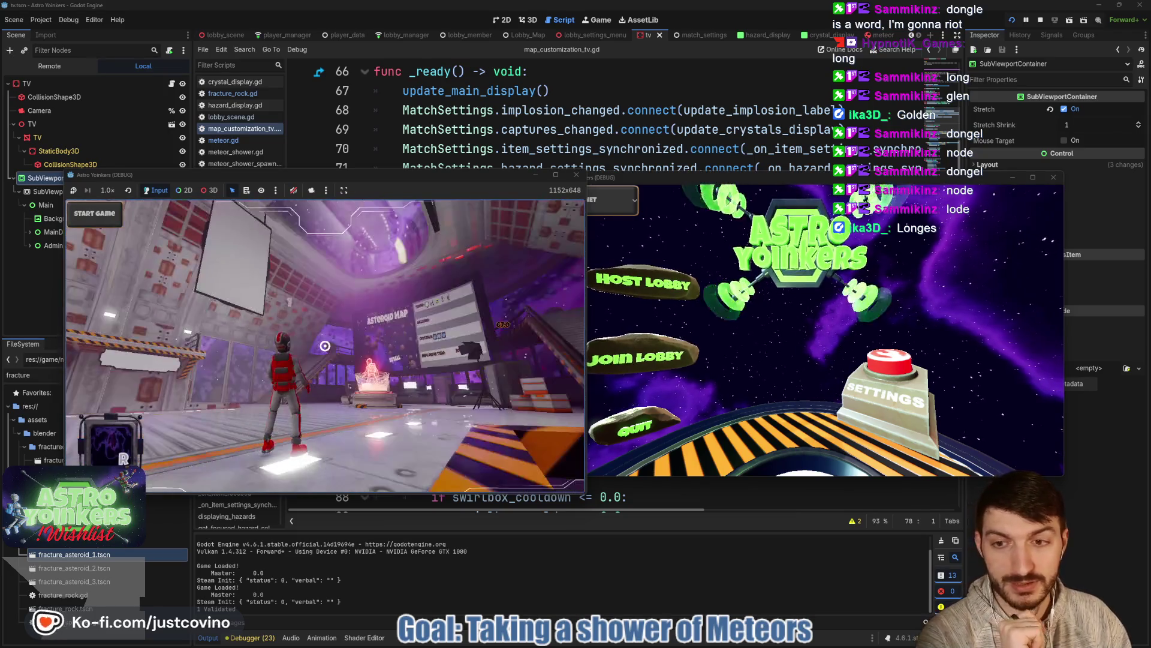
key(w)
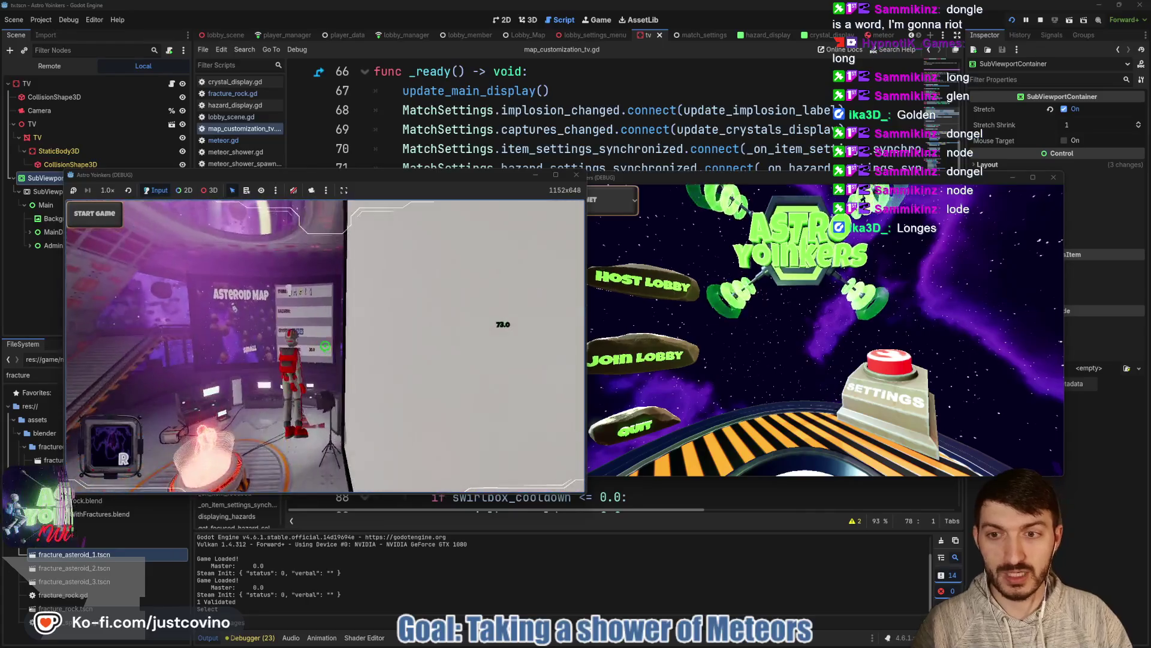
key(w)
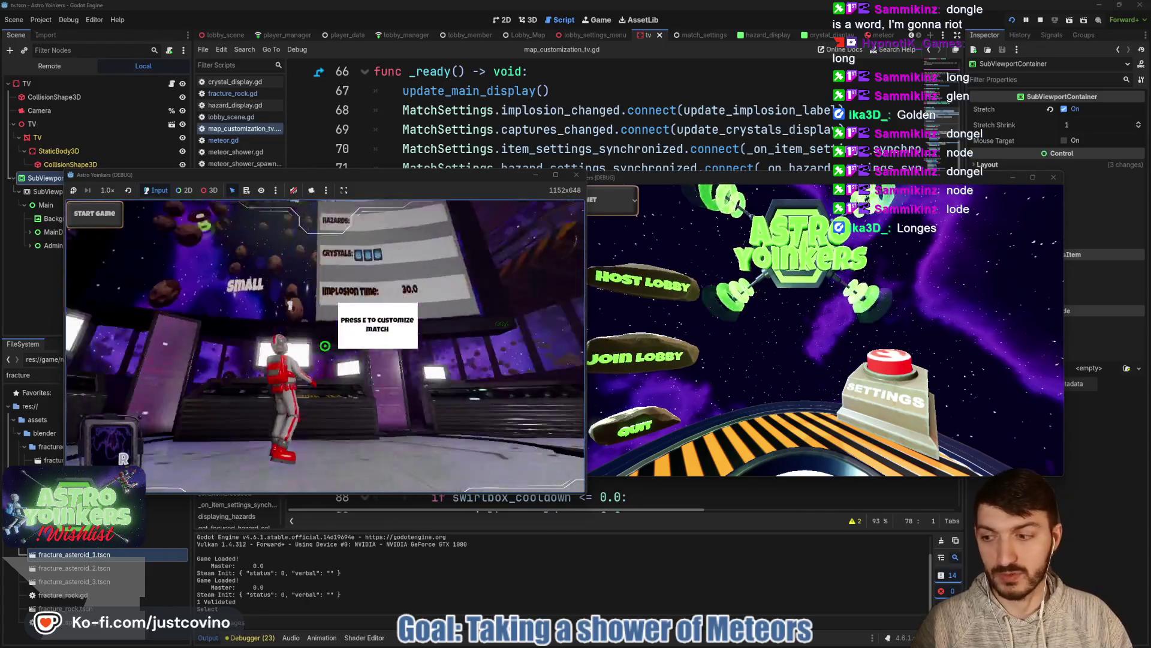
key(e)
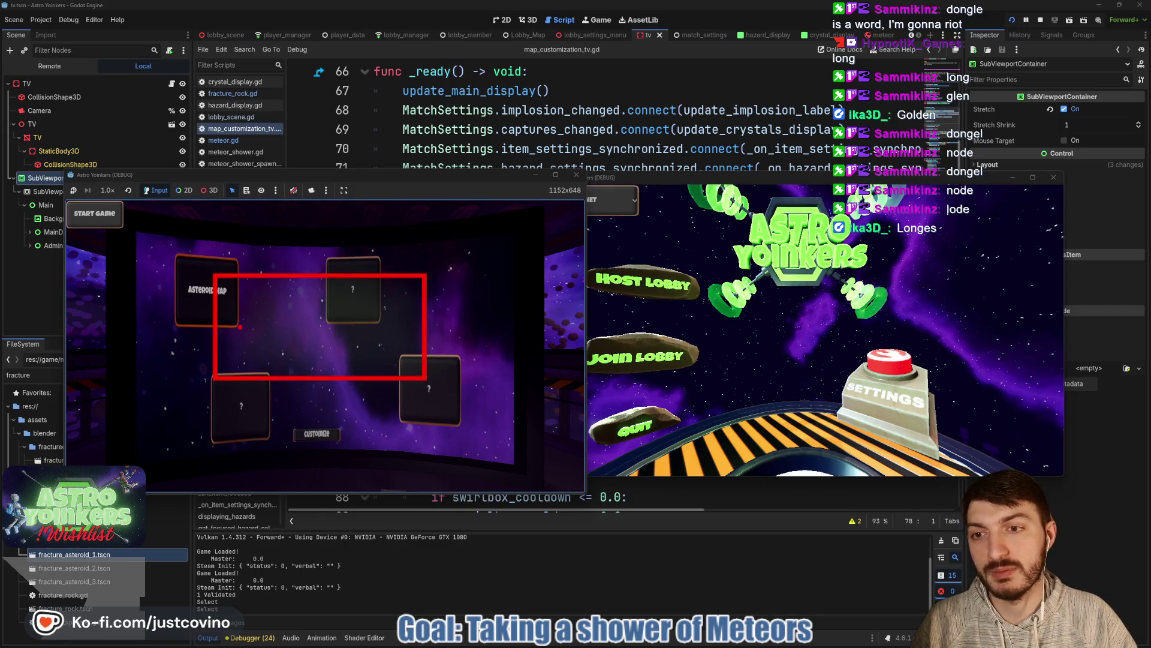
Step: Sketch the planned size buttons under the map title, then show the TV scene in 2D
mouse_move(233, 346)
mouse_down()
mouse_move(279, 368)
mouse_move(237, 341)
mouse_up()
drag(317, 340, 312, 341)
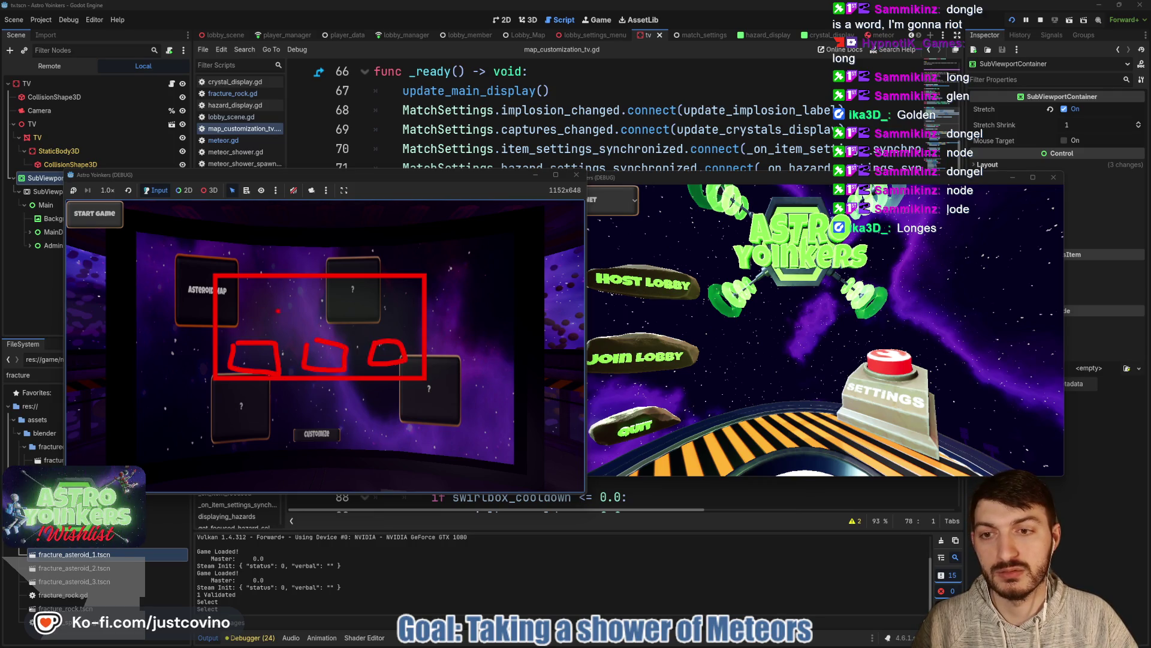
mouse_move(336, 308)
mouse_down()
mouse_move(337, 327)
mouse_move(395, 329)
mouse_move(400, 314)
mouse_up()
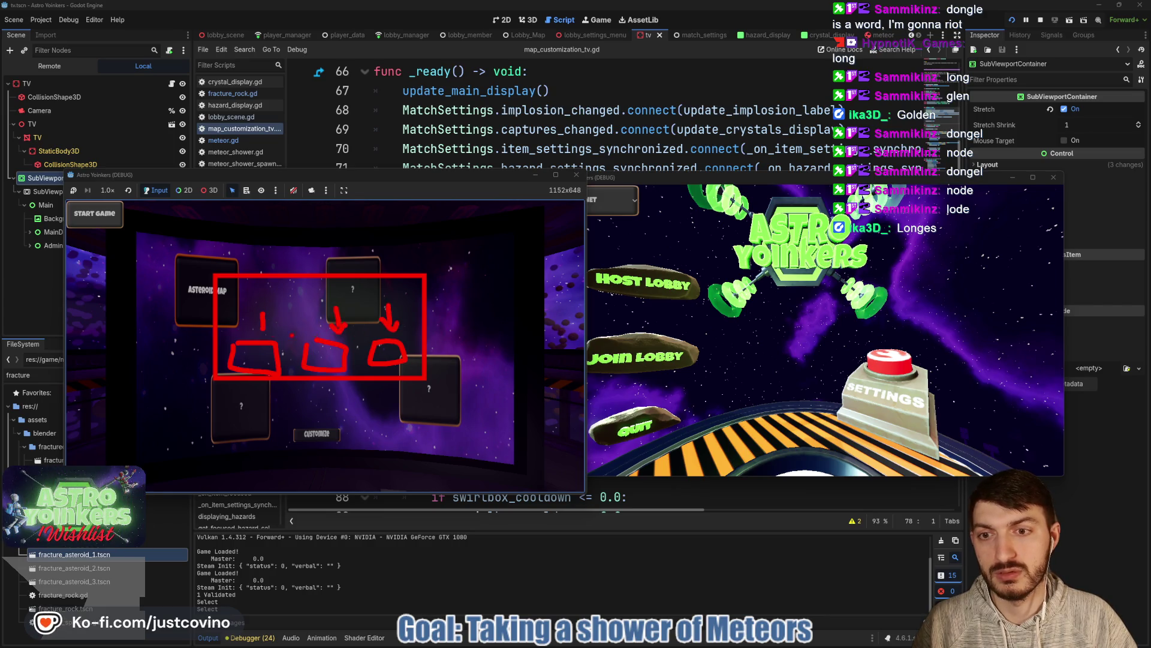
key(Escape)
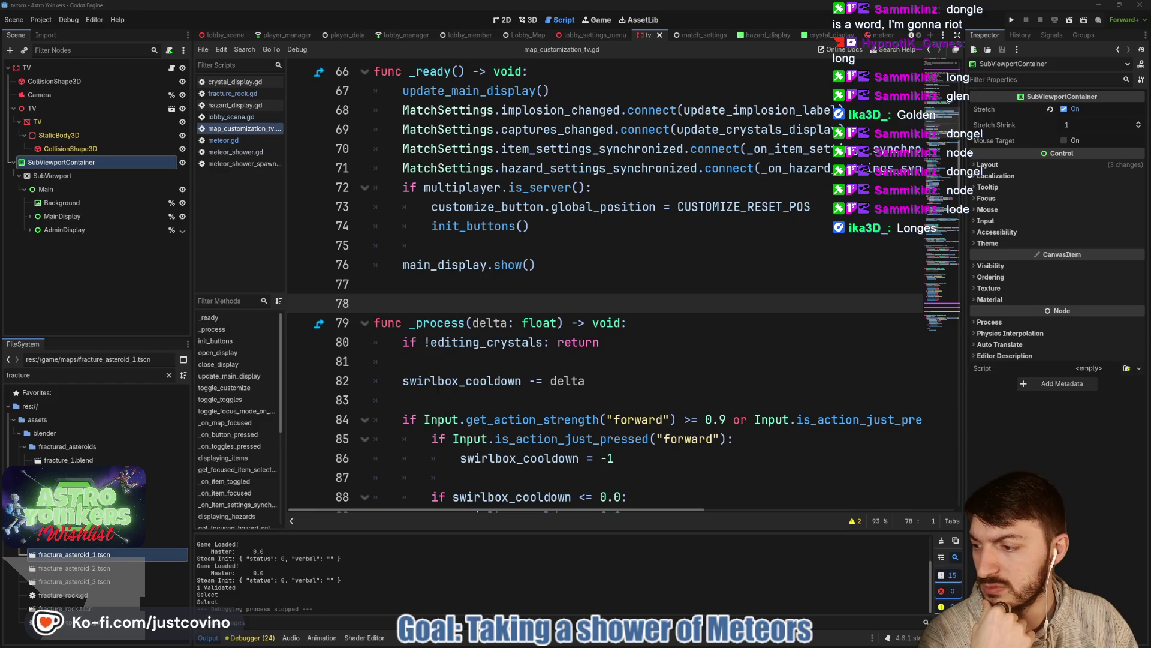
click(557, 297)
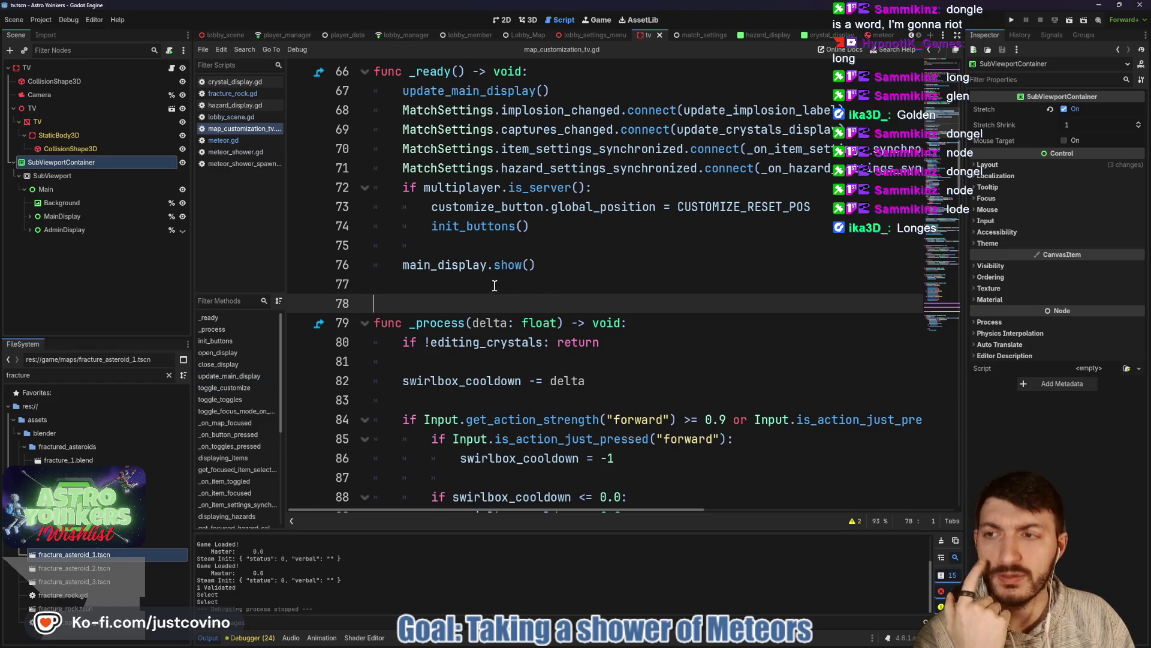
click(507, 20)
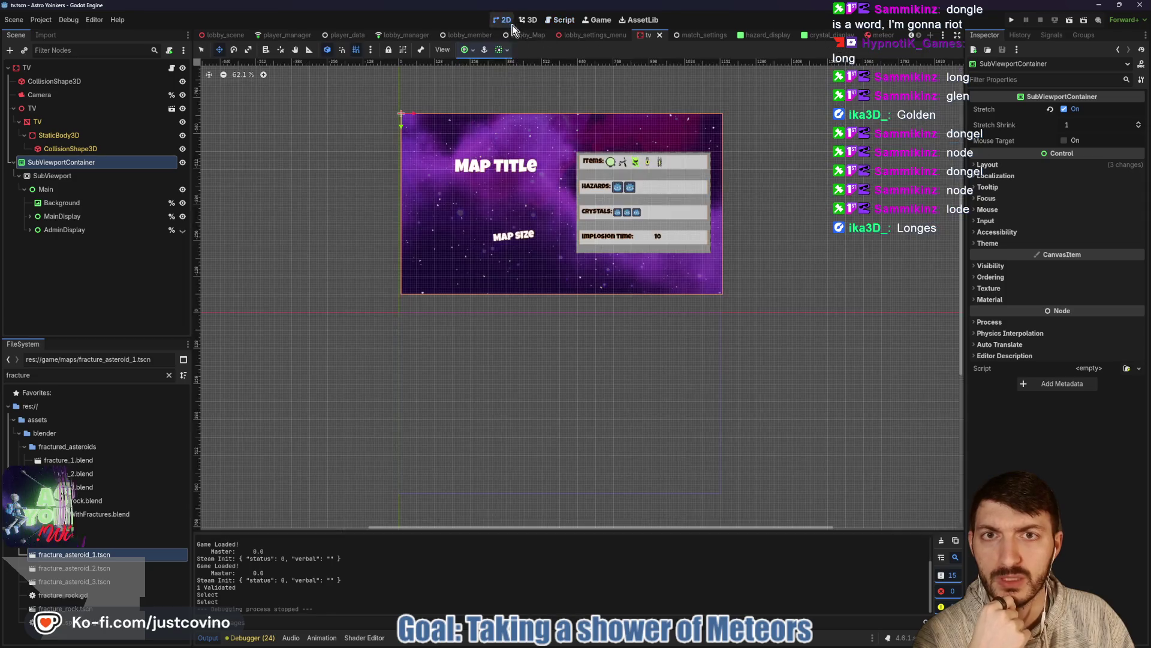
Step: Expand AdminDisplay, hide MainDisplay and make AdminDisplay visible on the TV canvas
drag(367, 205, 398, 282)
click(30, 229)
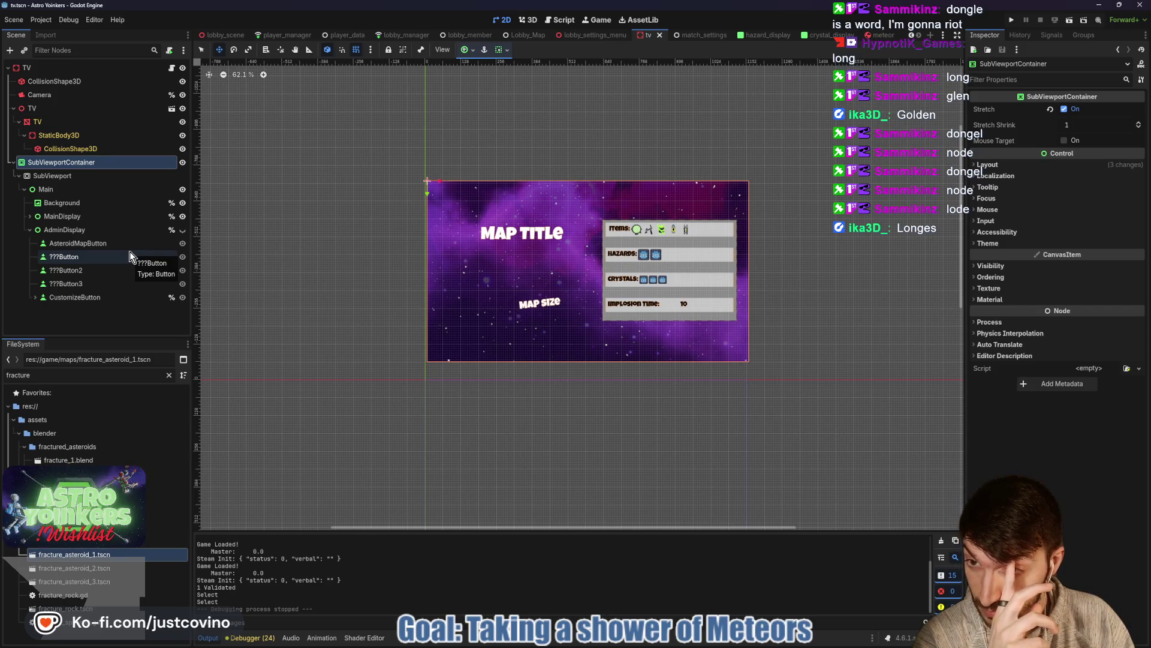
click(183, 216)
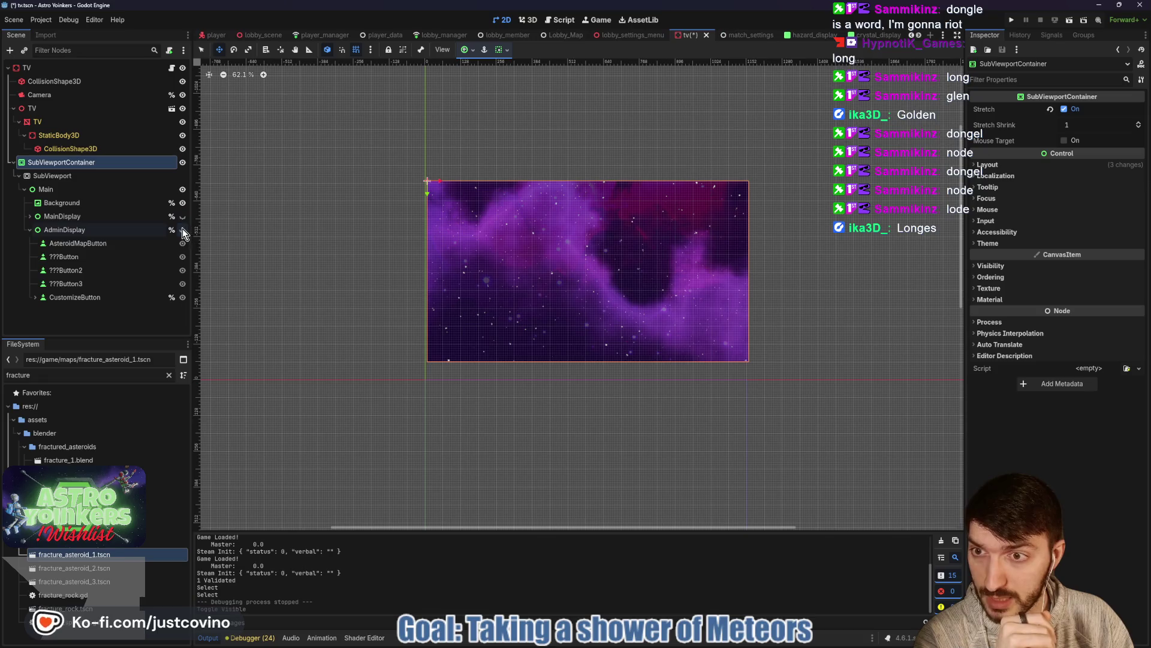
click(182, 230)
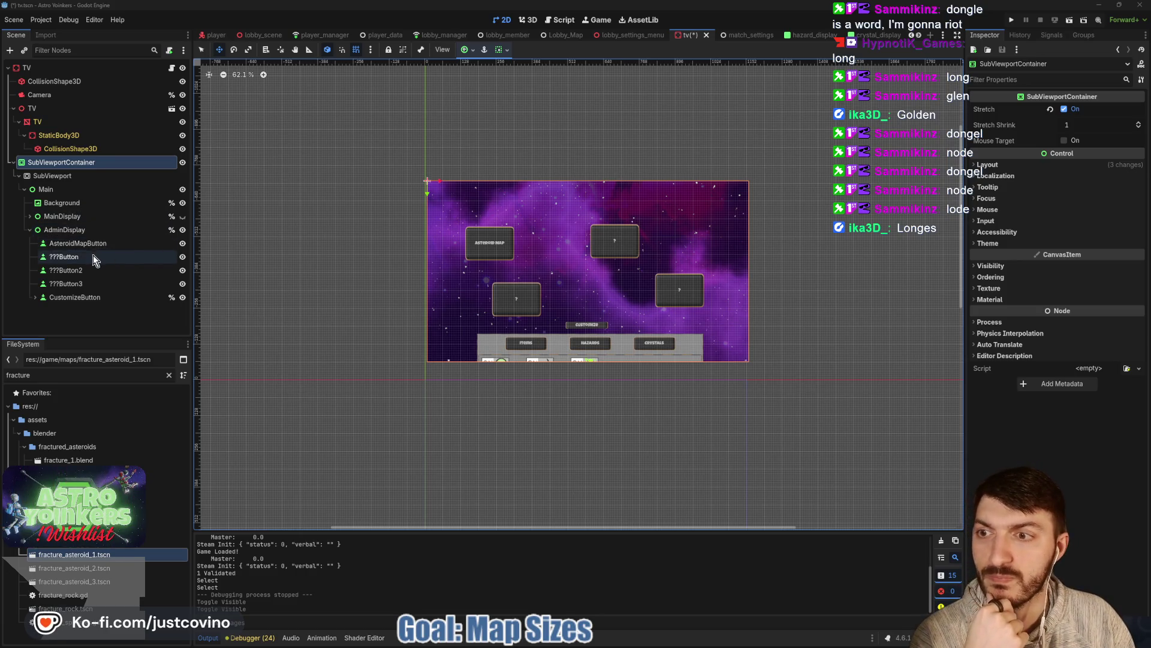
Step: Inspect CustomizeButton's children, then select AdminDisplay to add a child node
click(34, 298)
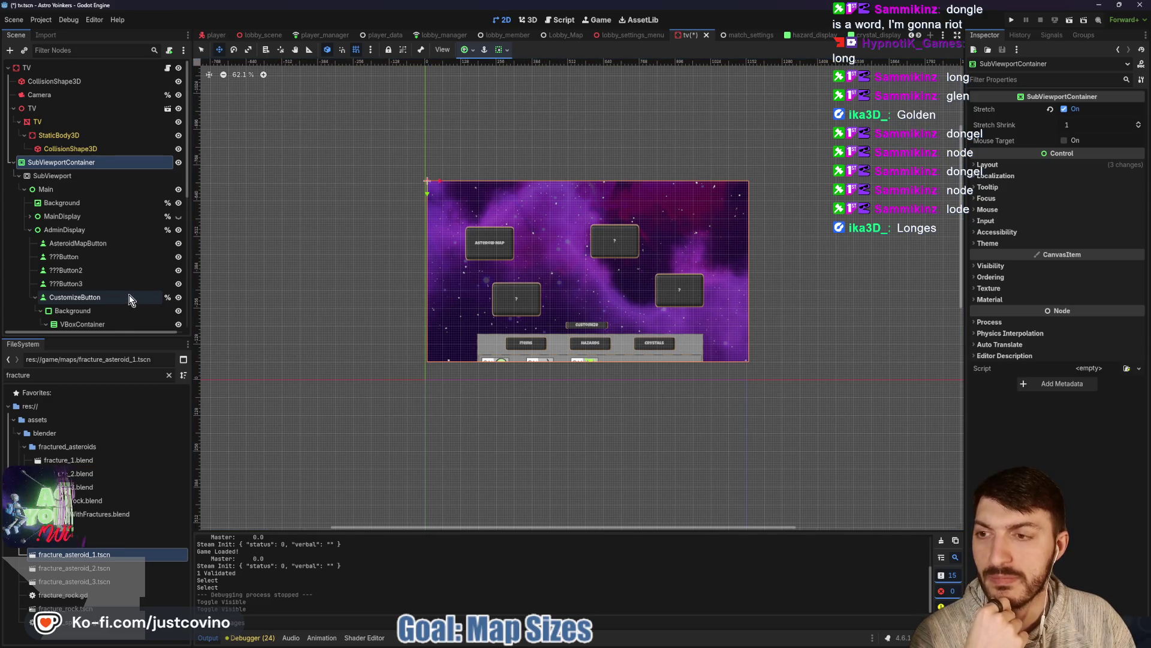
scroll(128, 294, down, 3)
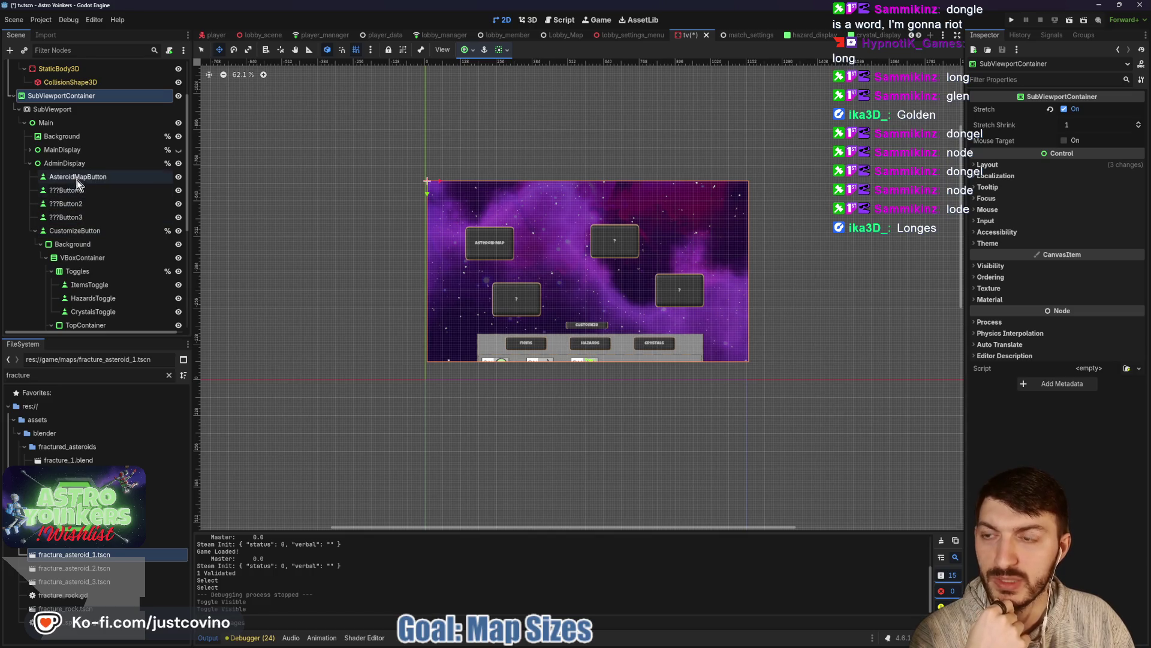
click(34, 231)
click(68, 230)
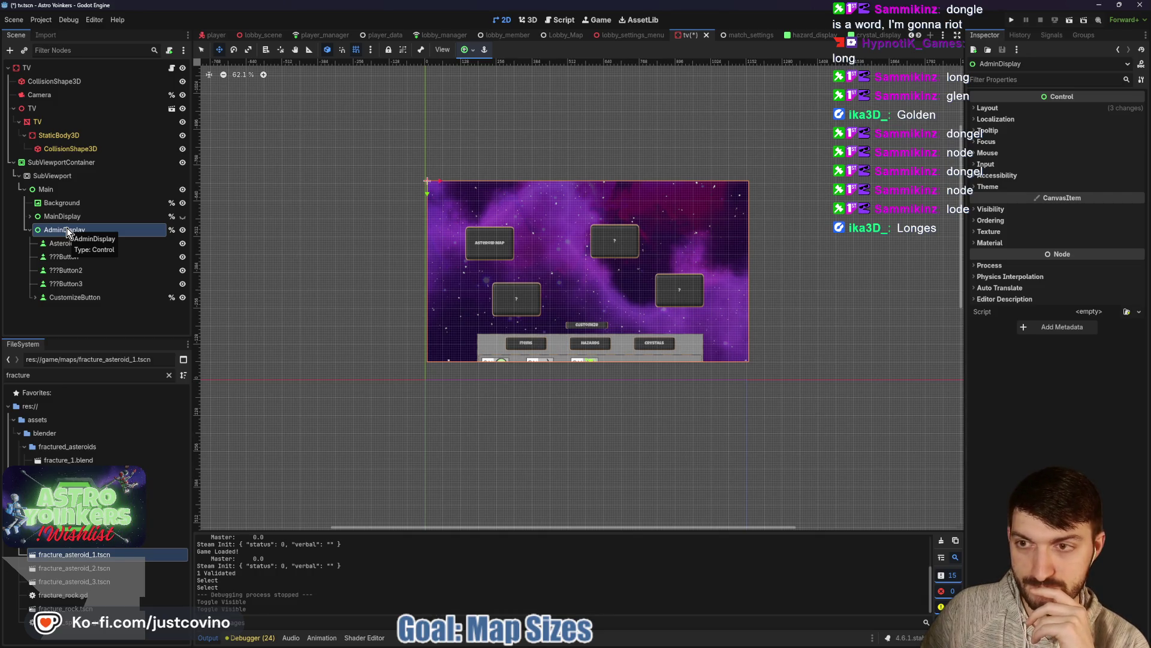
key(ctrl+a)
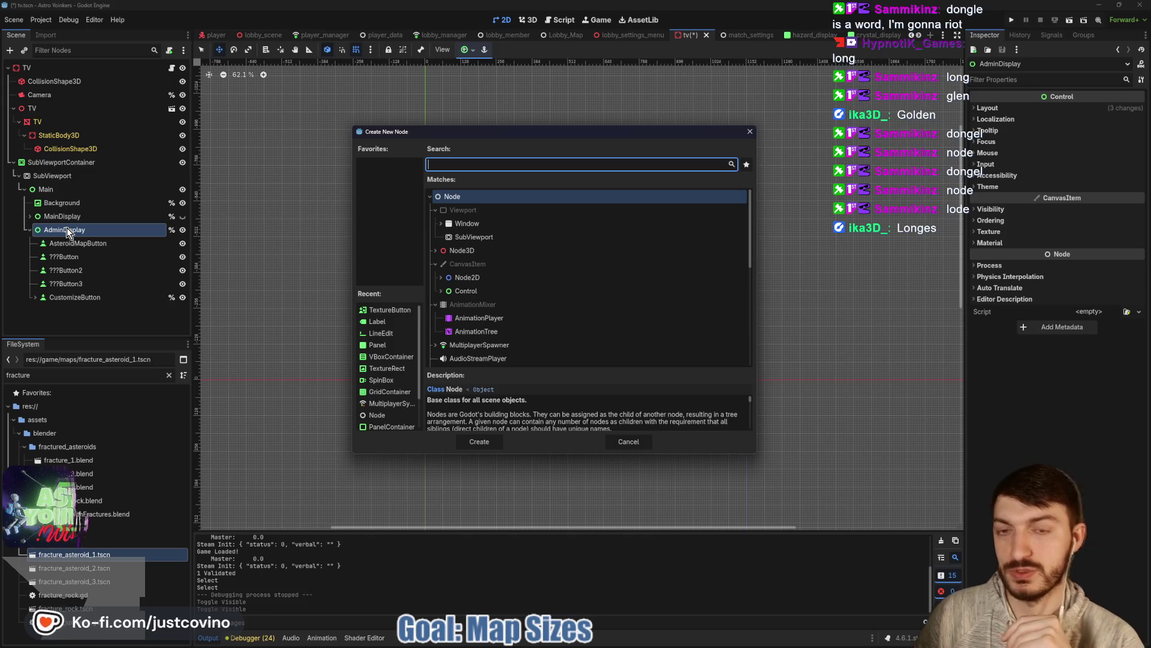
Step: Add a PanelContainer under AdminDisplay and name it MapSizesContainer
text(panel)
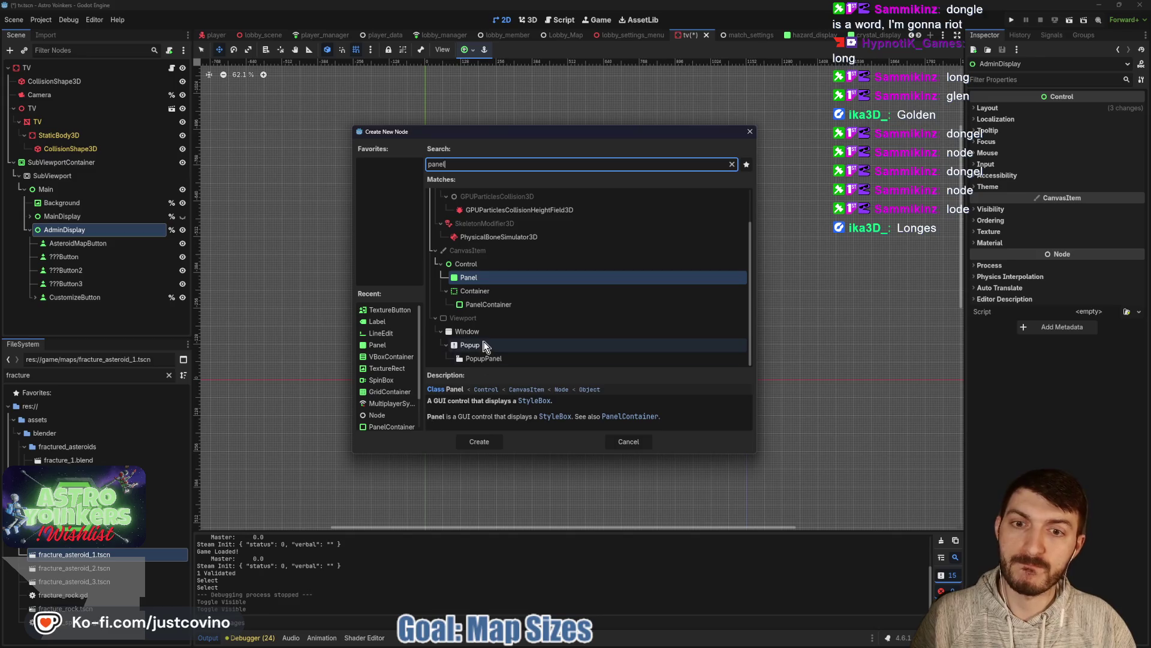
click(509, 306)
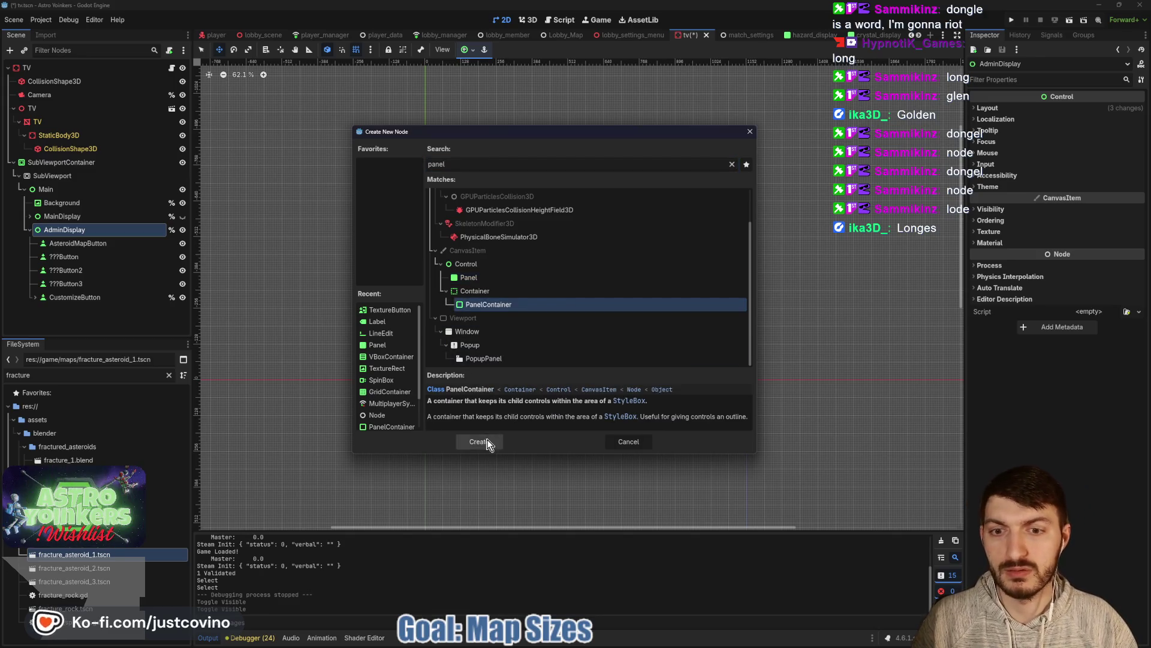
click(479, 441)
double_click(93, 311)
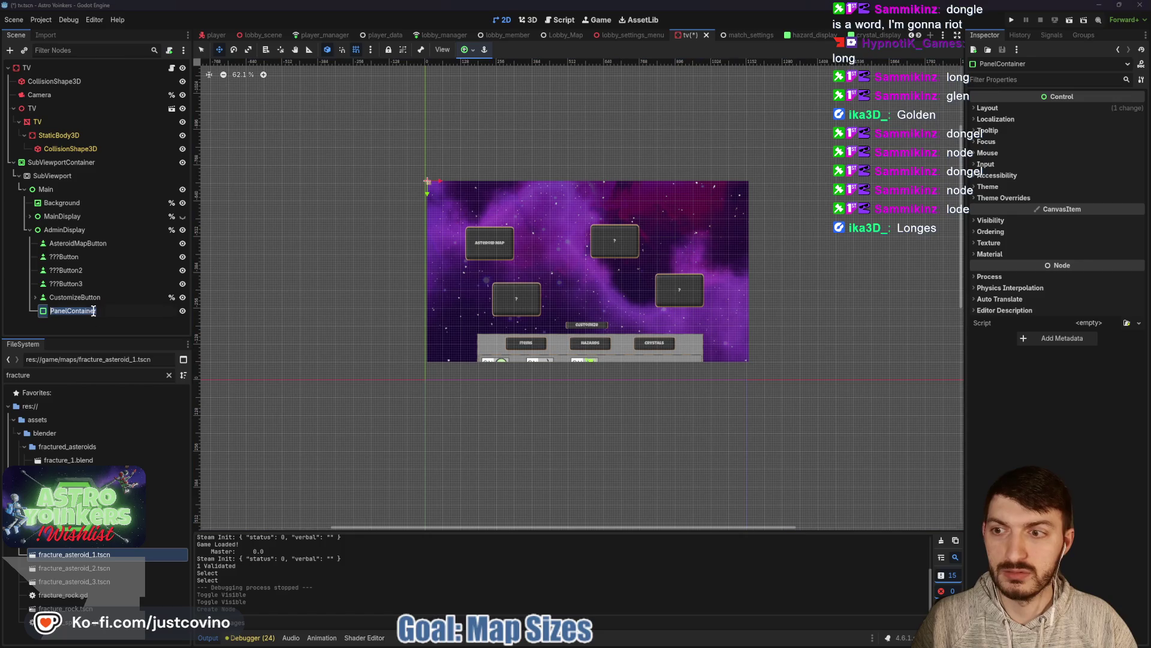
text(MapSizes)
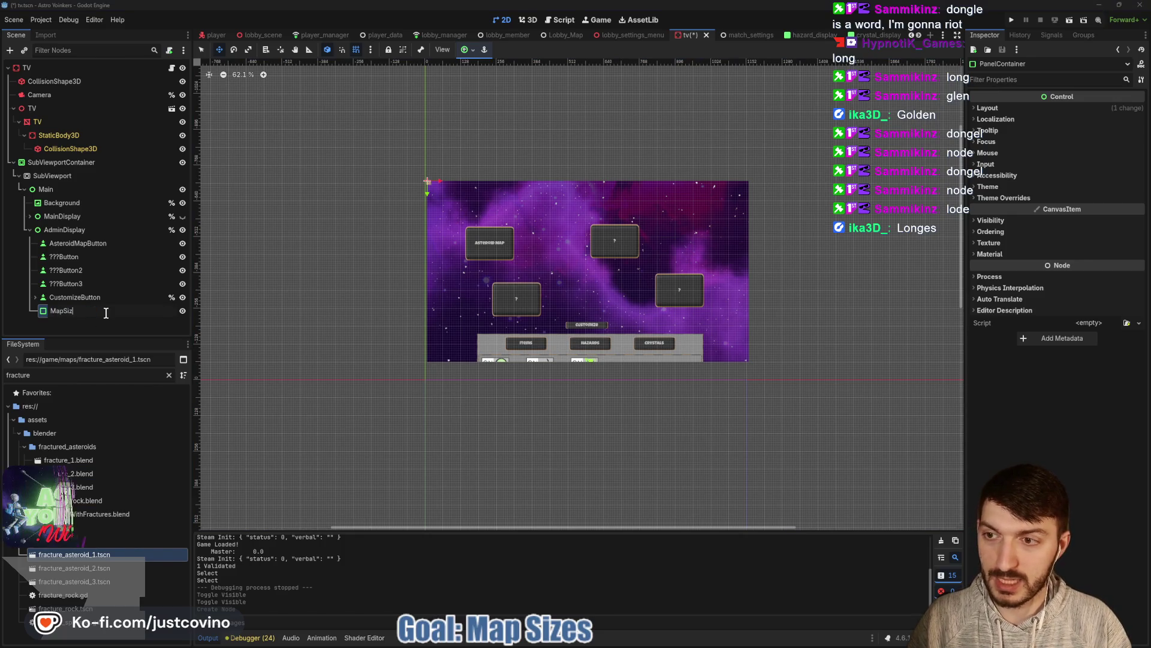
key(Return)
text(onta)
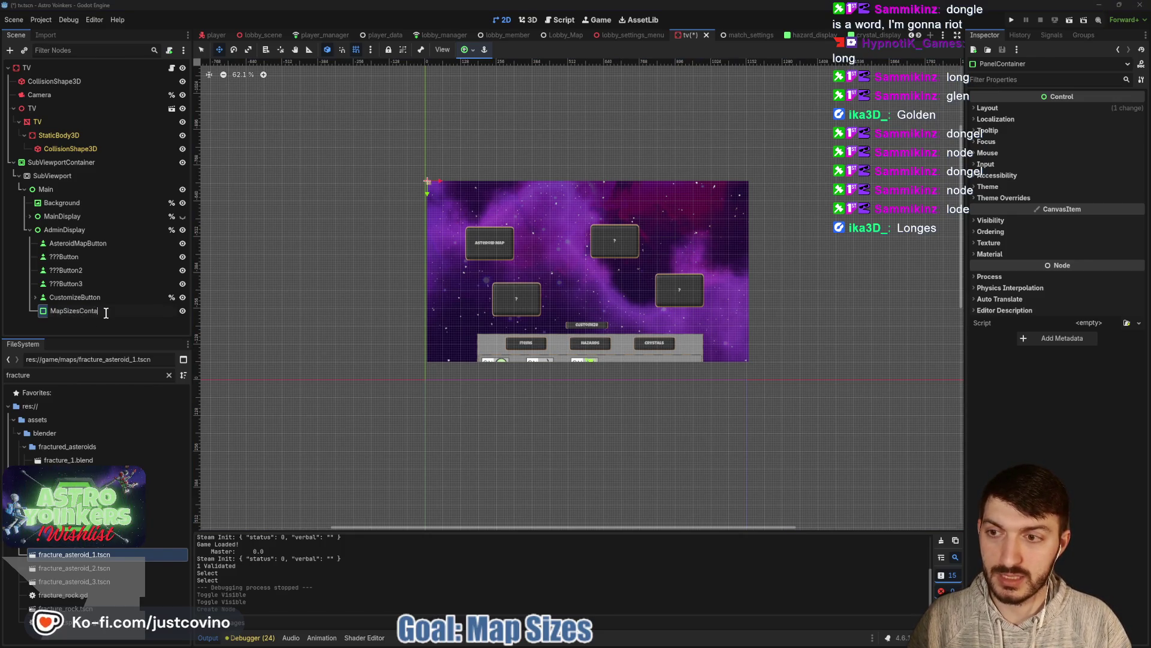
text(iner)
key(Return)
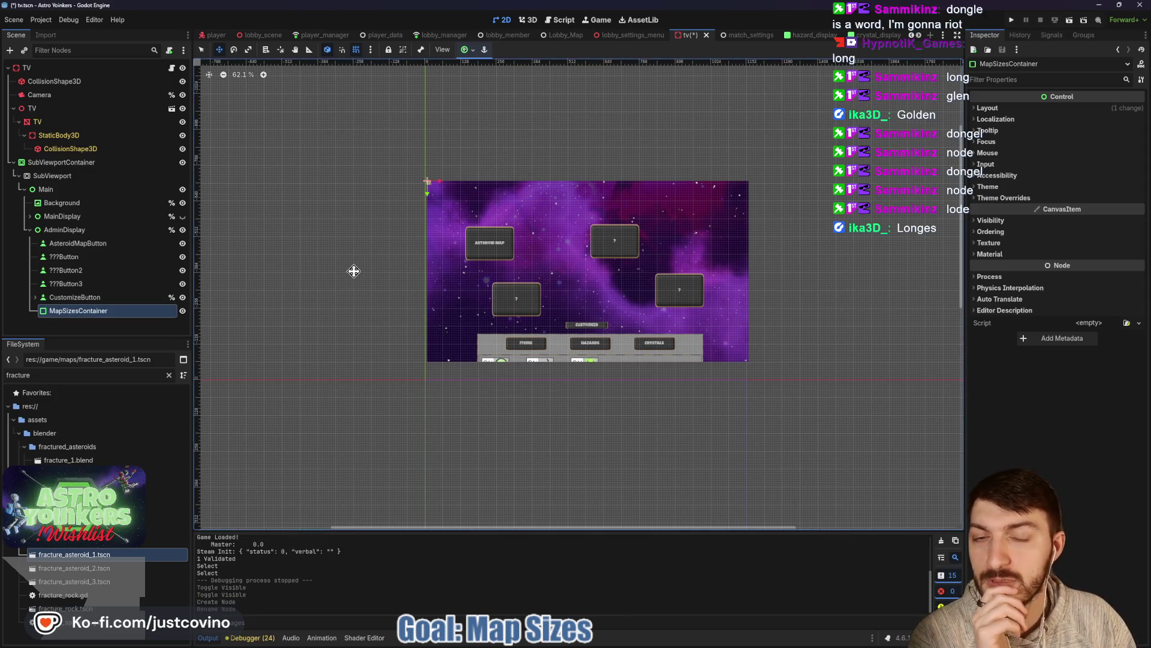
Step: Apply the Center anchor preset to MapSizesContainer
click(468, 50)
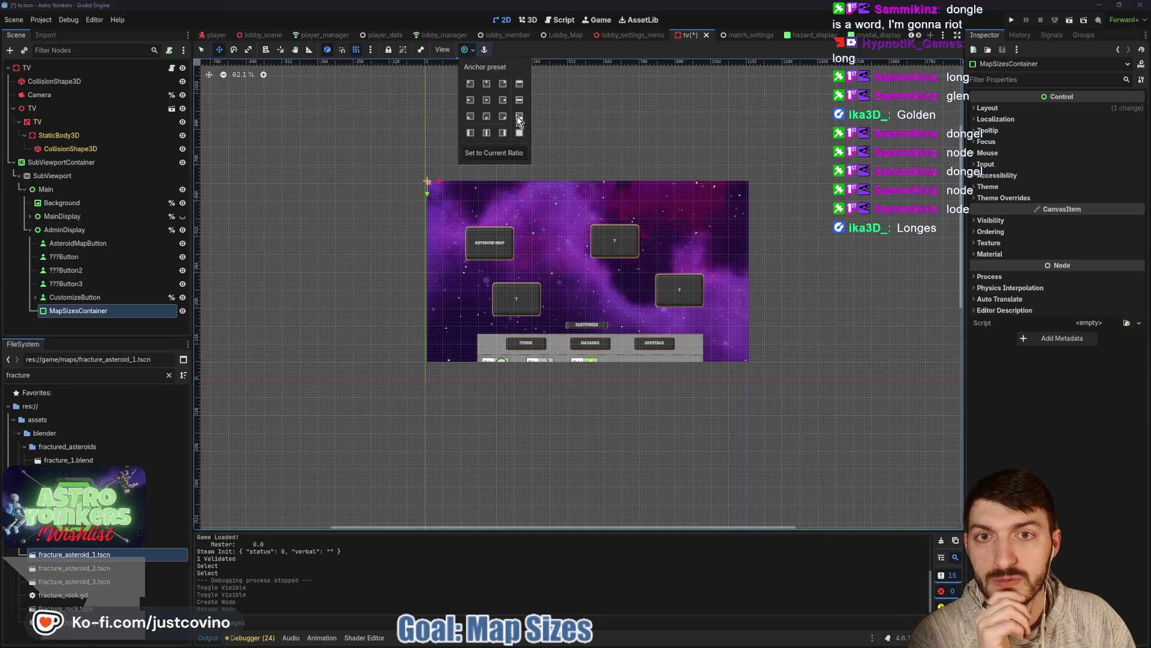
click(487, 100)
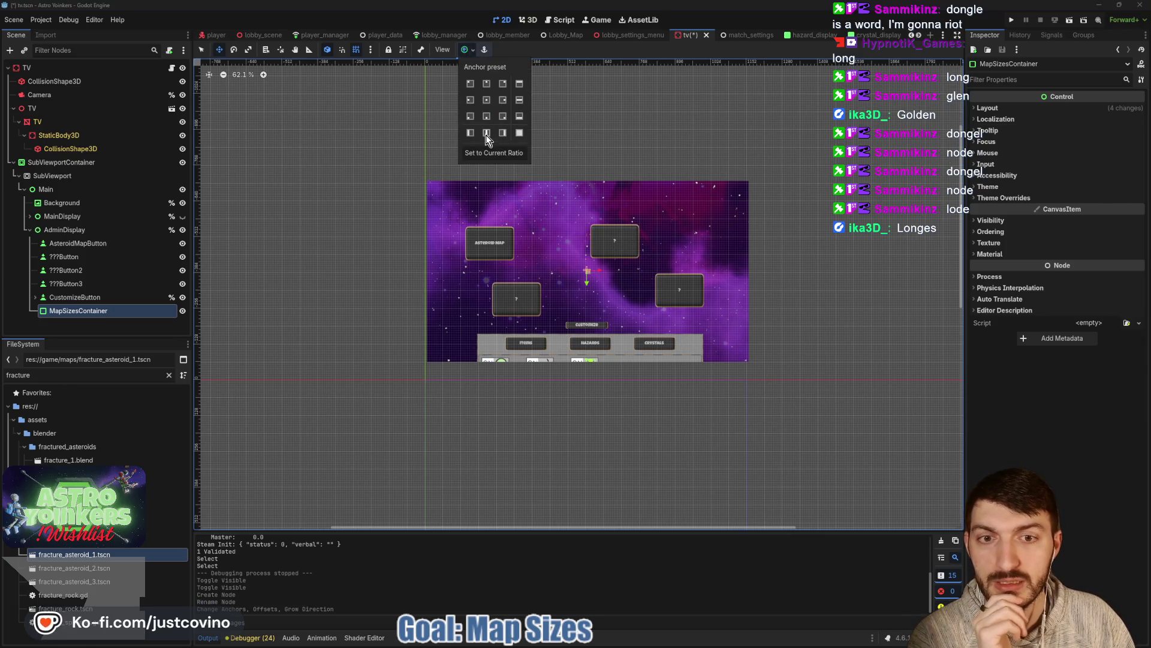
click(469, 53)
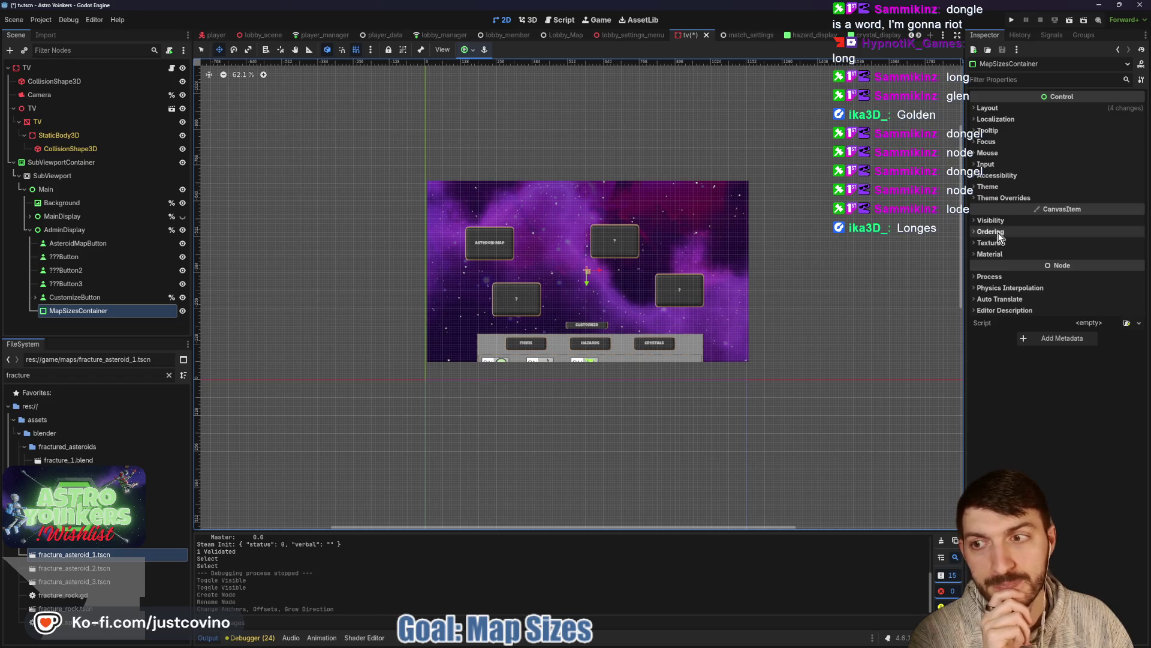
Step: Set MapSizesContainer's Transform size, settling on 300 × 200 px
click(988, 108)
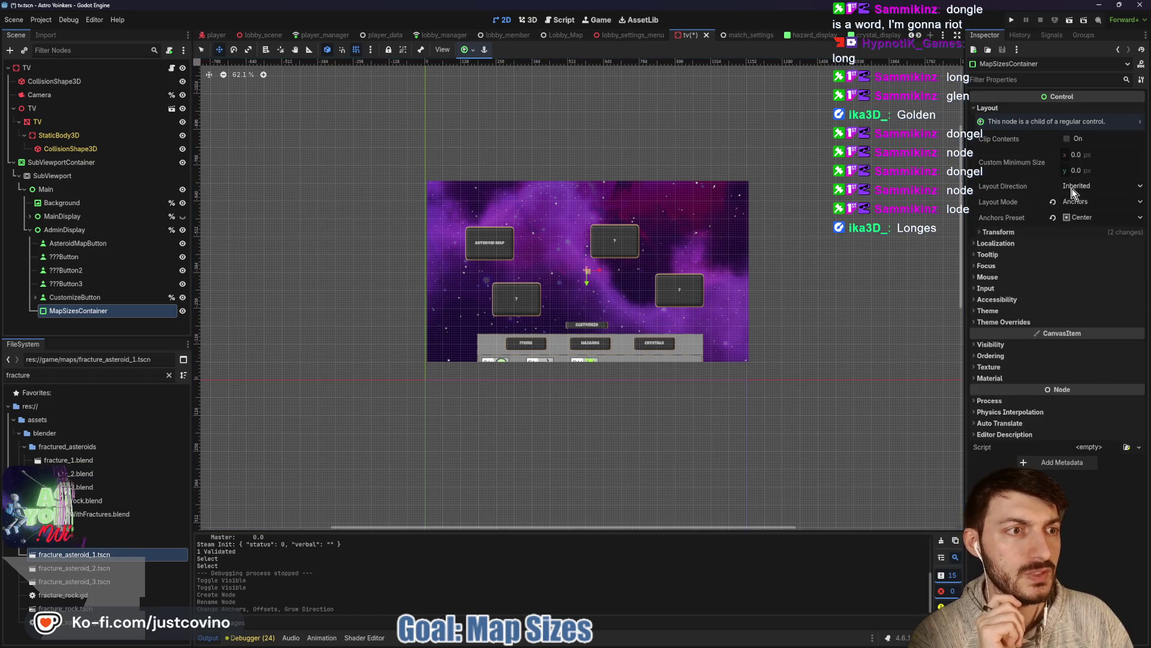
click(999, 232)
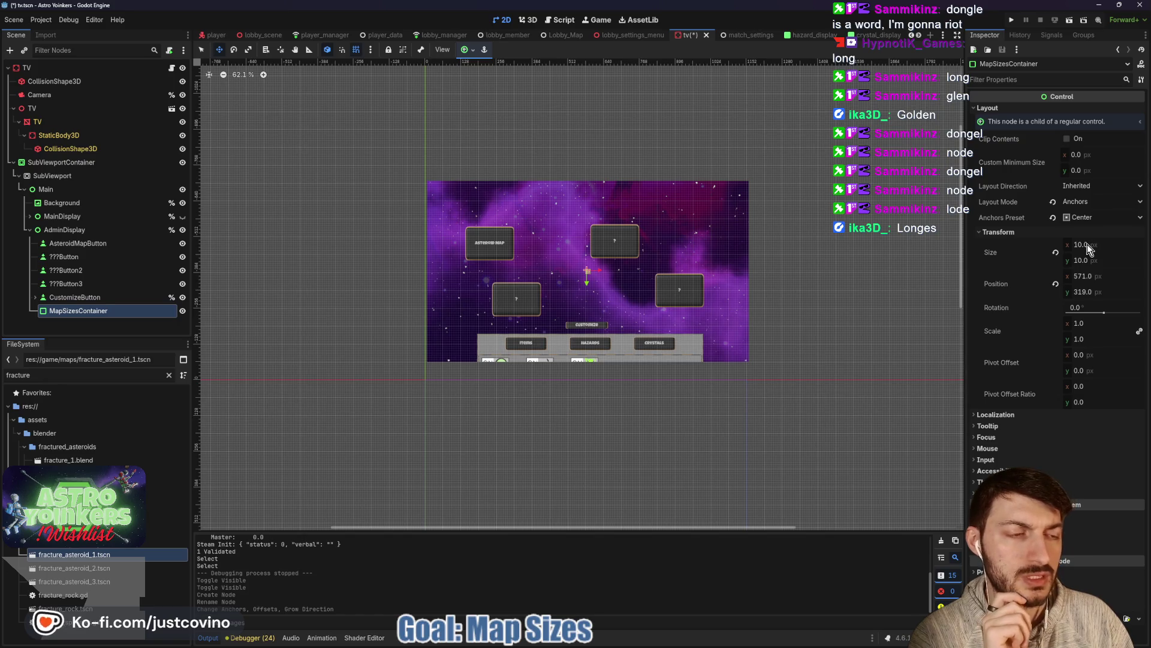
click(1088, 244)
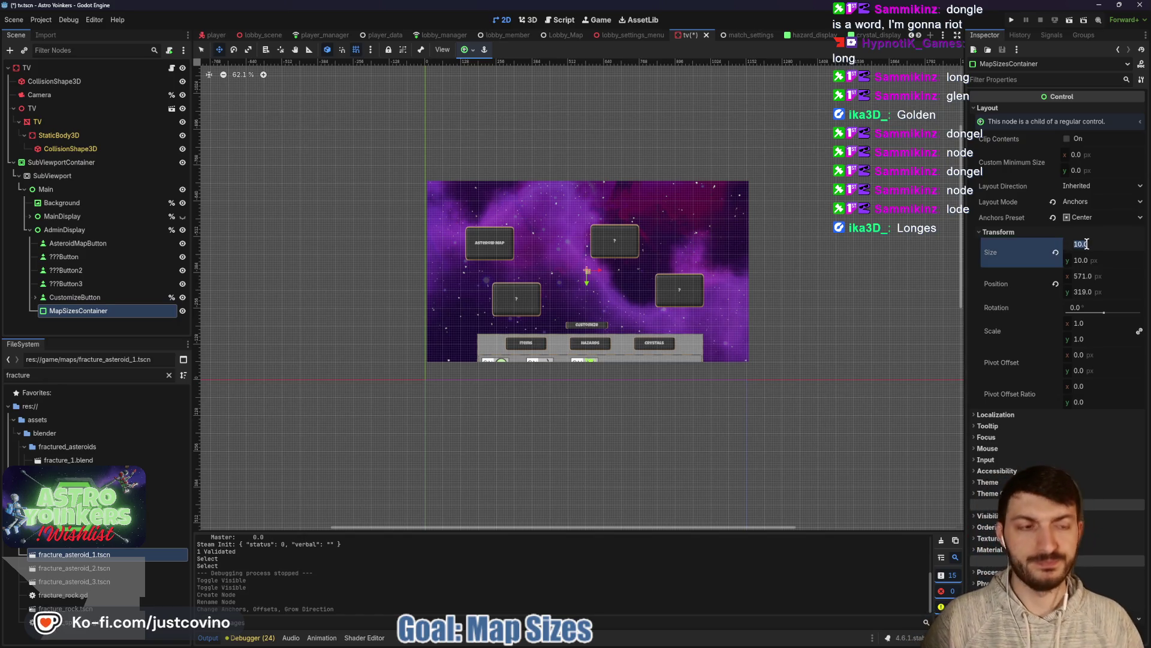
text(200)
key(Tab)
text(1)
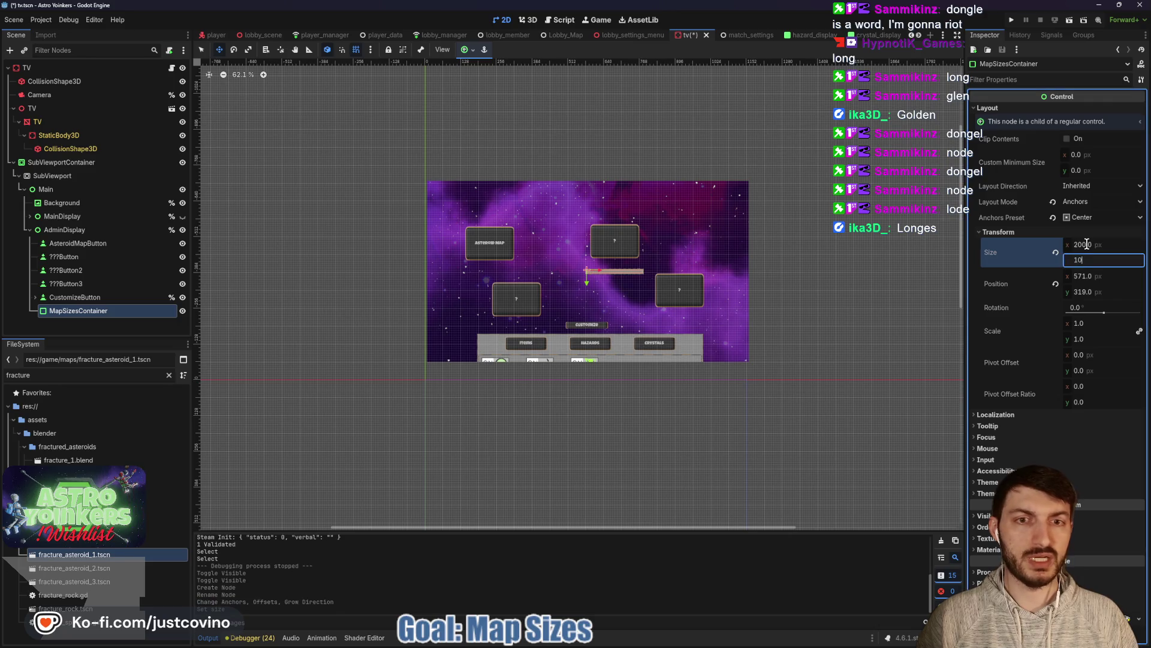
text(00)
key(Return)
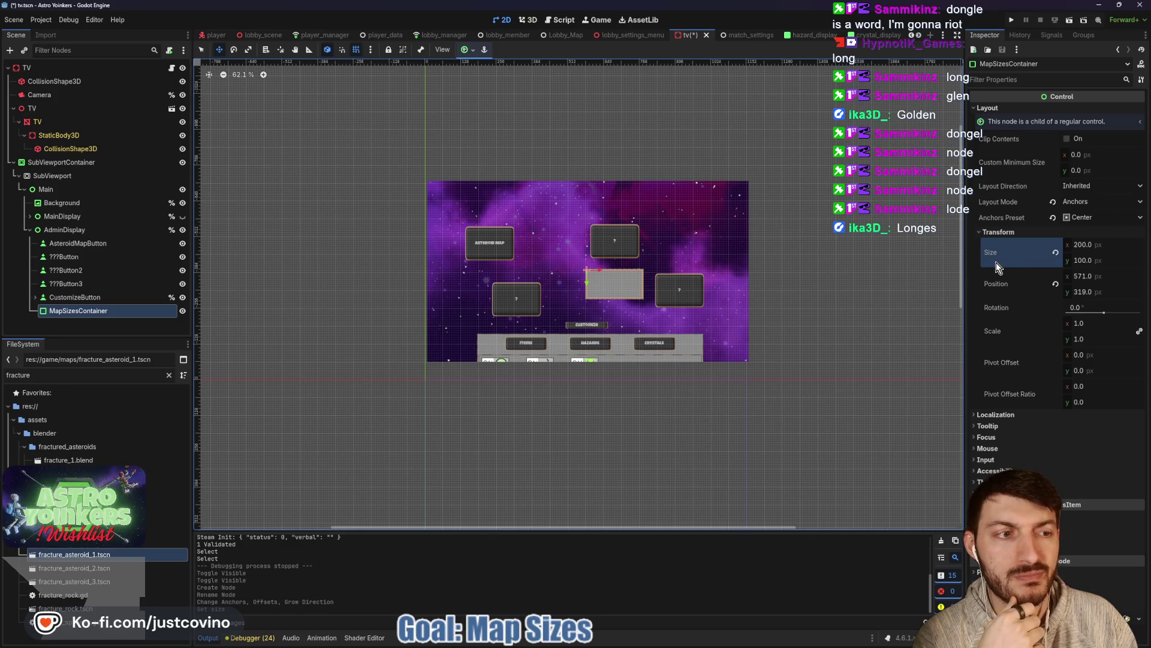
scroll(620, 298, up, 4)
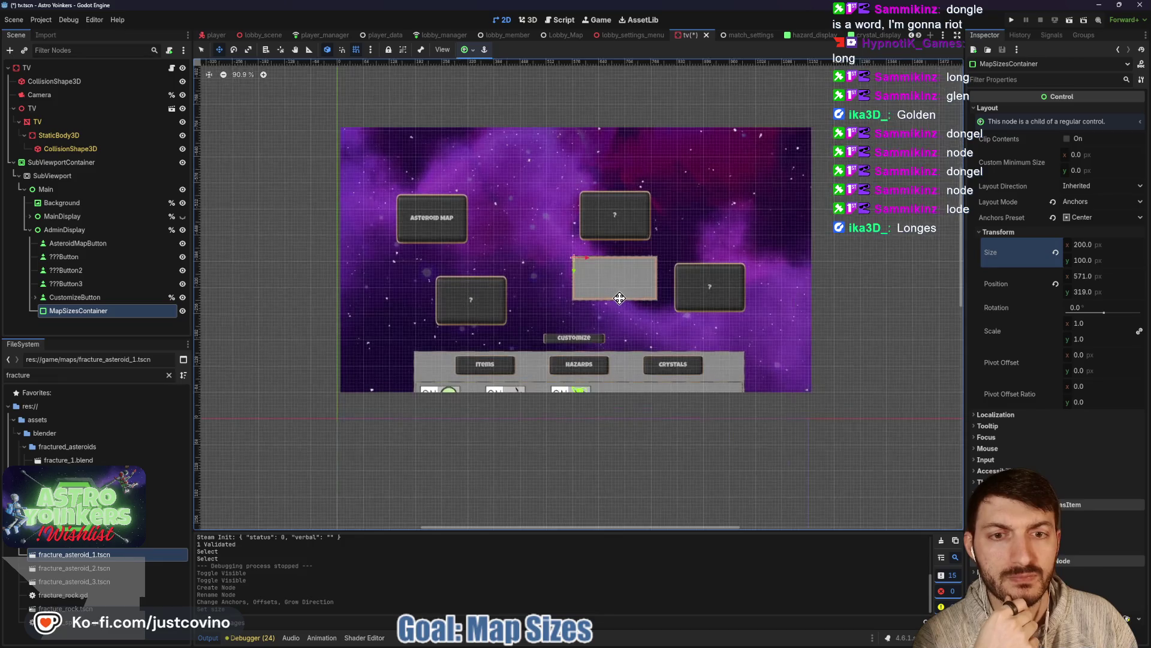
scroll(620, 298, up, 1)
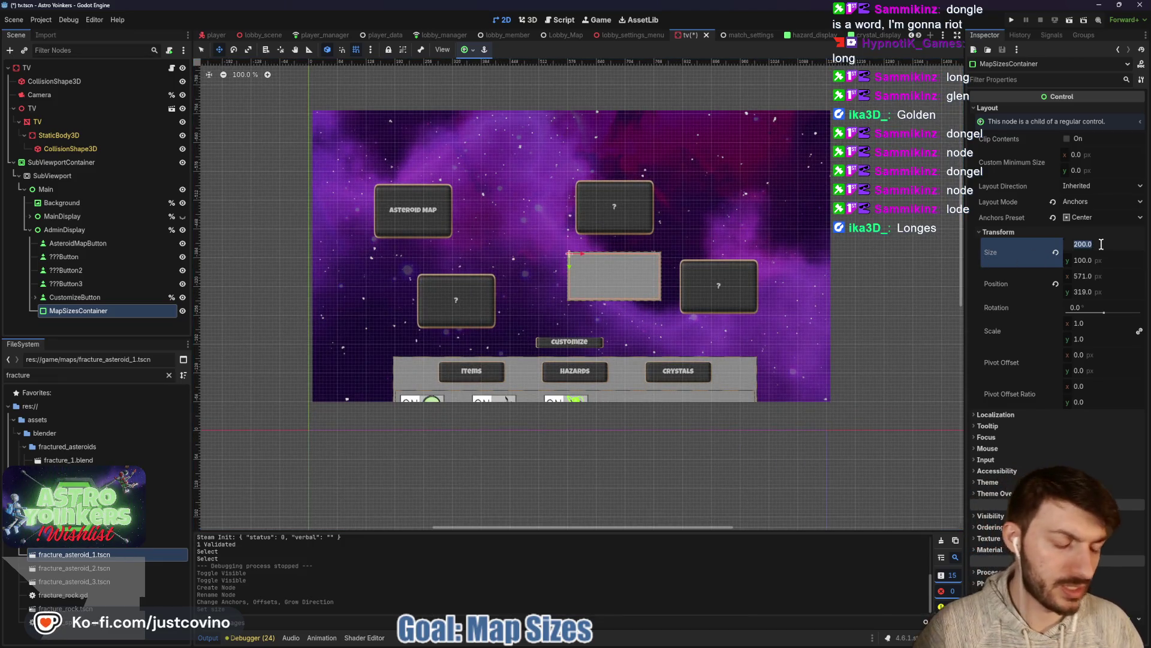
text(300)
key(Tab)
text(200)
key(Return)
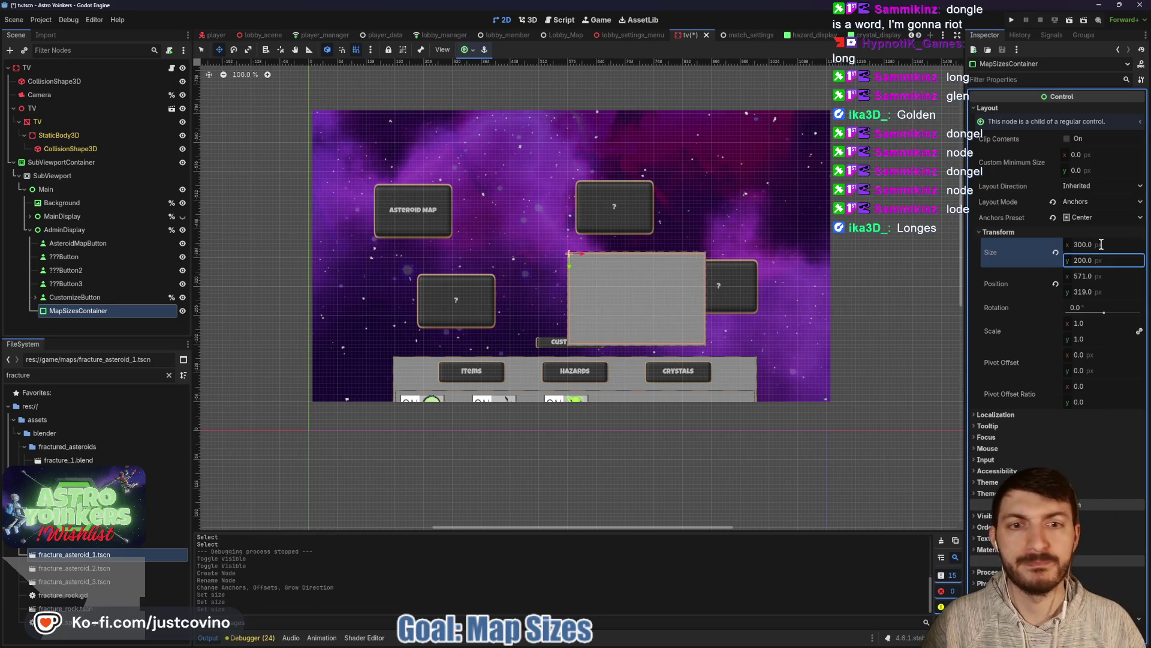
Step: Reapply the Center anchor preset to centre the resized panel
drag(656, 308, 658, 307)
click(467, 50)
click(486, 99)
click(574, 247)
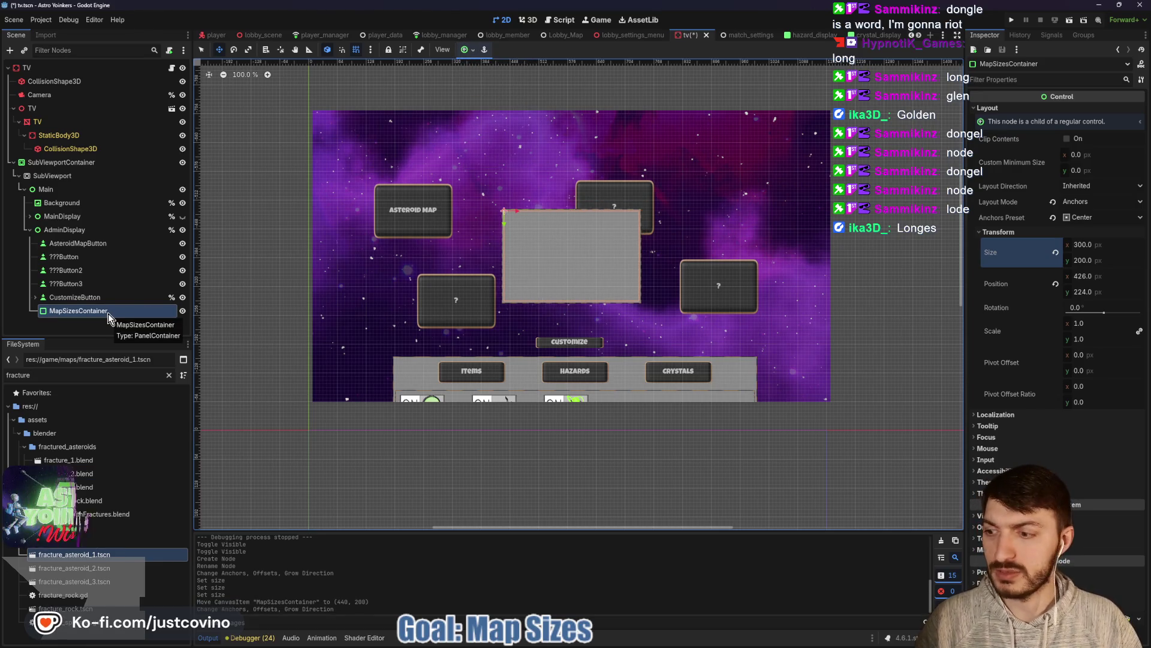
Step: Add an HBoxContainer and a VBoxContainer under MapSizesContainer, with the VBox on top
key(ctrl+a)
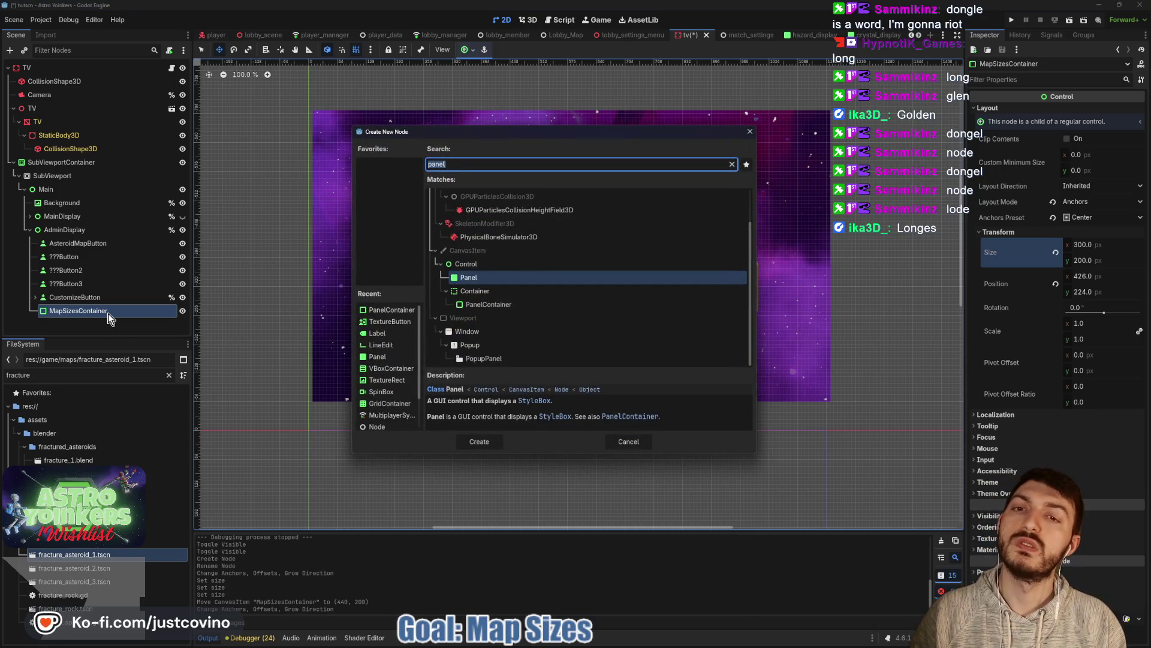
text(hbo)
key(Return)
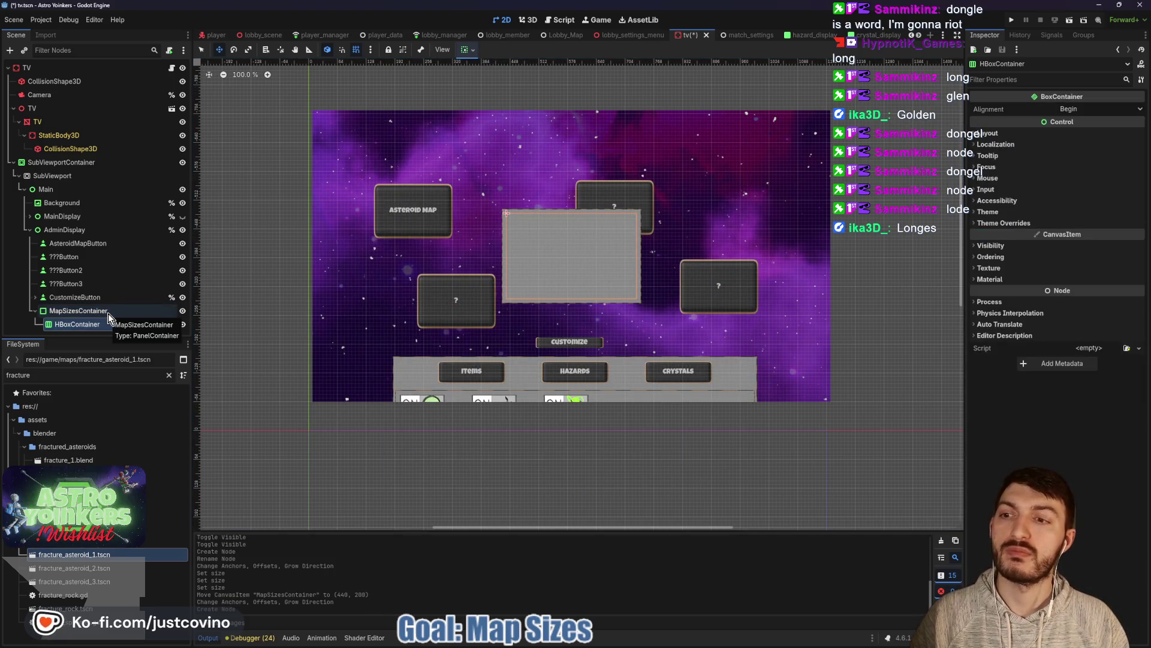
click(108, 313)
key(ctrl+a)
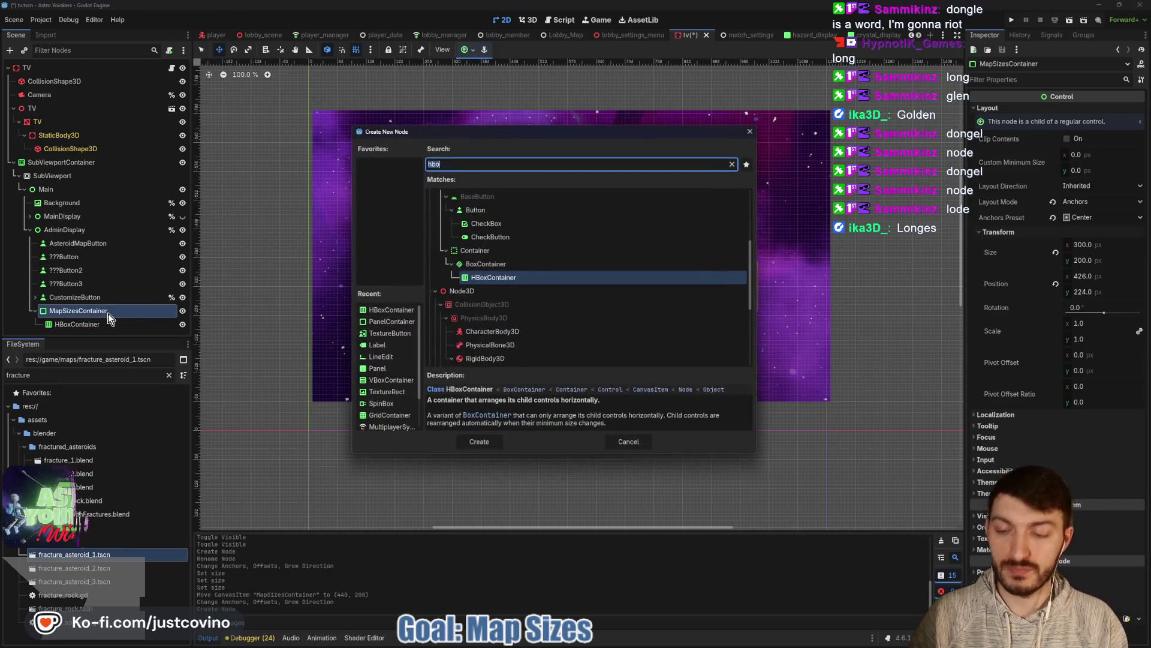
text(vbox)
key(Return)
drag(108, 326, 70, 307)
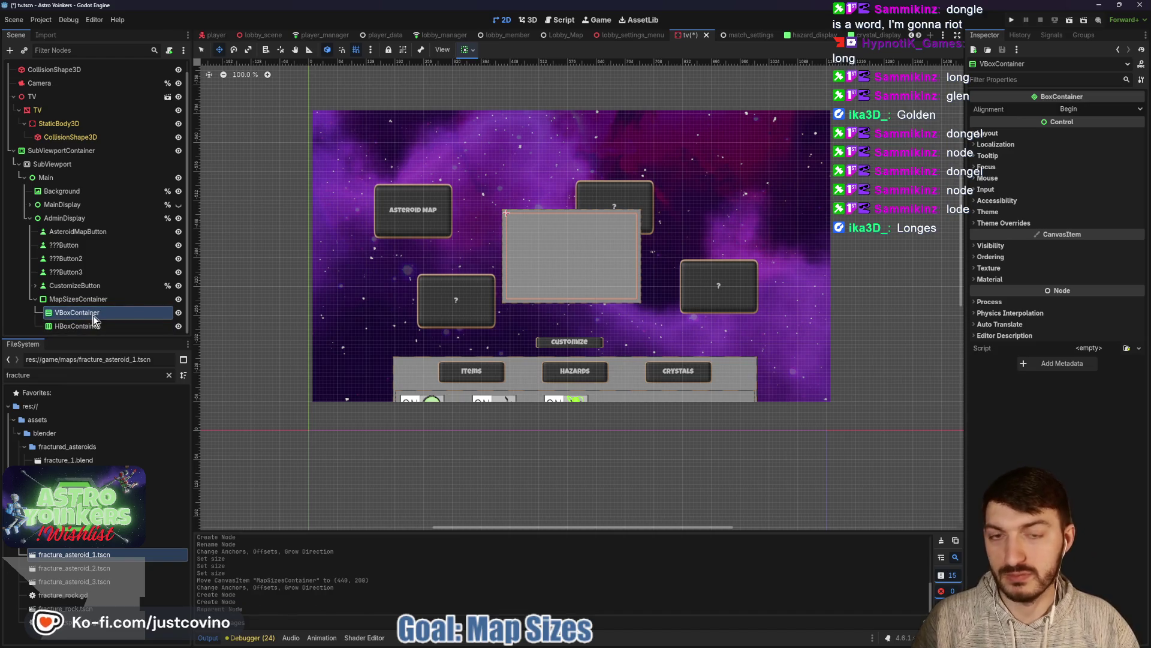
Step: Add a 'Map Size:' Label inside the VBoxContainer, centred horizontally and vertically
key(ctrl+a)
text(label)
key(Return)
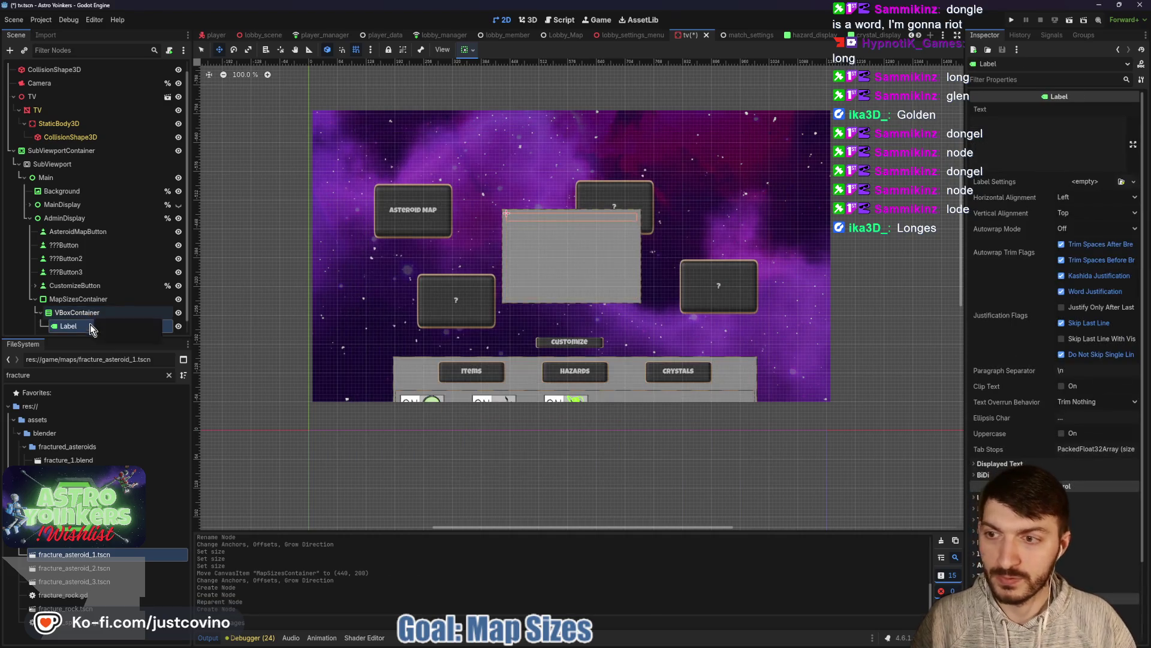
click(995, 145)
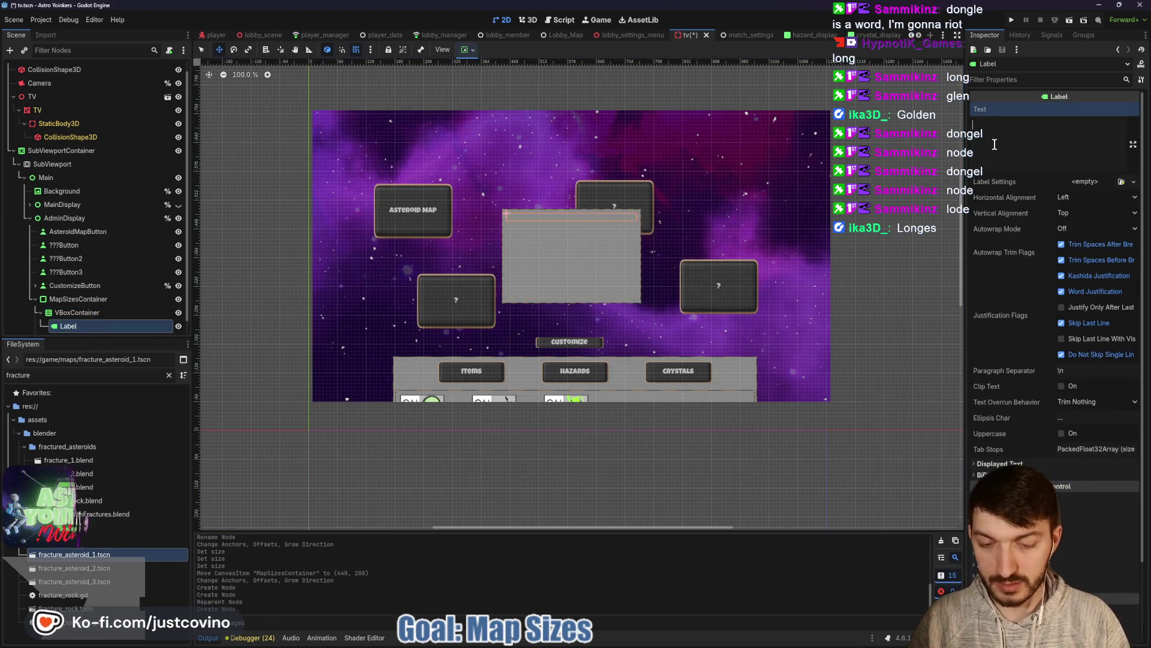
text(Map Size:)
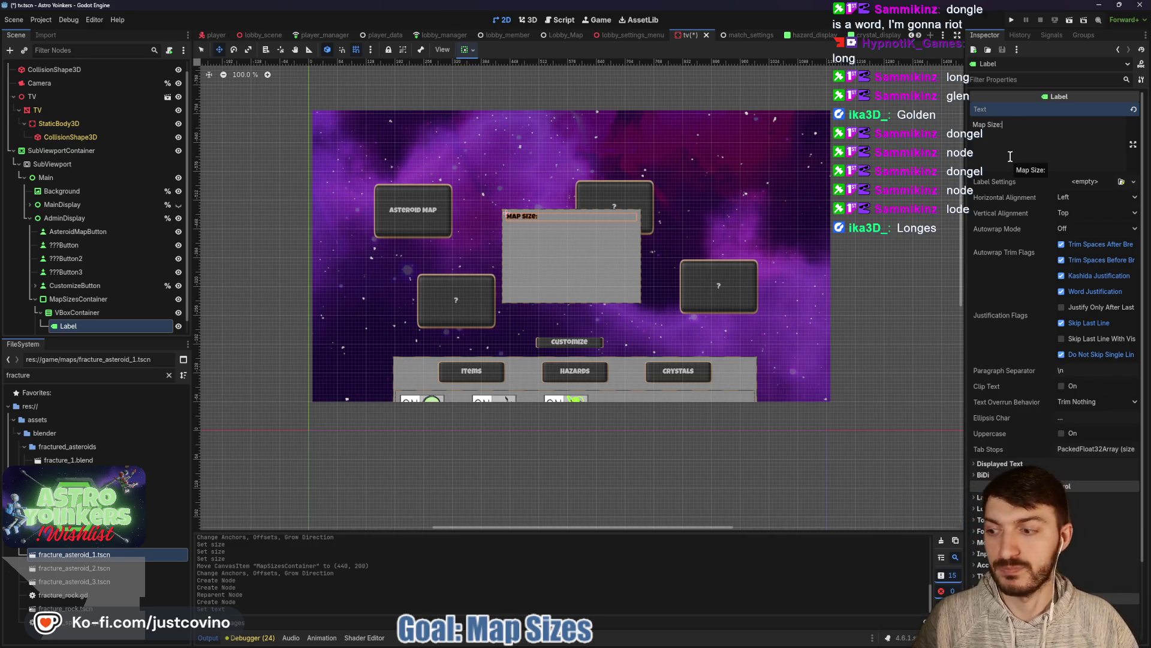
click(1085, 197)
click(1087, 223)
click(1075, 213)
click(1084, 239)
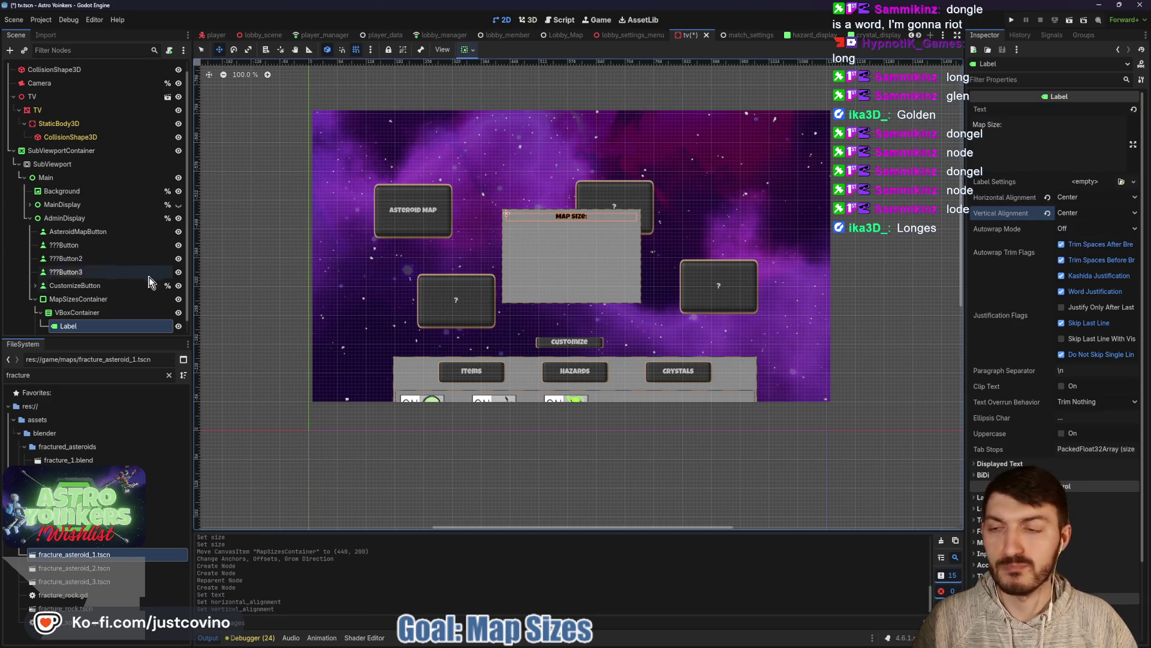
scroll(102, 300, down, 1)
click(80, 327)
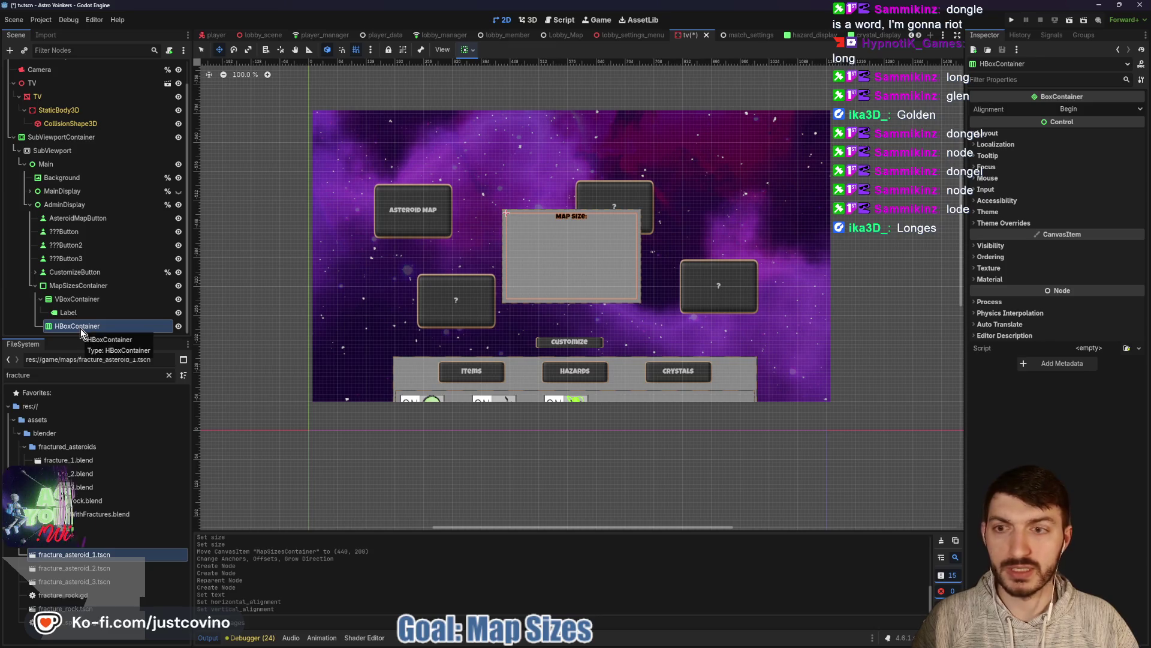
Step: Nest the HBoxContainer inside the VBoxContainer below the label and add a Button
drag(81, 328, 83, 305)
key(ctrl+a)
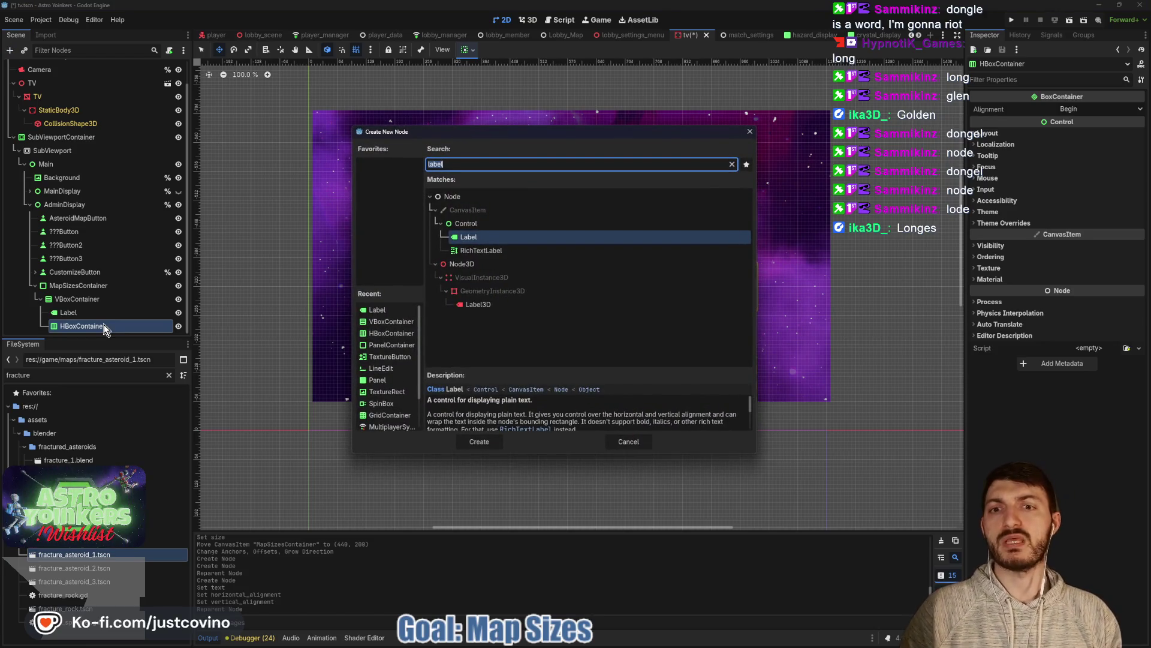
text(button)
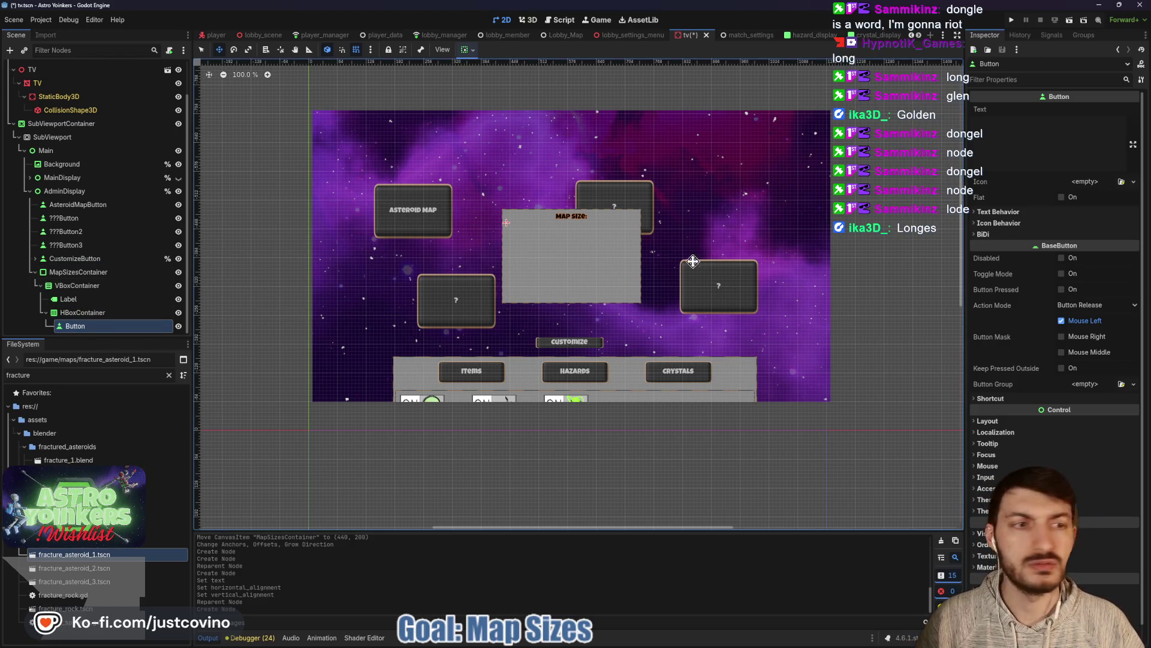
Step: Give the button a custom minimum size of 75 × 35
click(999, 419)
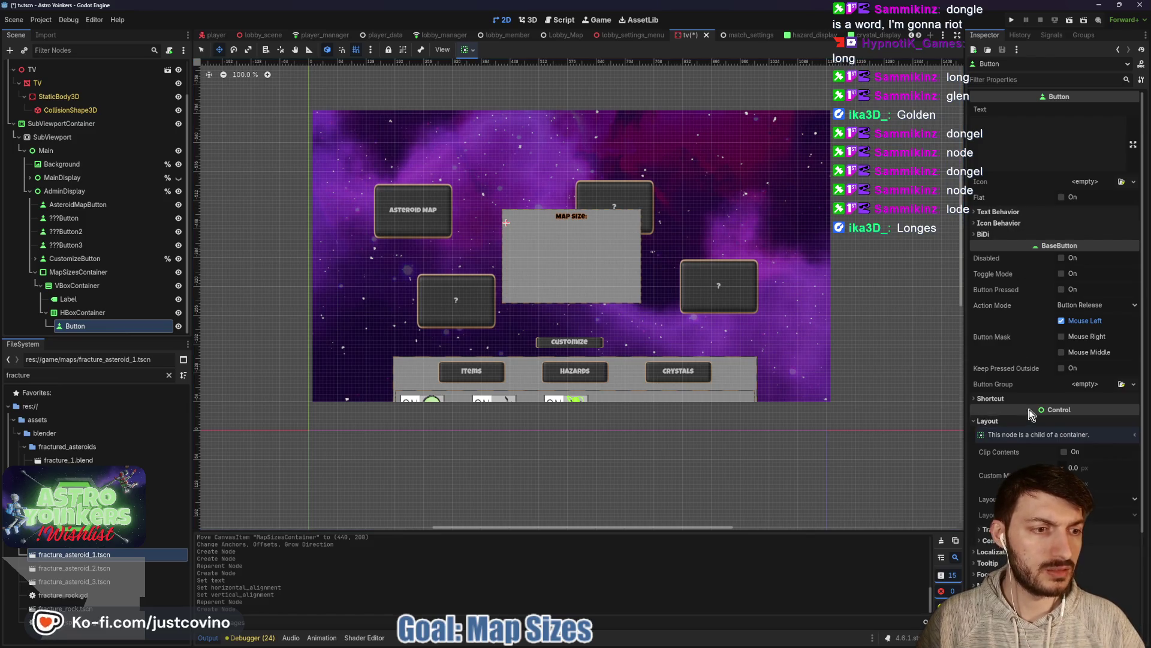
click(1083, 467)
text(50)
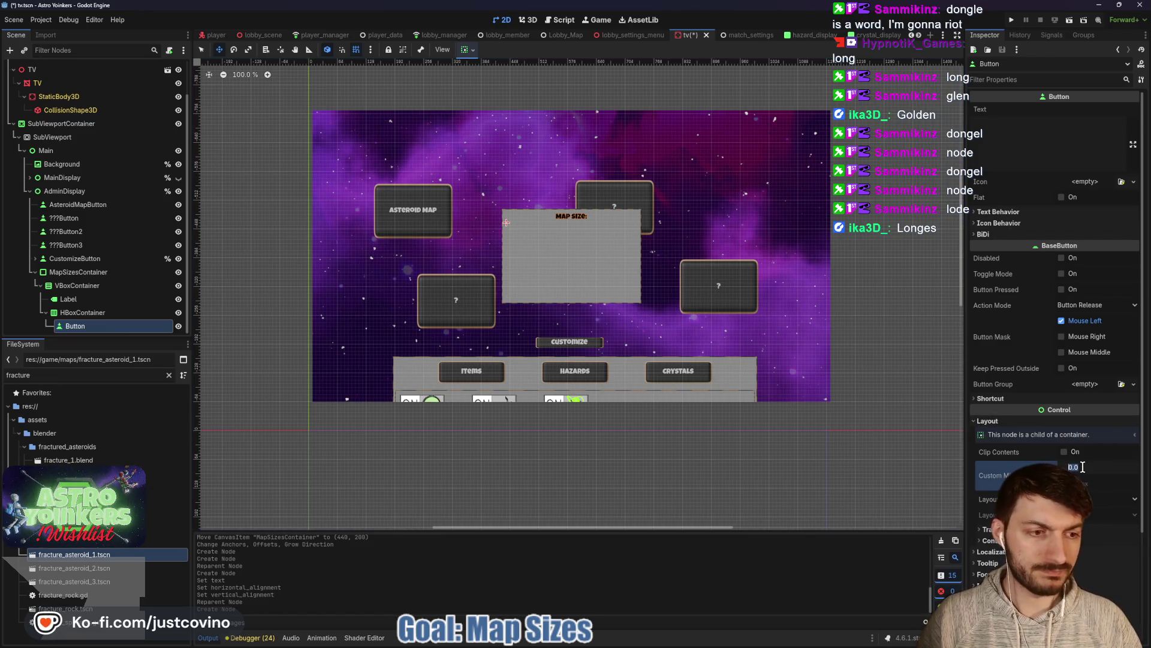
key(Tab)
text(25)
key(Return)
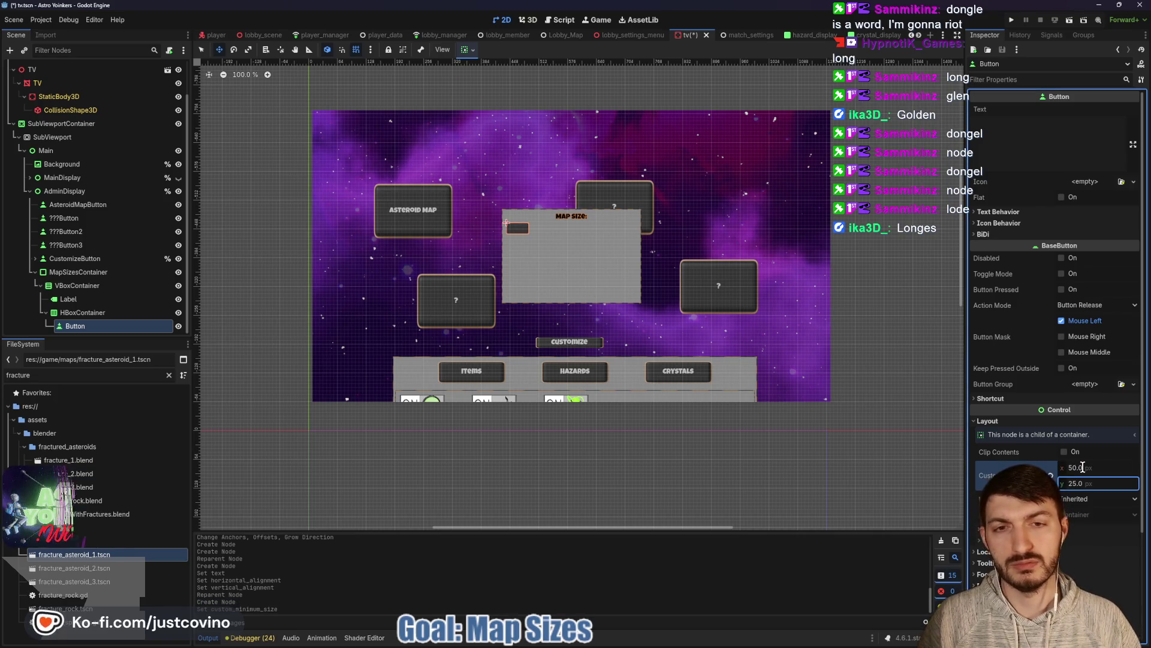
click(1084, 467)
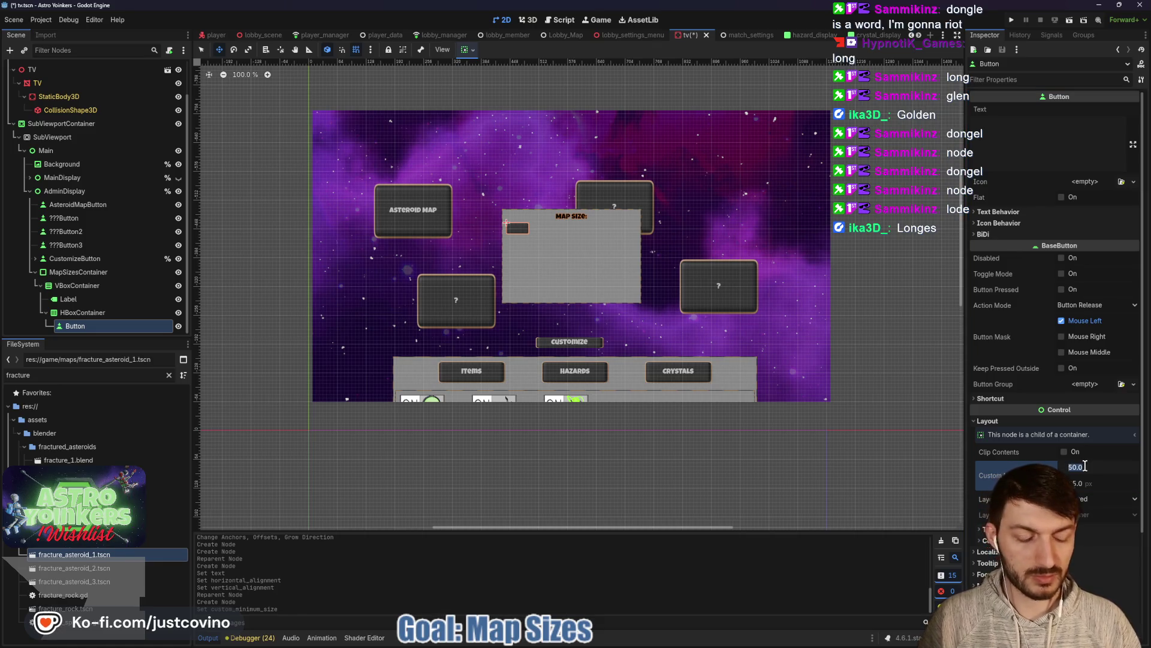
text(75)
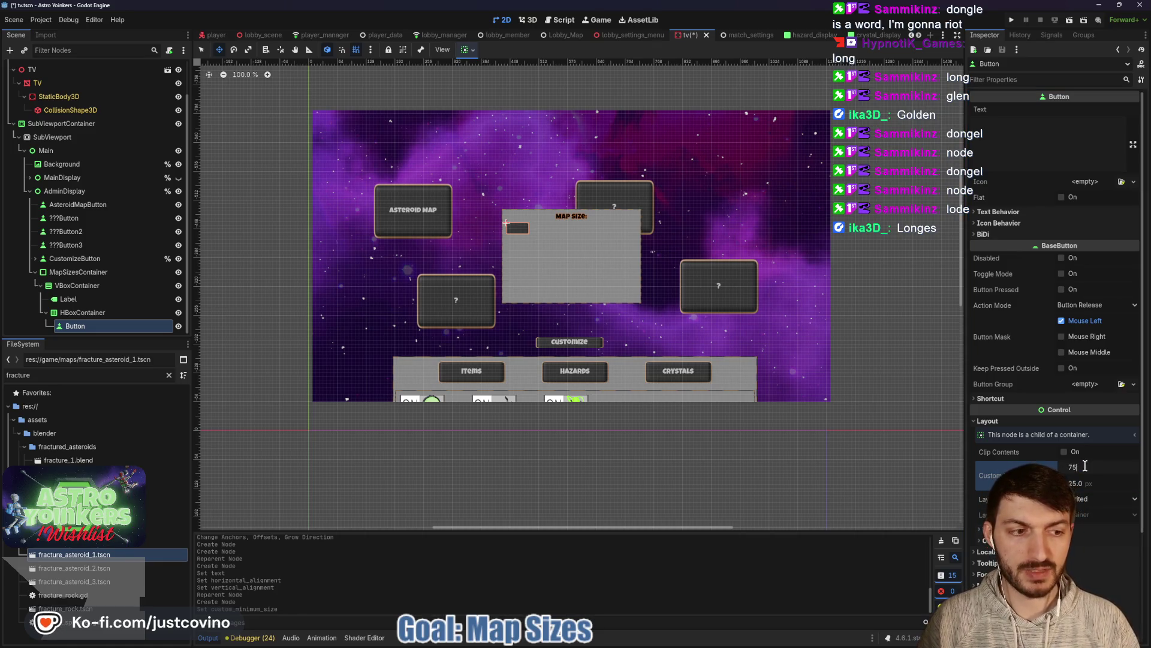
key(Tab)
text(50)
key(Tab)
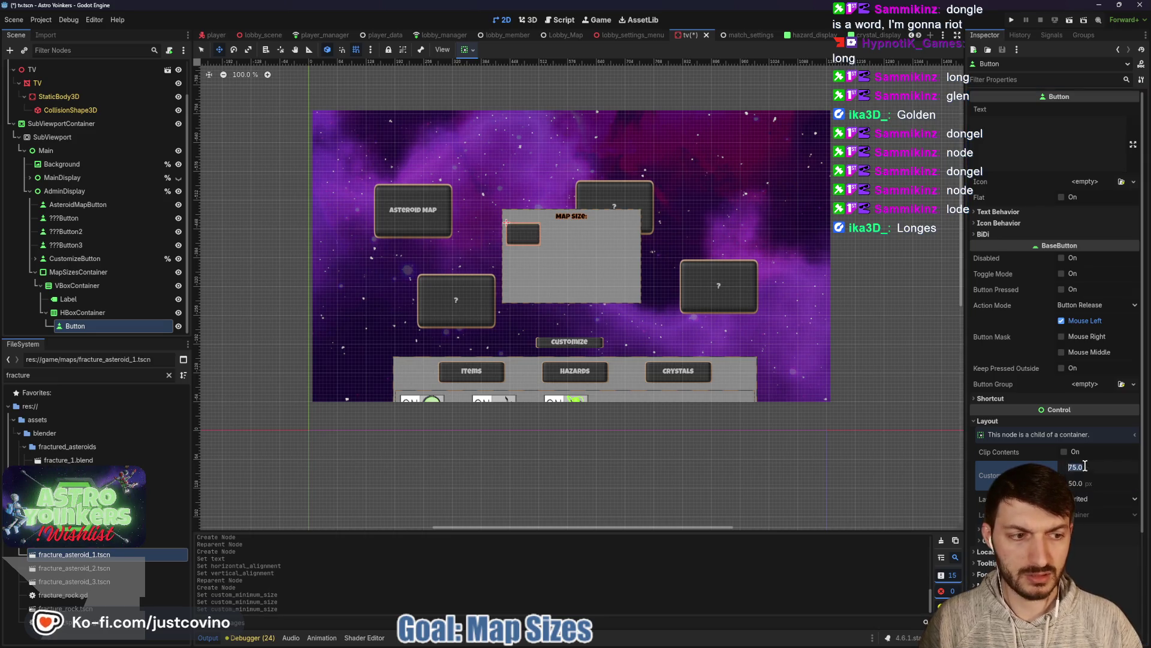
key(Tab)
text(35)
key(Return)
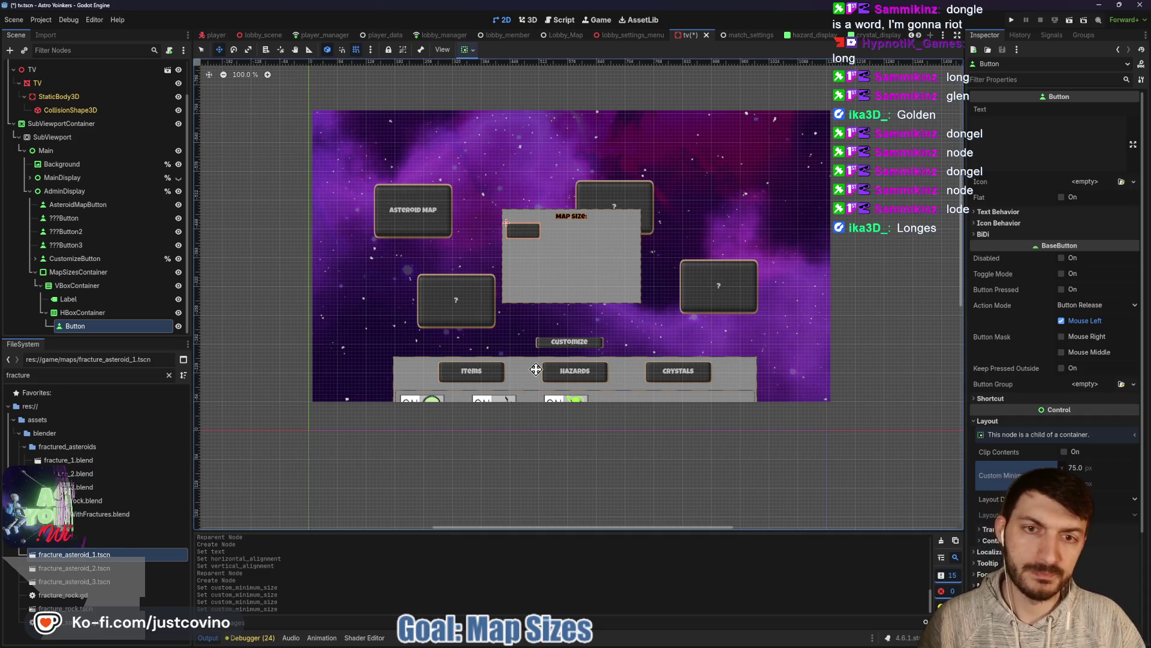
Step: Label the button SMALL, duplicate it twice, and relabel the copies MEDIUM and LARGE
click(1016, 138)
text(SMALL)
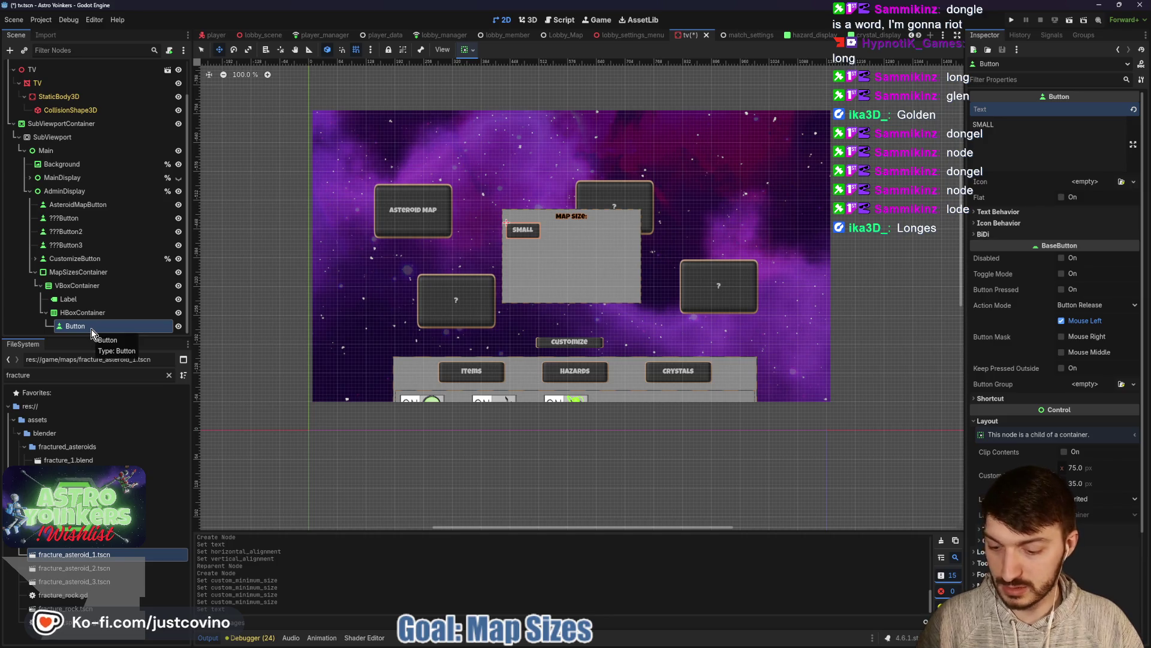
key(ctrl+d)
key(ctrl+d)
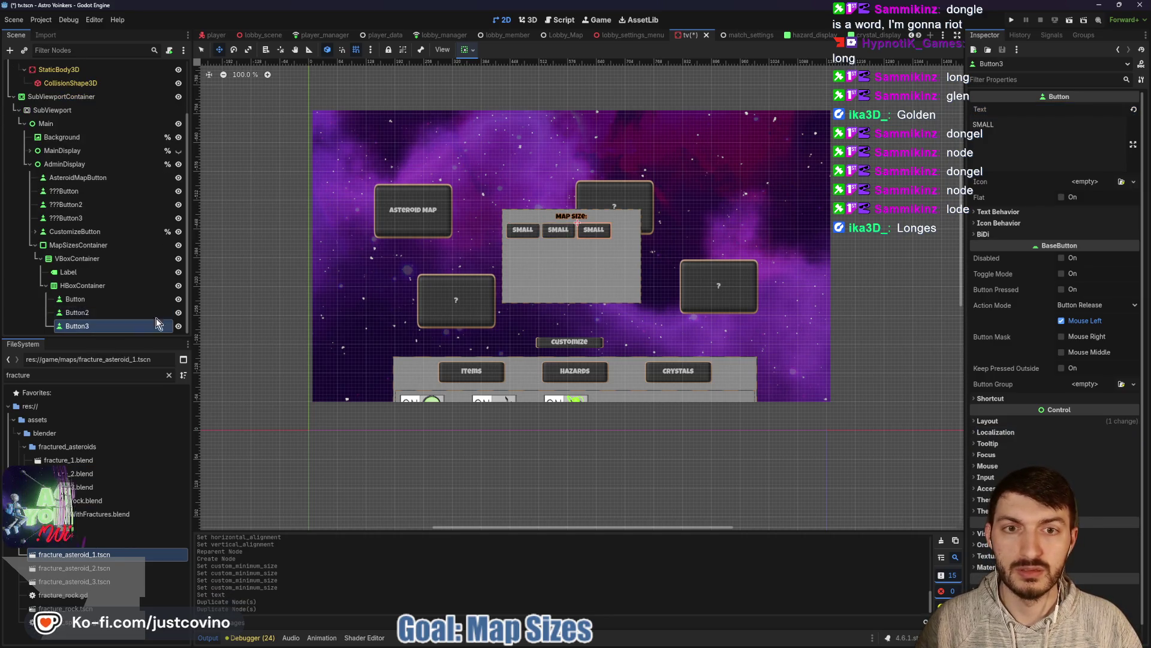
click(120, 312)
drag(996, 124, 952, 125)
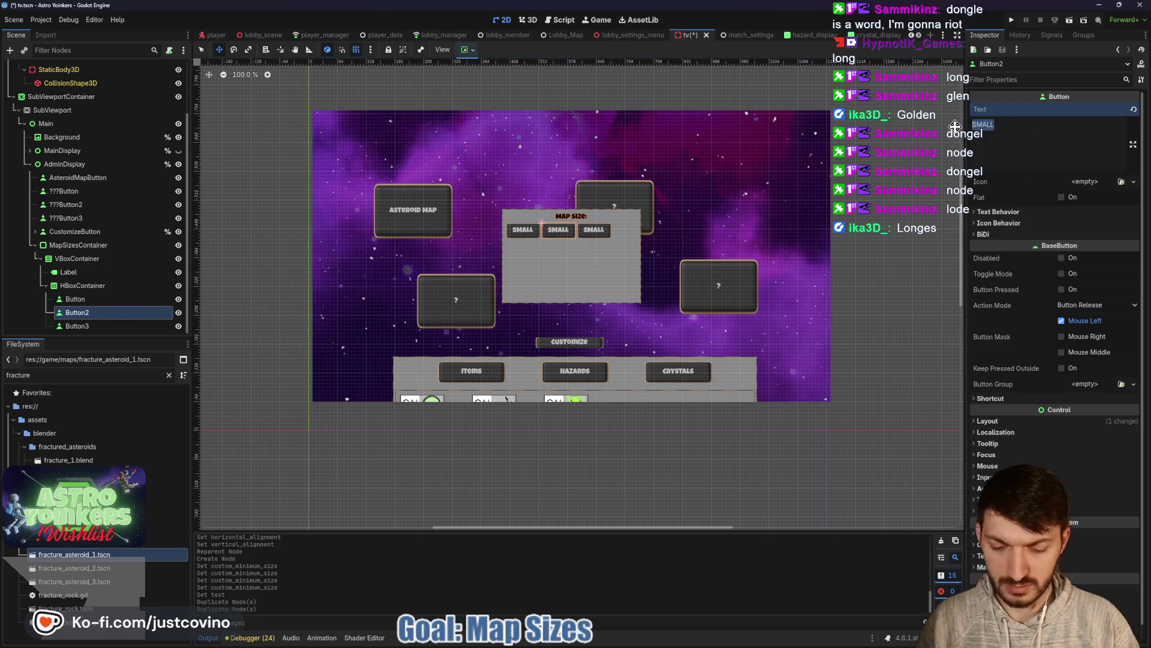
text(MEDIUM)
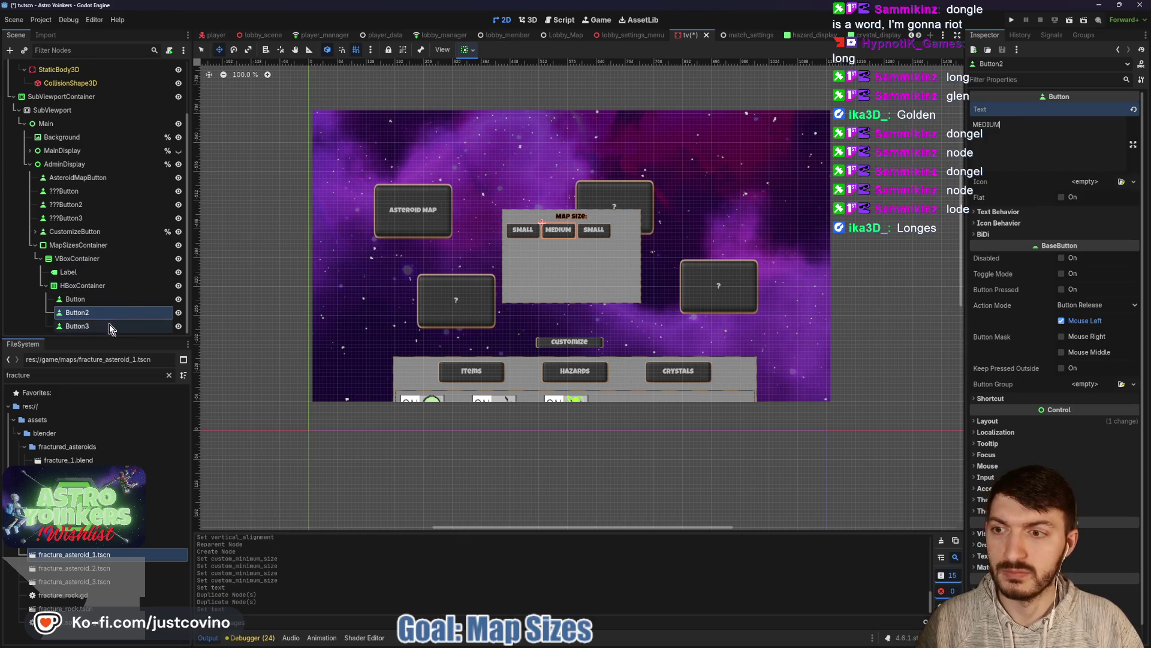
click(110, 327)
drag(1026, 118, 951, 124)
text(LARGE)
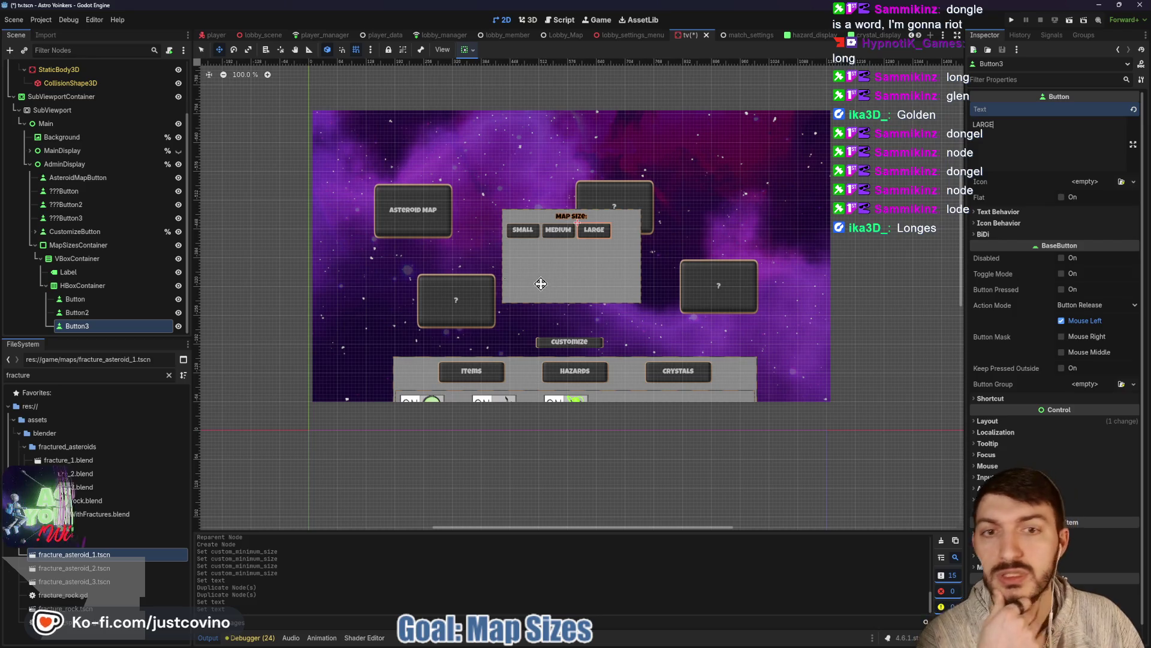
click(84, 286)
click(471, 51)
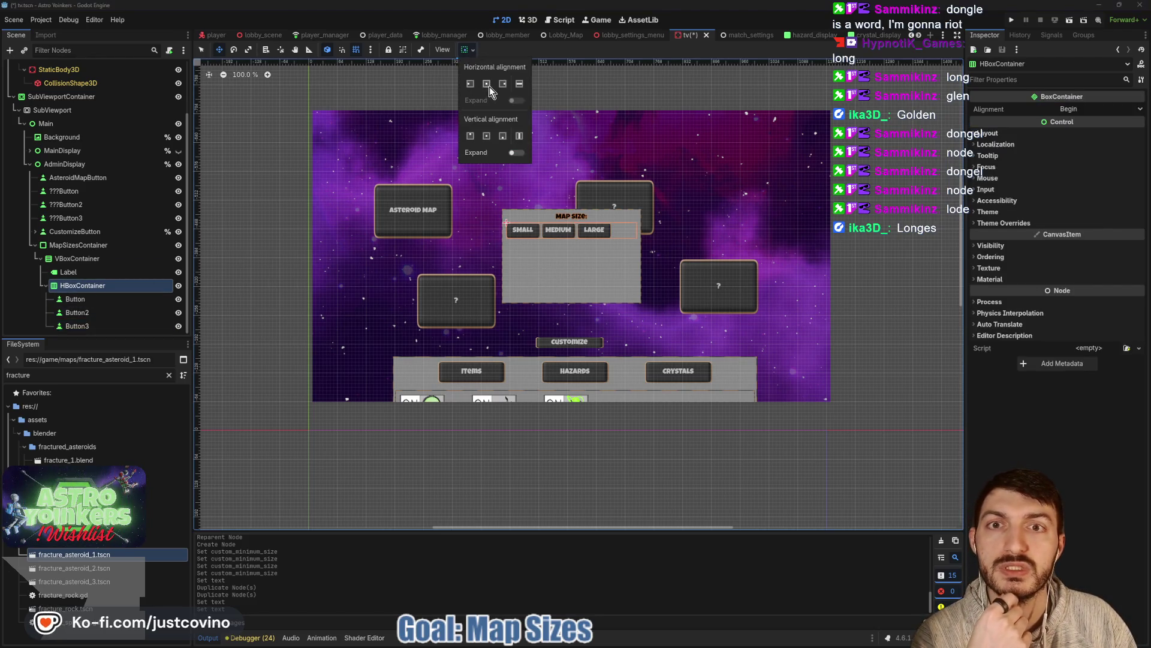
Step: Centre the button row's alignment and set MapSizesContainer's height to 100 px
click(489, 84)
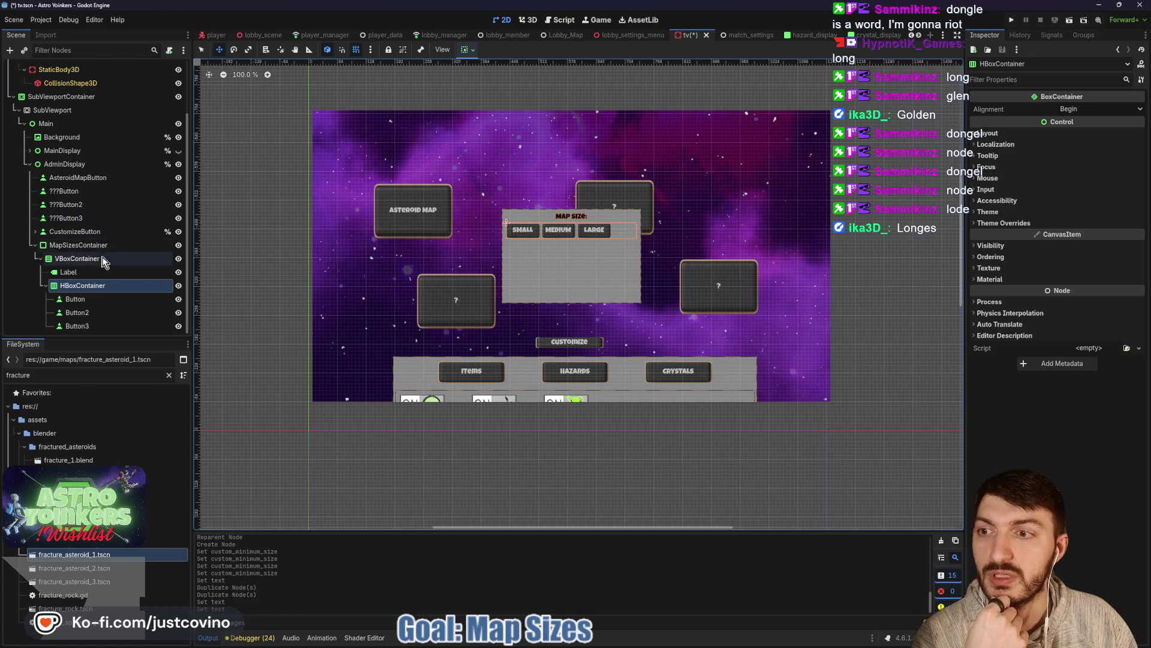
click(1106, 110)
click(1090, 137)
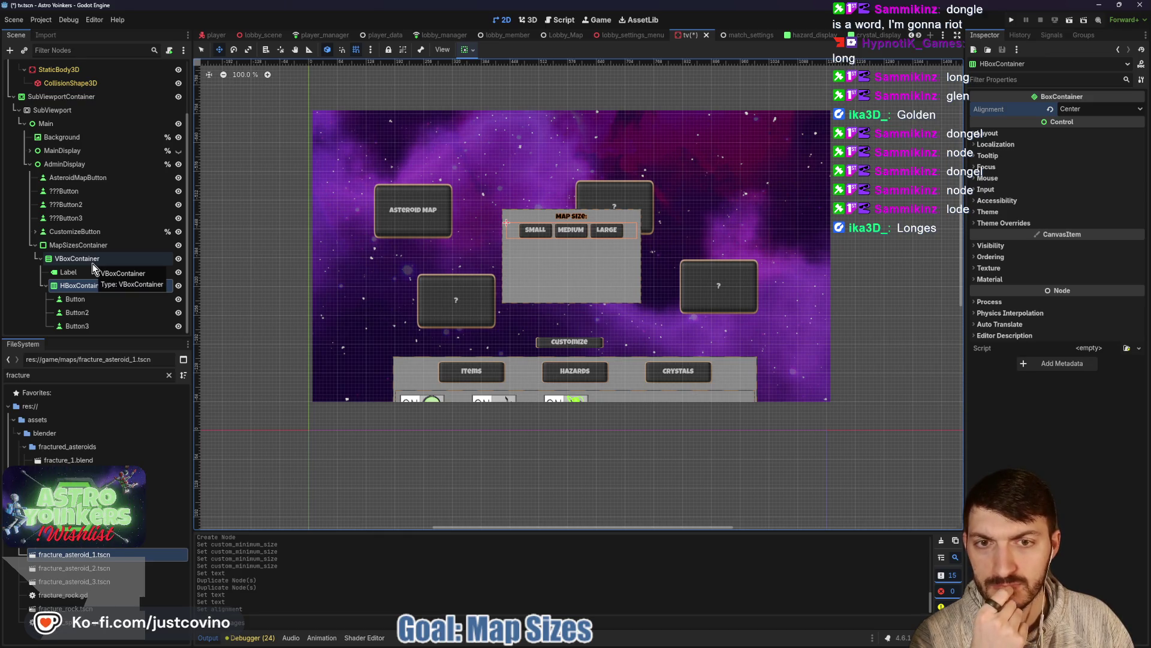
click(77, 262)
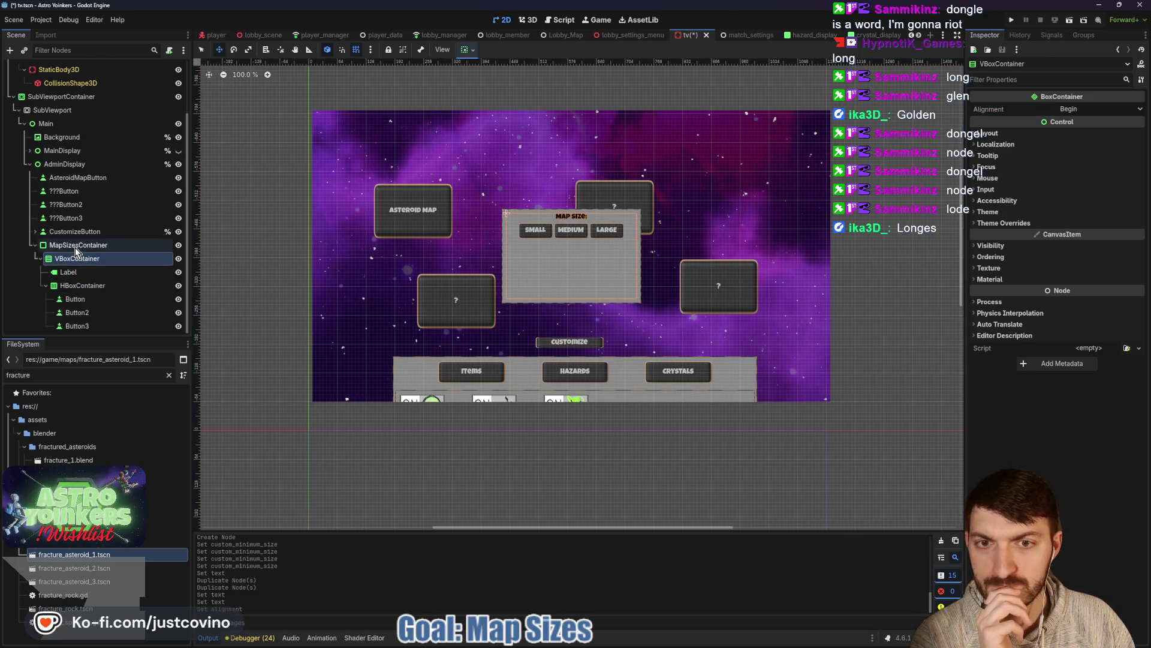
click(74, 247)
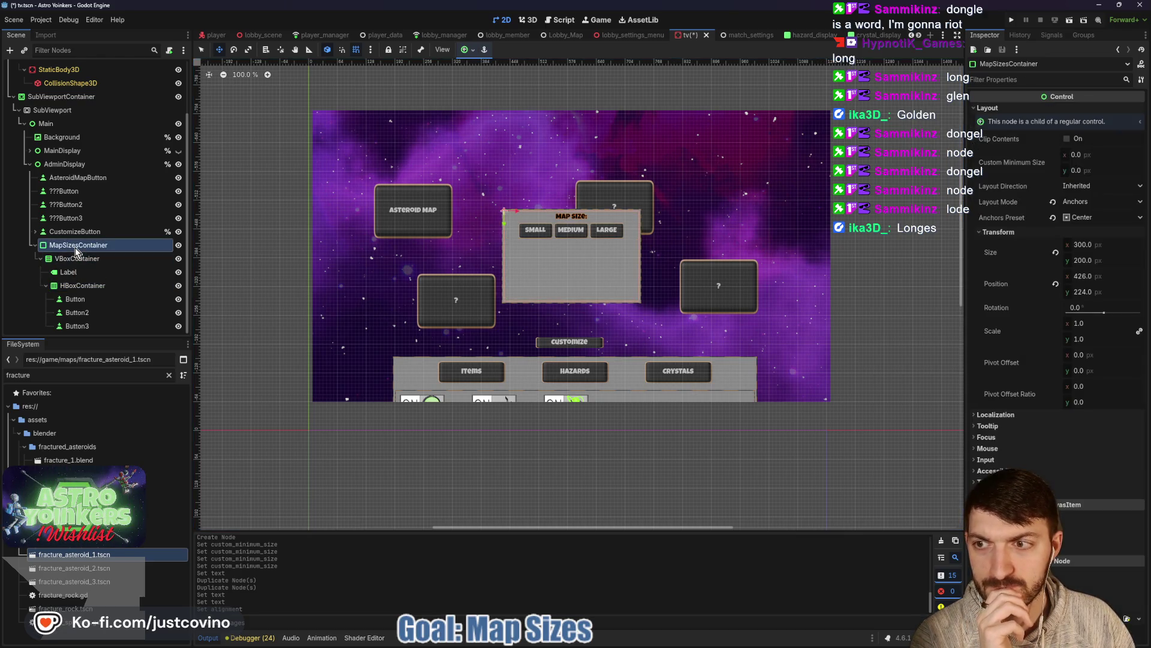
click(1110, 260)
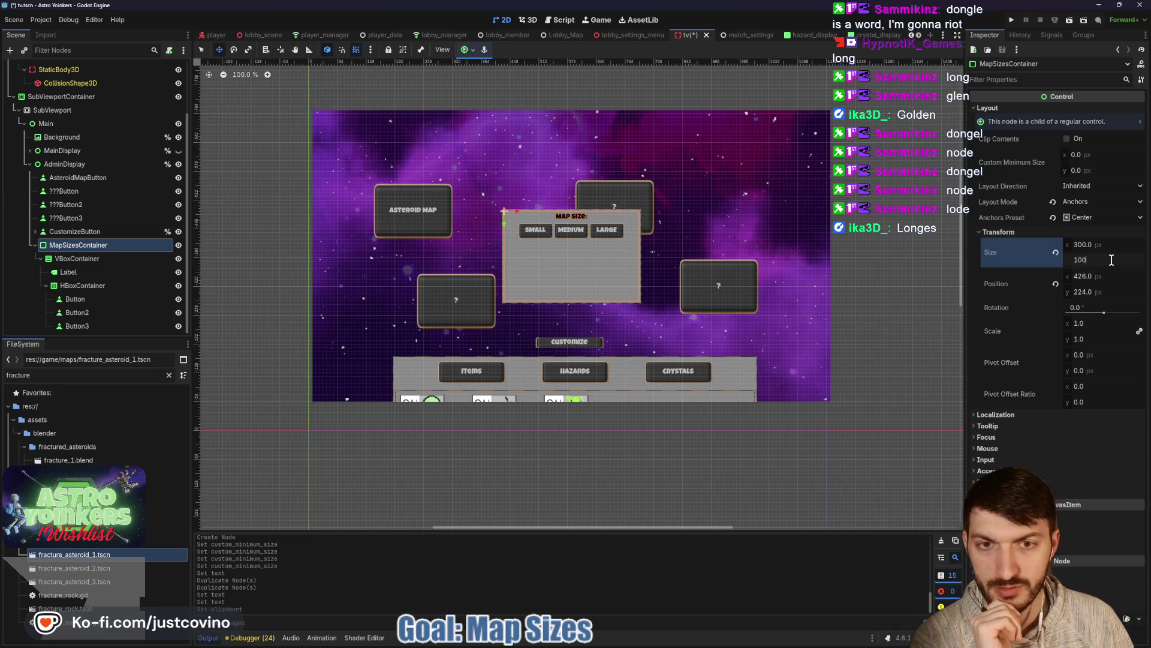
key(Return)
Step: Override the VBoxContainer's separation to 20
click(106, 264)
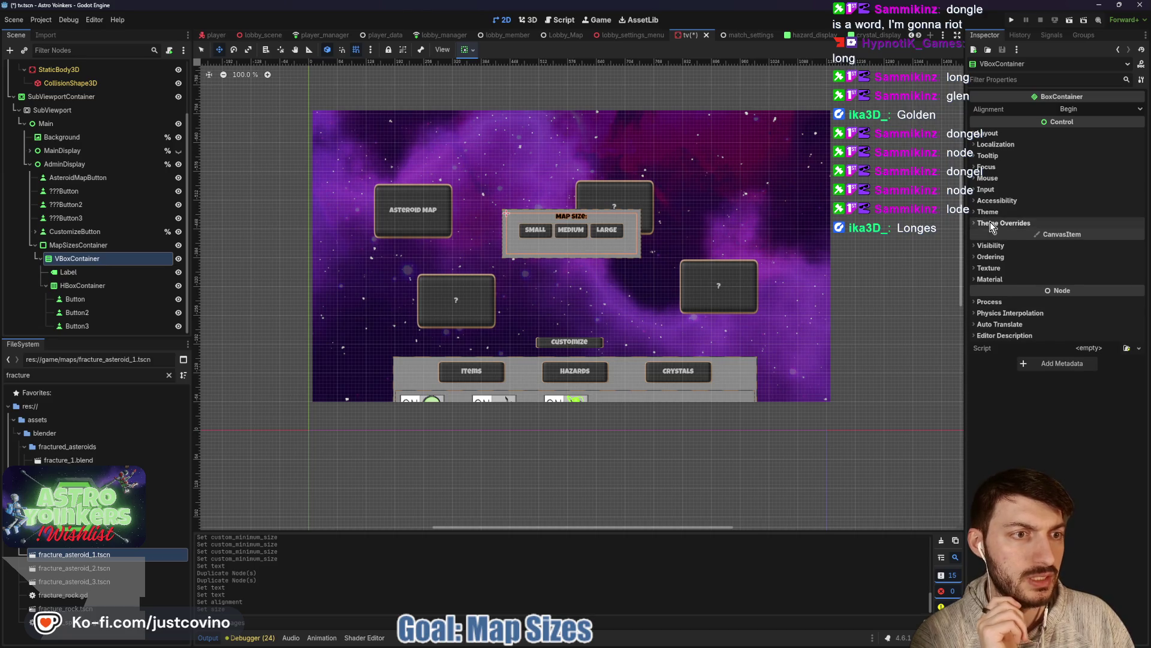
click(991, 223)
click(990, 247)
click(1099, 246)
text(20)
key(Return)
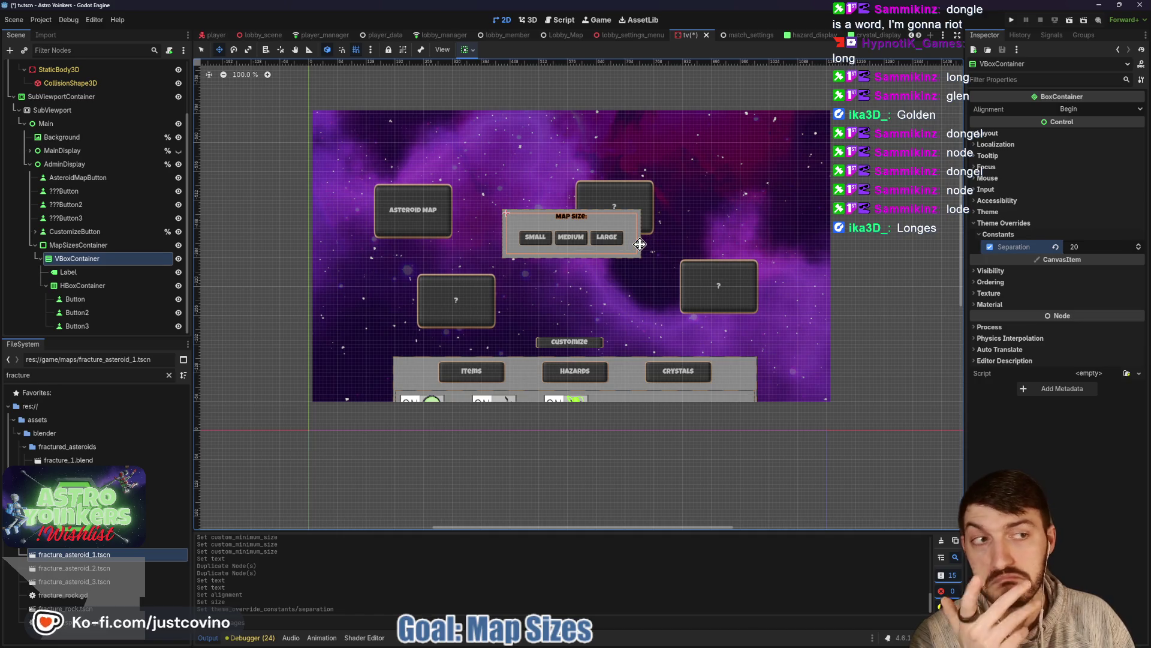
Step: Enable a larger font size override on the Map Size label and save the tv scene
click(113, 271)
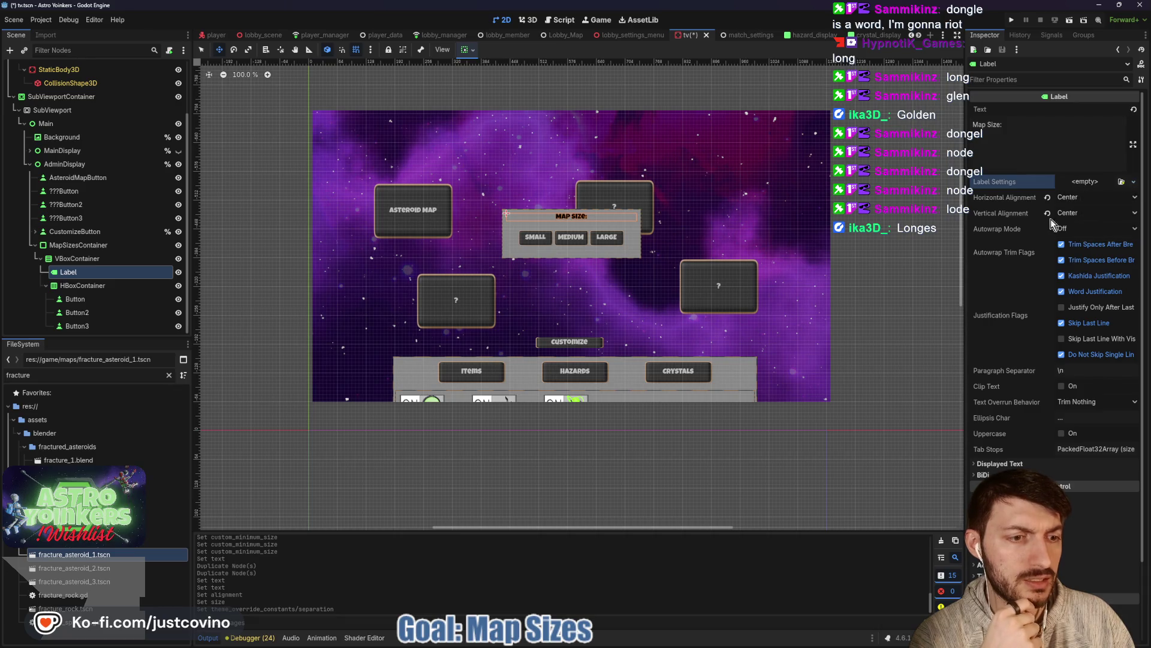
scroll(1070, 199, down, 3)
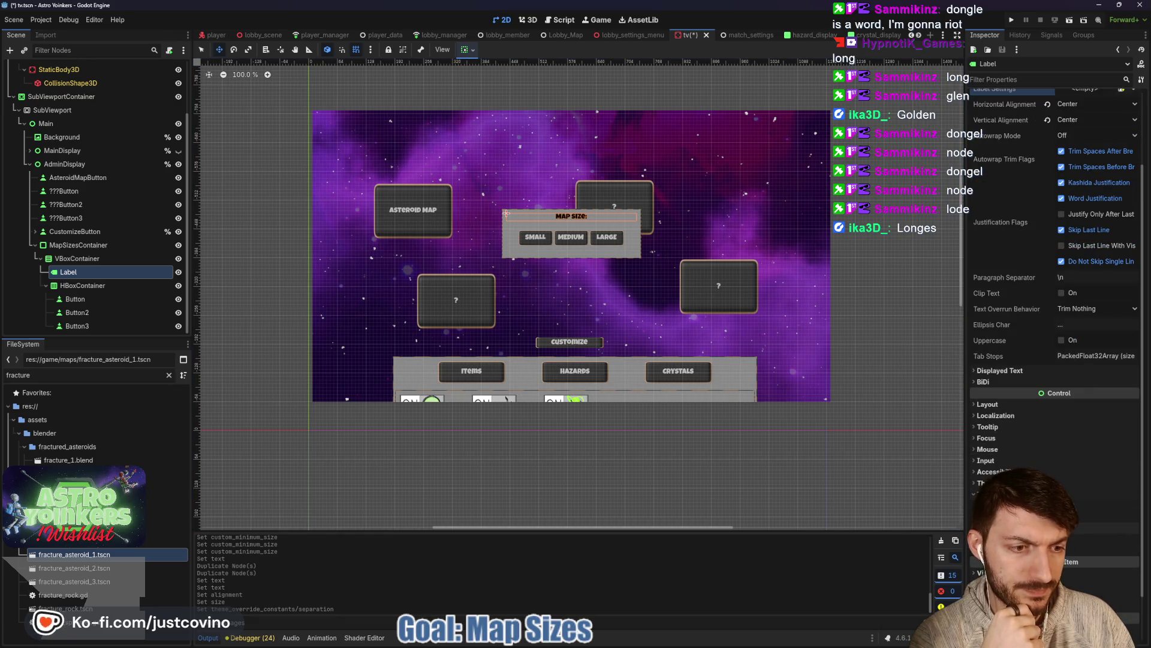
click(1080, 552)
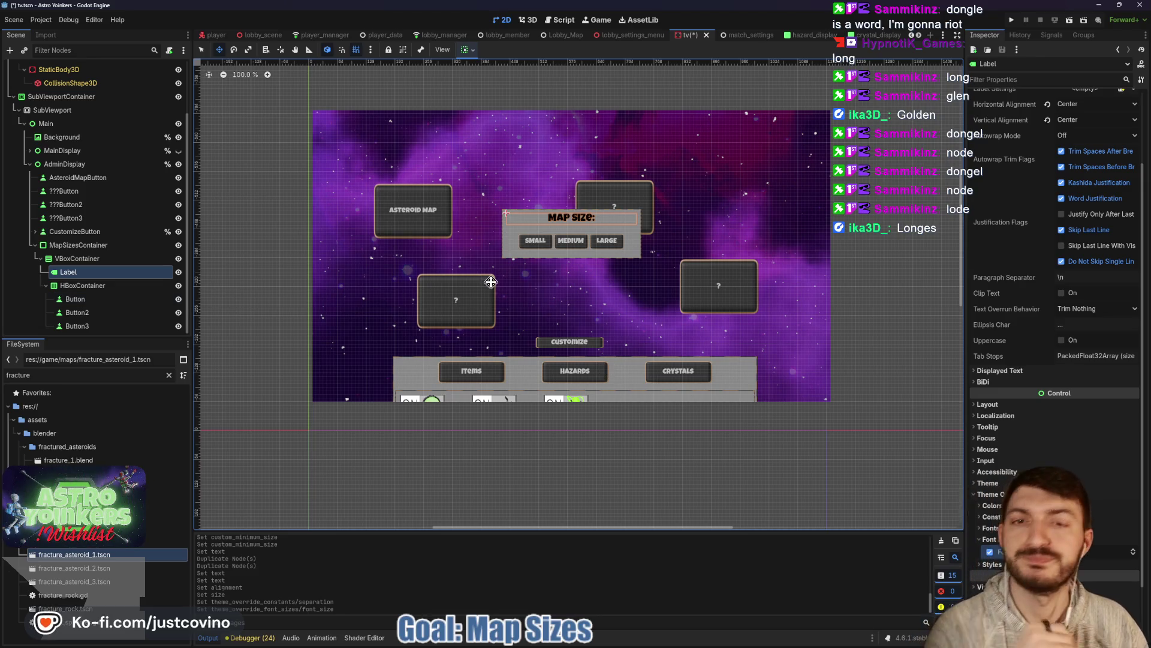
key(ctrl+s)
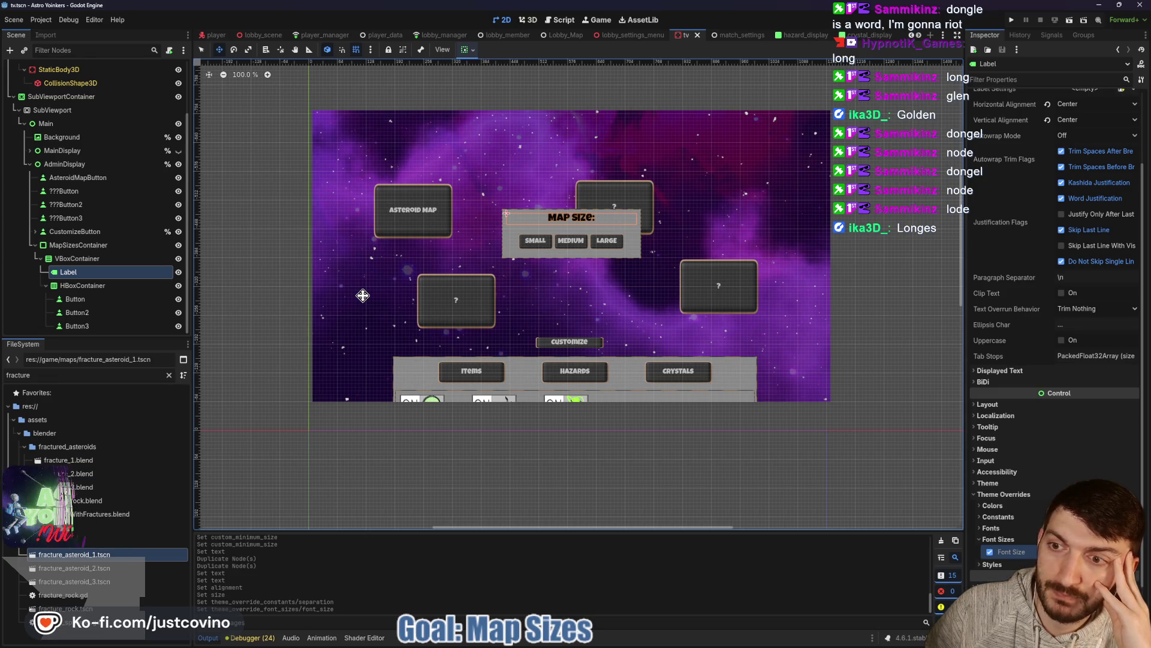
click(75, 299)
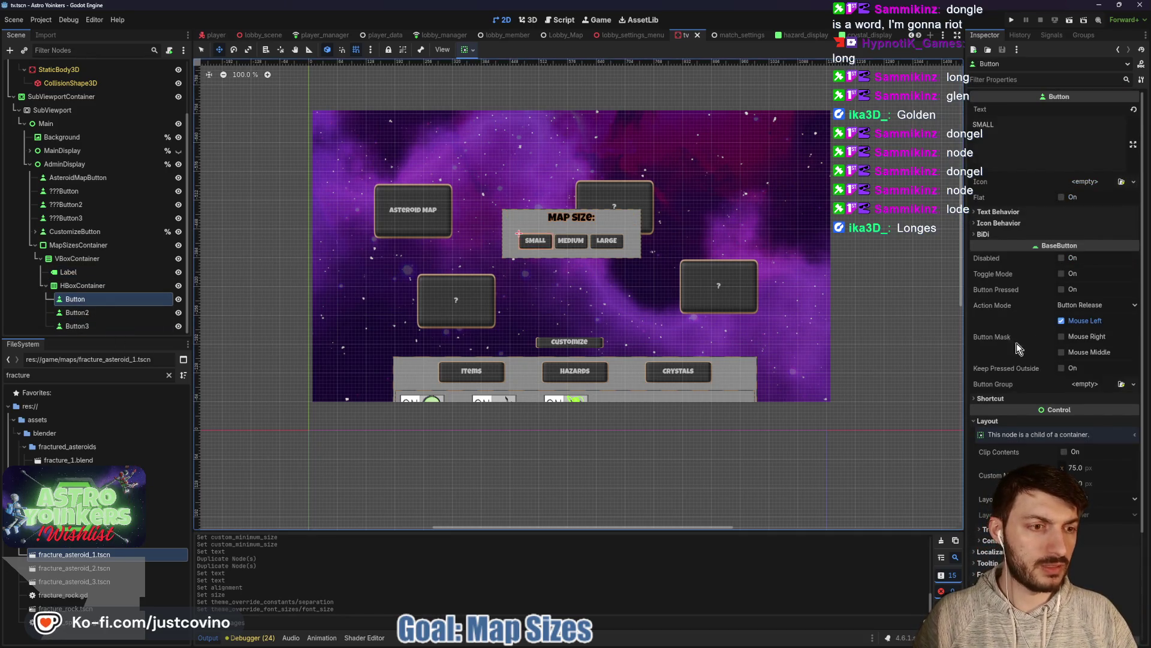
Step: Rename the three button nodes to SmallButton, MediumButton and LargeButton
double_click(82, 299)
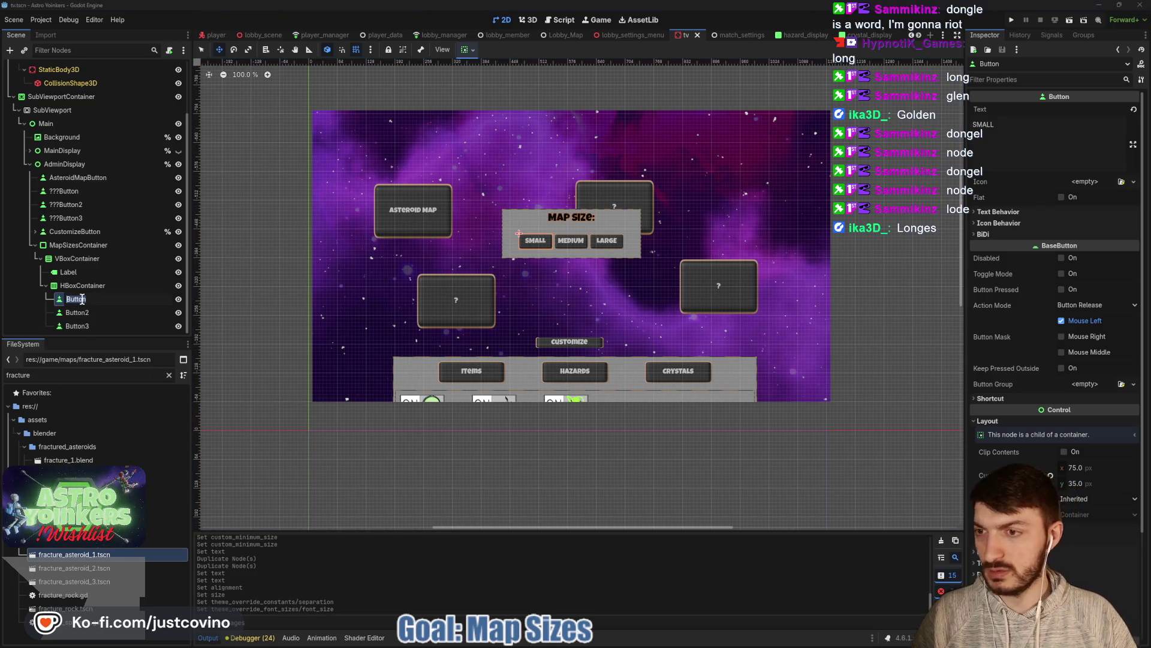
key(Return)
double_click(91, 312)
text(Me)
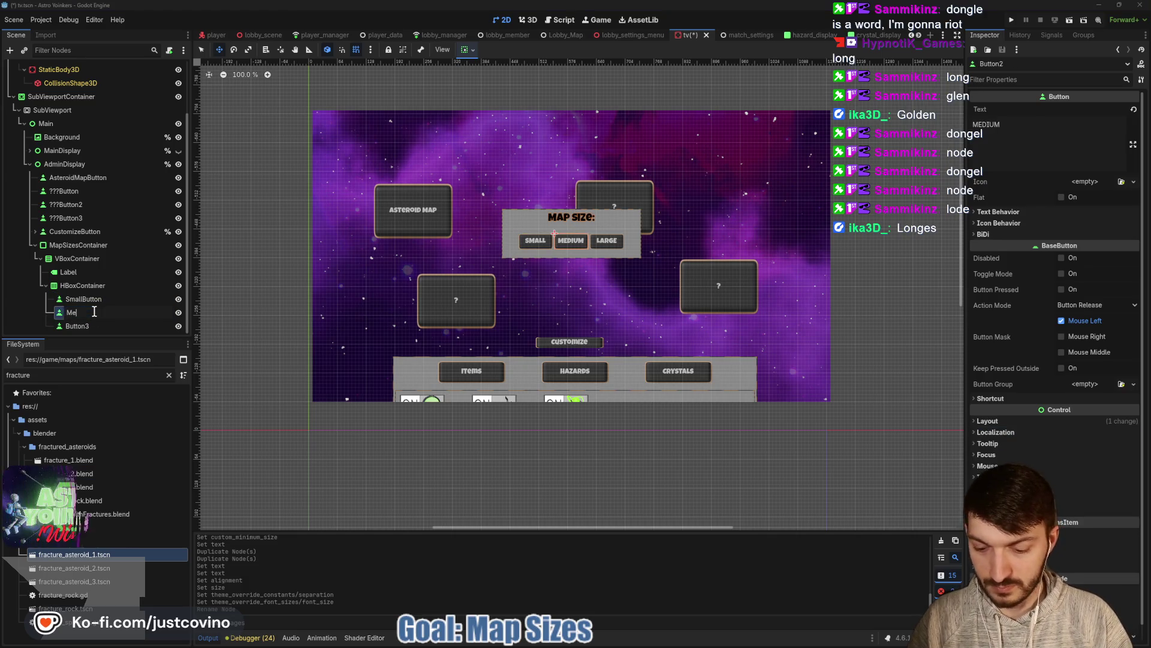
text(diumButton)
key(Return)
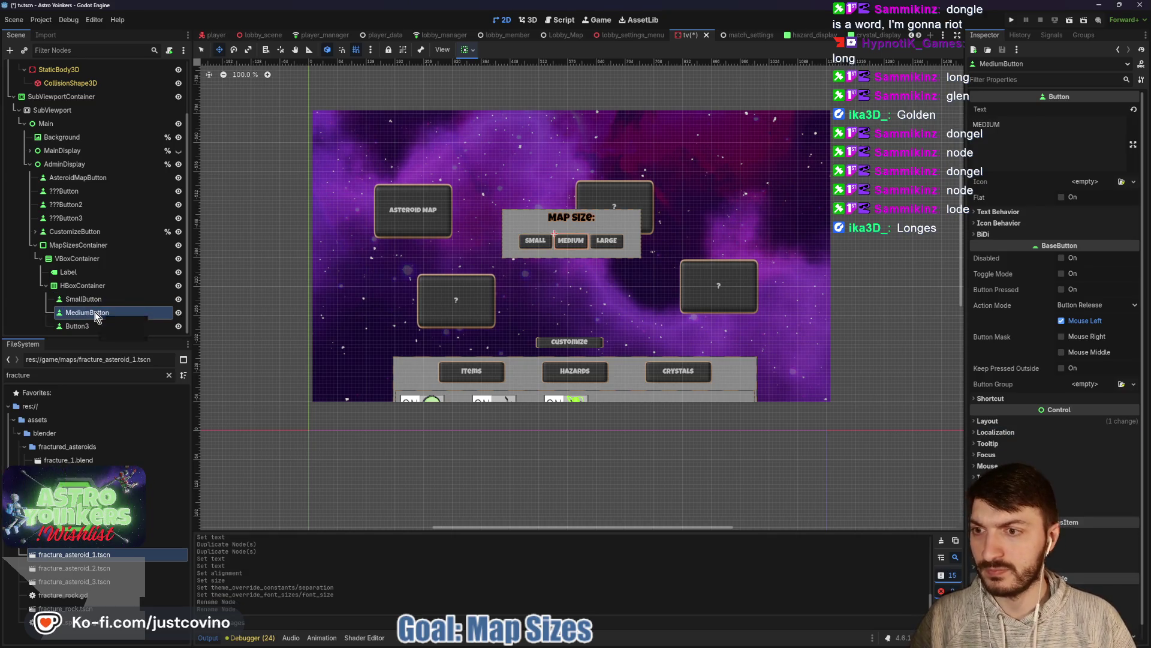
double_click(107, 325)
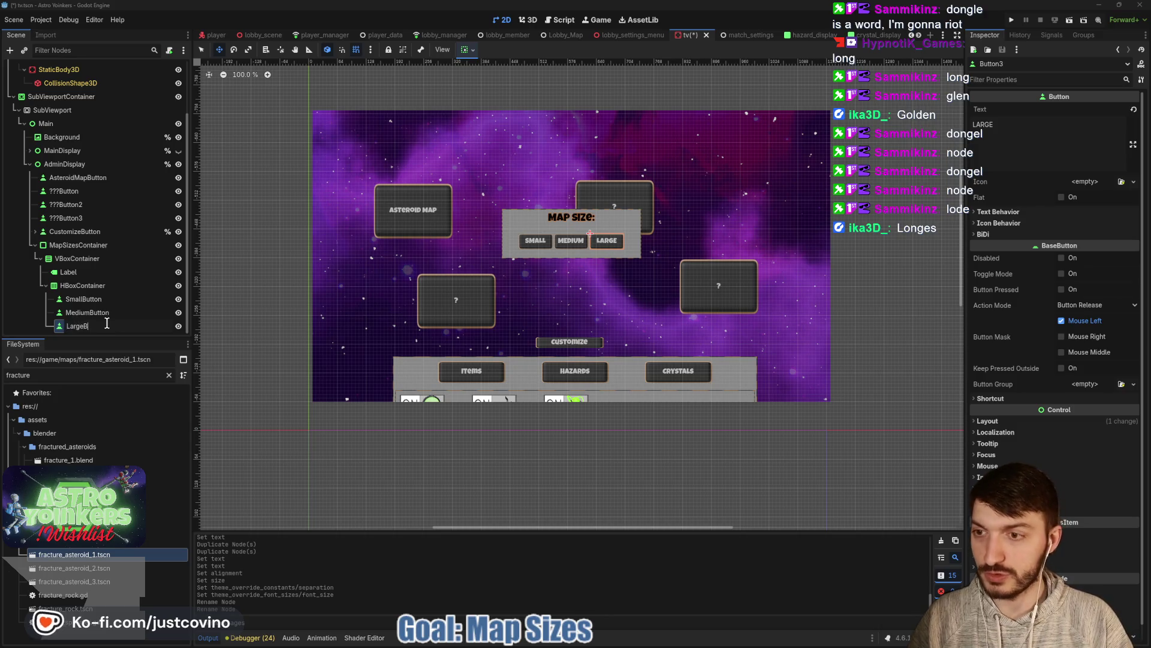
text(utton)
key(Return)
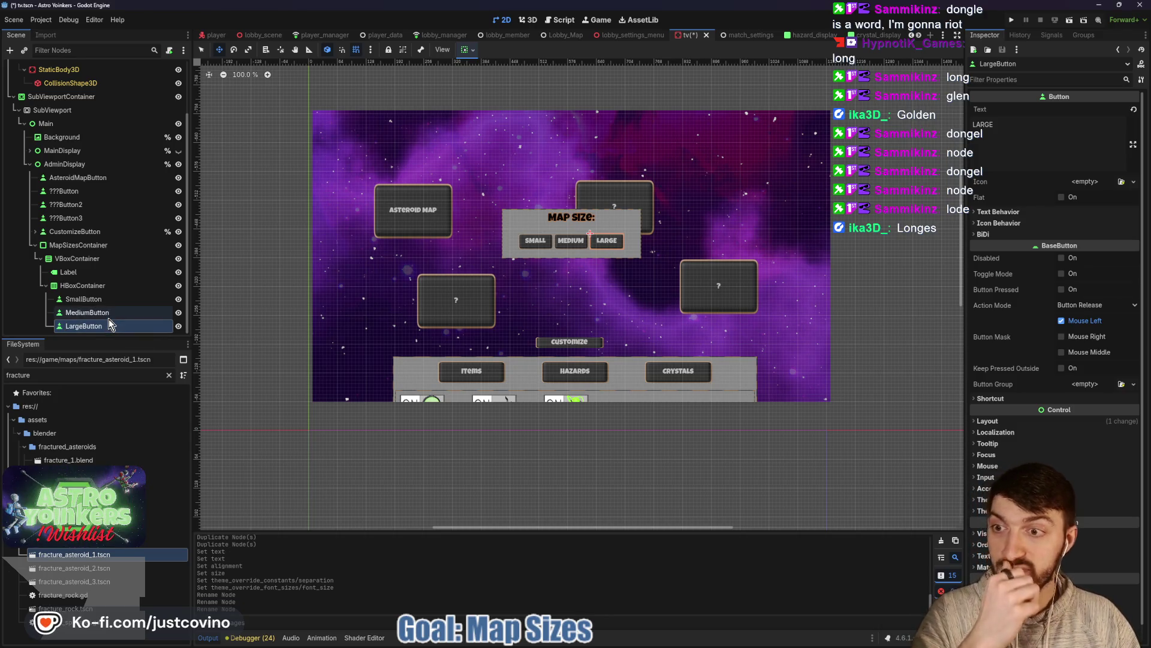
Step: Move MapSizesContainer and apply the Center anchor preset to re-centre it
click(80, 246)
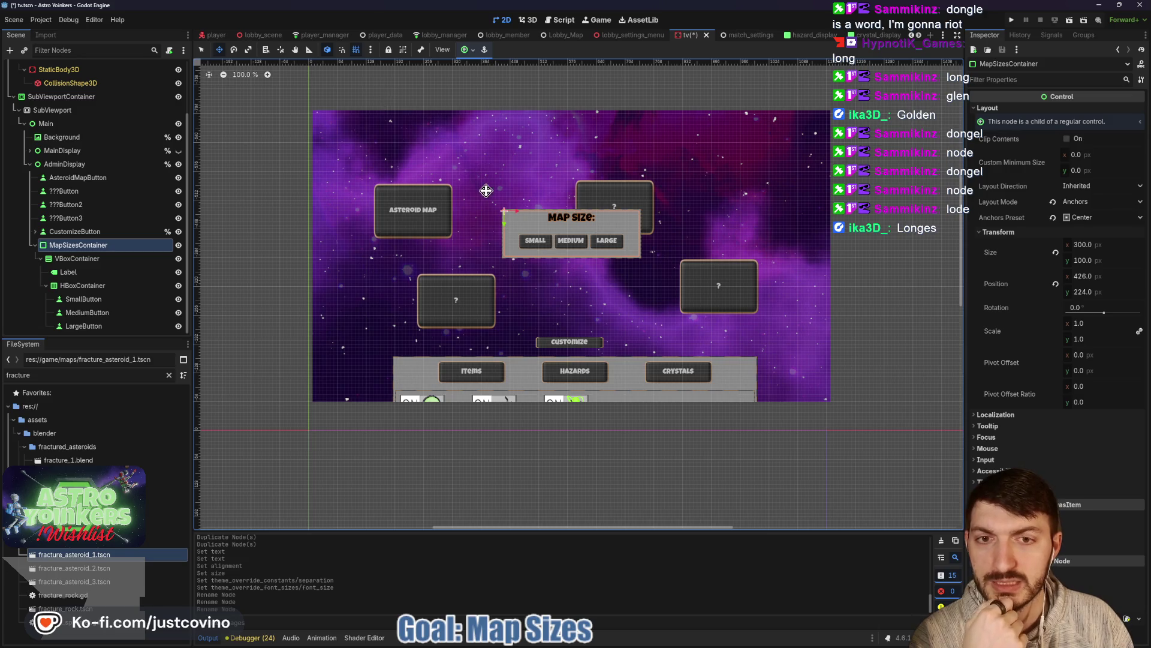
mouse_move(561, 224)
mouse_down()
mouse_move(511, 199)
mouse_move(699, 198)
mouse_move(599, 276)
mouse_move(557, 291)
mouse_move(513, 203)
mouse_move(722, 199)
mouse_move(550, 221)
mouse_up()
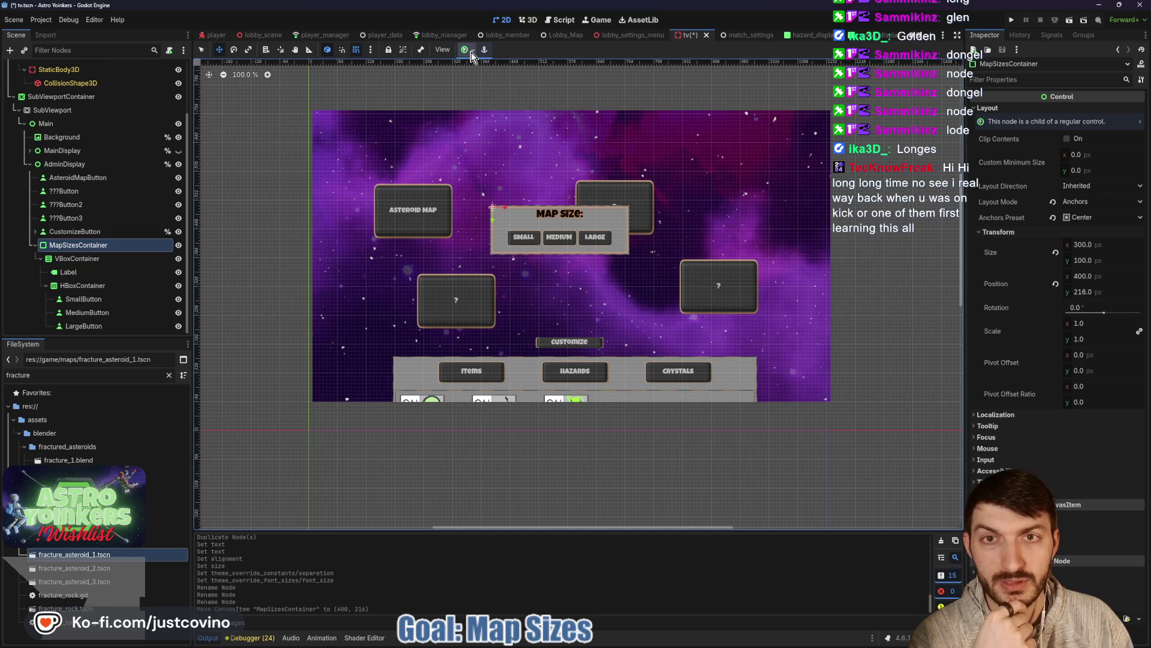
click(471, 53)
click(489, 101)
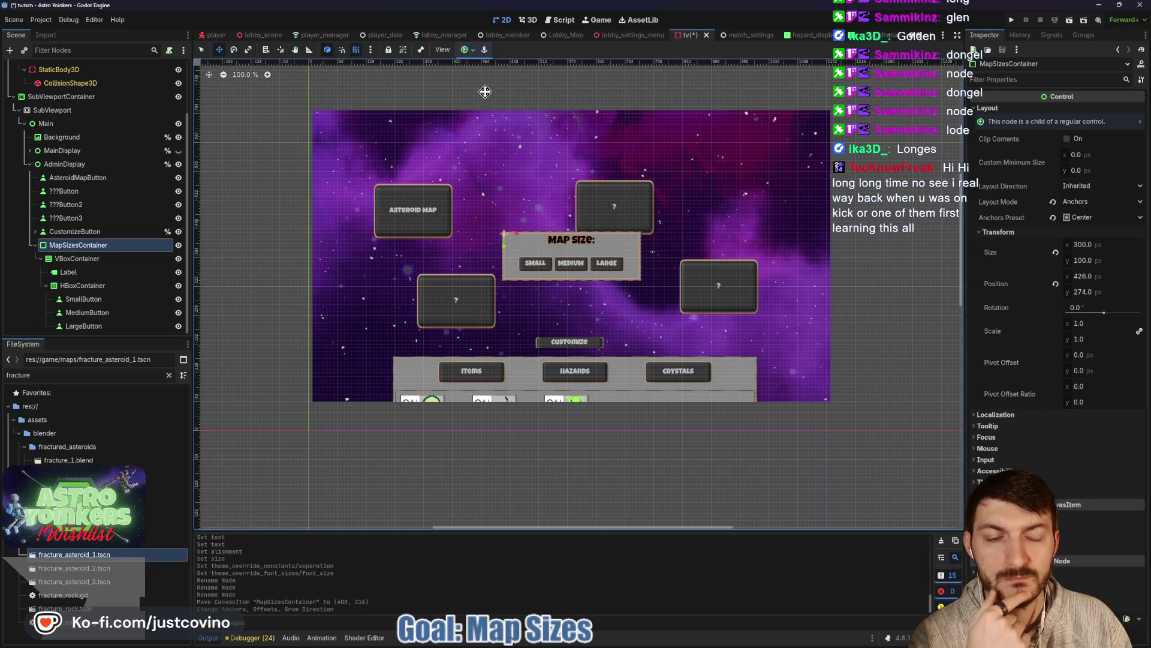
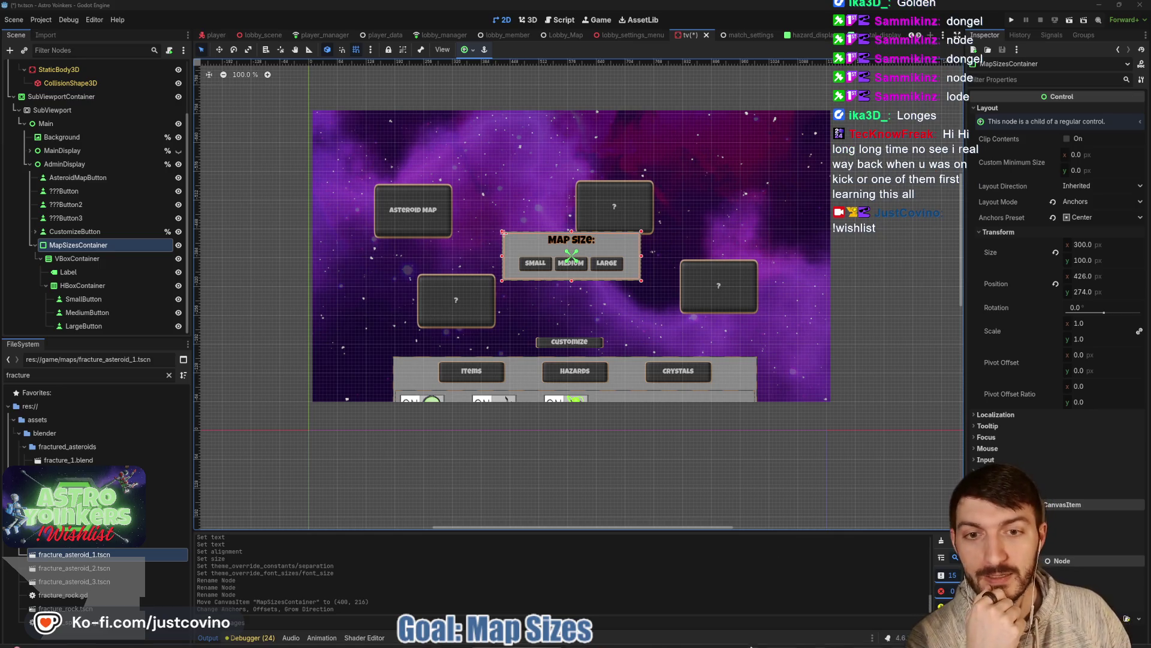
Step: Glance at the Astro Yoinkers store page, then hide it to return to the editor
click(674, 638)
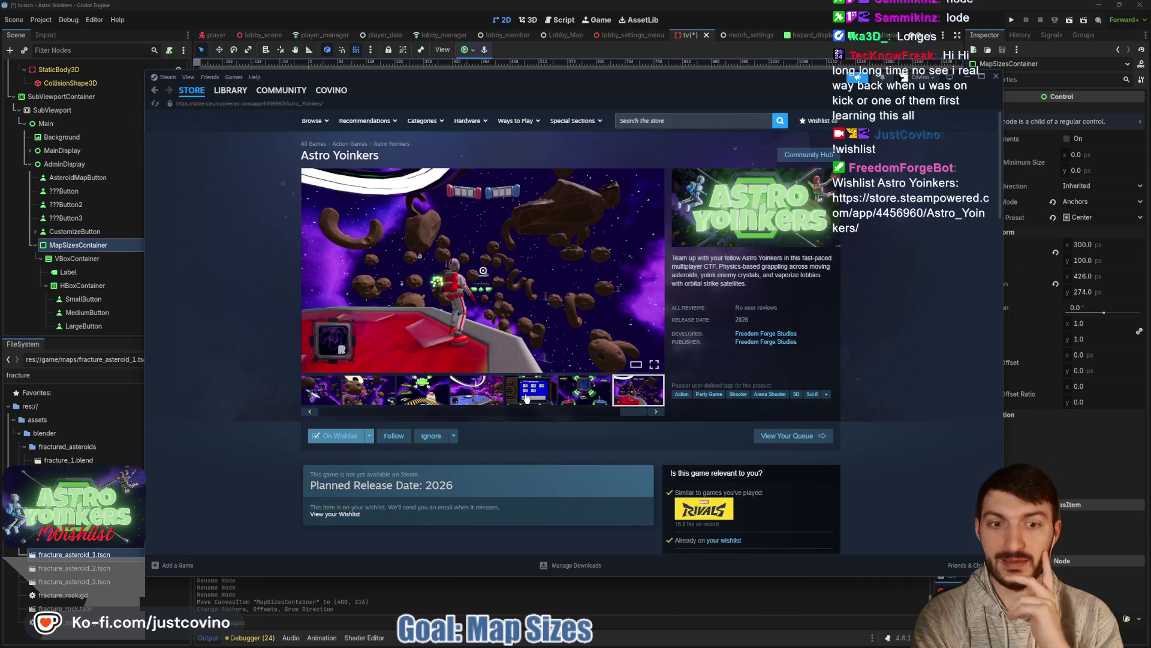
drag(632, 415, 331, 414)
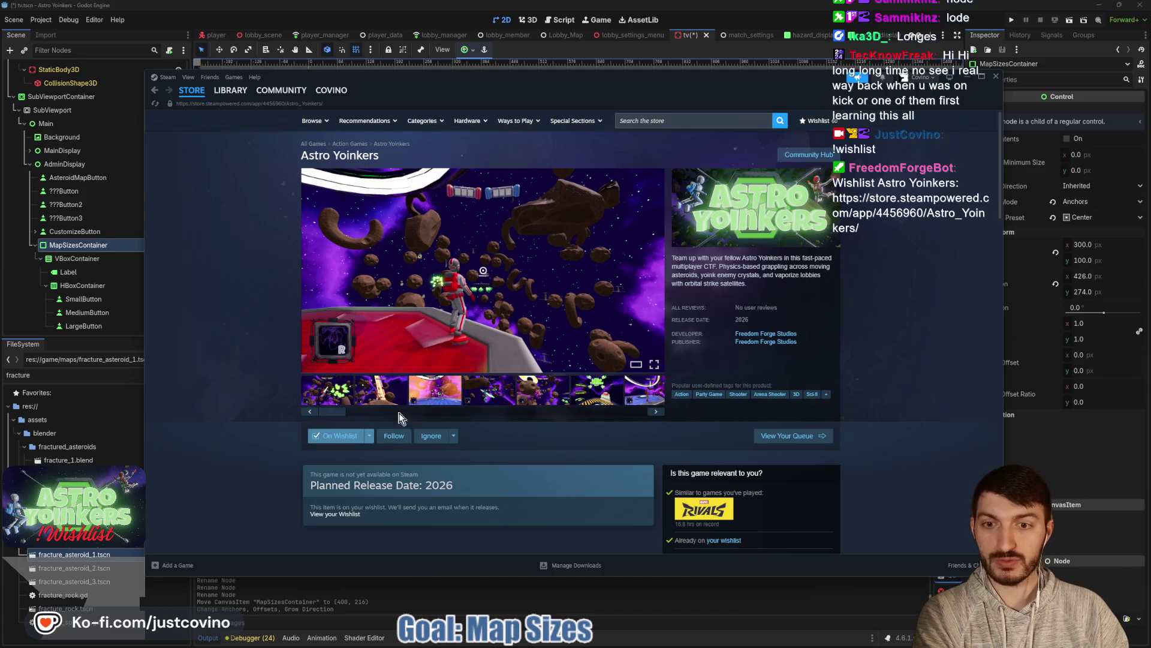
click(966, 78)
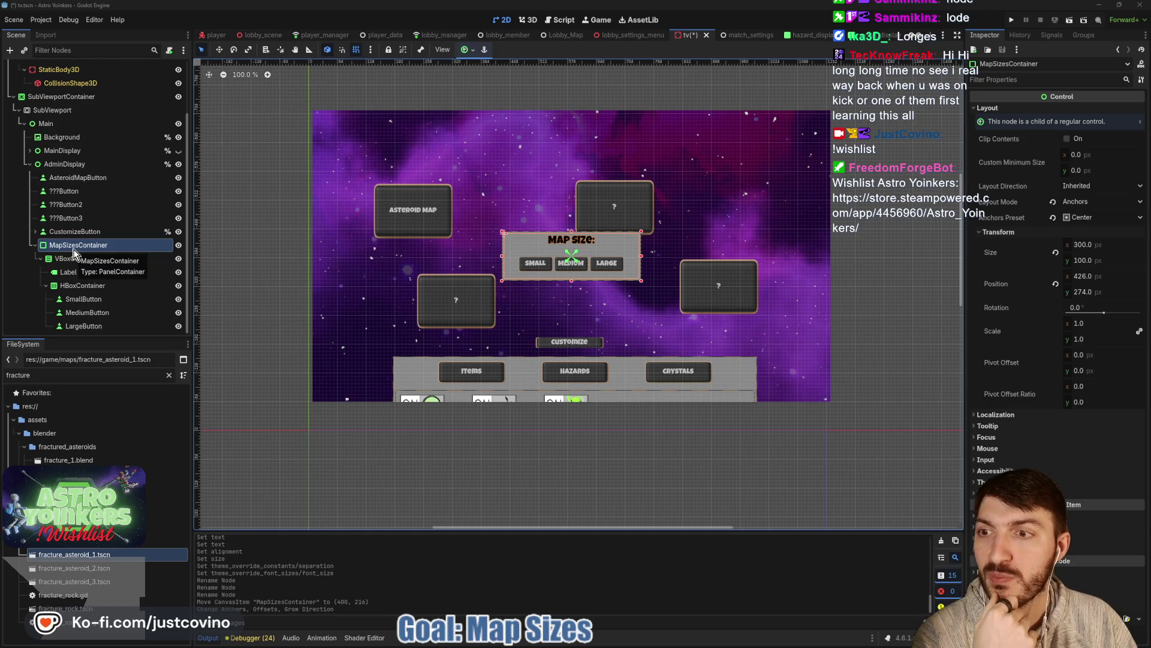
Step: Give MapSizesContainer a scene-unique name and open the TV node's script
right_click(75, 248)
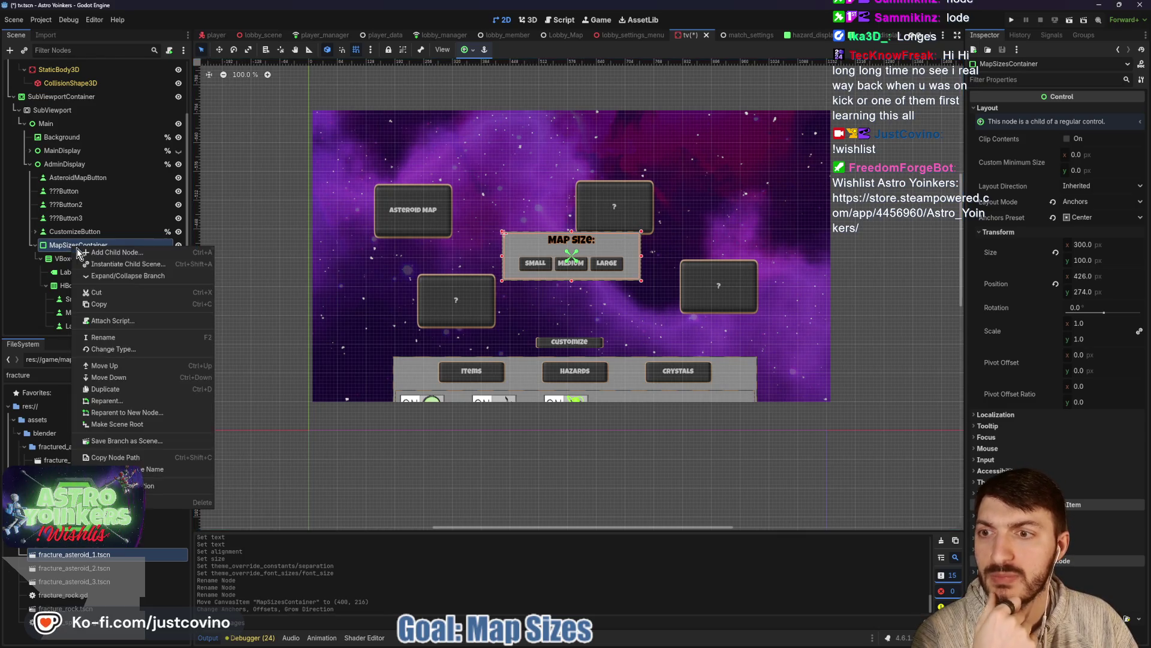
click(111, 470)
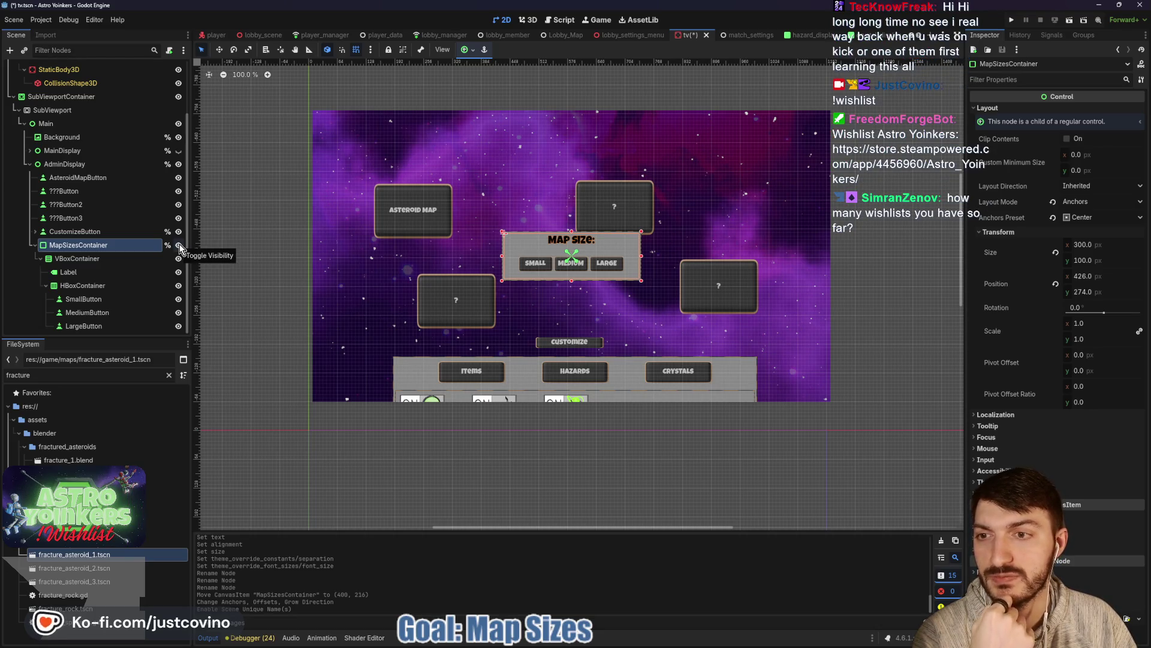
scroll(114, 247, up, 3)
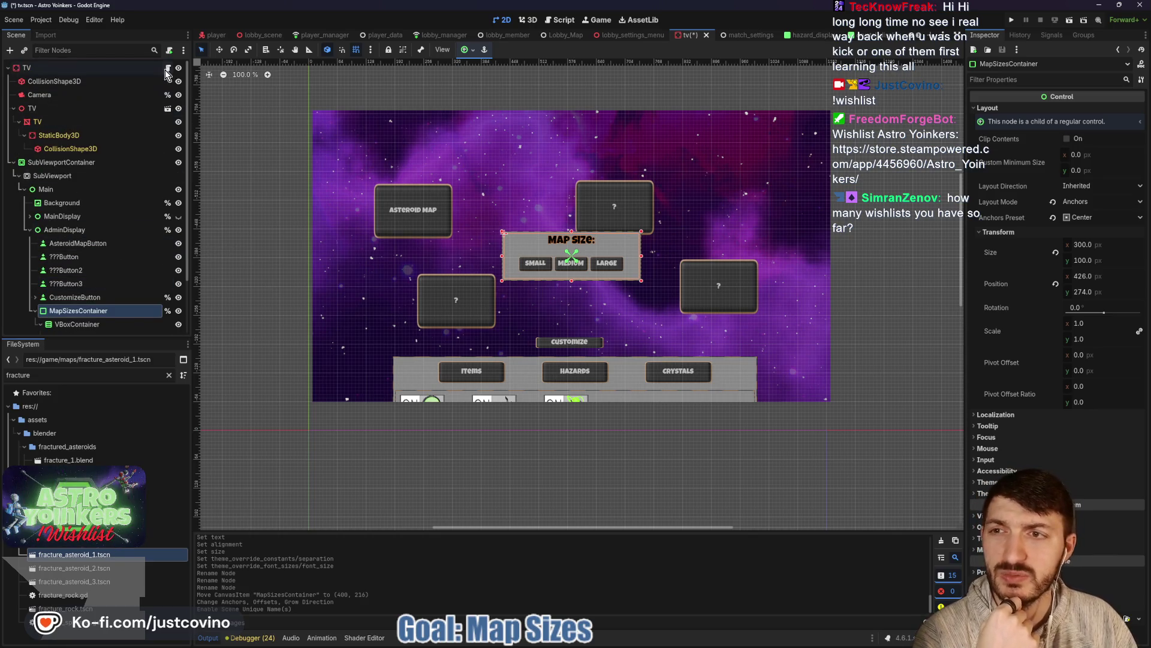
click(168, 68)
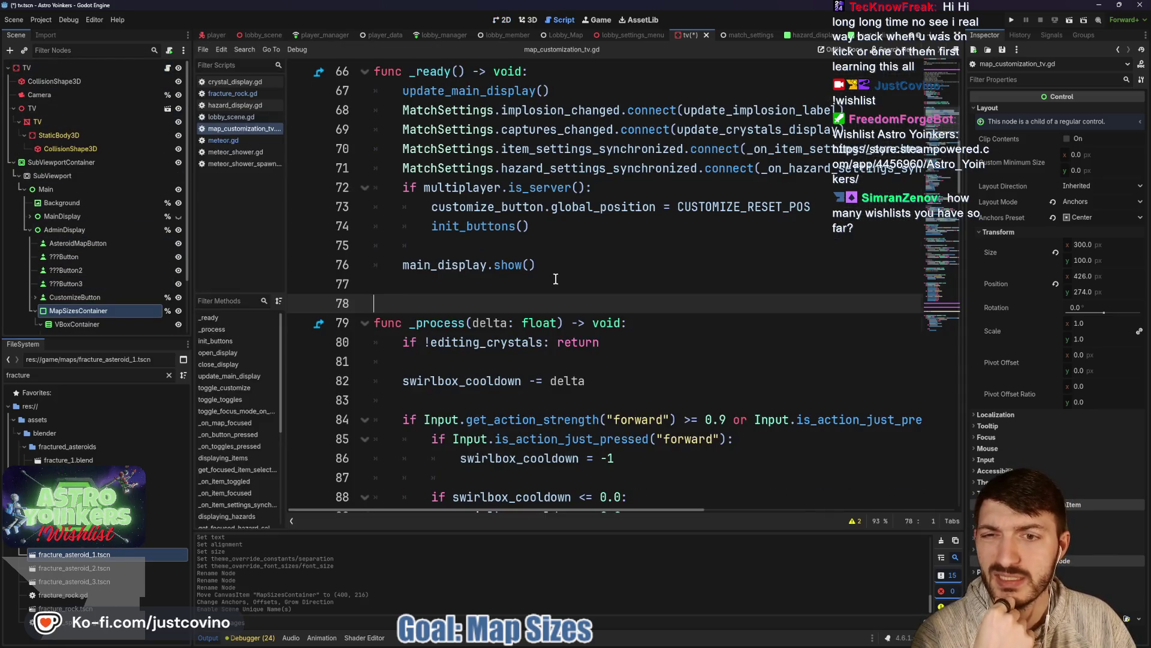
scroll(556, 278, up, 10)
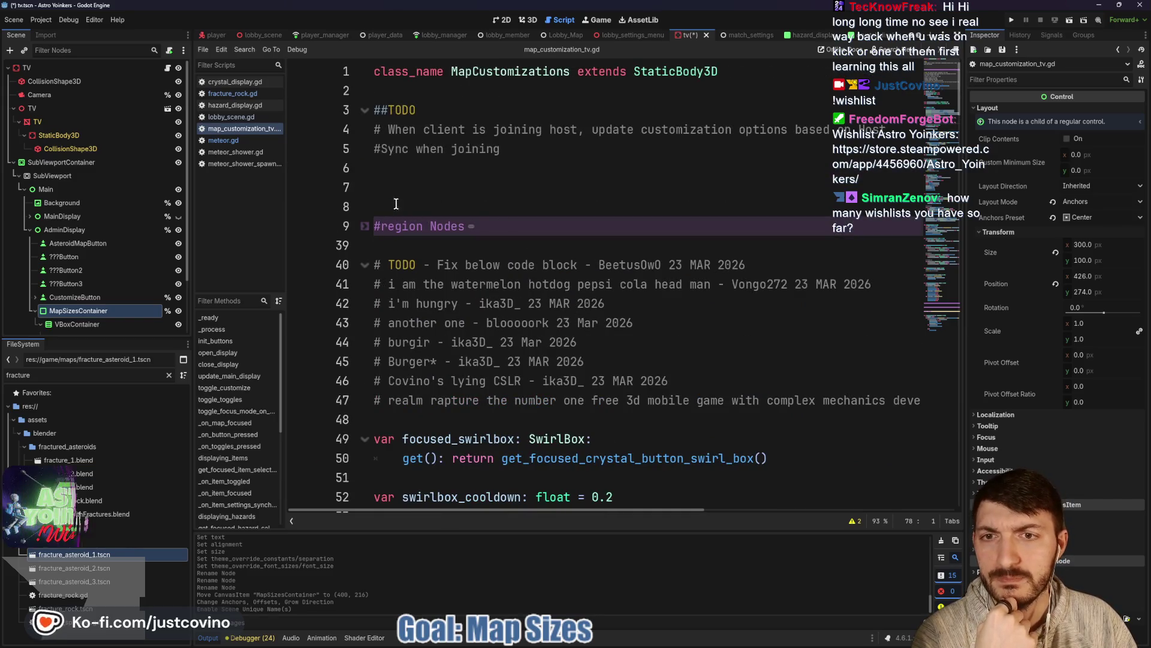
click(471, 226)
scroll(752, 239, down, 5)
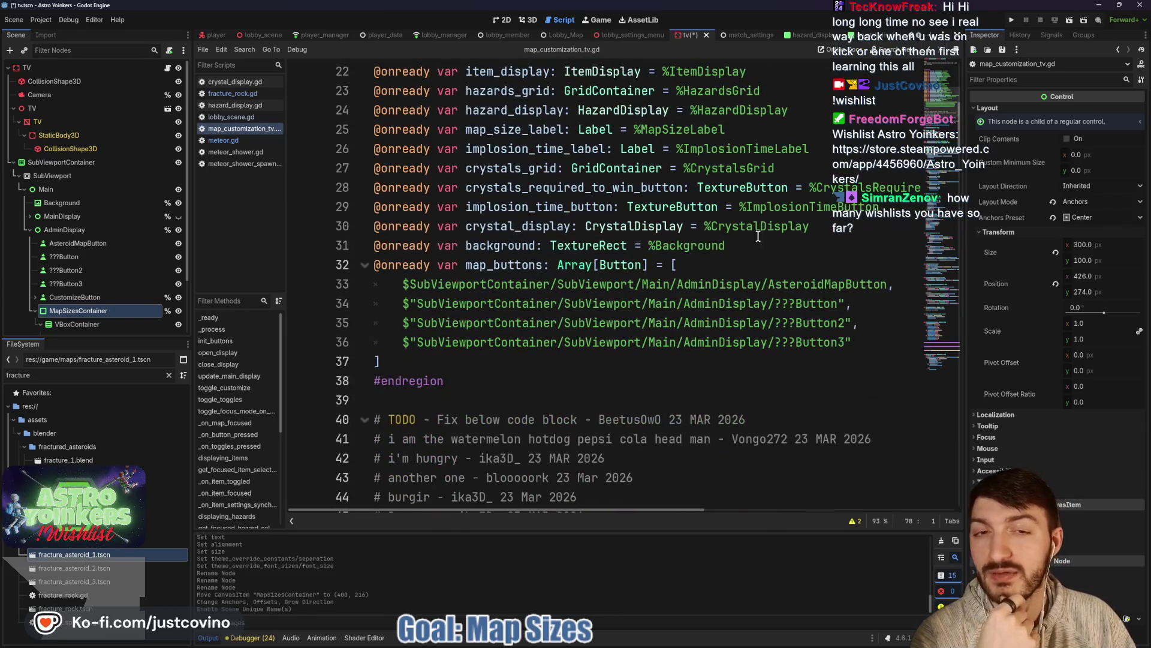
click(757, 247)
key(Return)
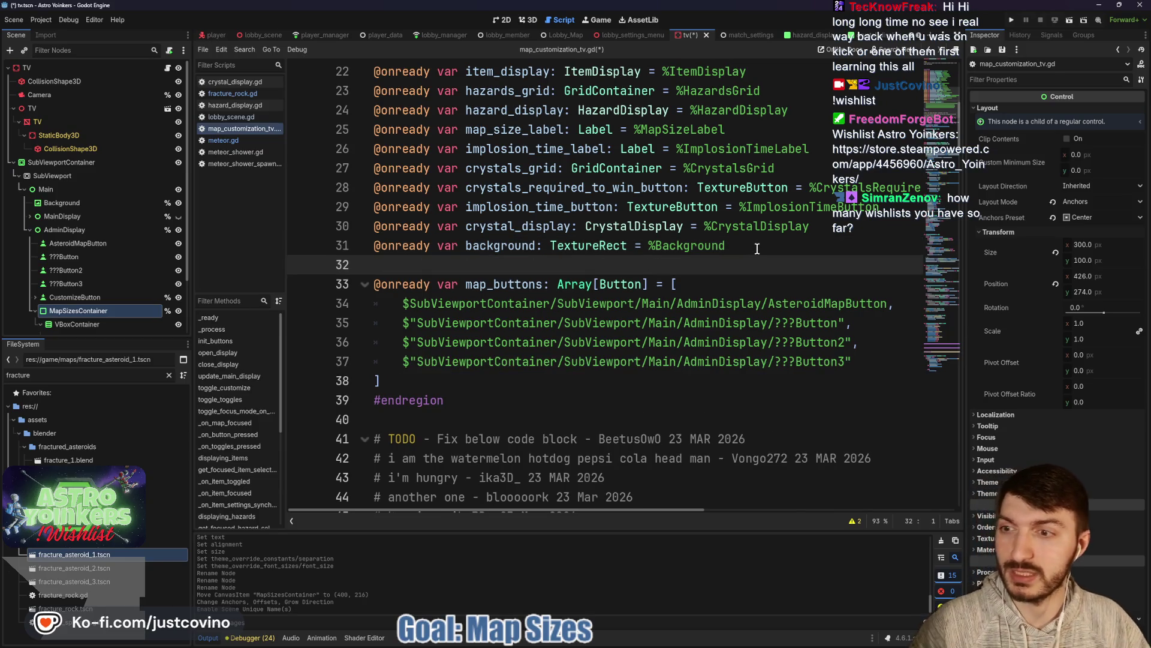
mouse_move(136, 310)
mouse_down()
mouse_move(422, 263)
mouse_move(414, 267)
mouse_up()
key(BackSpace)
key(ctrl+s)
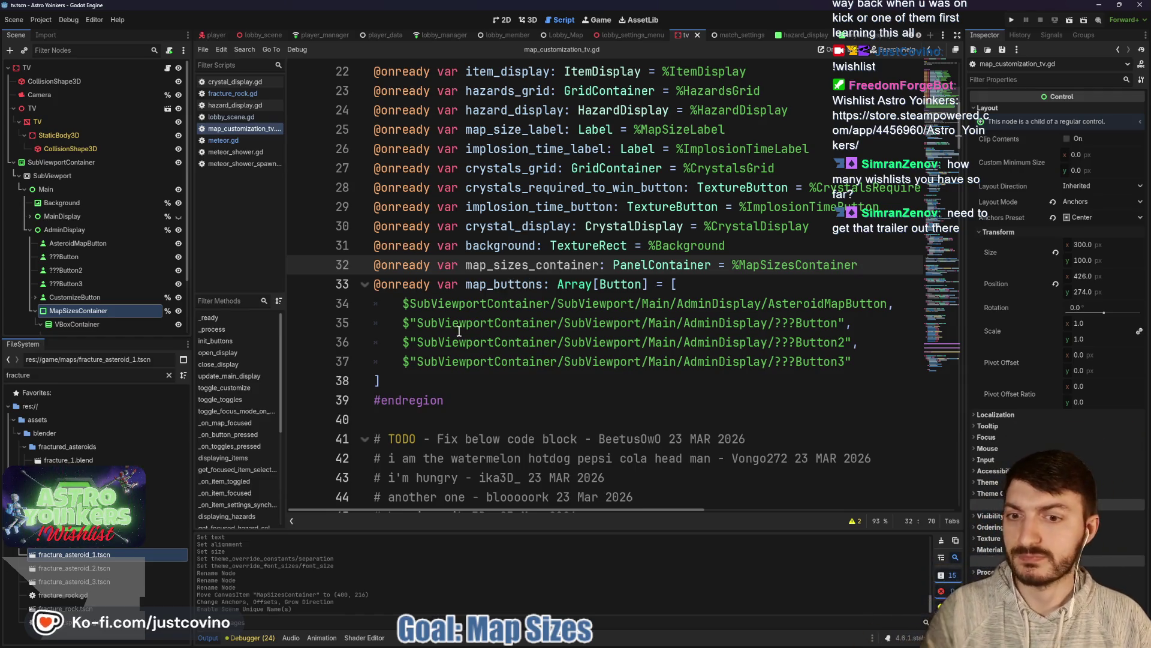
Step: Hide the map size panel in the scene, move to line 82 in _process, and save
click(179, 312)
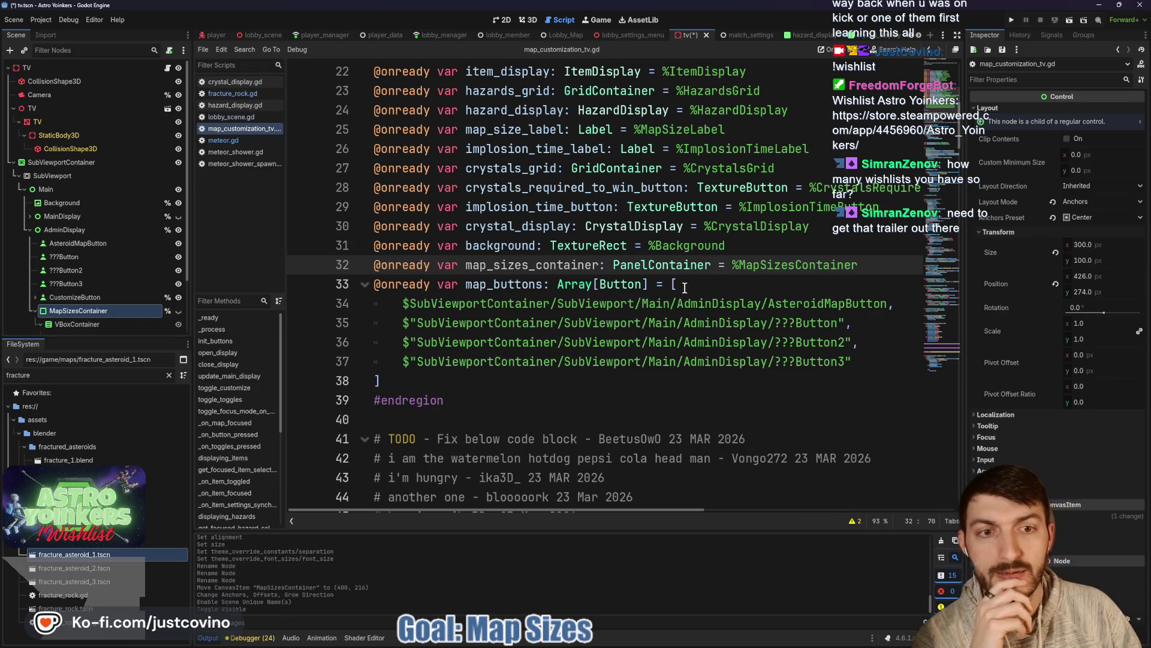
scroll(691, 305, down, 11)
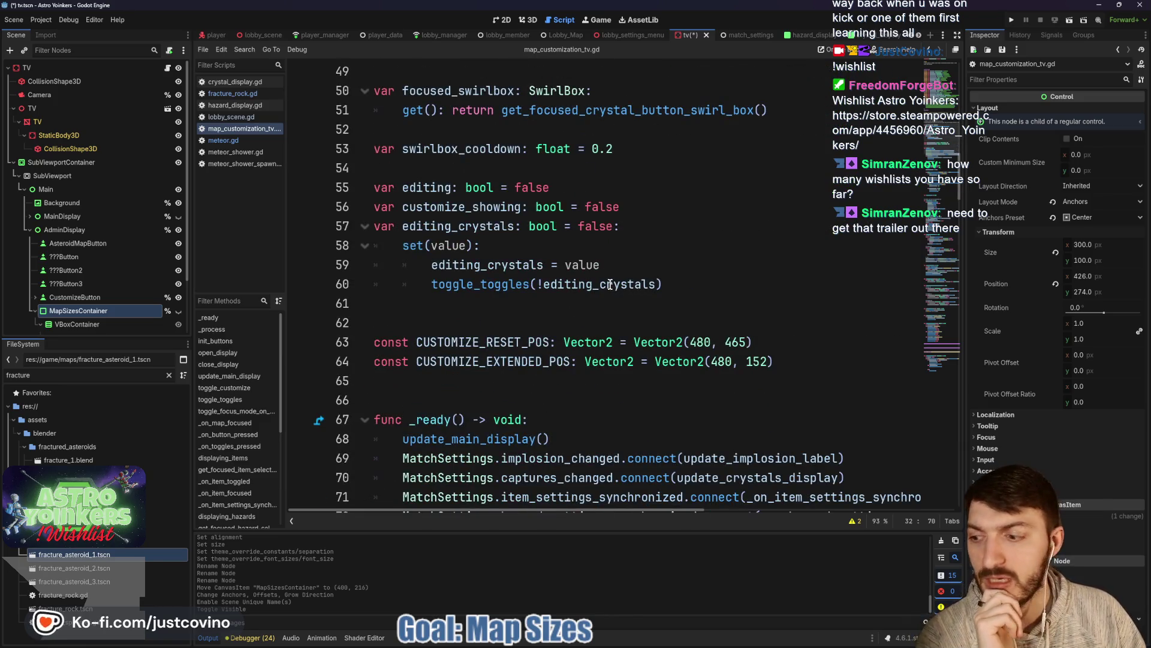
scroll(610, 285, down, 6)
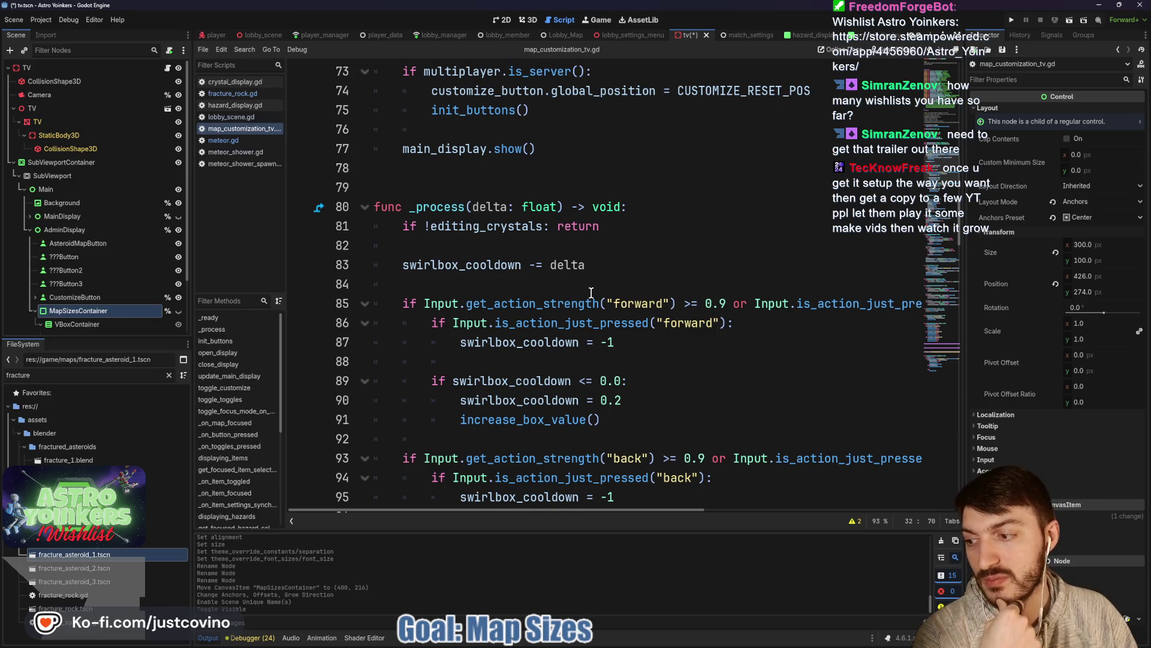
click(584, 286)
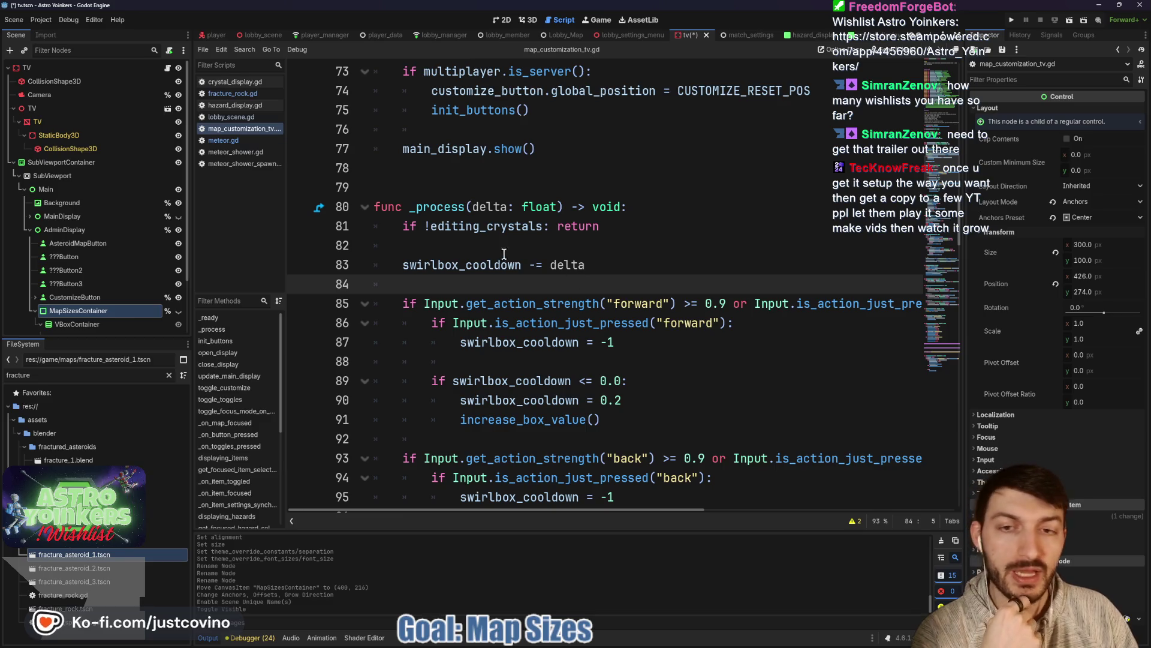
click(494, 247)
key(ctrl+s)
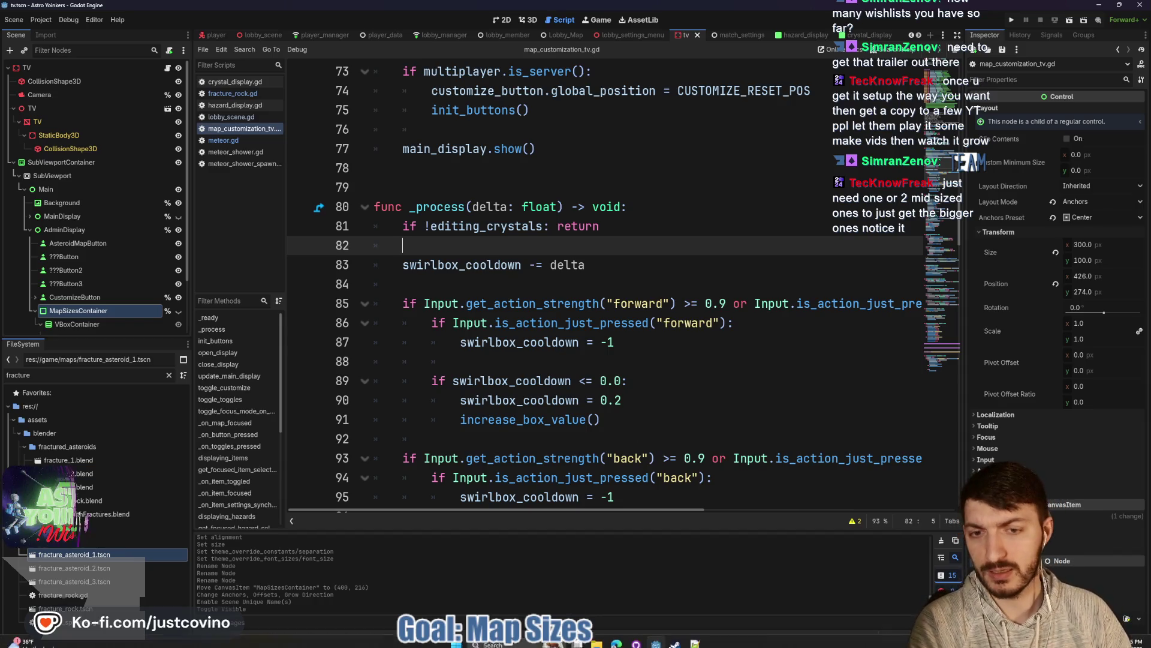
Step: Bring the Notion ToDo board into view from the taskbar
click(617, 637)
Step: Move the Notion board window back over the editor, then switch to the YouTube channel page
key(super+shift+Left)
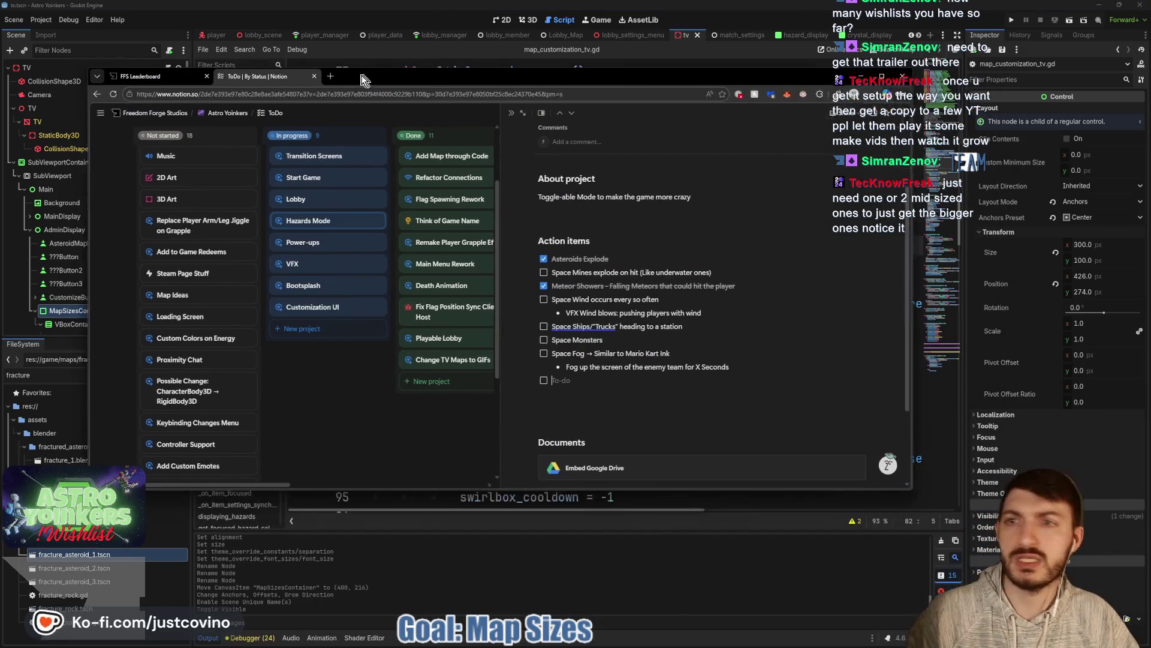
mouse_move(1, 180)
mouse_down()
mouse_move(95, 148)
mouse_move(411, 149)
mouse_up()
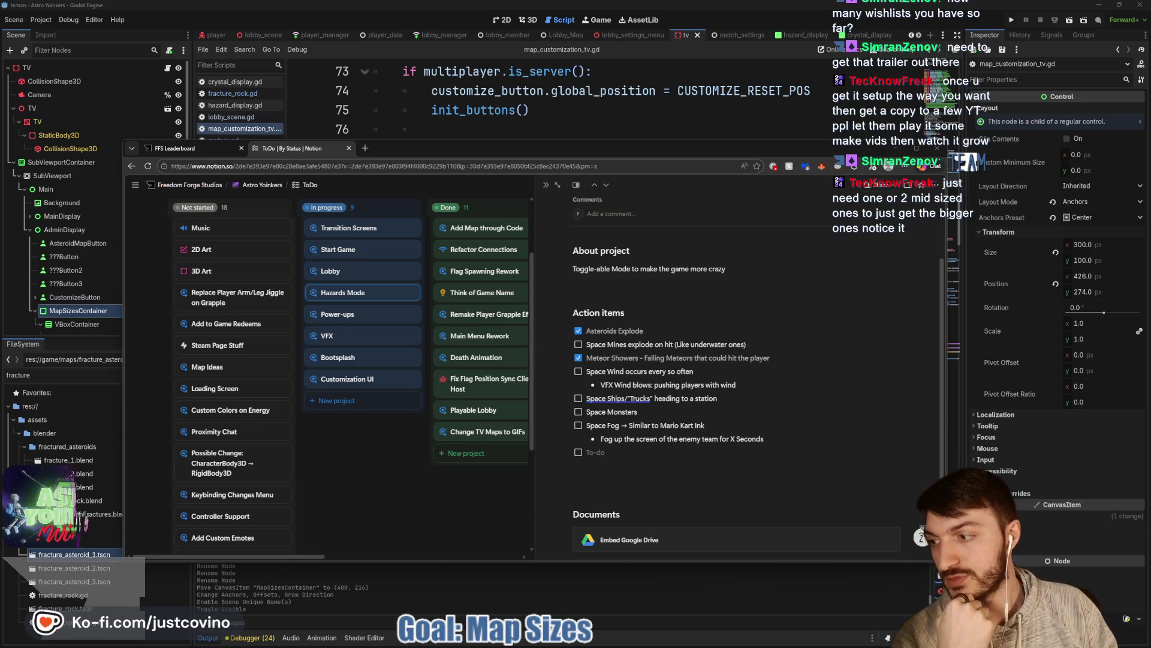
key(alt+Tab)
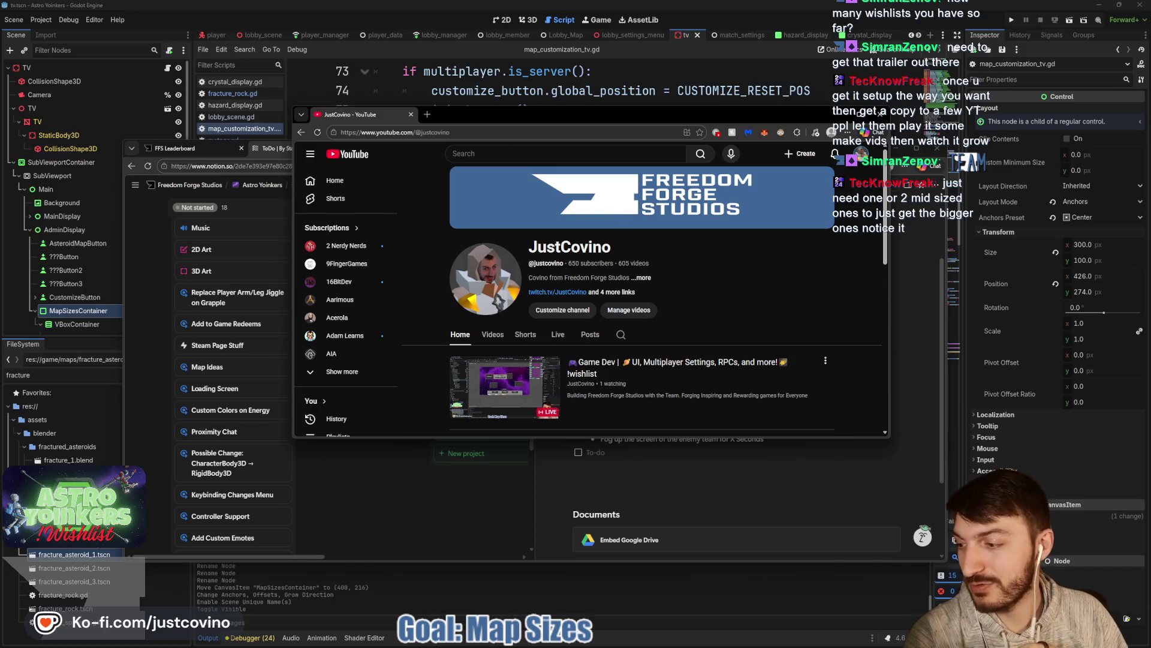
Step: Browse the channel's Videos and Shorts, then return to its Home page
click(505, 336)
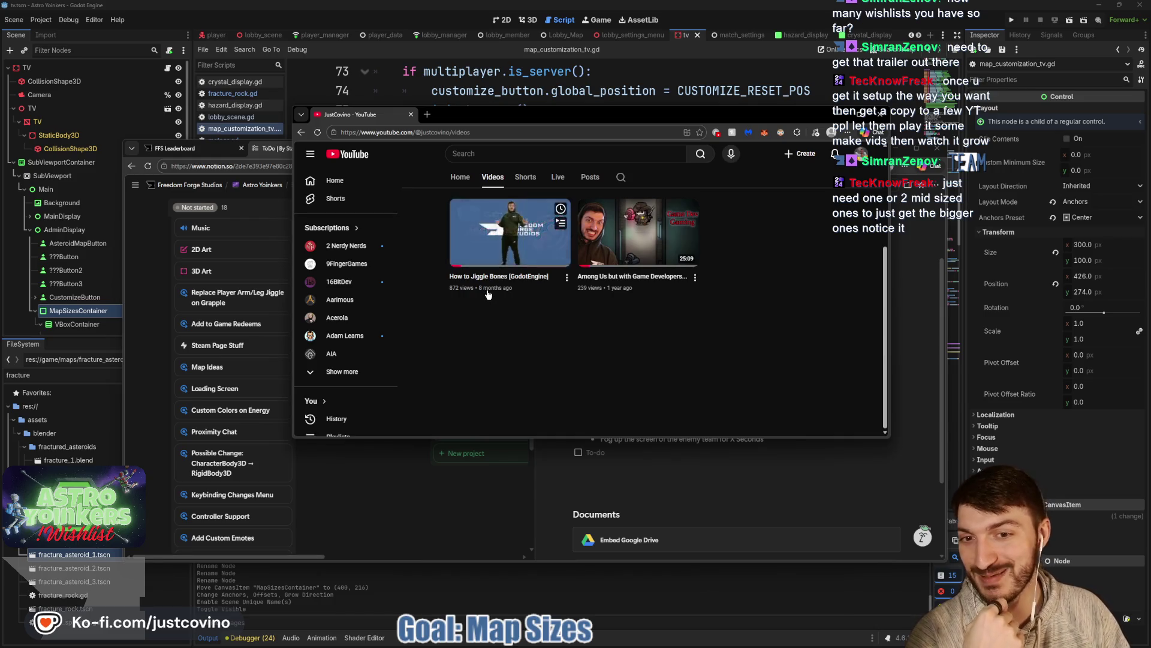
click(525, 177)
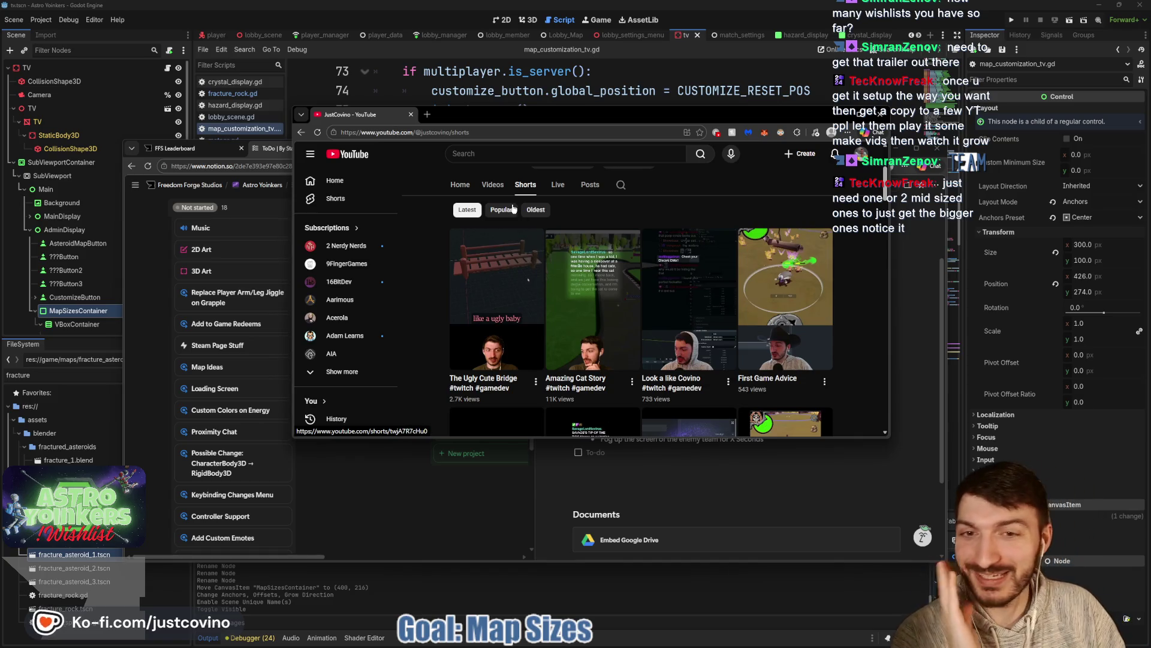
scroll(637, 253, up, 2)
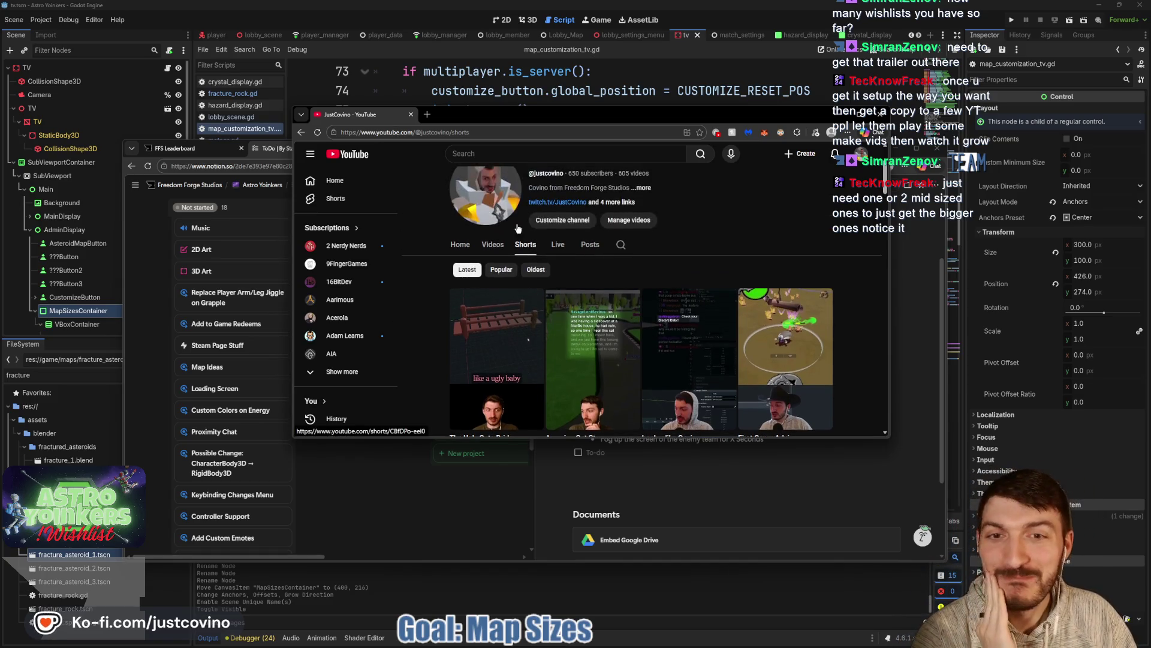
click(462, 246)
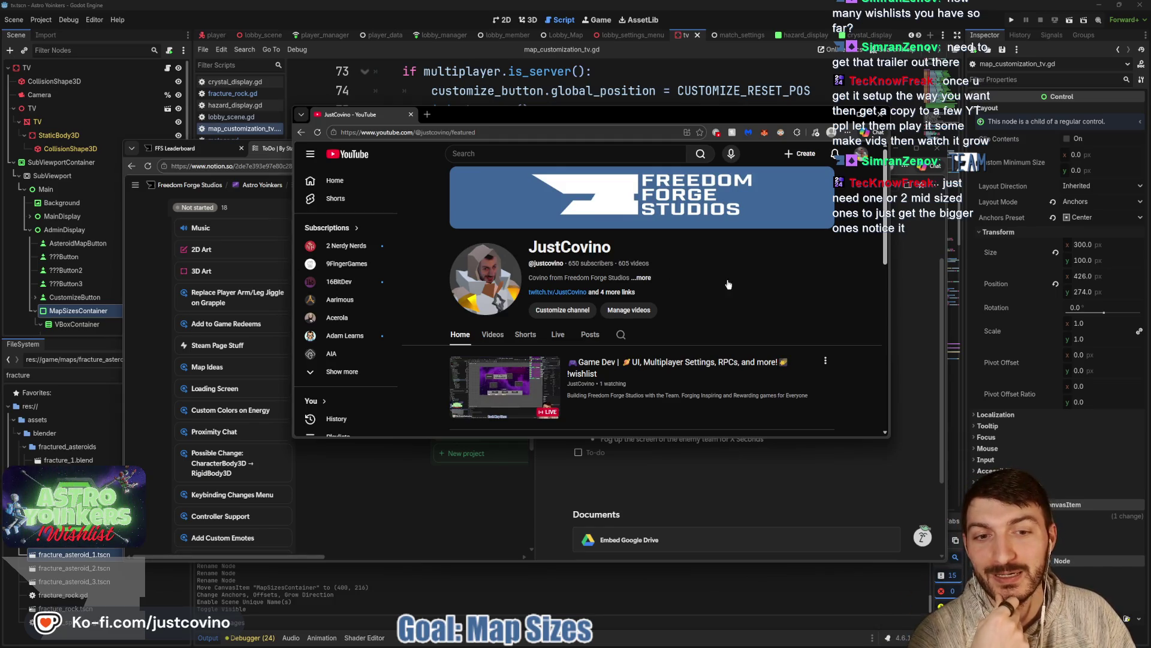
scroll(726, 285, down, 2)
scroll(728, 291, up, 2)
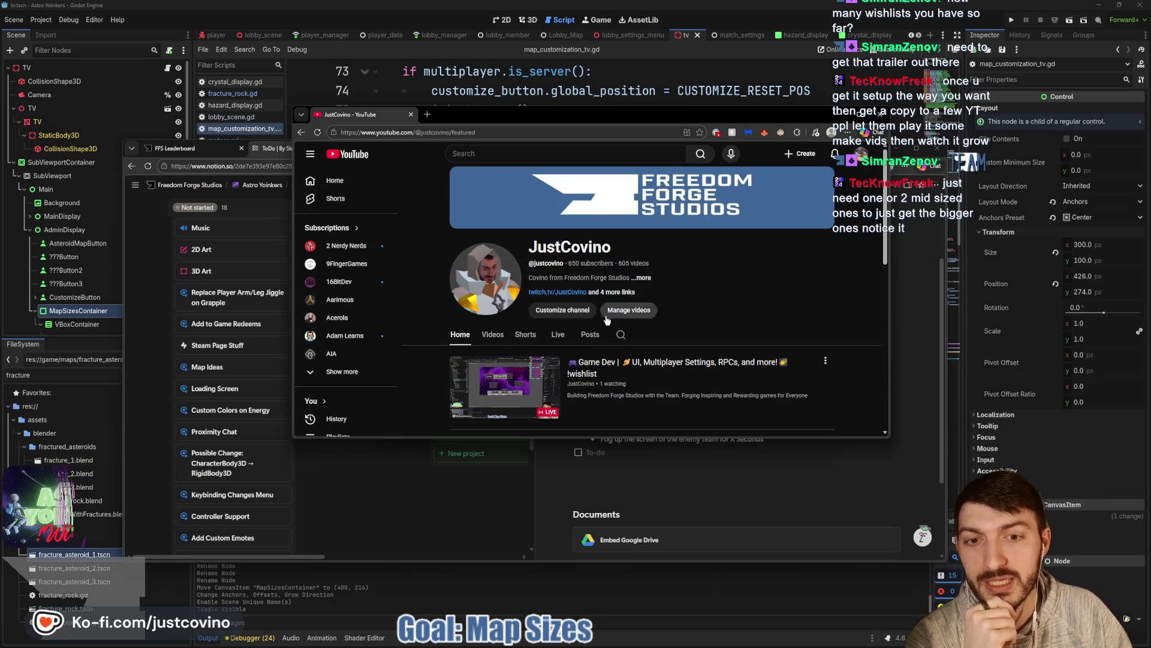
Step: View the channel's Shorts sorted by Popular, then close the YouTube window
click(525, 334)
scroll(729, 276, down, 1)
click(504, 260)
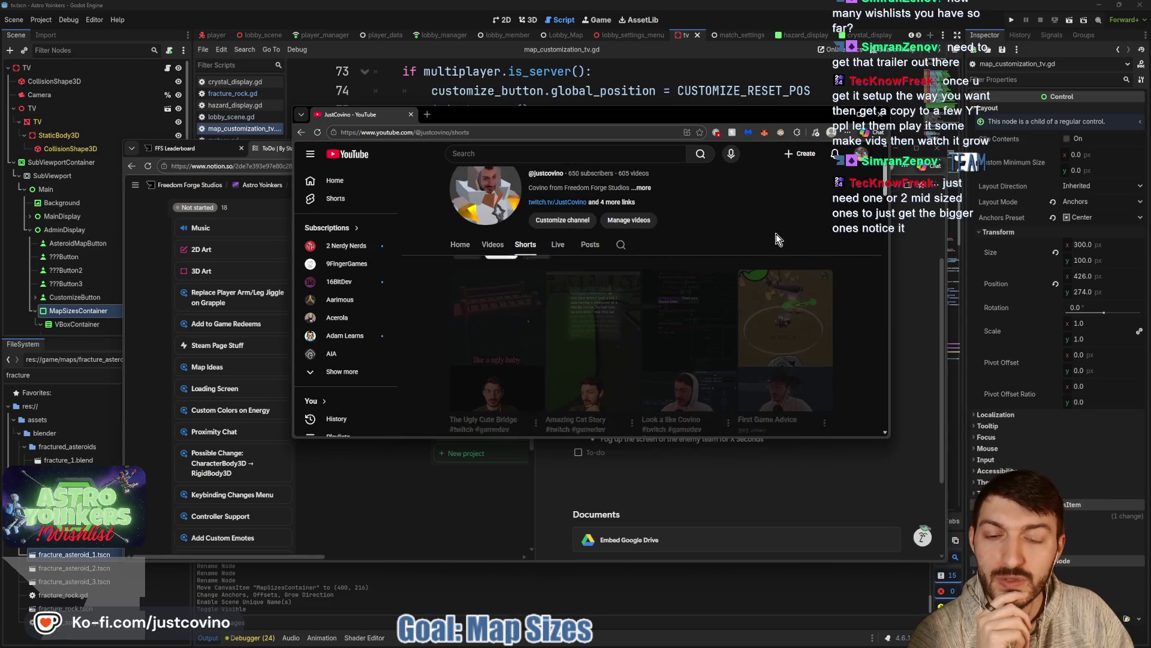
scroll(504, 260, down, 1)
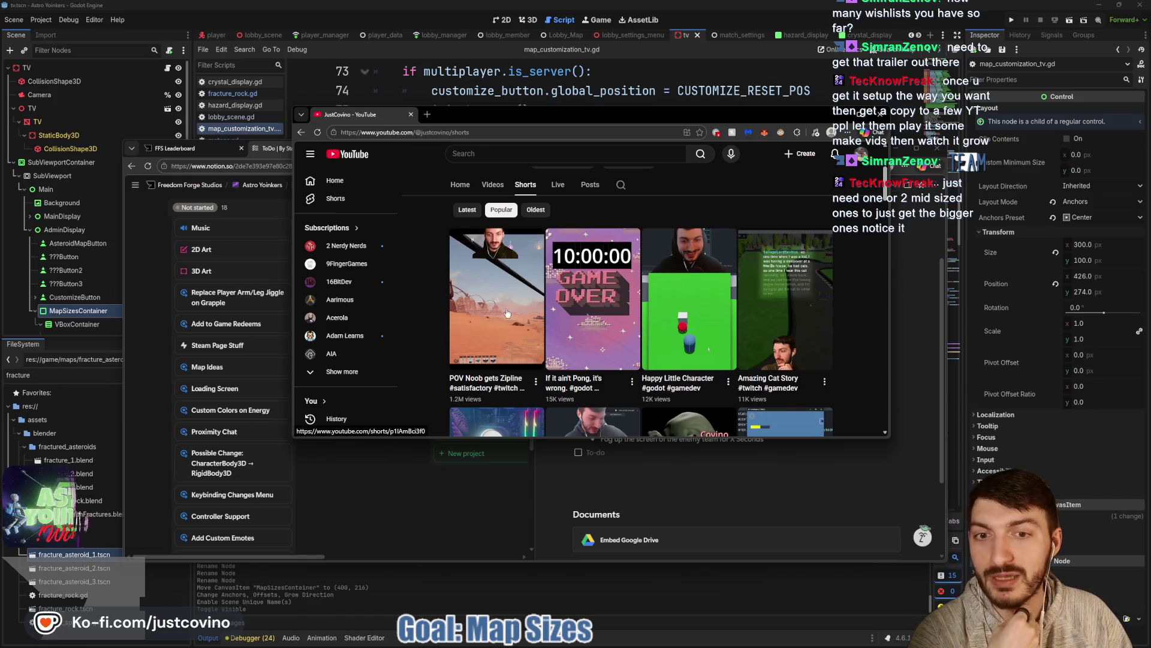
scroll(754, 306, up, 2)
scroll(722, 290, down, 2)
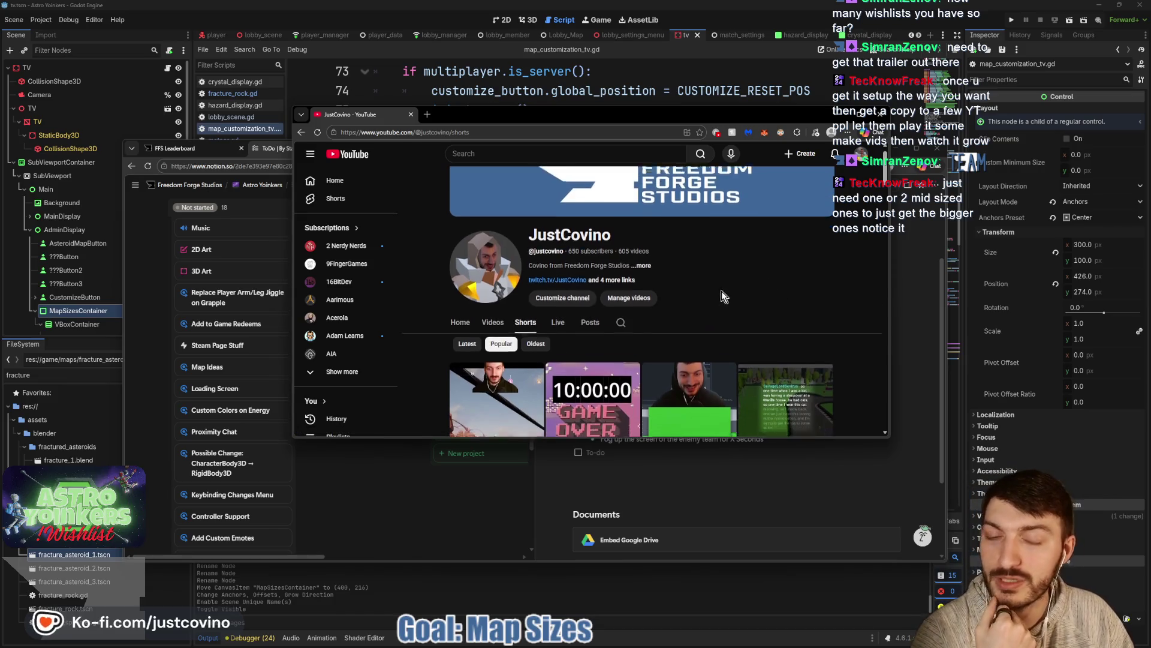
scroll(675, 276, up, 3)
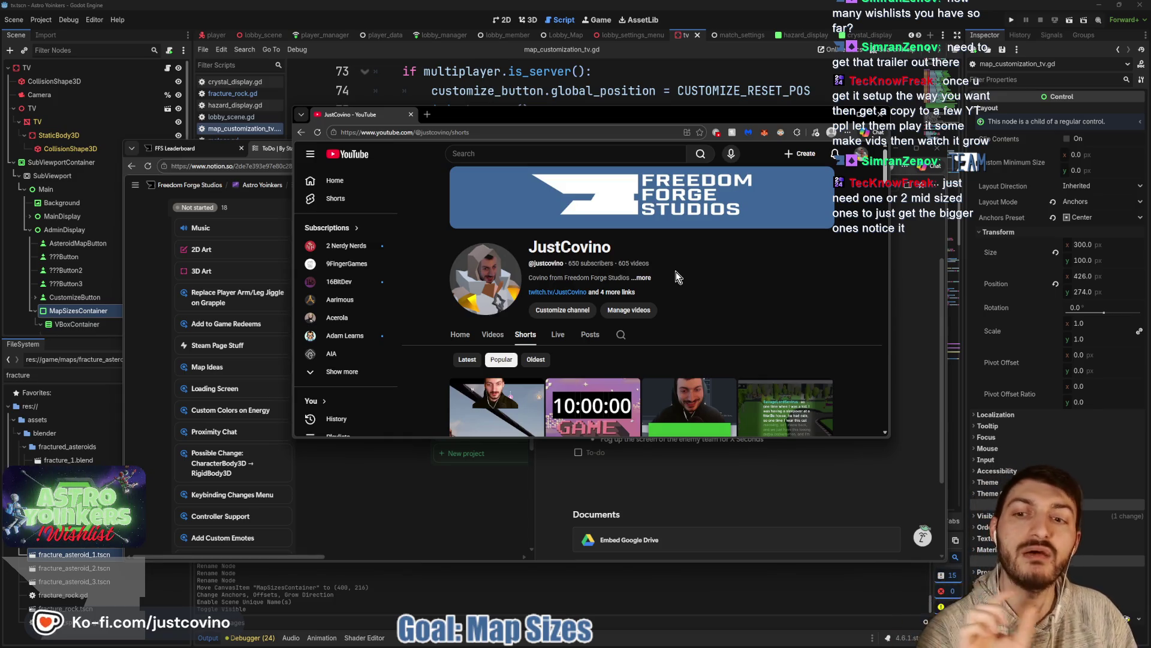
click(412, 114)
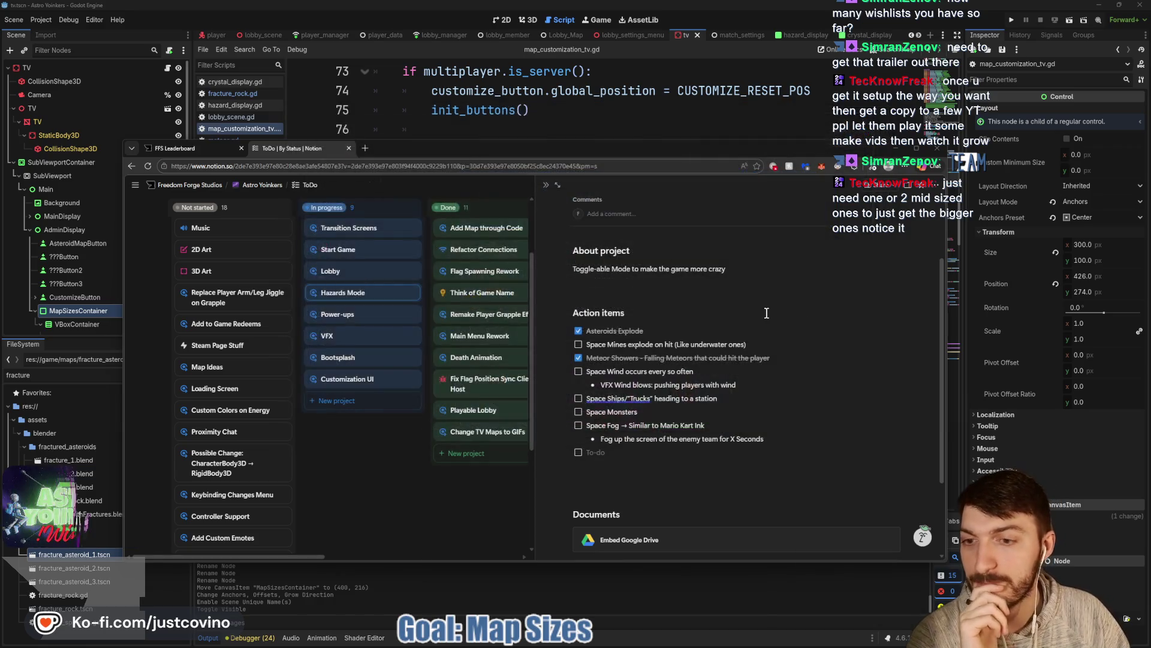
Step: Reposition and resize the Notion board window around the editor, then return to the script
drag(629, 151, 643, 127)
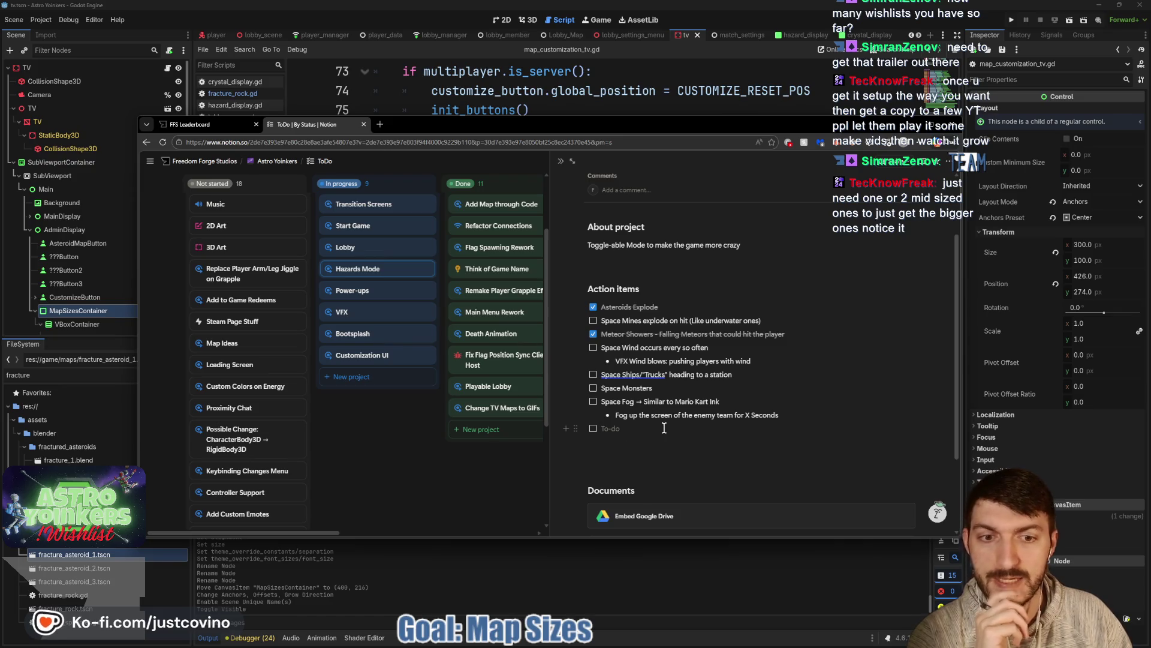
drag(677, 130, 679, 96)
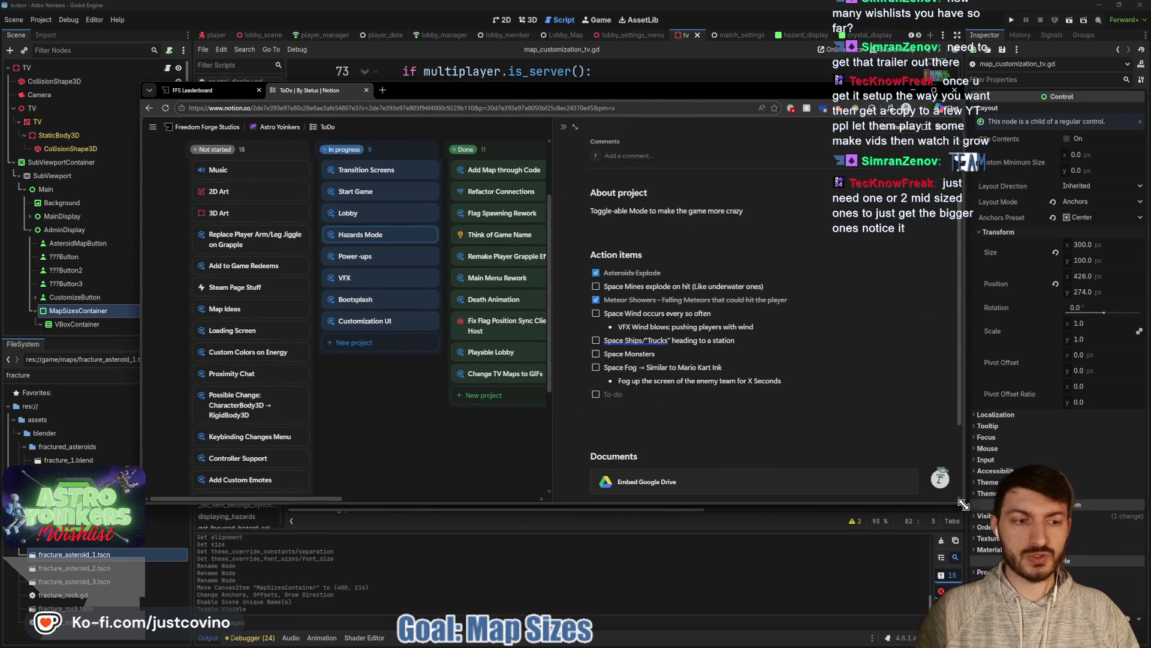
drag(963, 501, 987, 630)
click(650, 415)
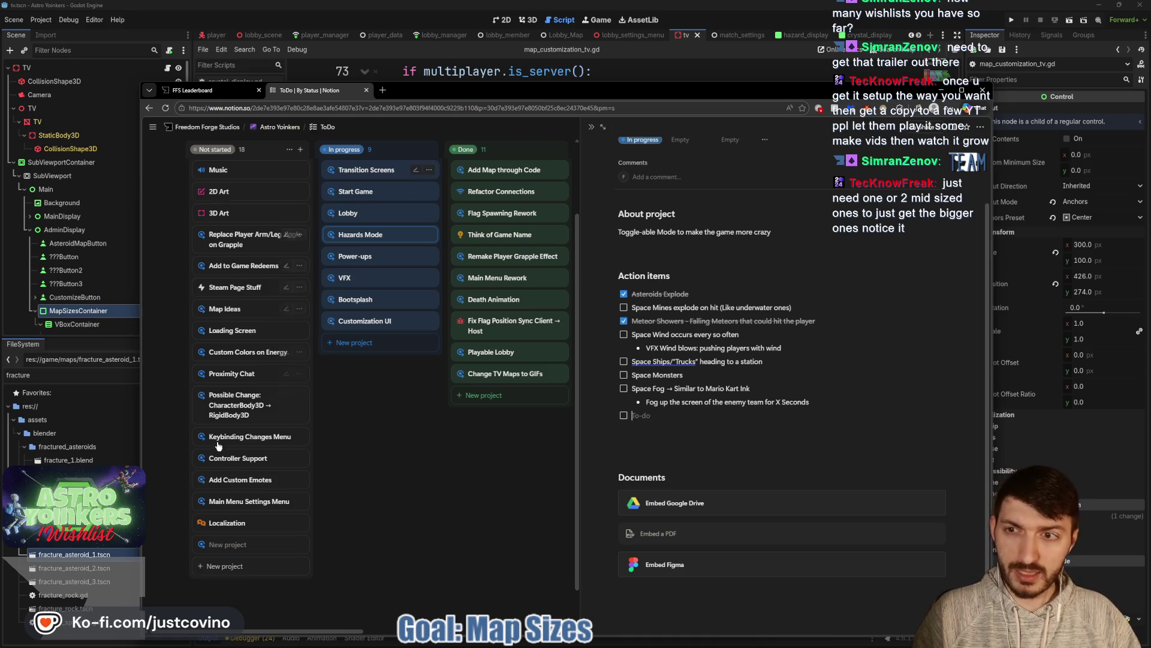
drag(155, 635, 233, 548)
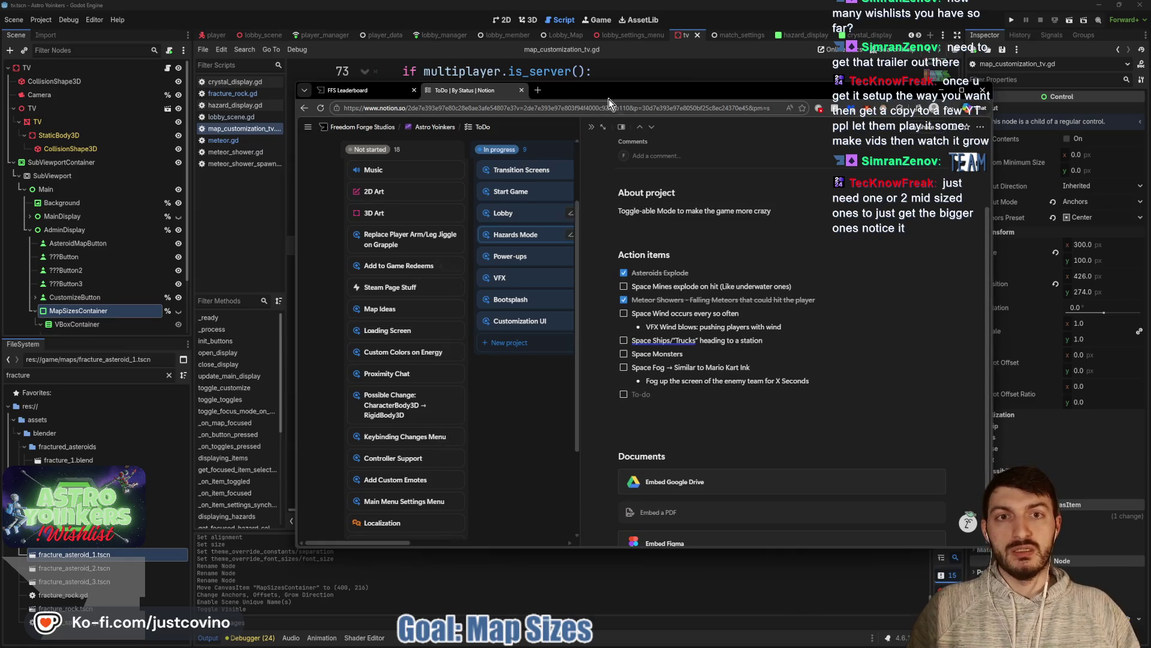
drag(609, 99, 529, 73)
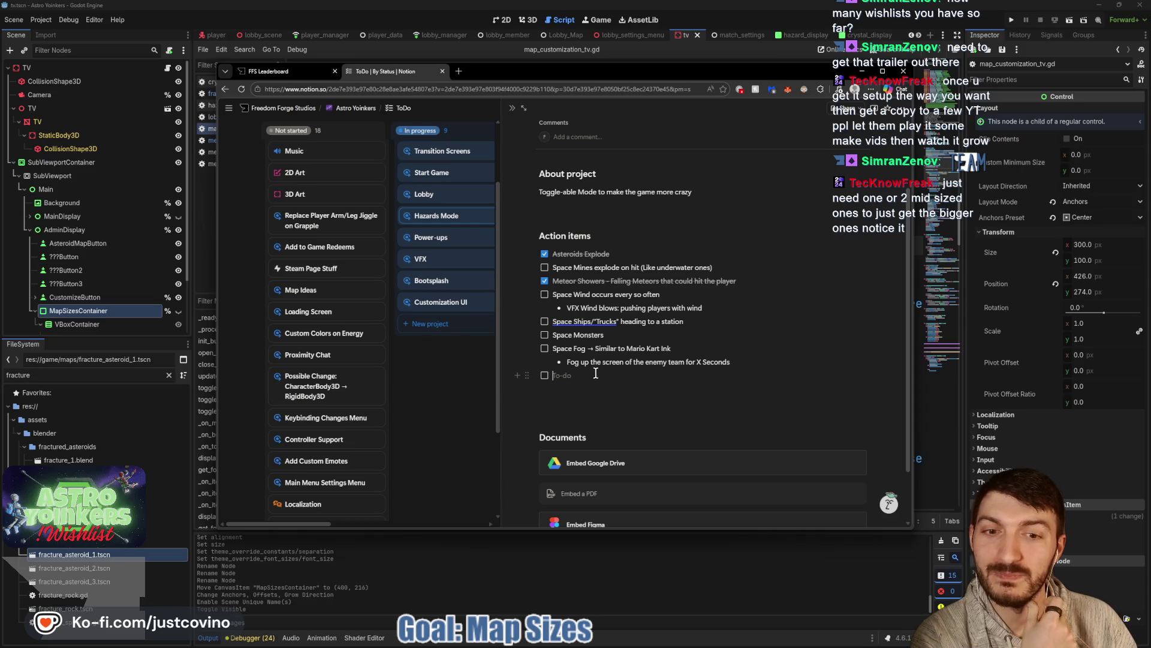
key(alt+Tab)
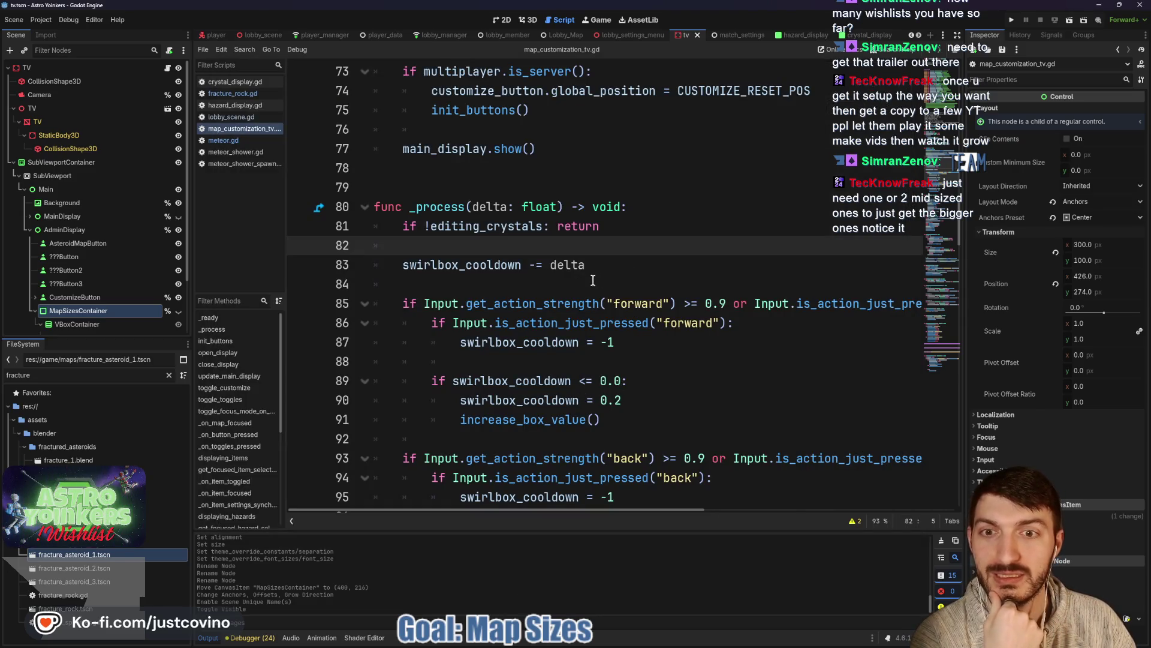
Step: Scroll through the script and unfold the init_buttons function
scroll(657, 271, down, 3)
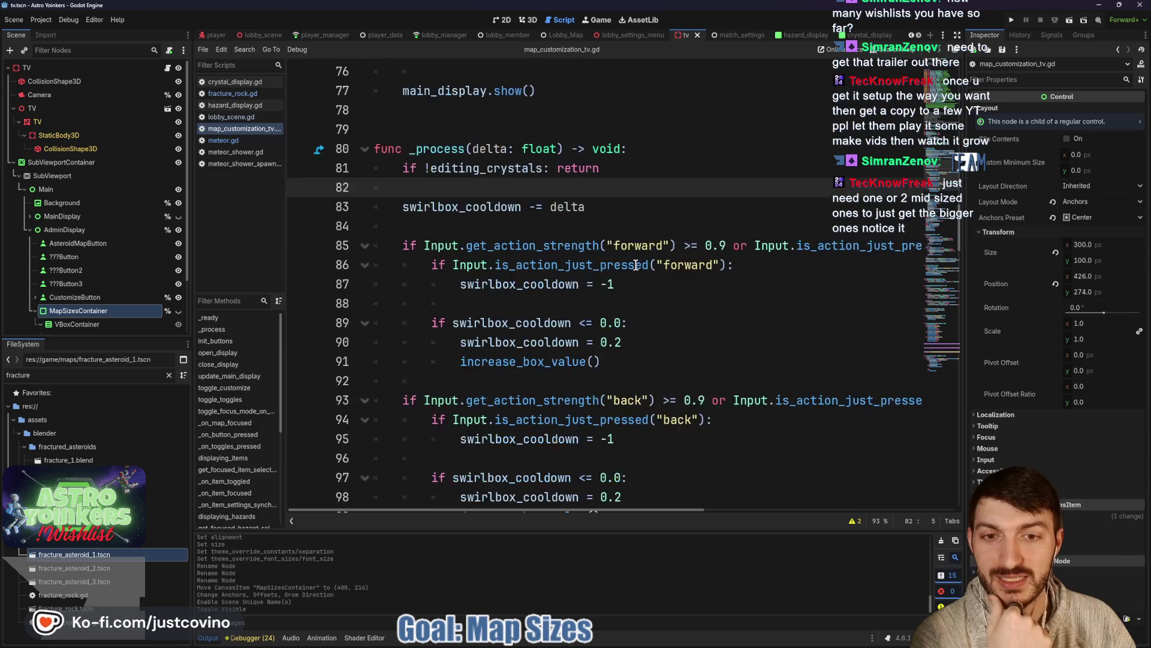
scroll(636, 264, down, 6)
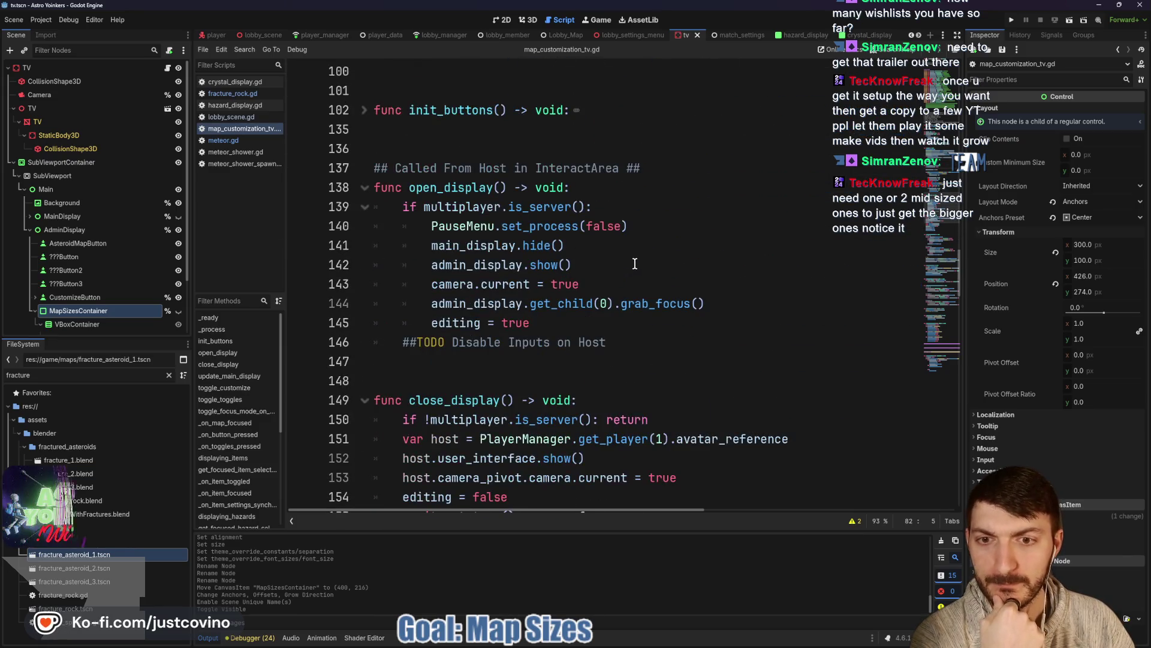
scroll(611, 362, up, 7)
scroll(610, 363, up, 12)
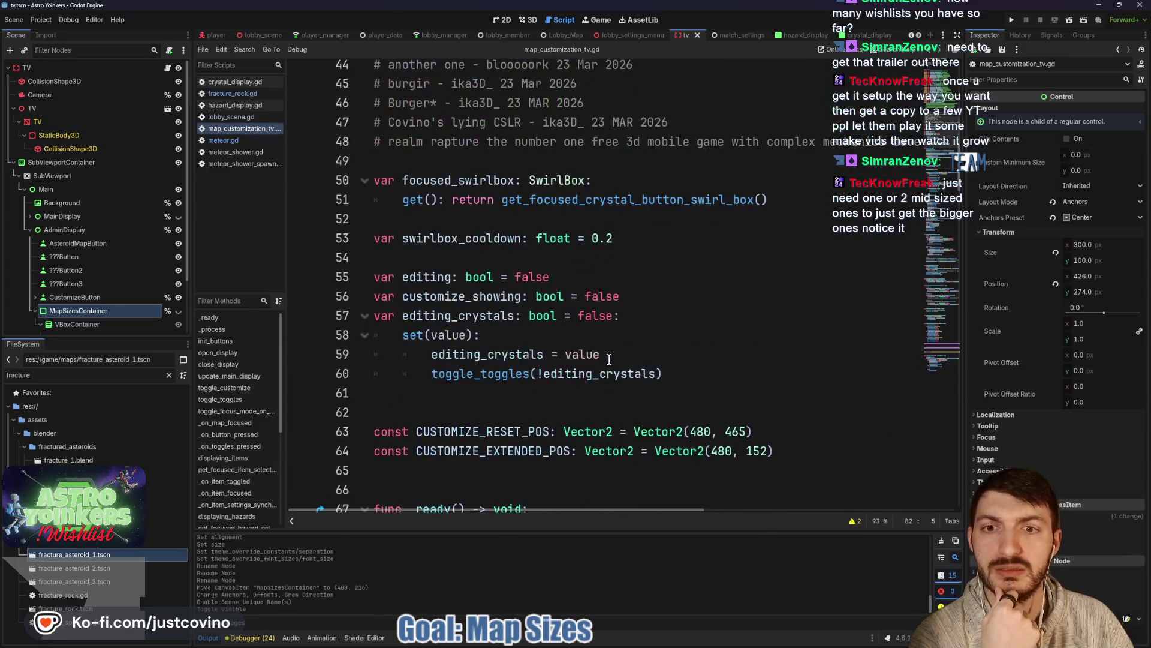
scroll(594, 331, down, 1)
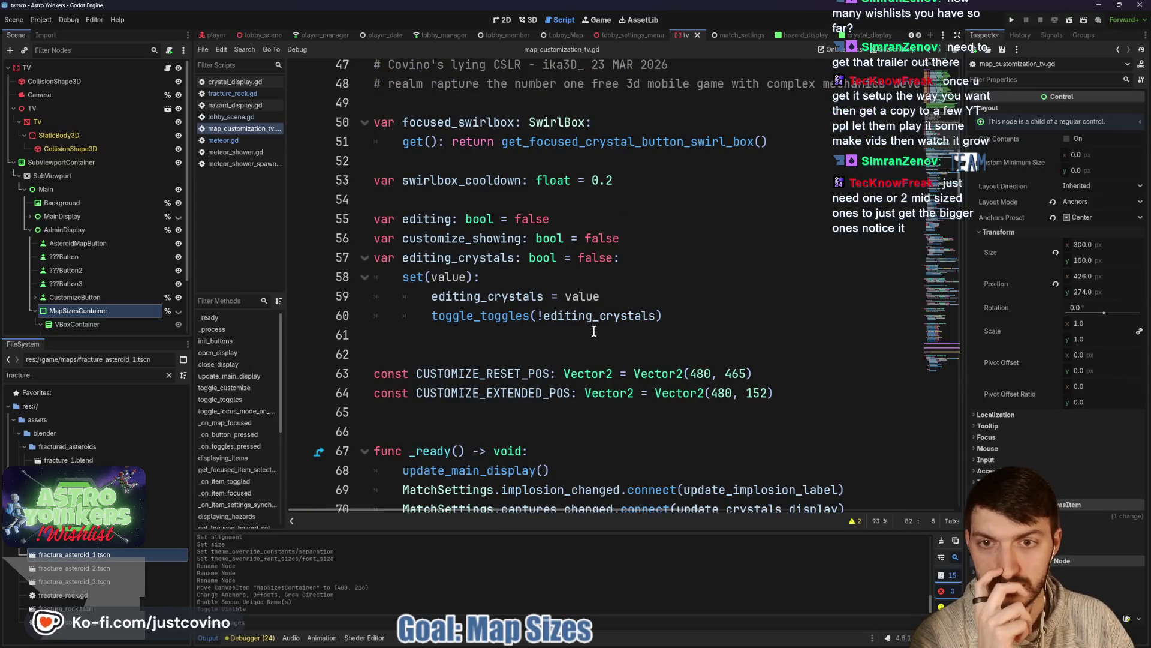
scroll(593, 331, down, 3)
scroll(597, 293, down, 2)
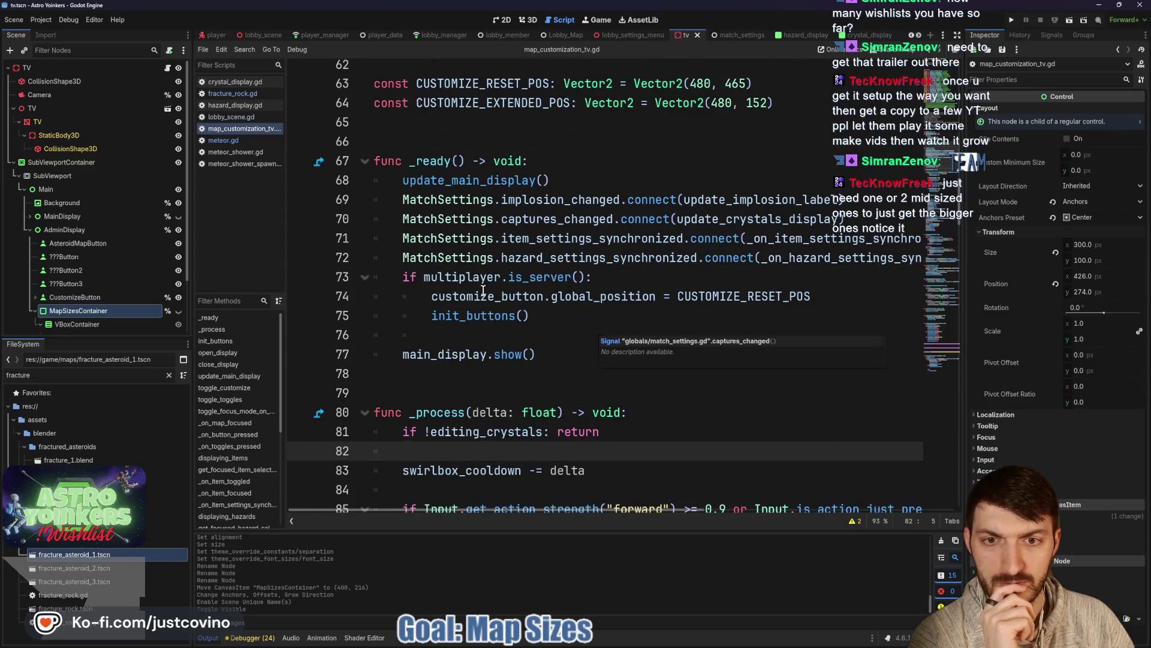
scroll(484, 290, down, 3)
scroll(480, 258, up, 4)
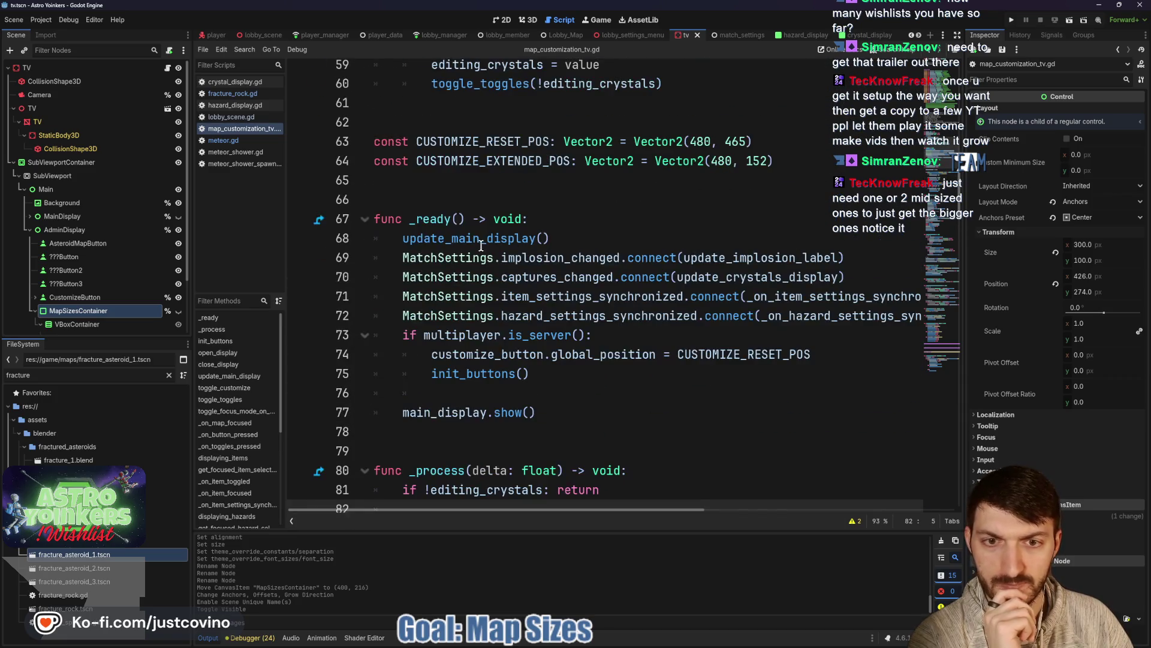
scroll(618, 268, down, 14)
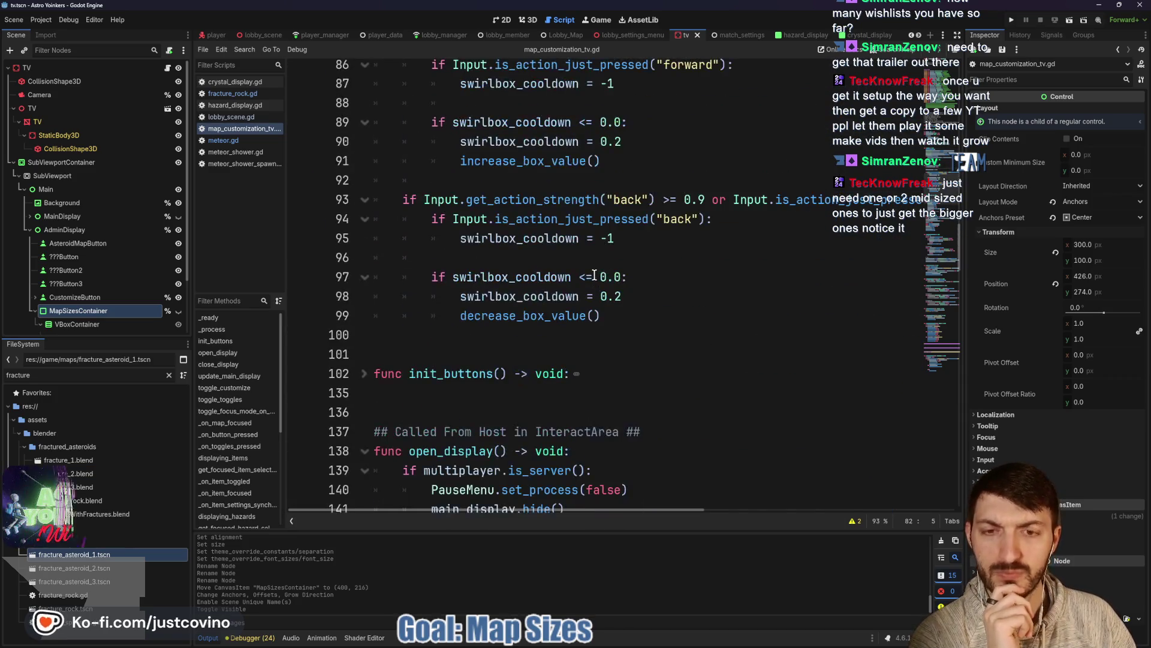
click(366, 86)
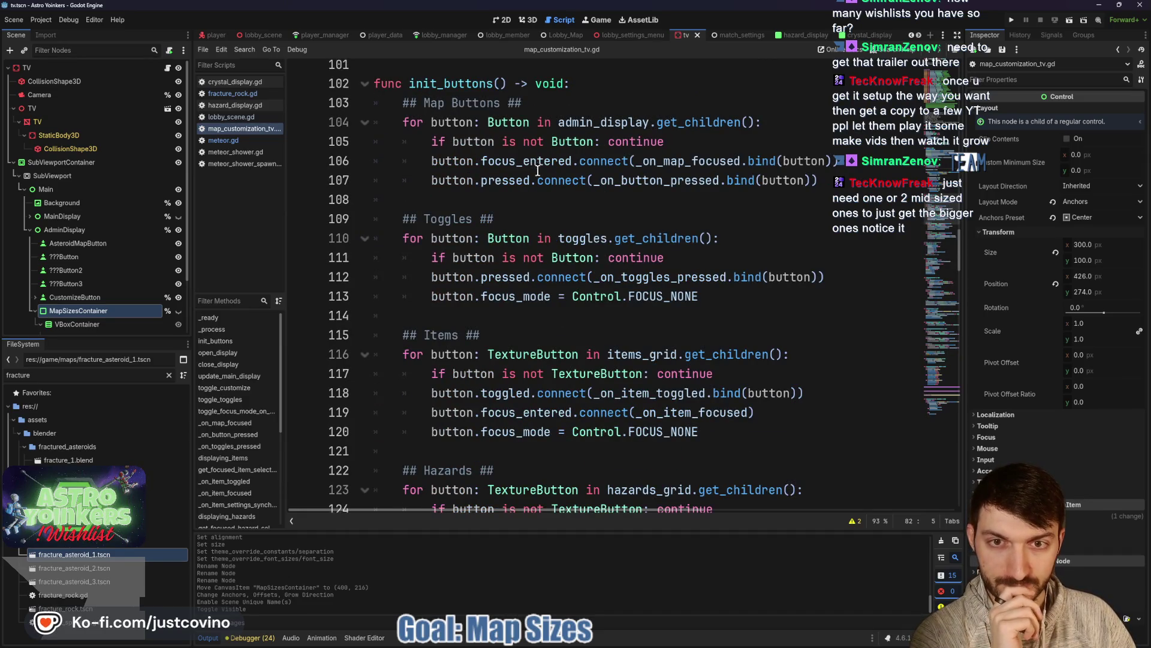
Step: Find the _on_button_pressed definition at line 223 and place the caret after toggle_customize()
double_click(656, 180)
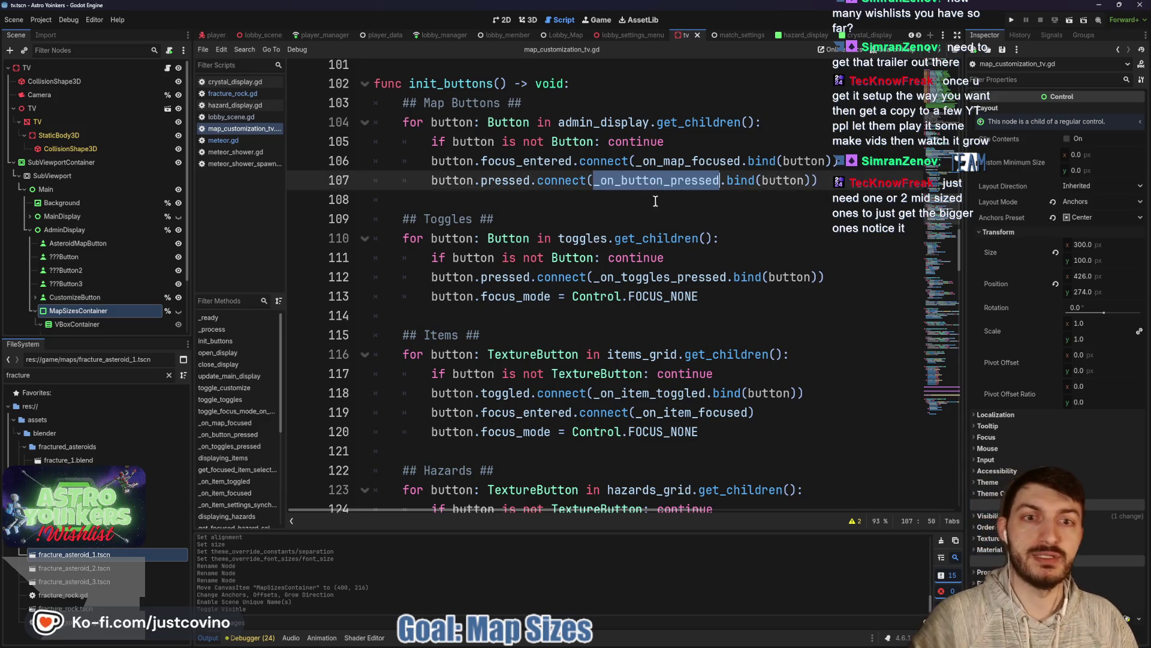
key(ctrl+f)
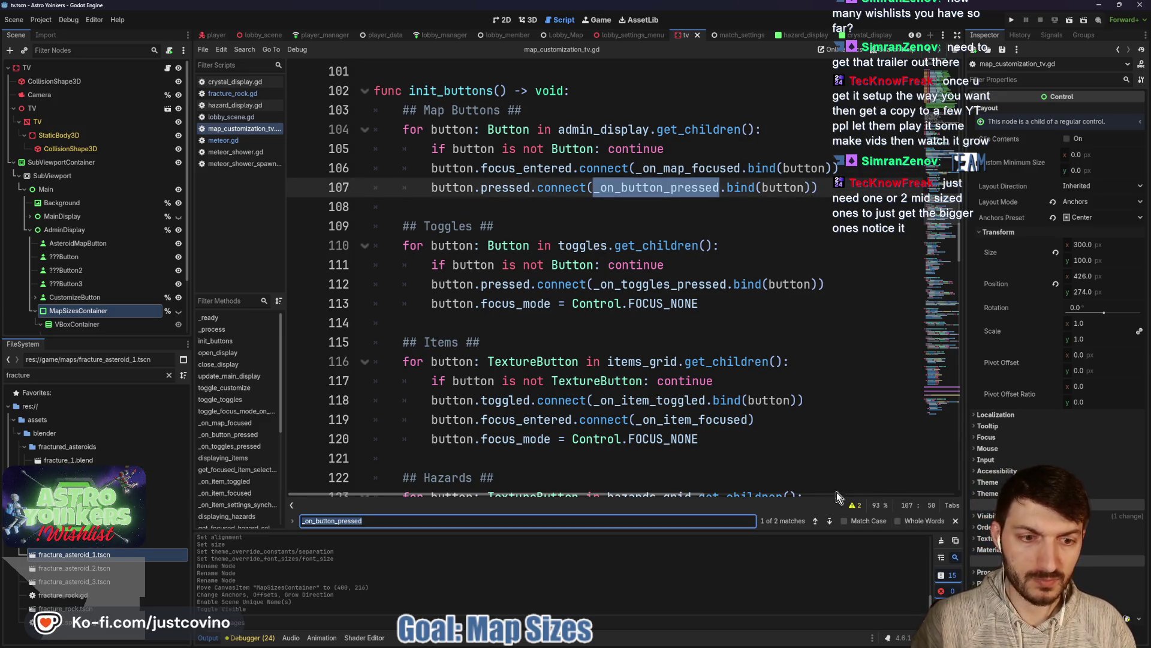
click(831, 521)
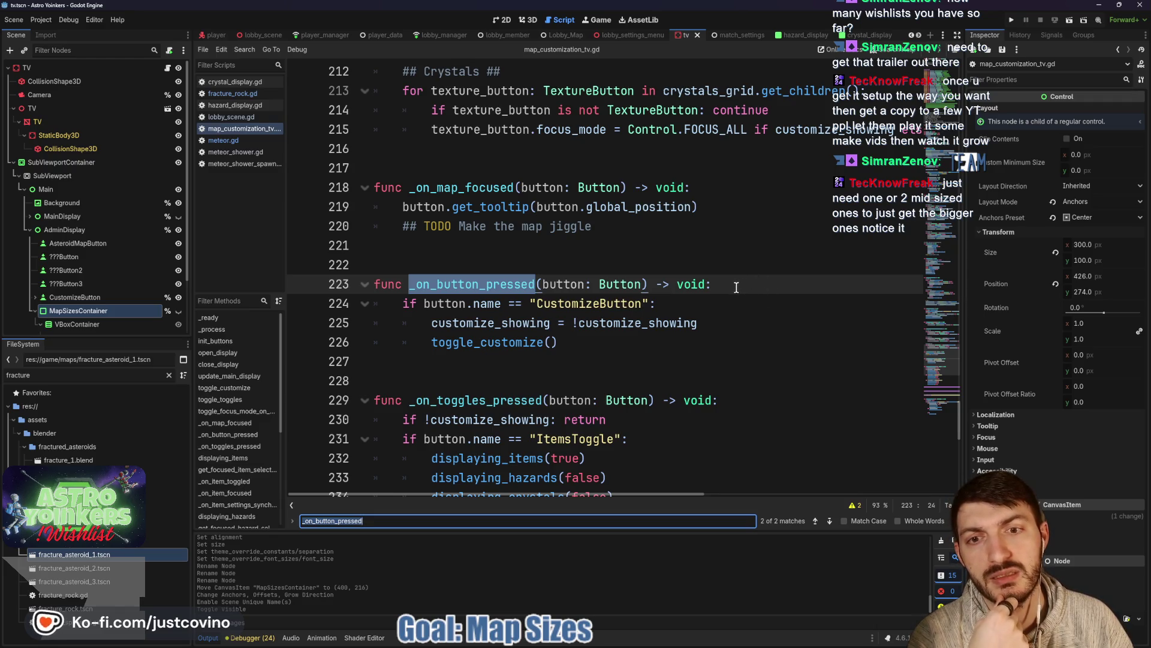
click(604, 343)
Step: Add an else: branch calling map_sizes_container.show() after toggle_customize()
key(Return)
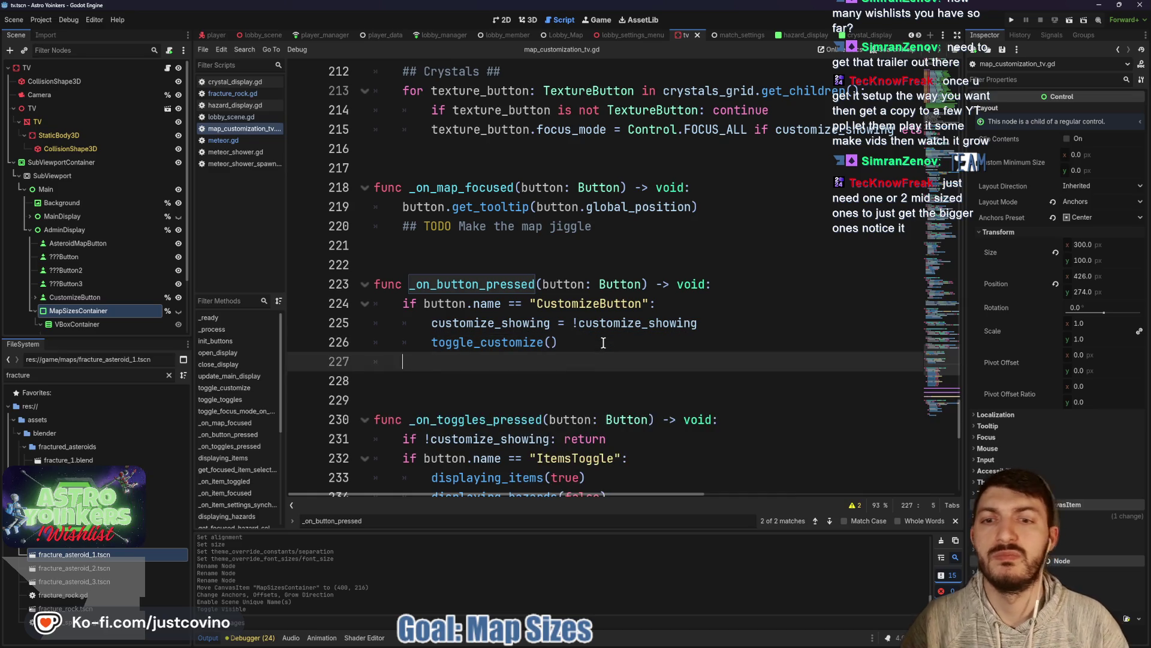
text(elif:)
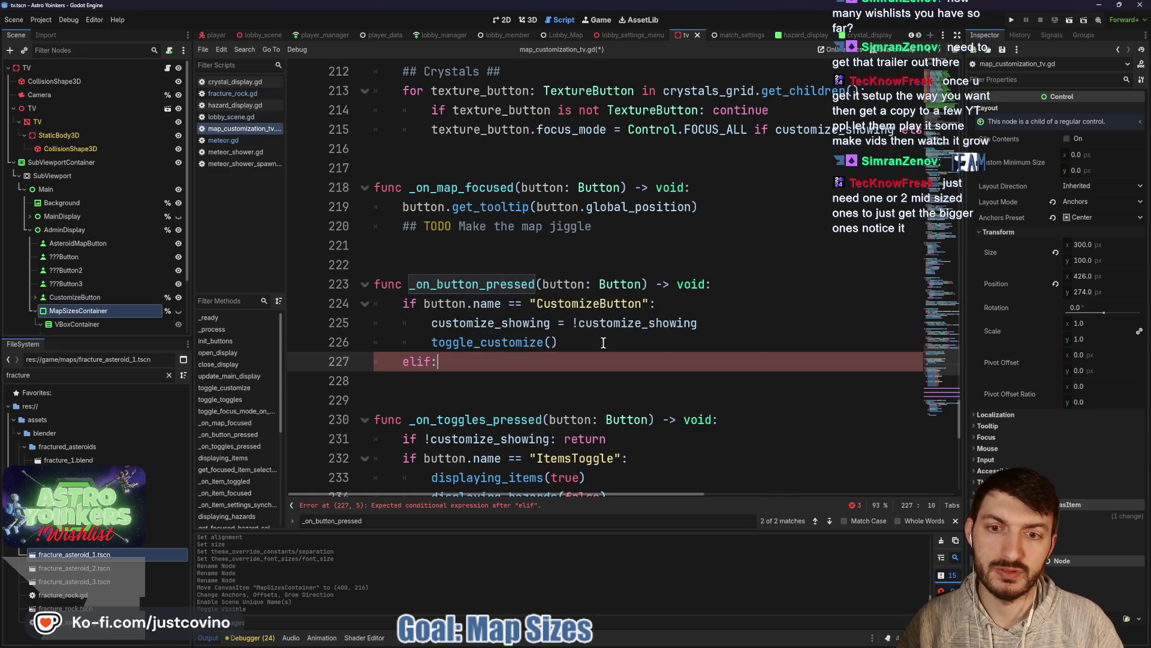
key(BackSpace)
key(BackSpace)
text(se:)
key(Return)
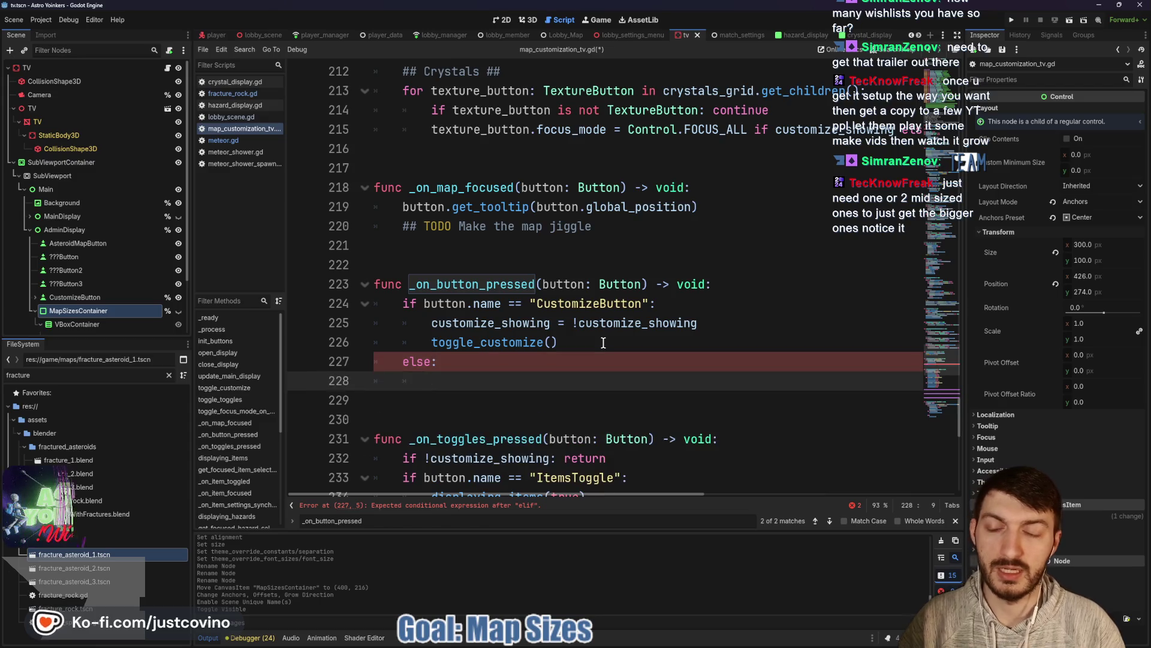
text(map)
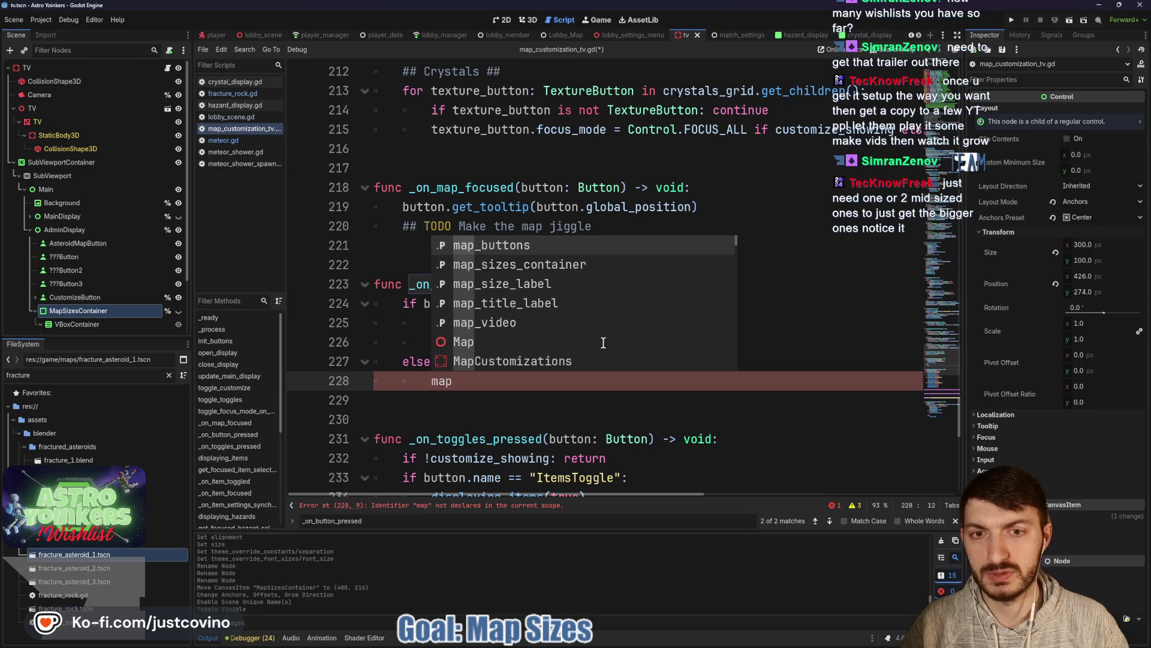
key(Down)
key(Return)
text(.show)
key(Return)
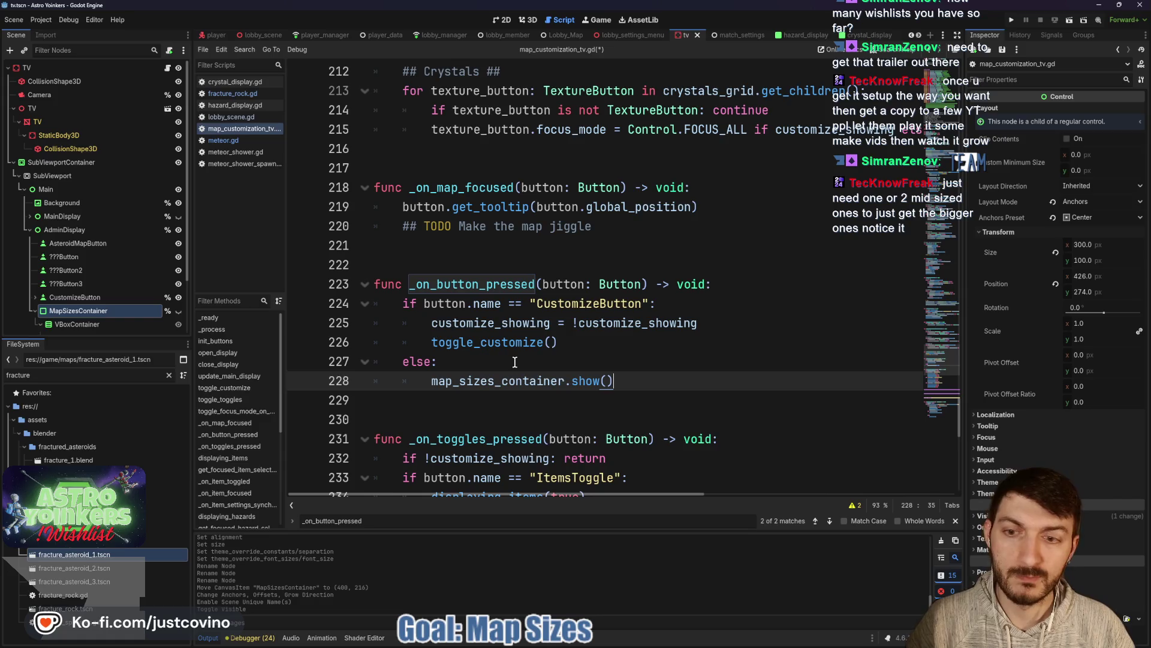
Step: Save the script and select the VBoxContainer inside MapSizesContainer
click(509, 367)
key(ctrl+s)
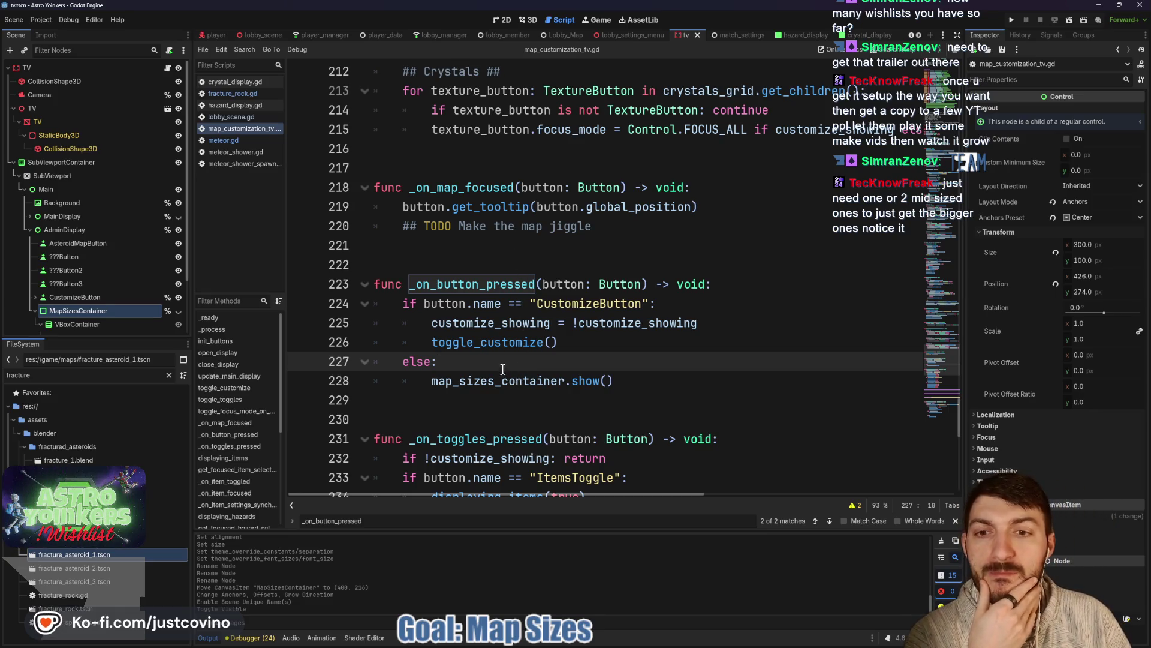
click(82, 324)
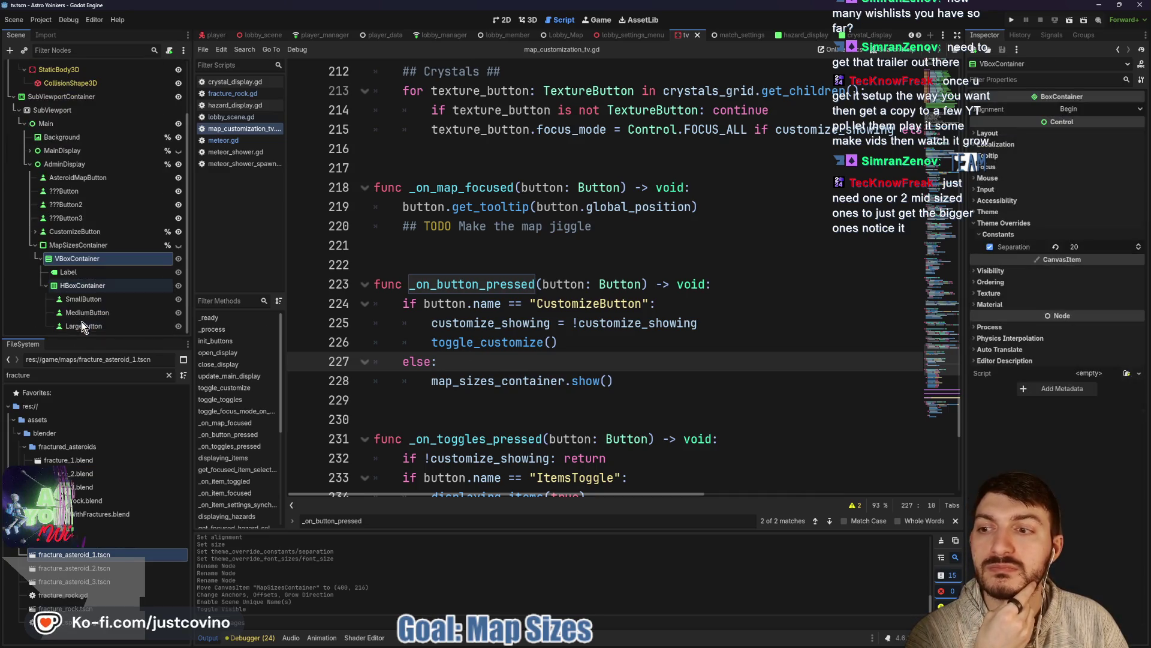
Step: Inspect the SmallButton node, then select MapSizesContainer in the Scene dock
click(106, 298)
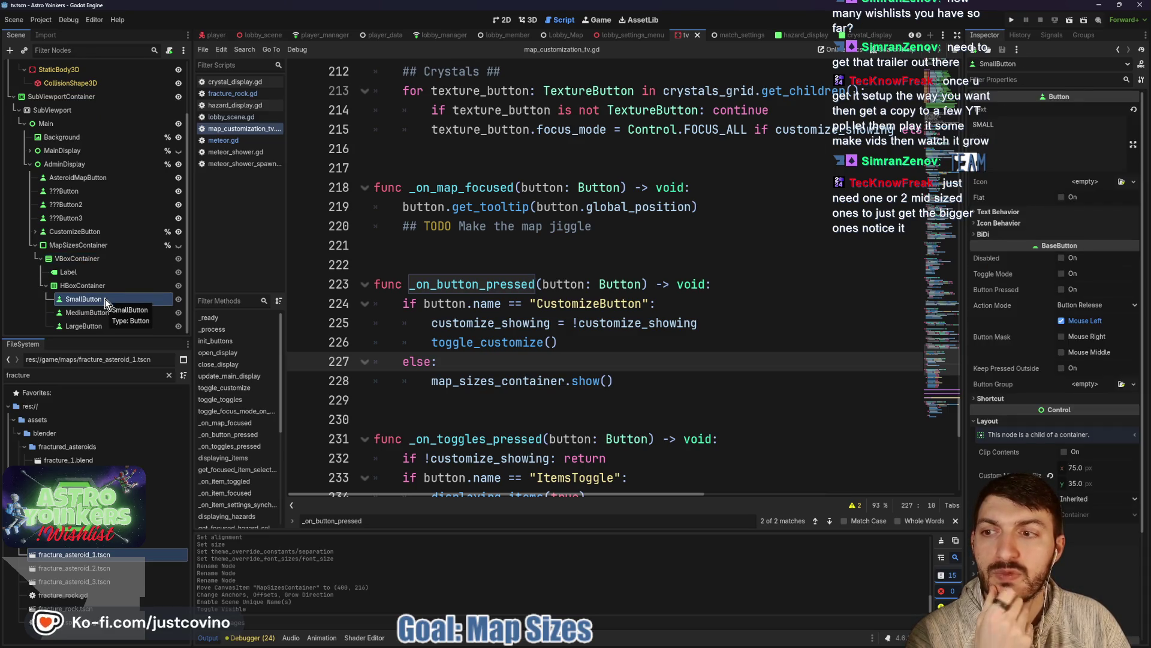
click(93, 245)
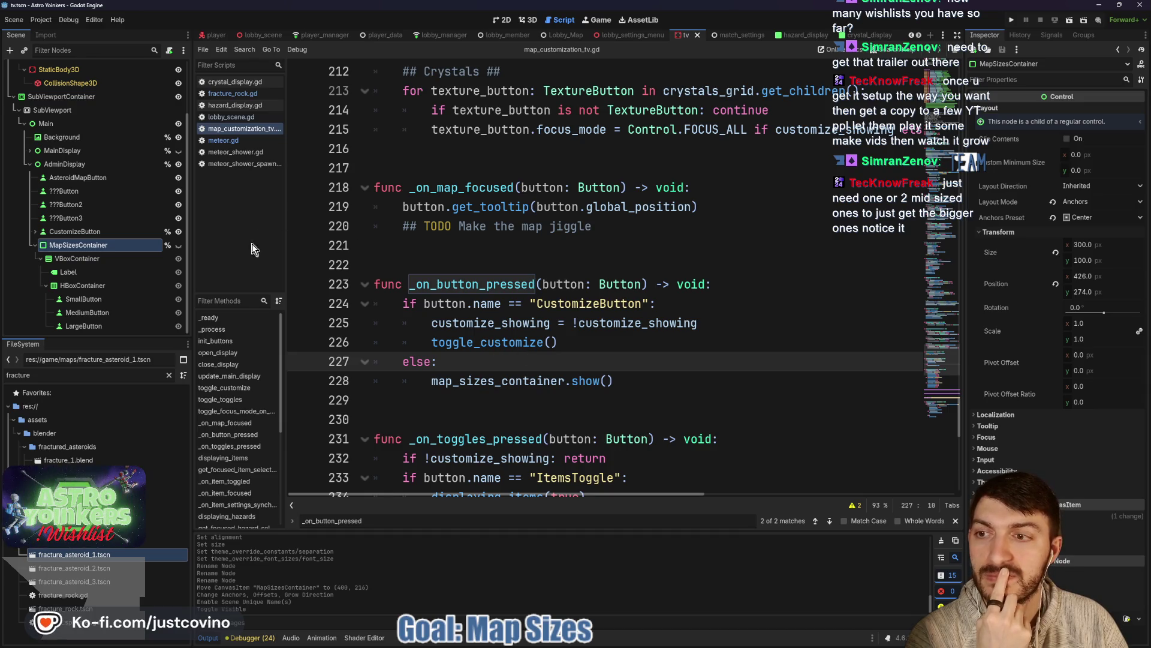
Step: Attach a new script in game/menu_scene to MapSizesContainer, declaring class_name MapSizesContainer
click(170, 53)
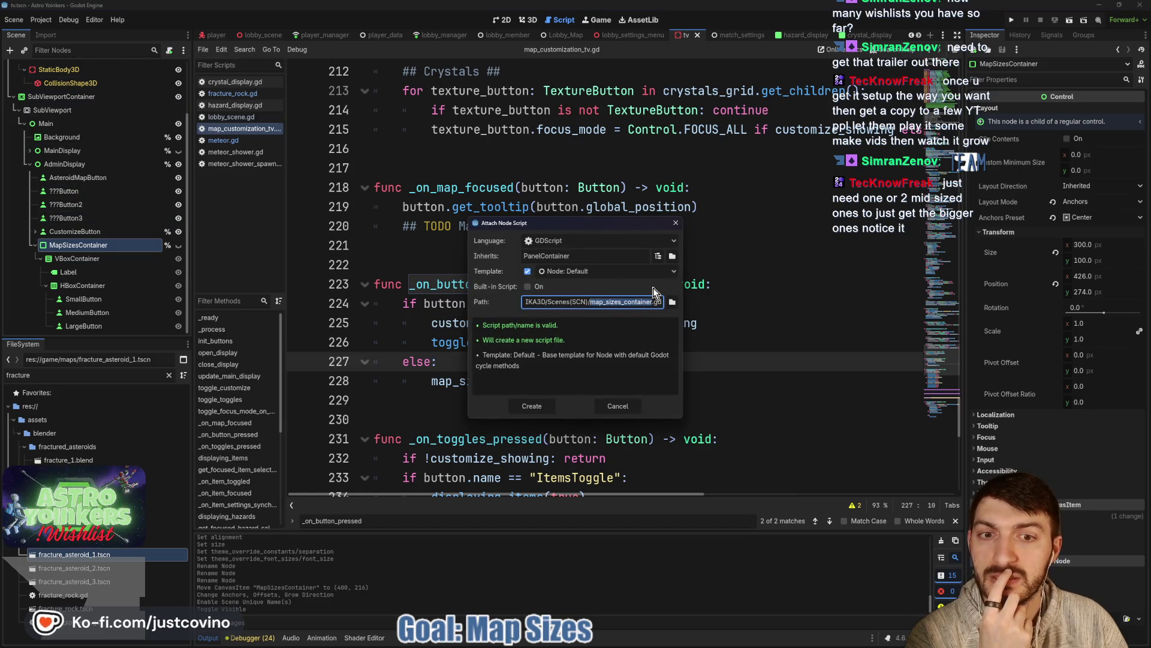
click(672, 302)
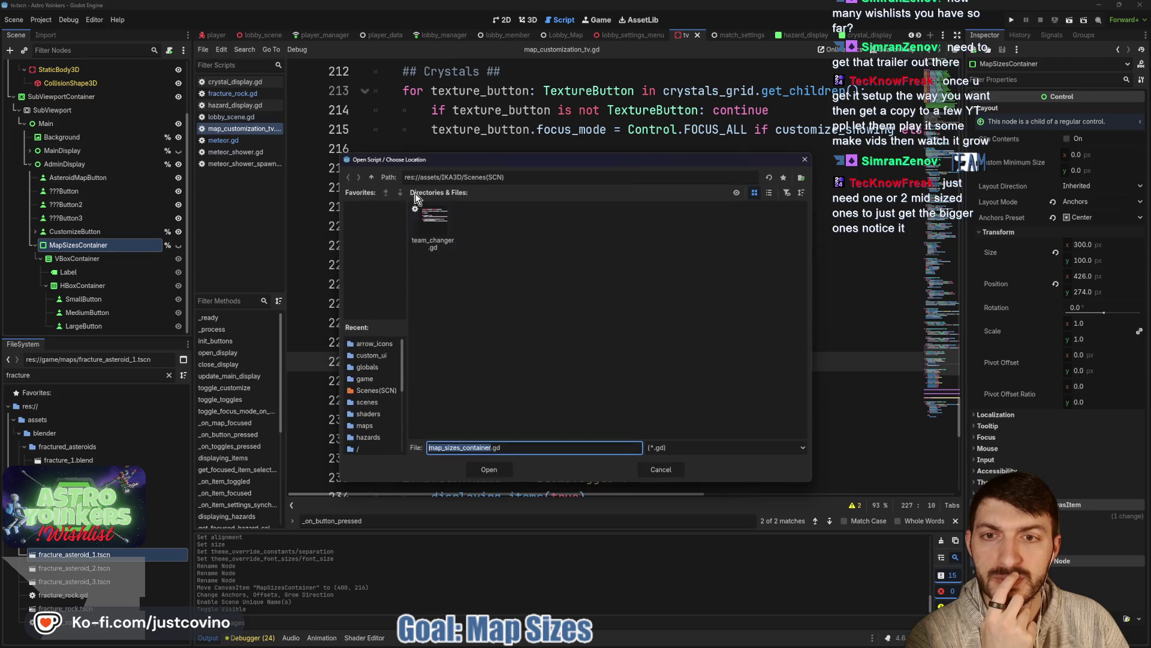
click(375, 178)
click(376, 178)
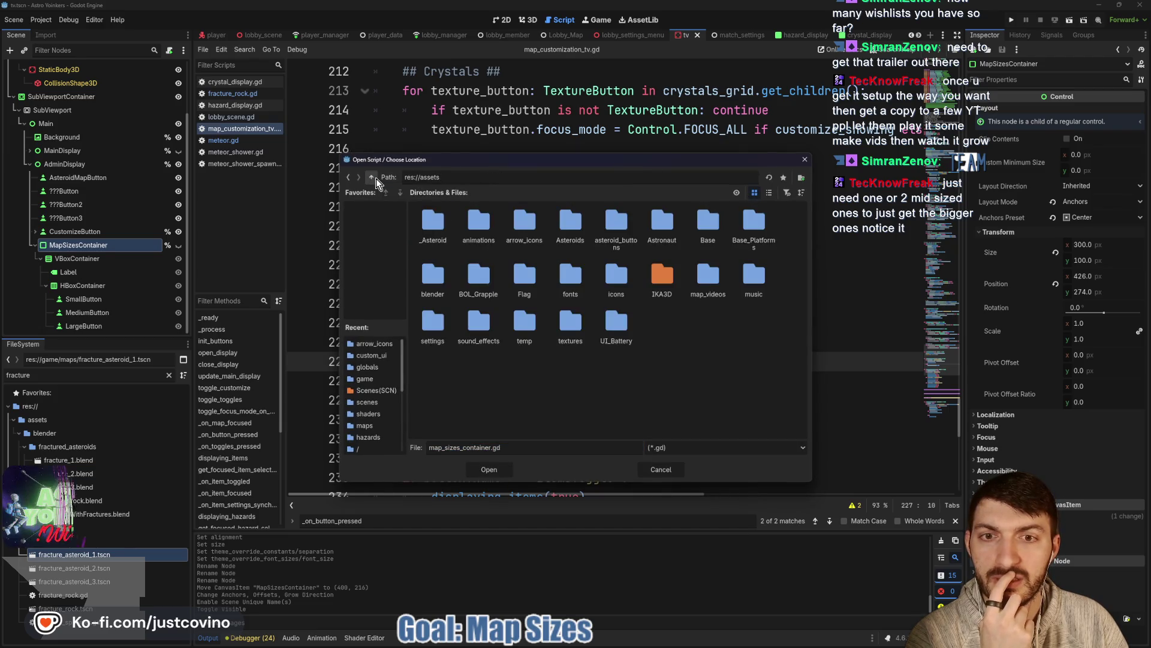
click(376, 178)
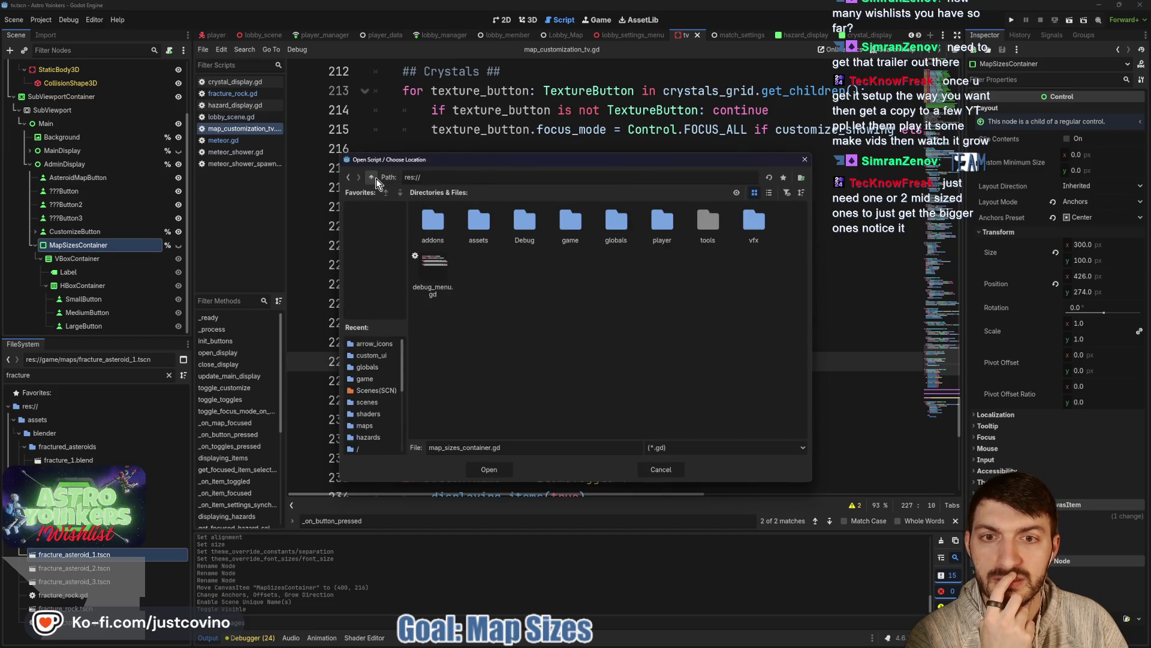
double_click(581, 223)
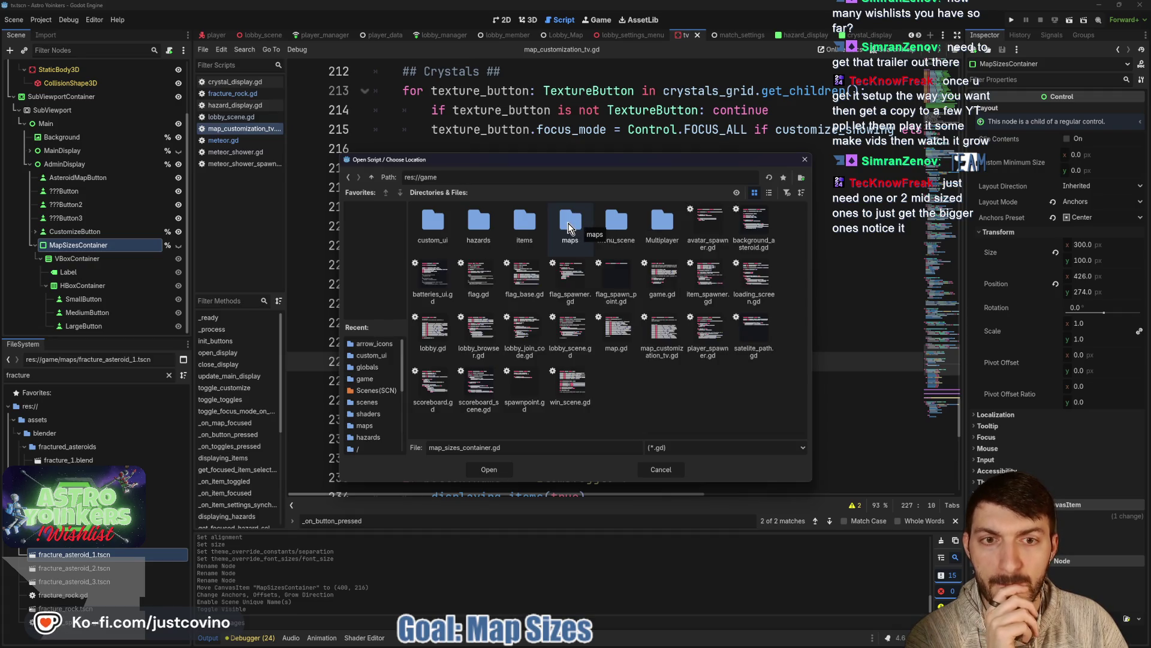
double_click(617, 222)
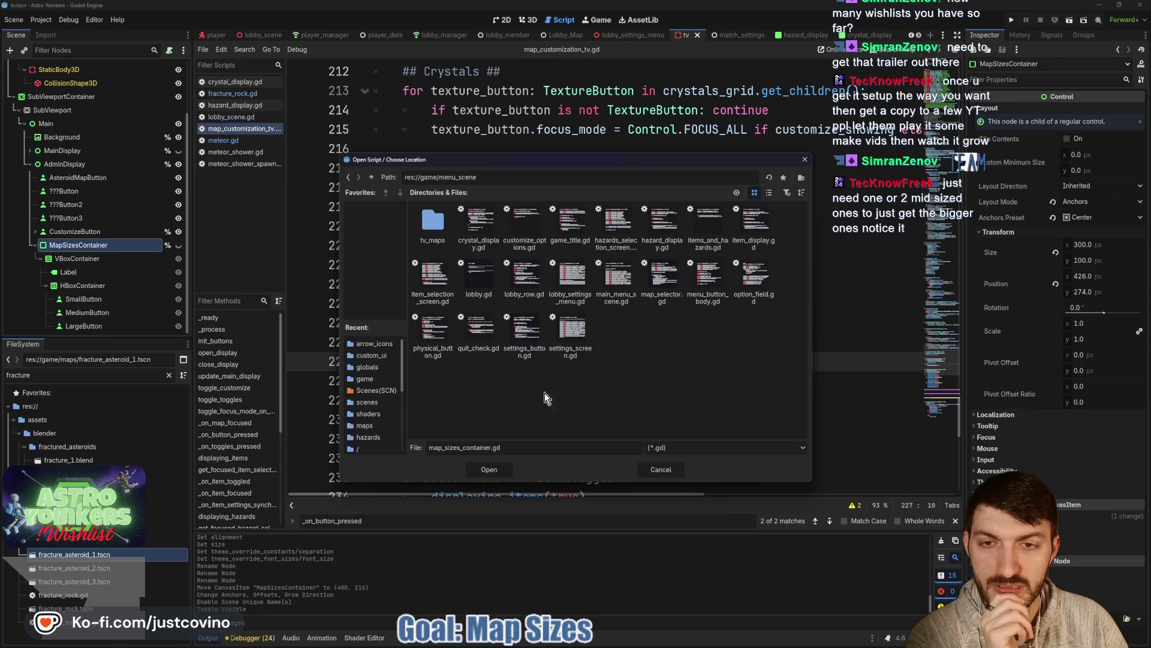
click(491, 470)
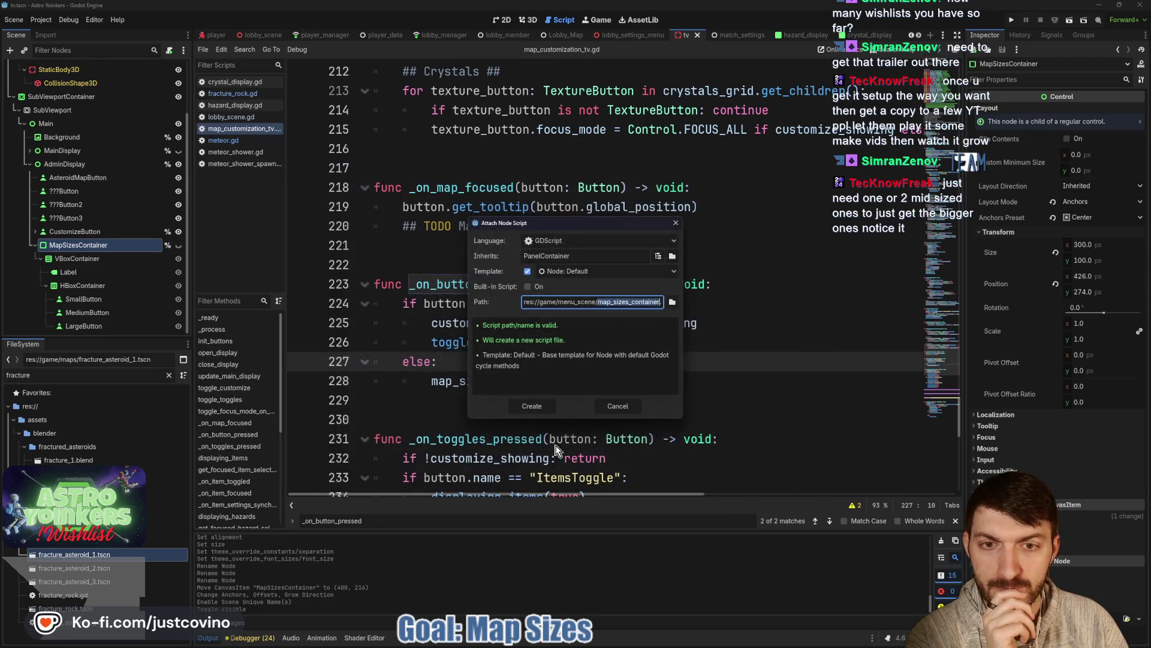
click(536, 410)
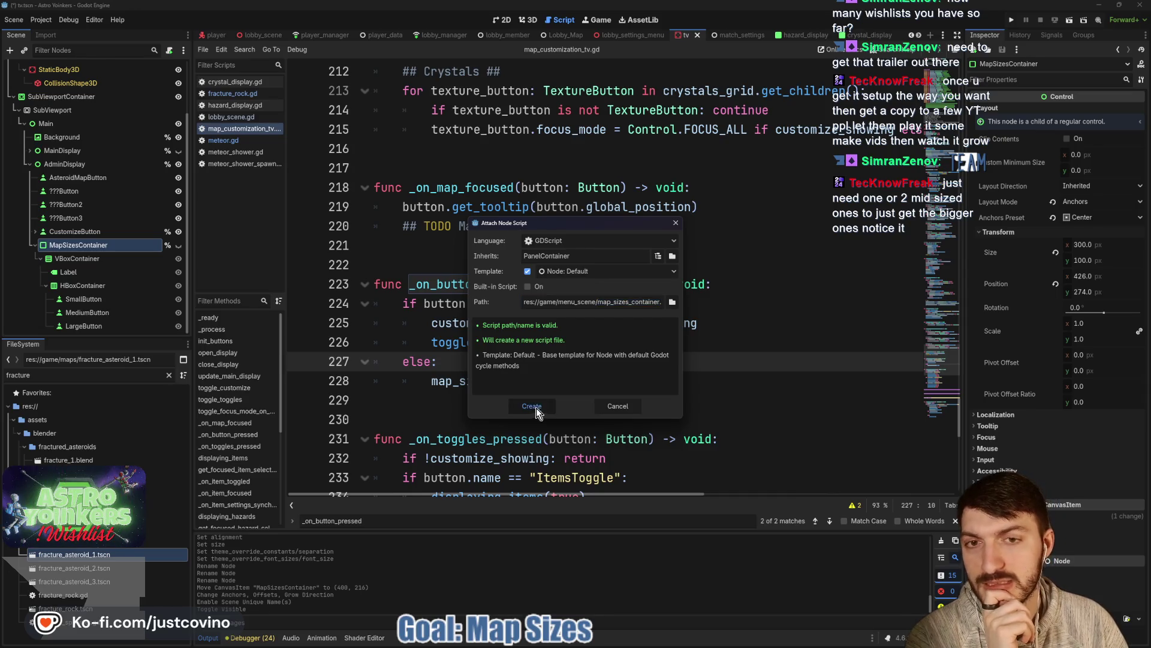
text(class_name MapS)
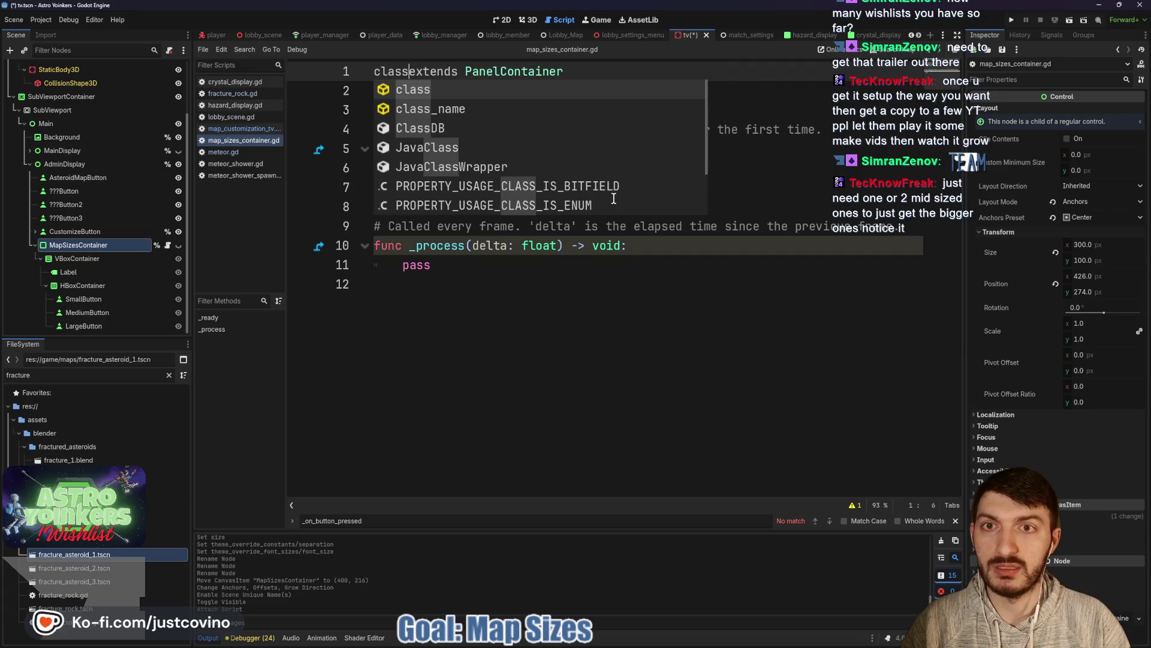
text(izesContainer)
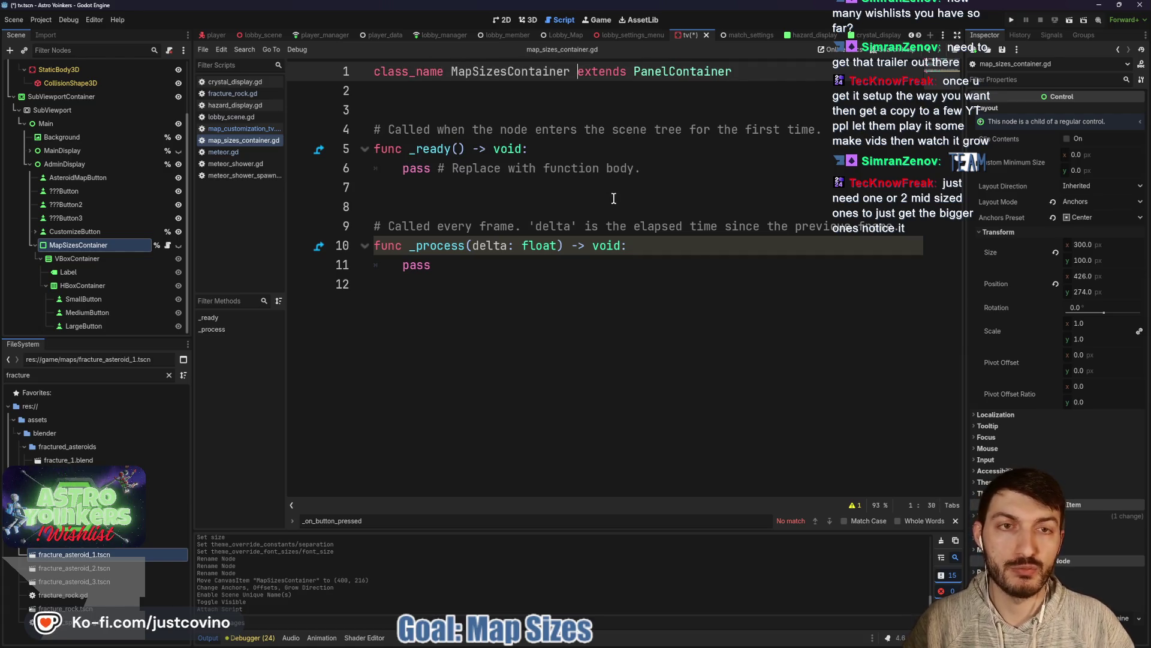
Step: Delete the template functions below class_name MapSizesContainer, save, add a blank line, and select SmallButton
drag(480, 267, 358, 119)
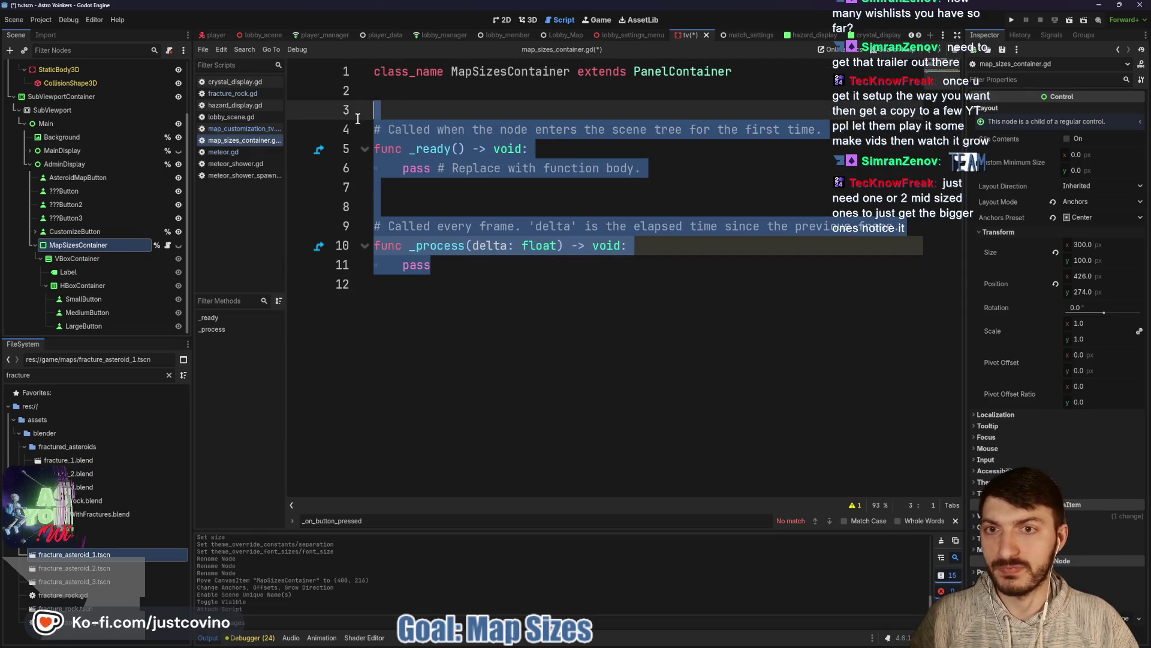
key(BackSpace)
key(ctrl+s)
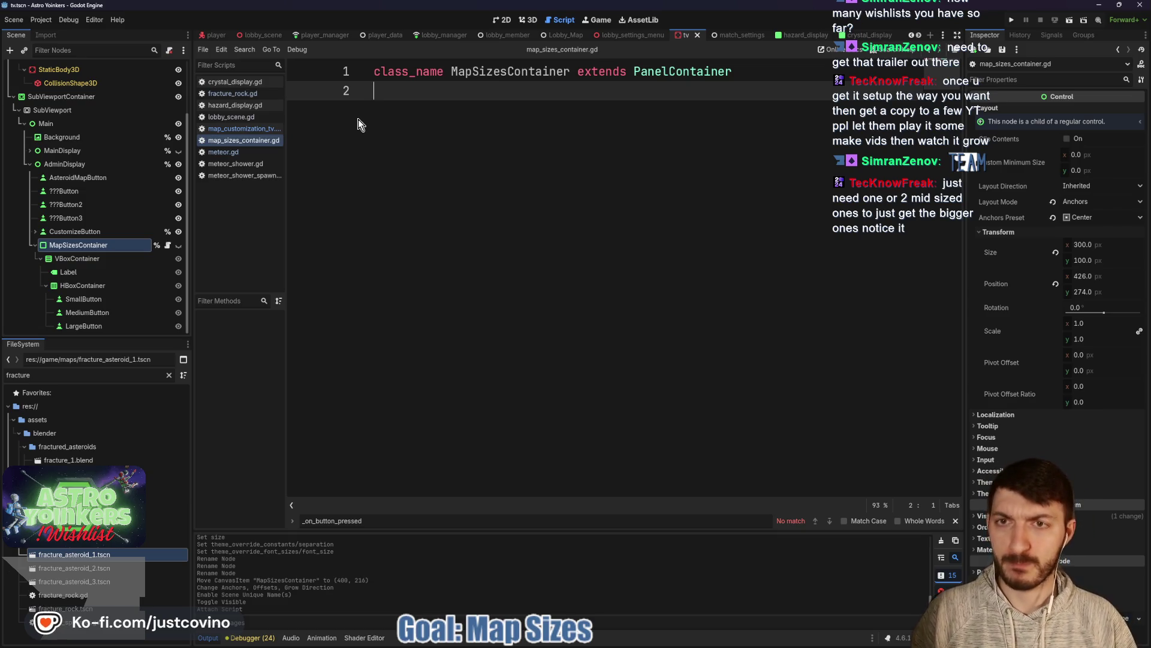
key(Return)
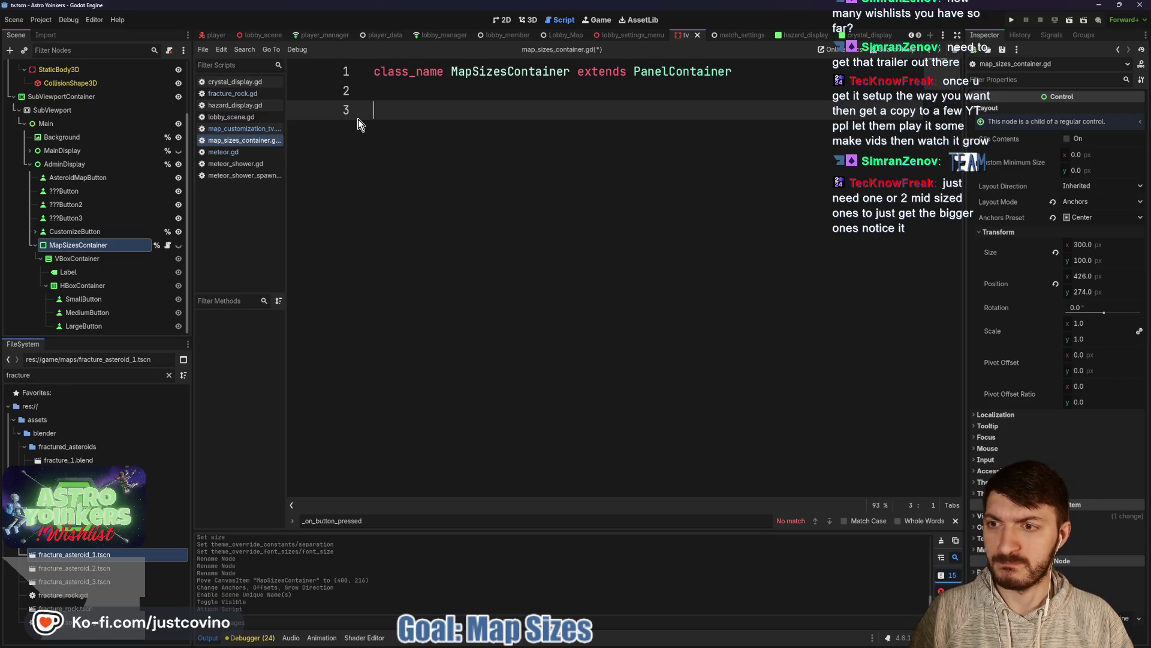
click(84, 299)
Step: Connect SmallButton's pressed() signal to a new handler in MapSizesContainer
click(1051, 35)
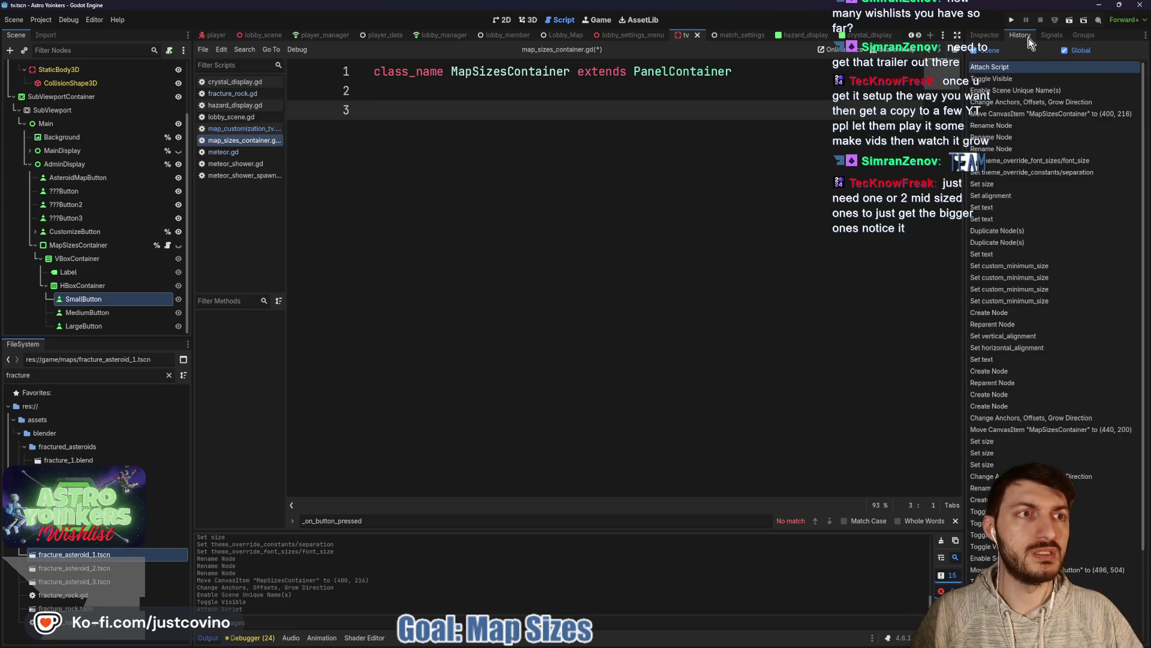
mouse_move(1023, 107)
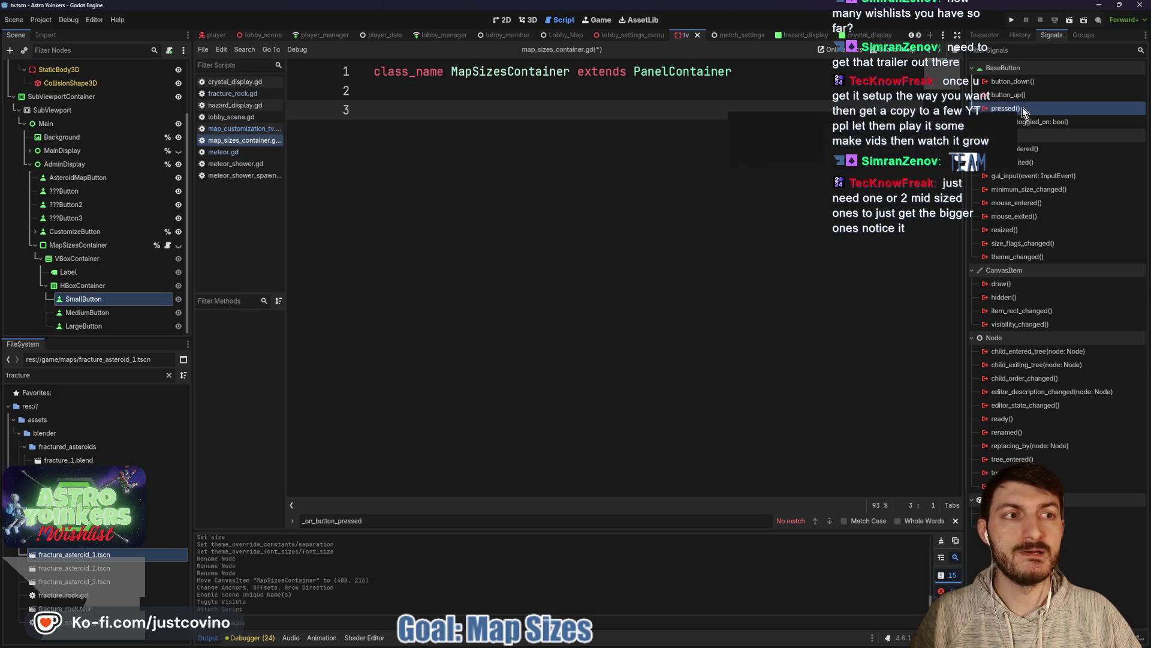
double_click(1022, 110)
scroll(566, 347, down, 10)
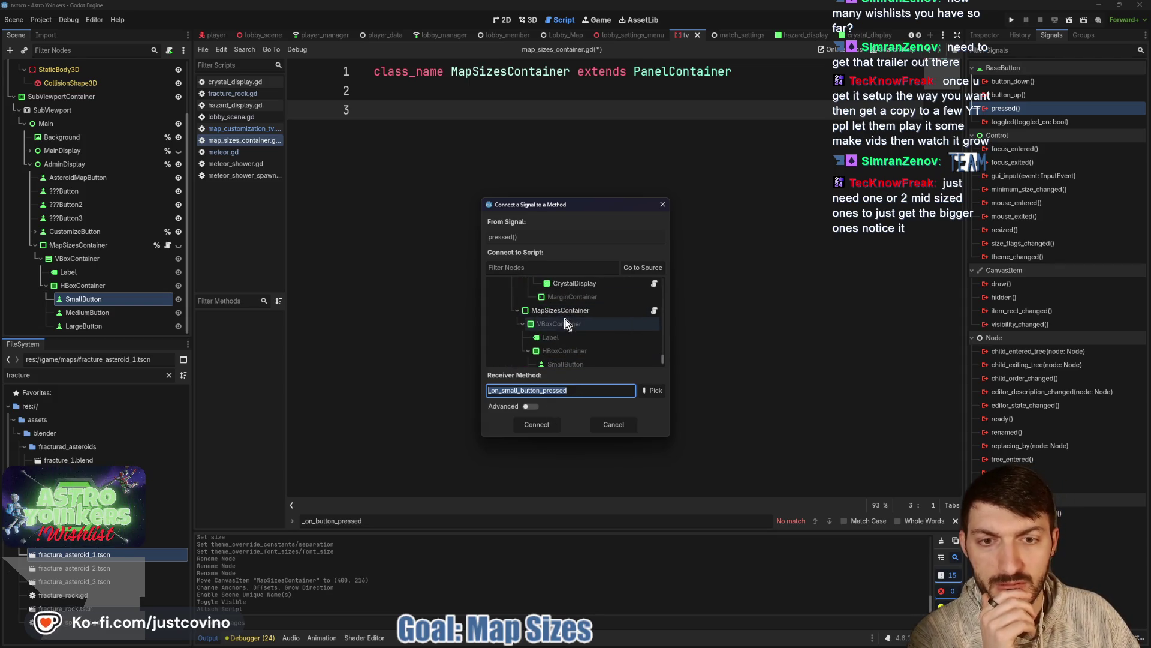
click(562, 312)
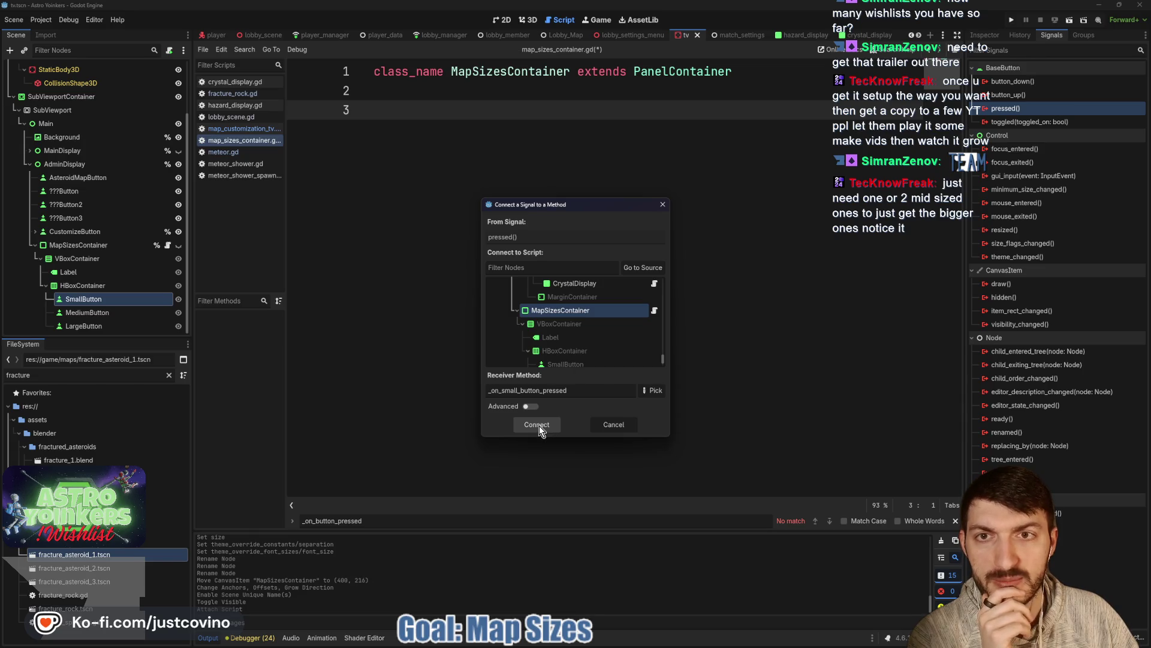
click(541, 426)
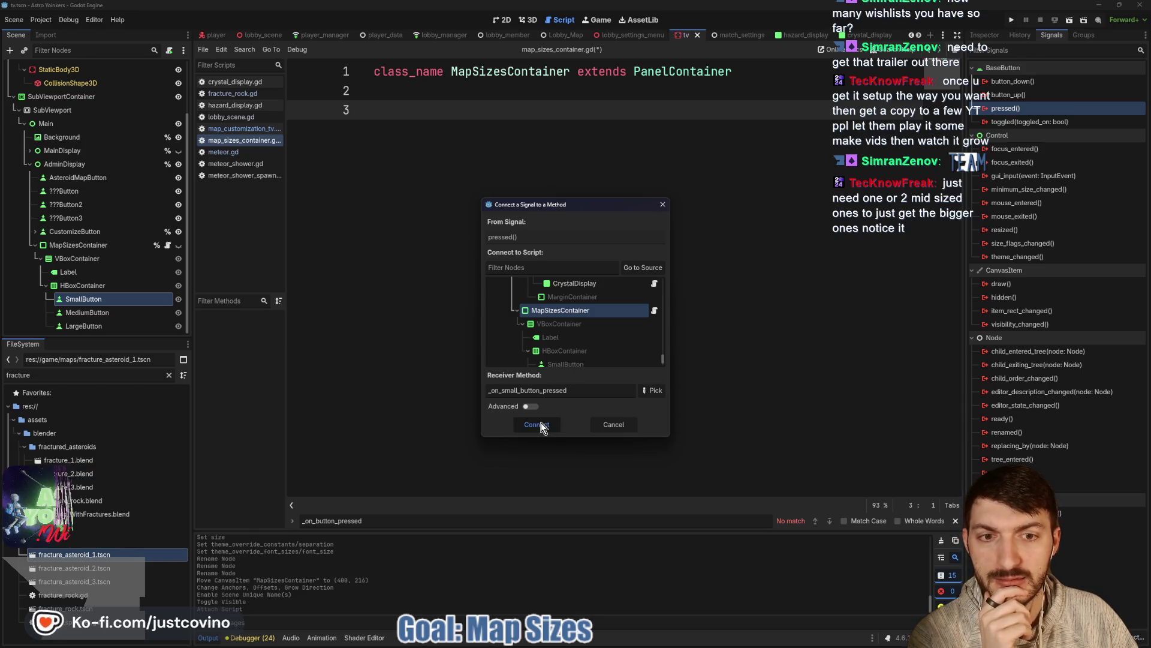
Step: Connect MediumButton's pressed() signal to a new handler in MapSizesContainer
click(88, 312)
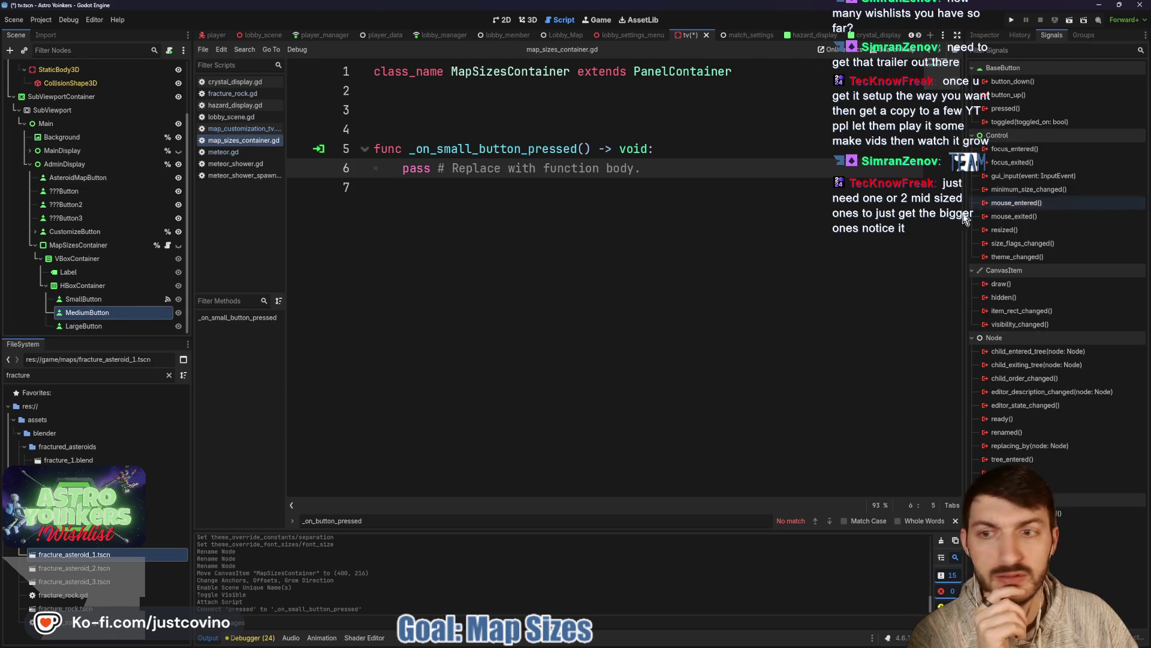
double_click(1034, 107)
scroll(598, 327, down, 10)
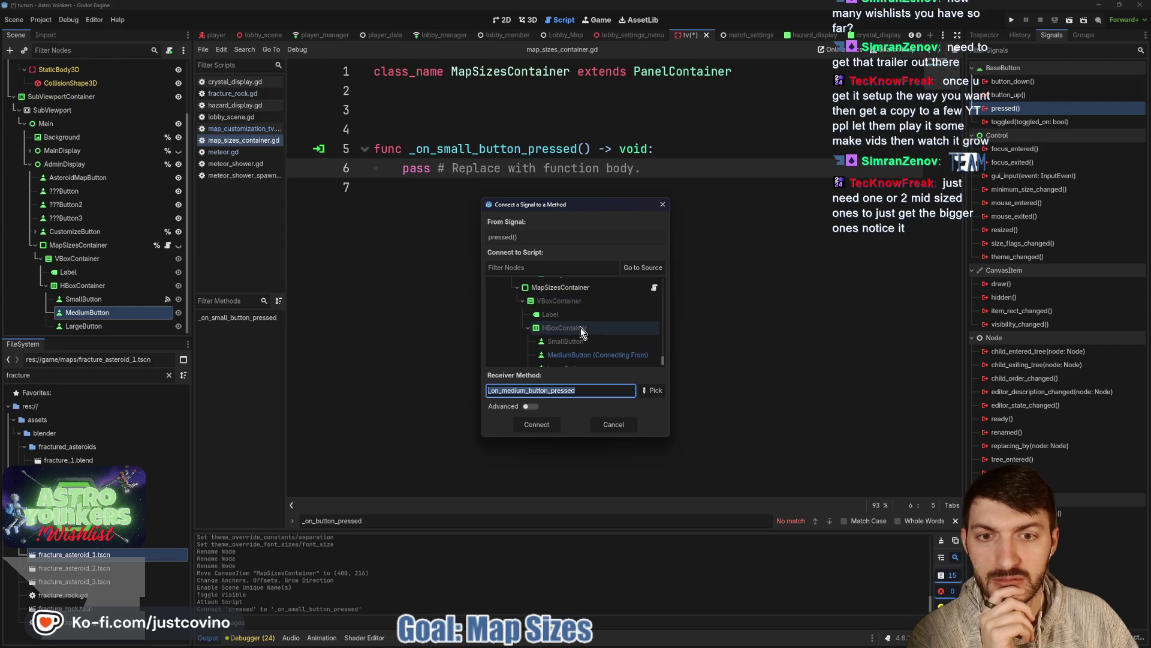
scroll(580, 328, down, 3)
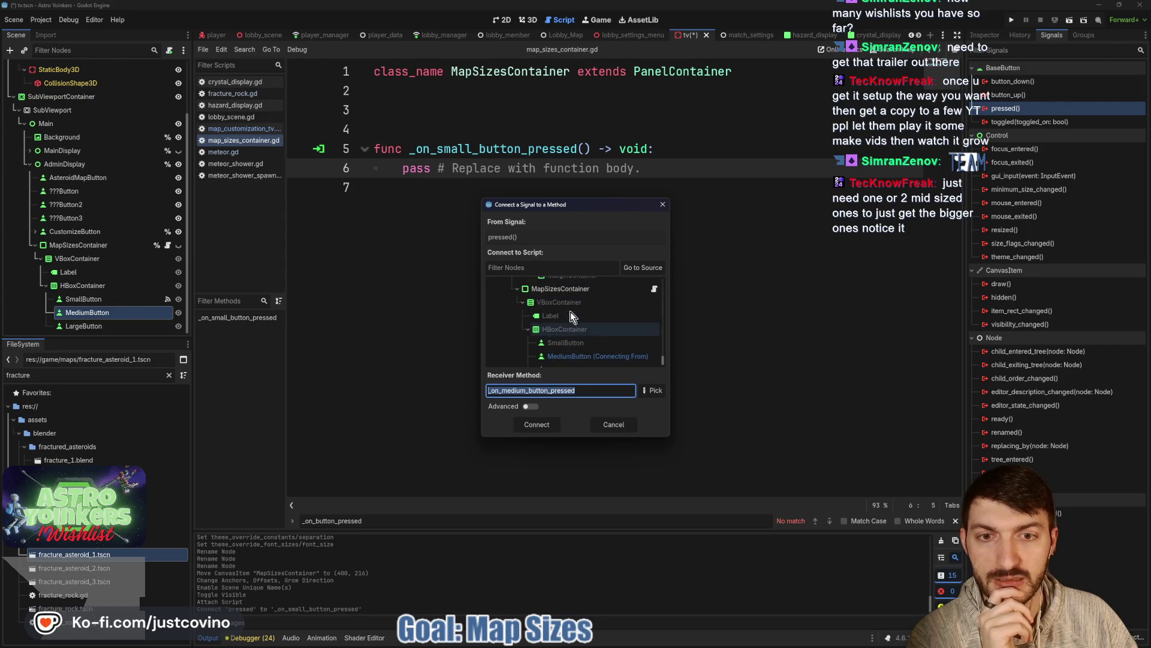
click(570, 285)
click(547, 424)
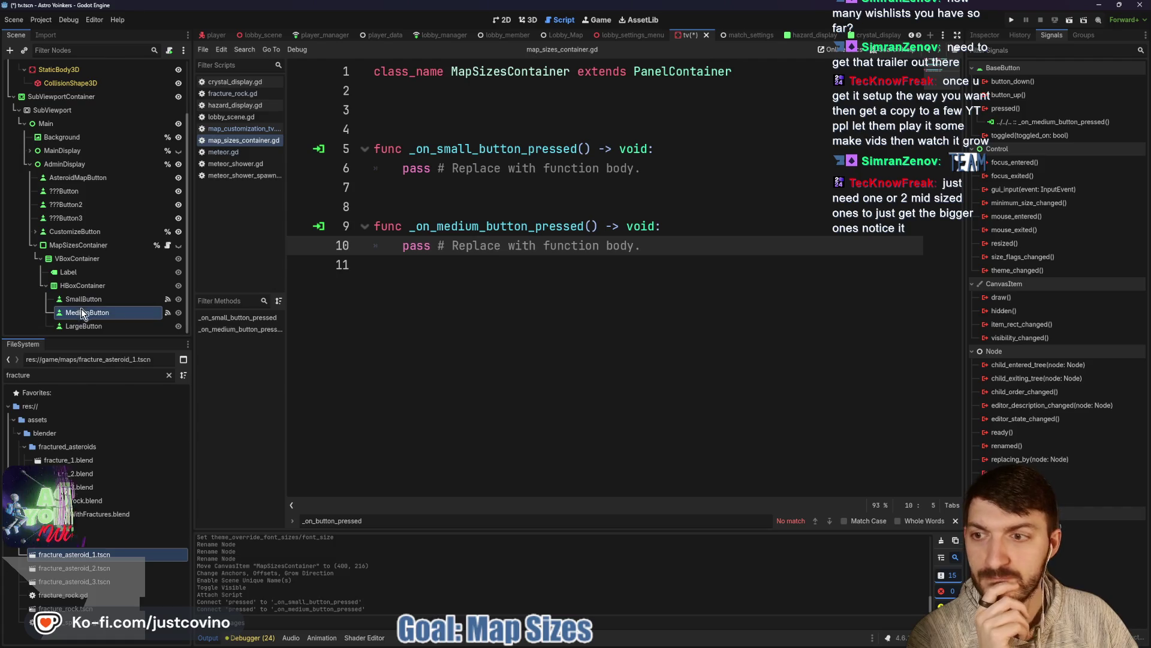
Step: Connect LargeButton's pressed() signal to MapSizesContainer, then select the small handler's pass line
click(84, 326)
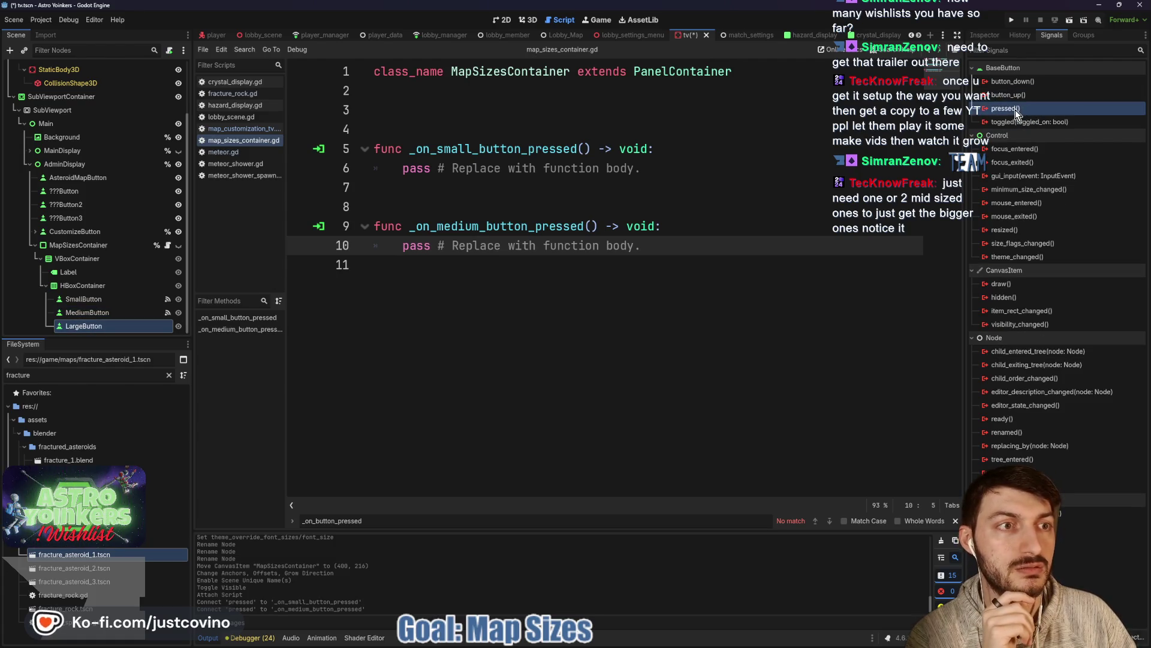
double_click(1016, 109)
scroll(557, 318, down, 5)
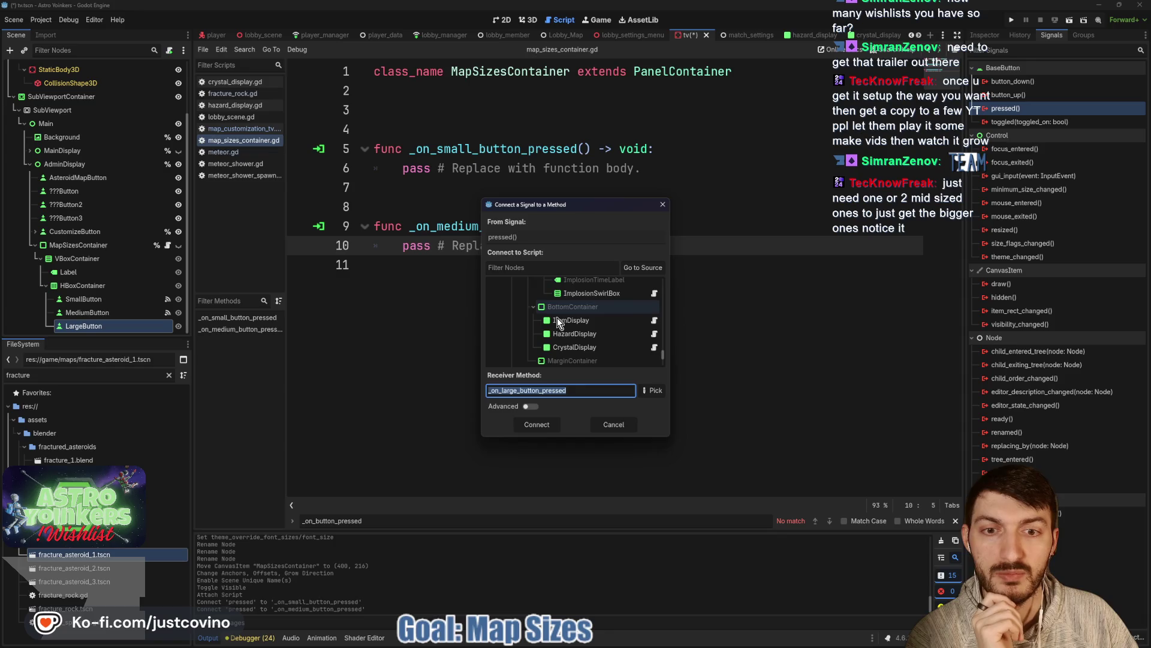
click(568, 321)
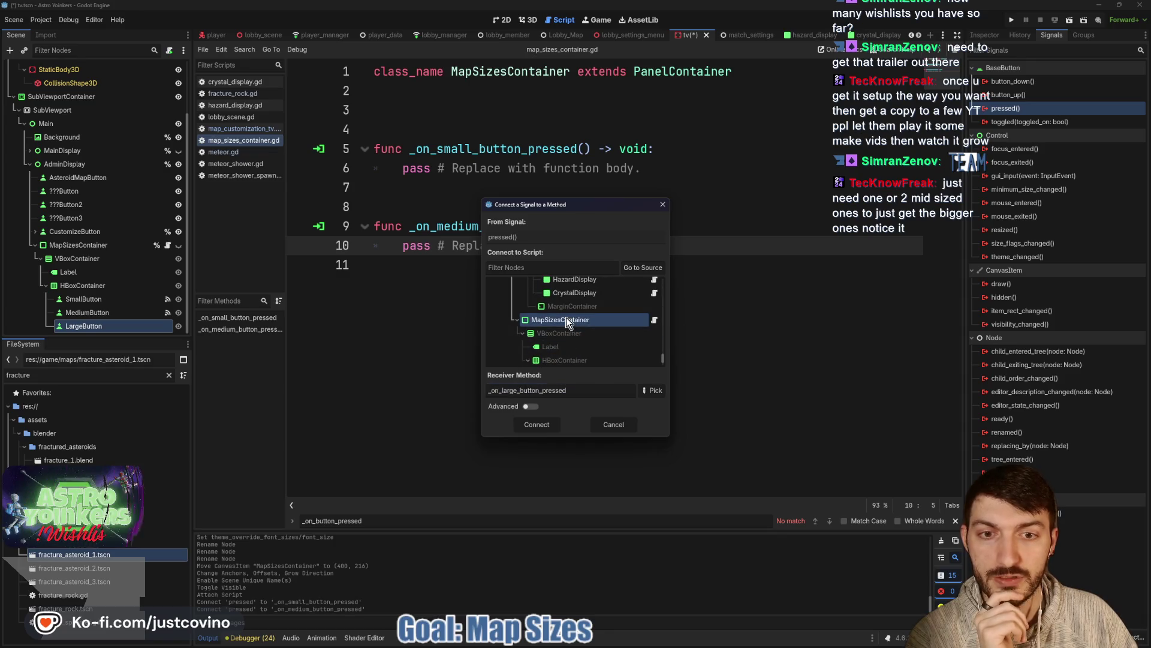
click(537, 423)
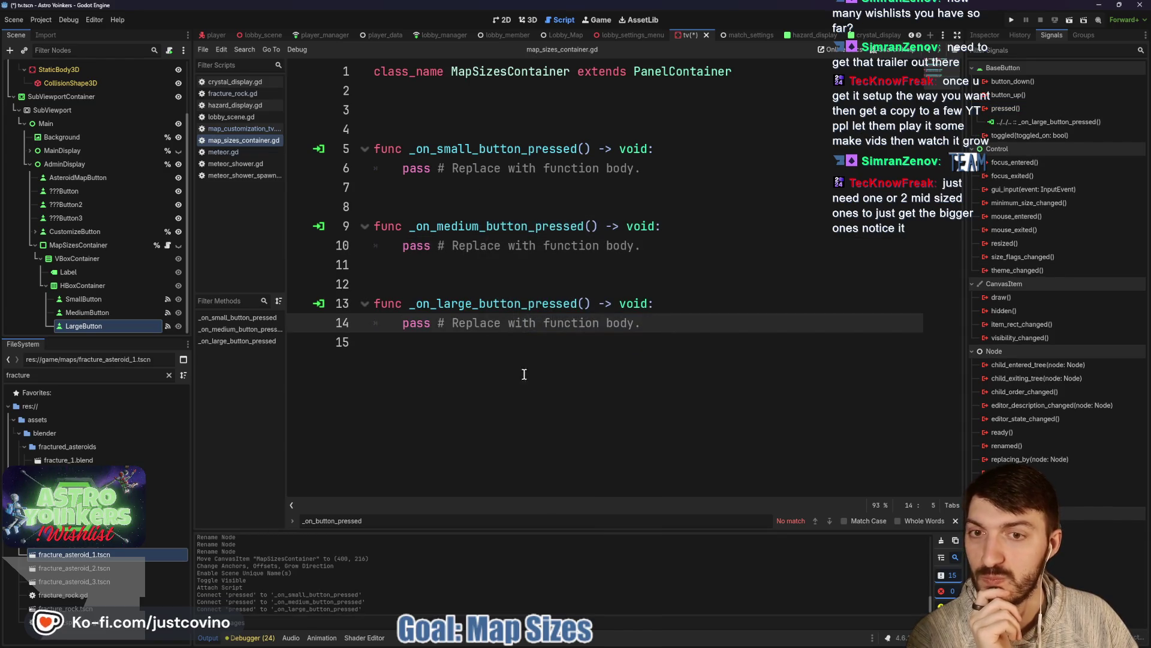
click(640, 170)
key(shift+Home)
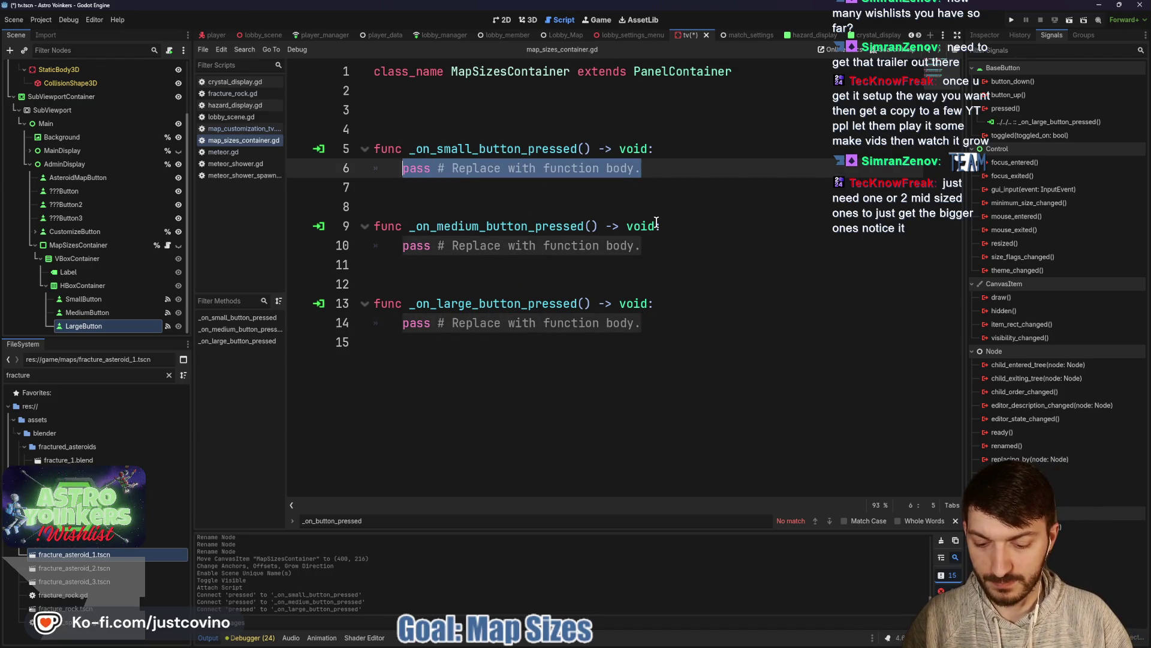
Step: Make the small handler set MatchSettings.map_size = MatchSettings.MAP_SIZE.SMALL
text(MatchSettings.ma)
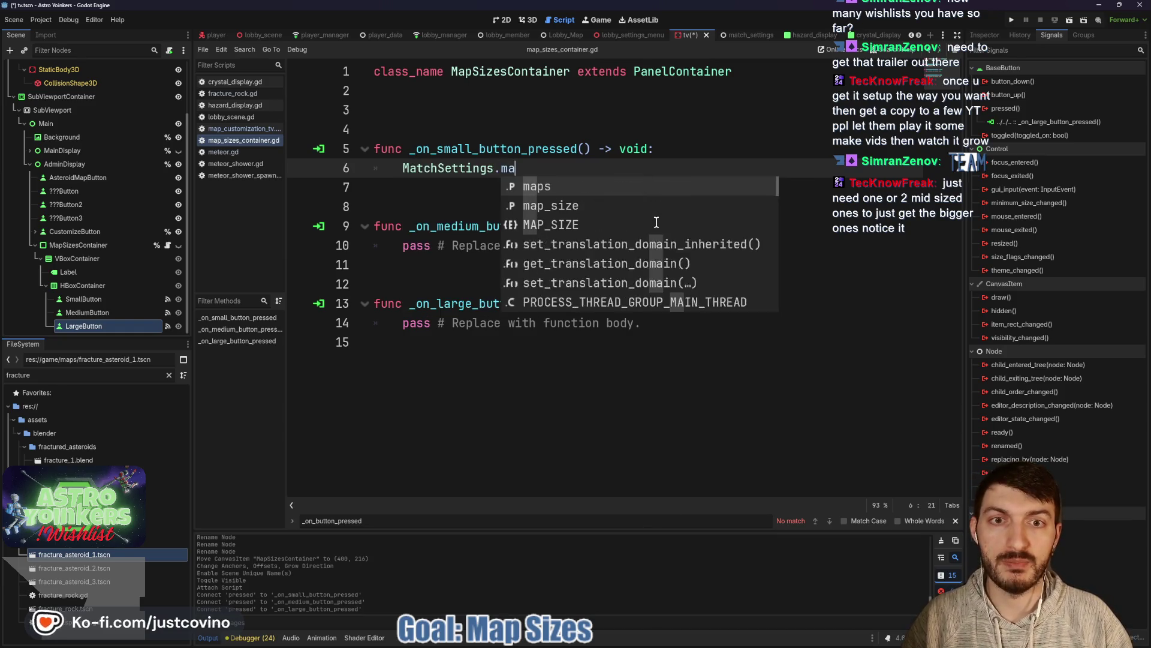
text(p)
key(Down)
key(Return)
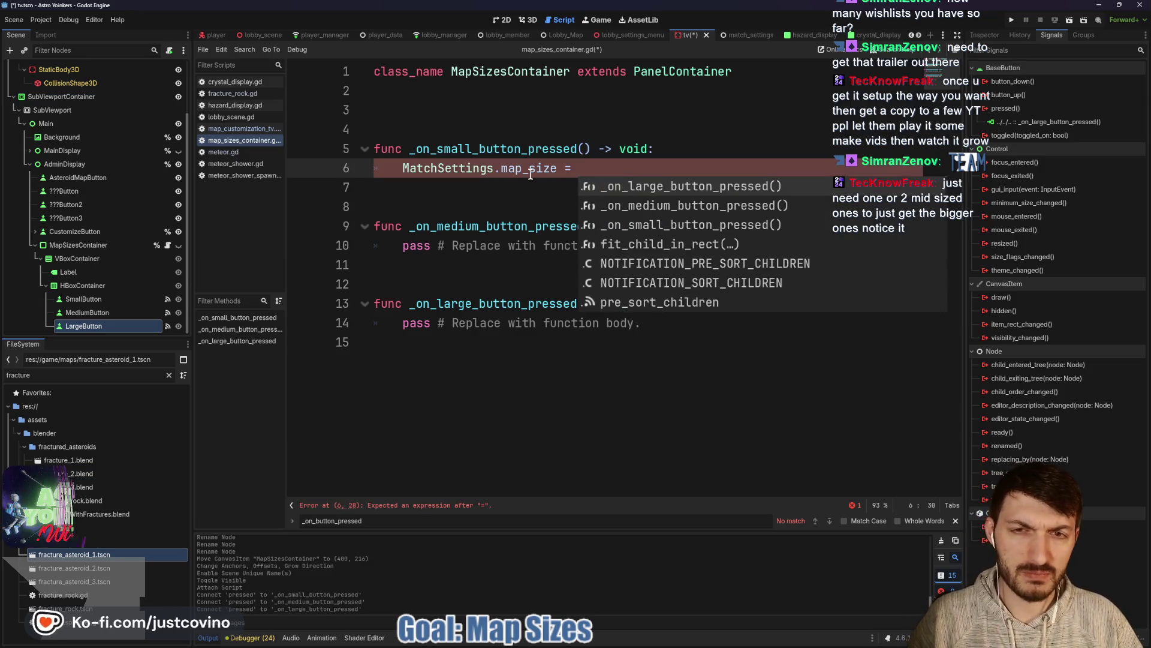
mouse_move(530, 173)
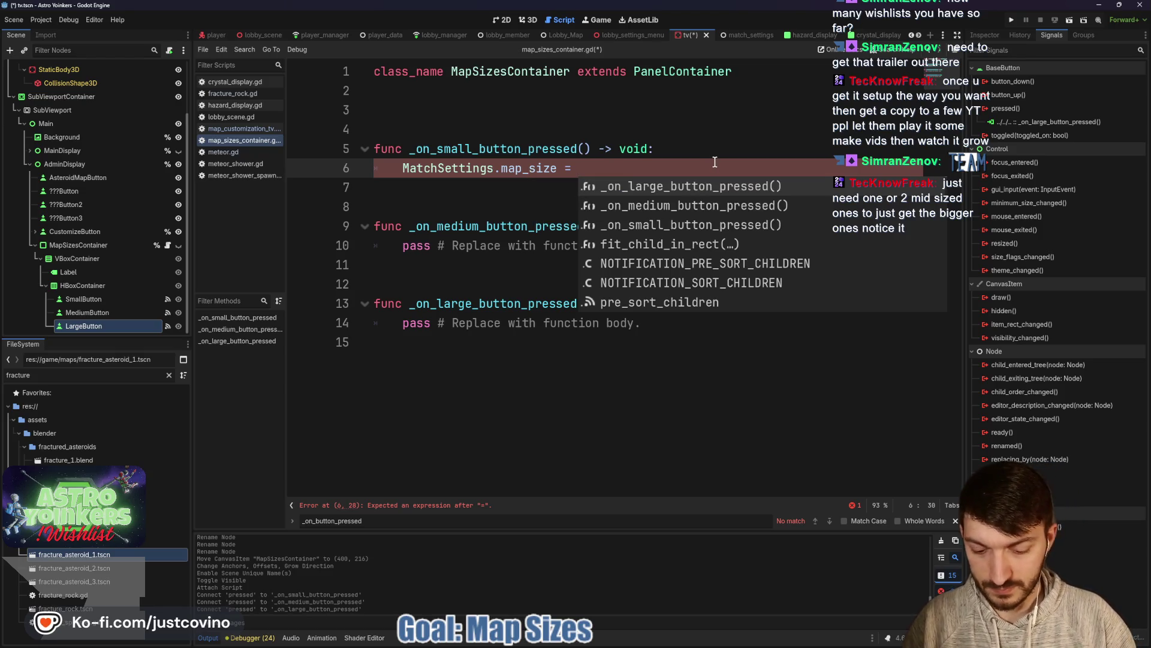
text(MatchSettings.)
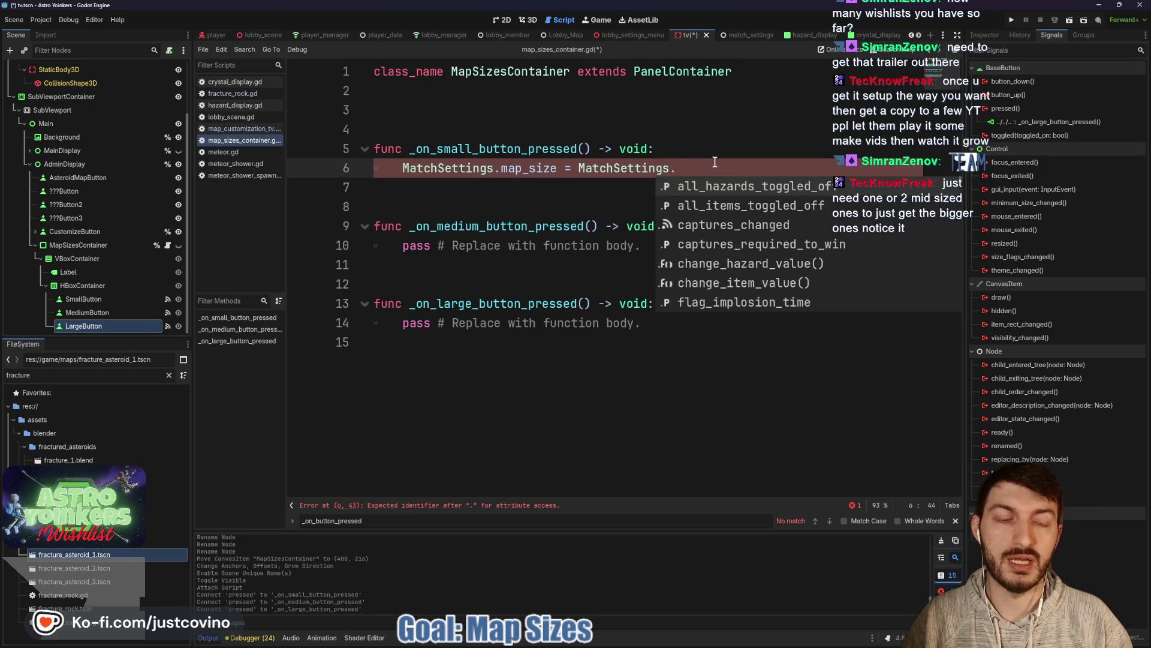
text(MAP)
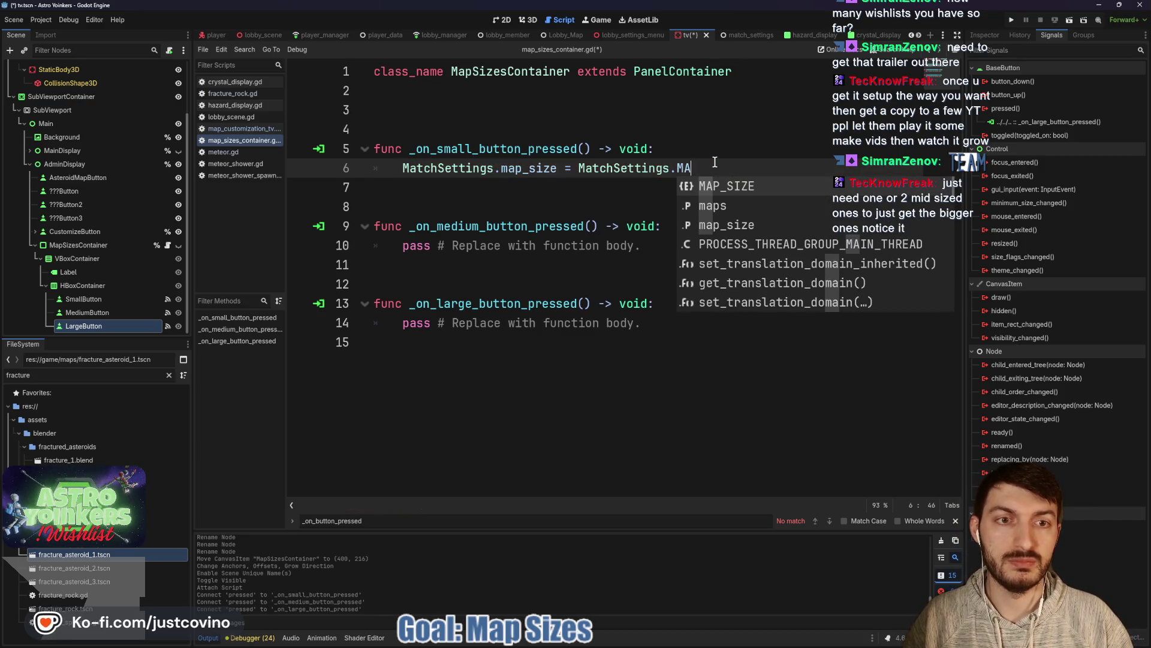
key(Return)
text(.)
key(Return)
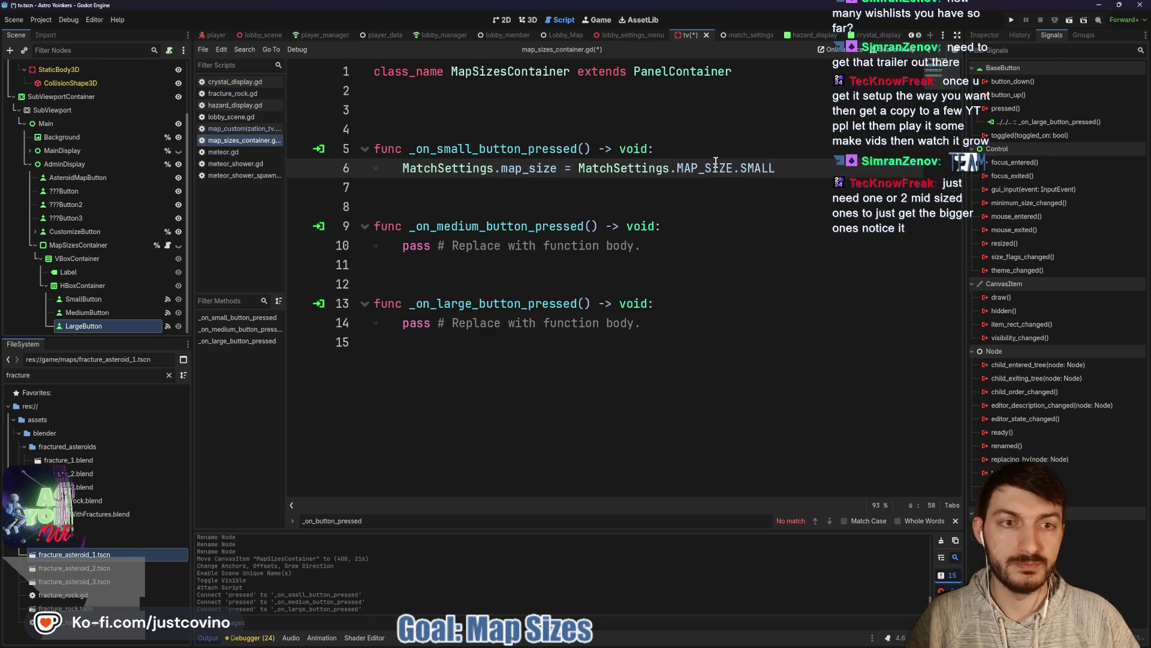
Step: Copy the assignment into the medium and large handlers, changing SMALL to MEDIUM and LARGE, and save
drag(799, 169, 381, 168)
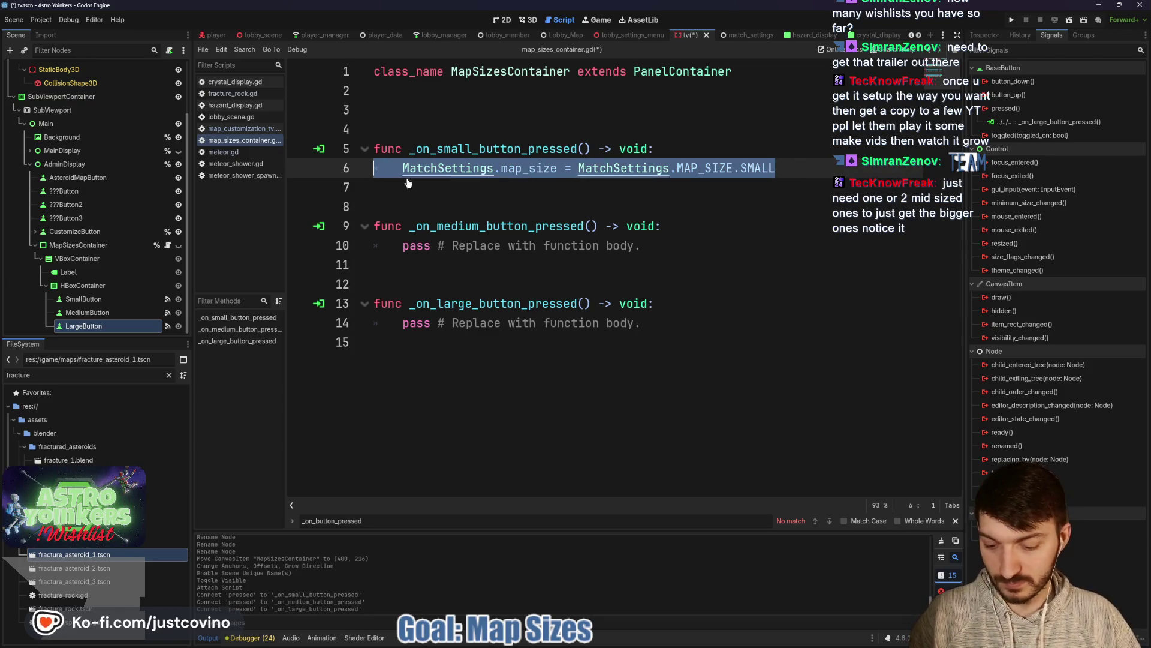
key(ctrl+c)
triple_click(664, 248)
key(ctrl+v)
triple_click(667, 319)
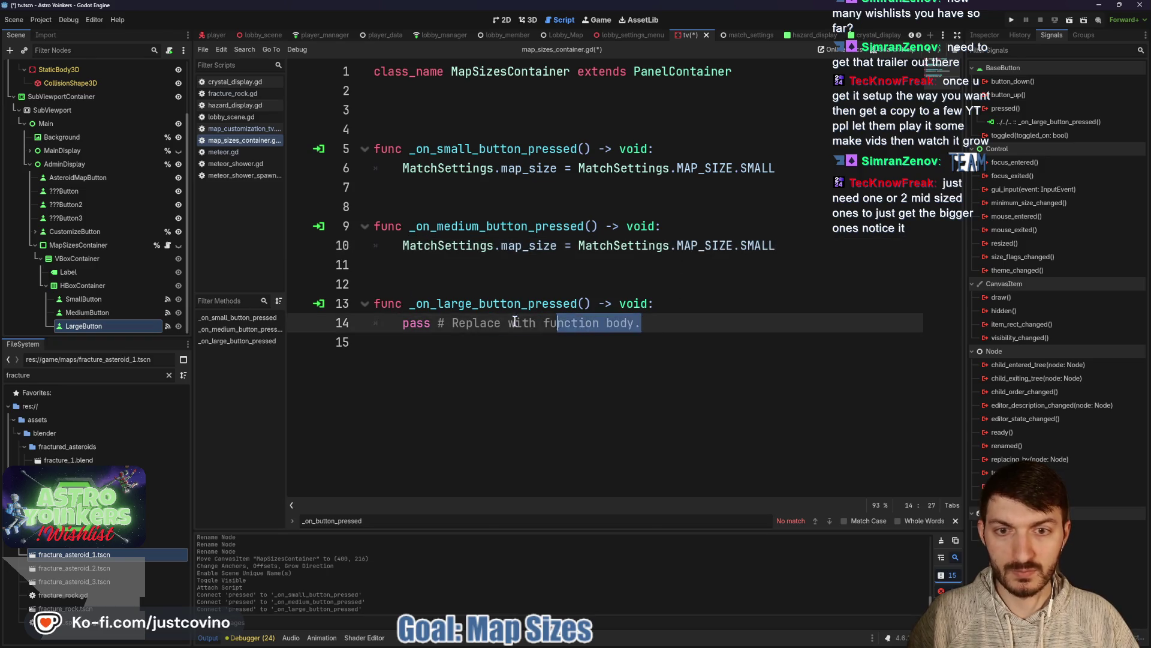
key(ctrl+v)
drag(776, 245, 739, 246)
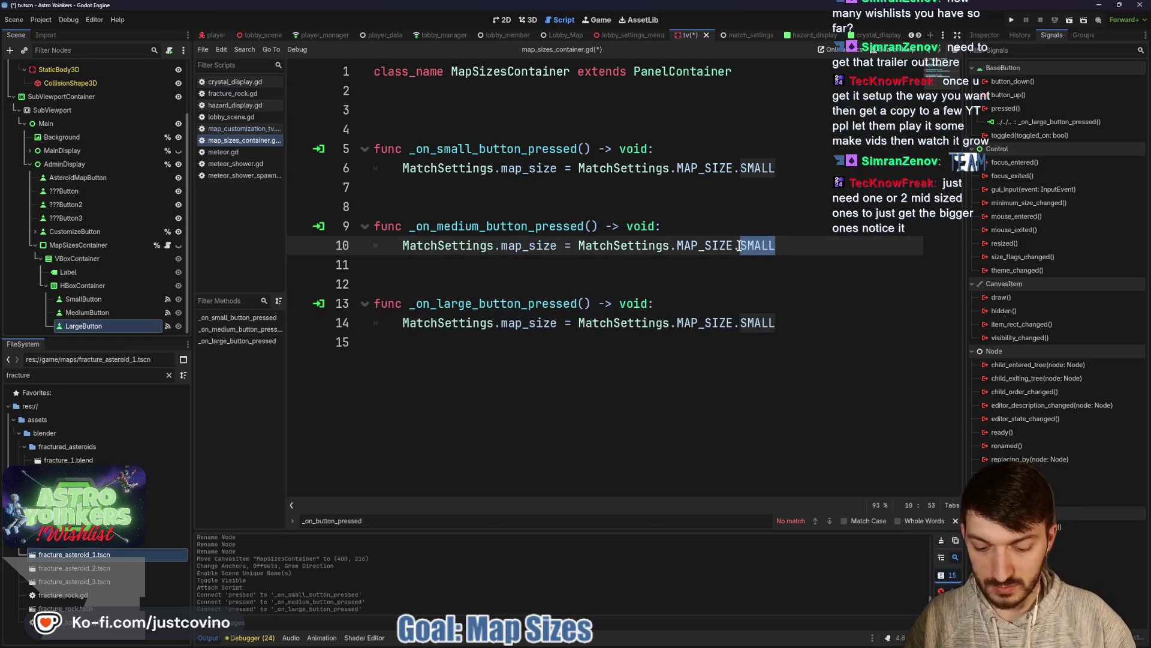
text(MEDIUM)
drag(783, 323, 738, 322)
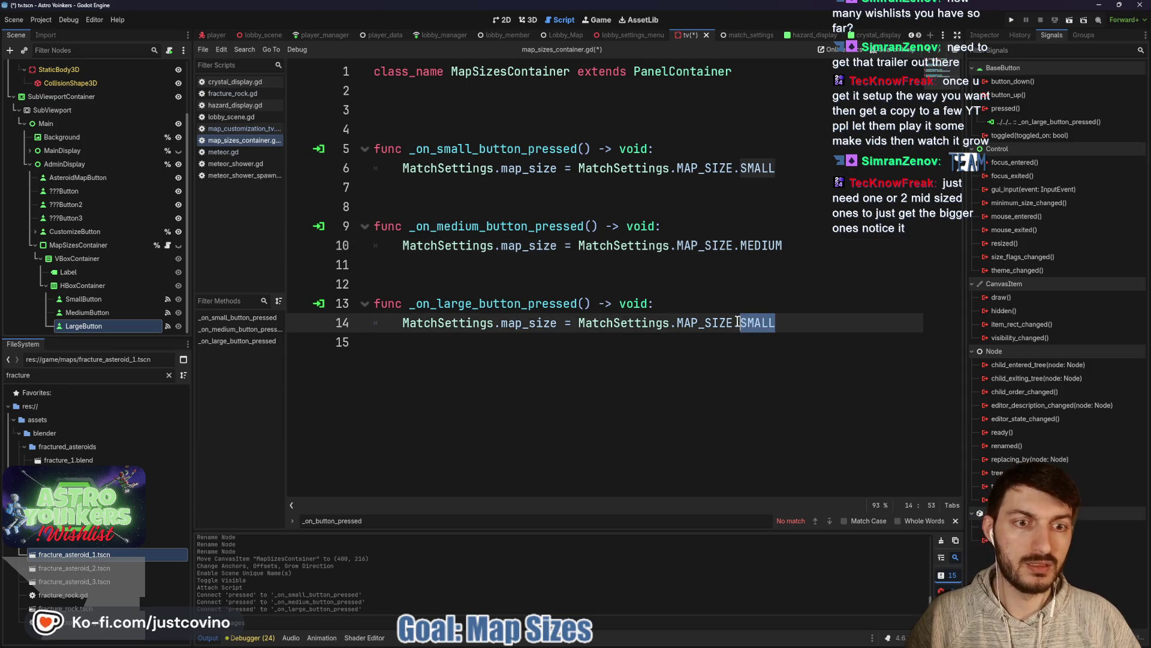
text(LARGE)
key(ctrl+s)
click(449, 284)
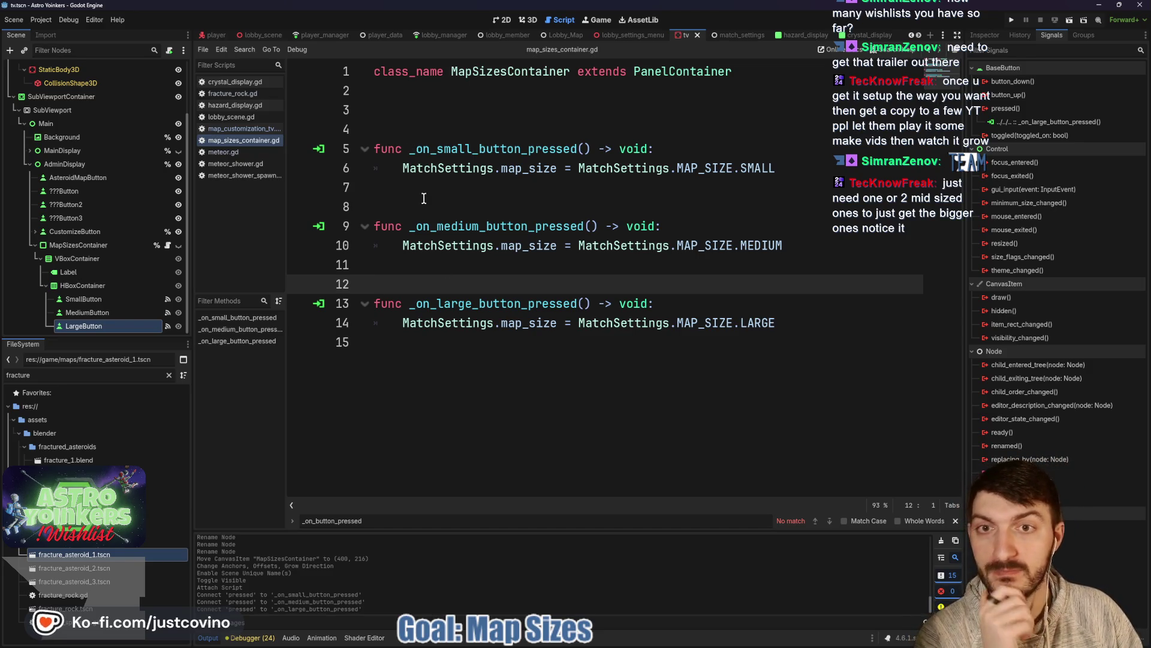
Step: Add a hide() call after the SMALL and MEDIUM map_size assignments
click(445, 114)
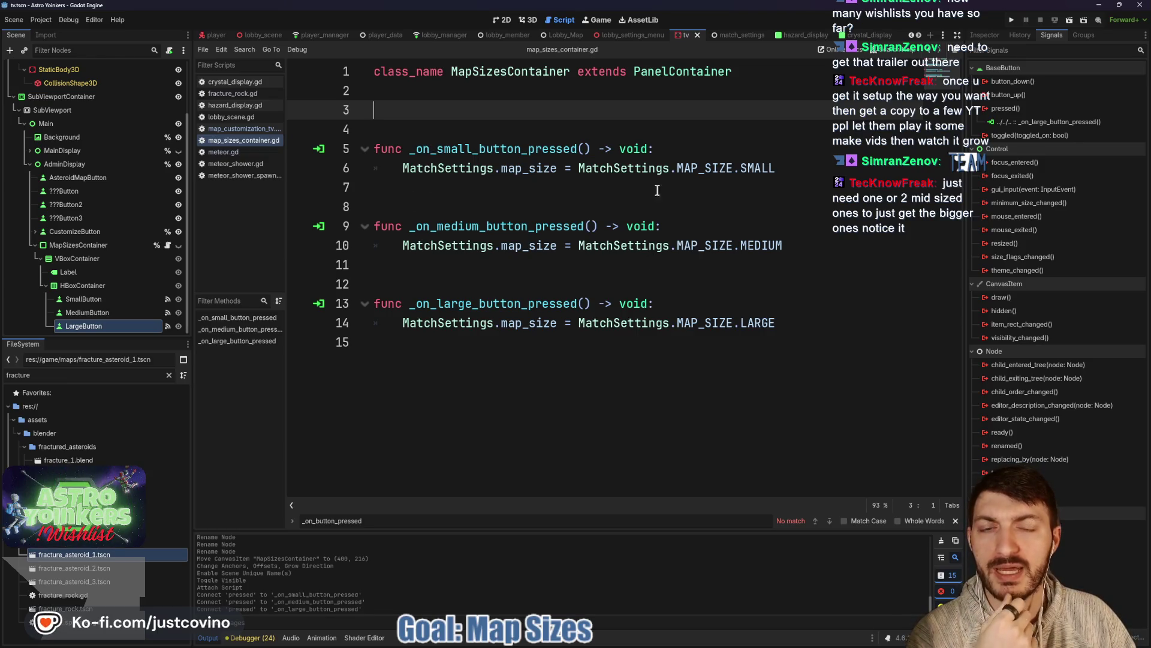
click(794, 172)
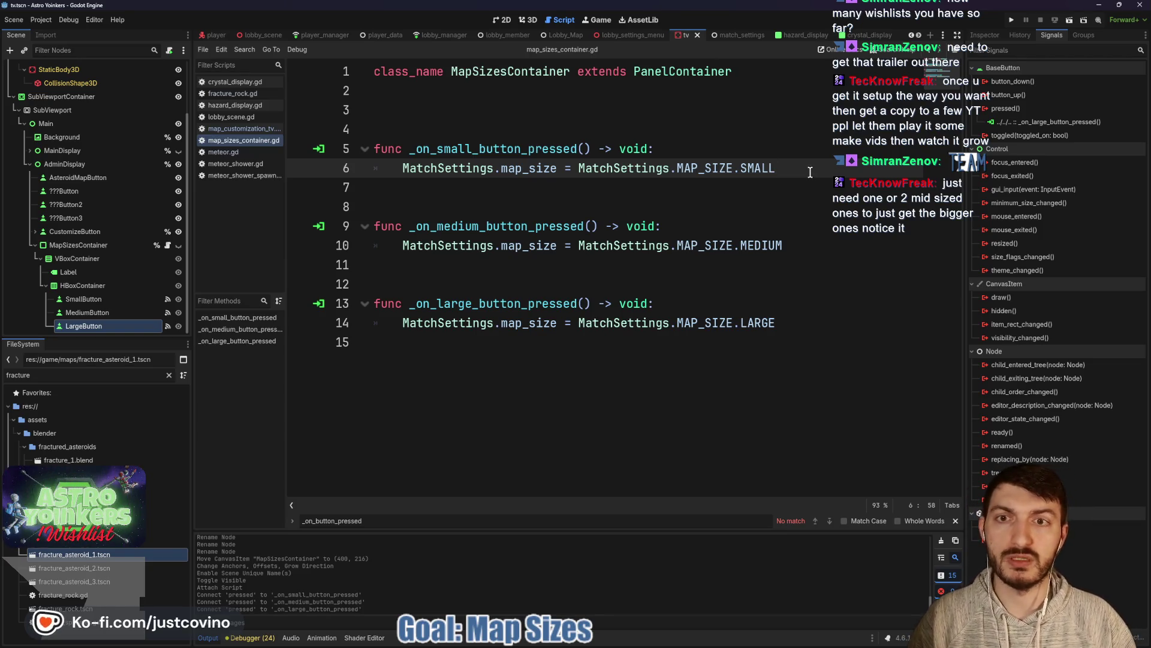
key(Return)
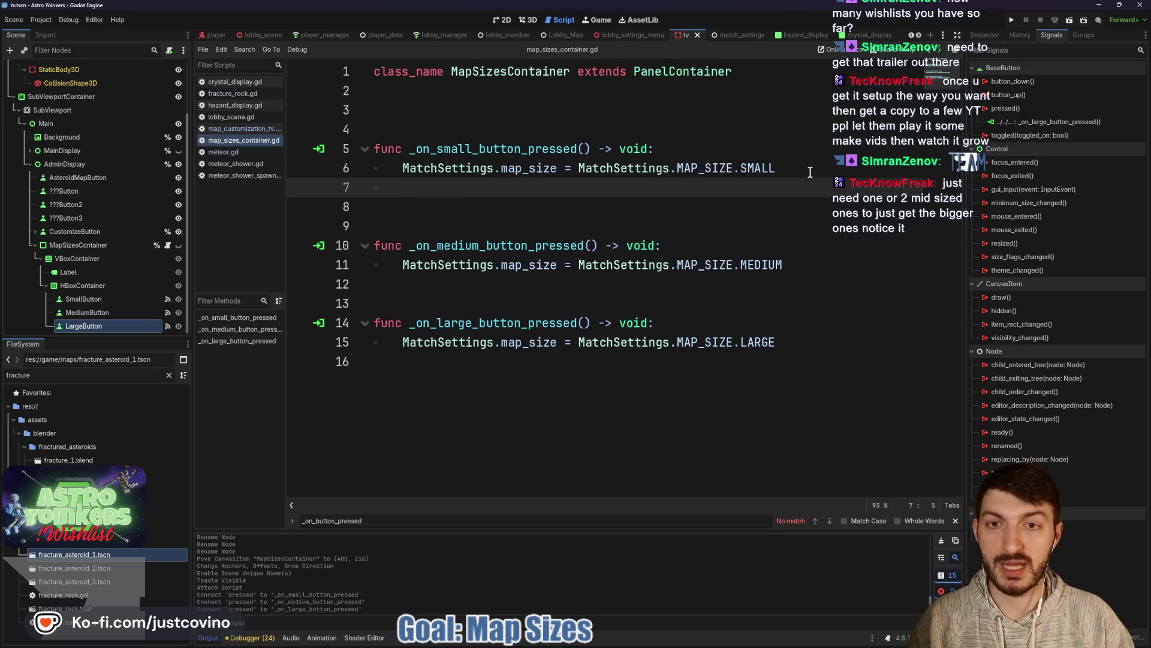
text(hide)
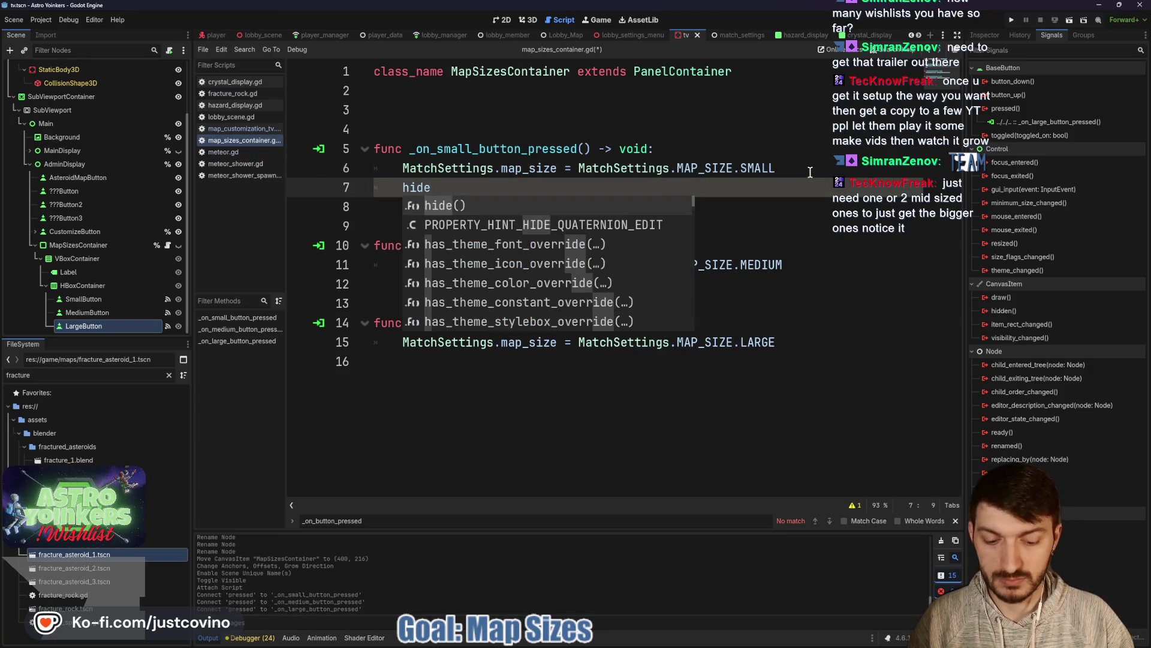
key(Return)
click(828, 258)
key(Return)
text(hide)
key(Return)
Step: Add hide() after the LARGE assignment, save the script, and return to the 2D view
click(808, 362)
key(Return)
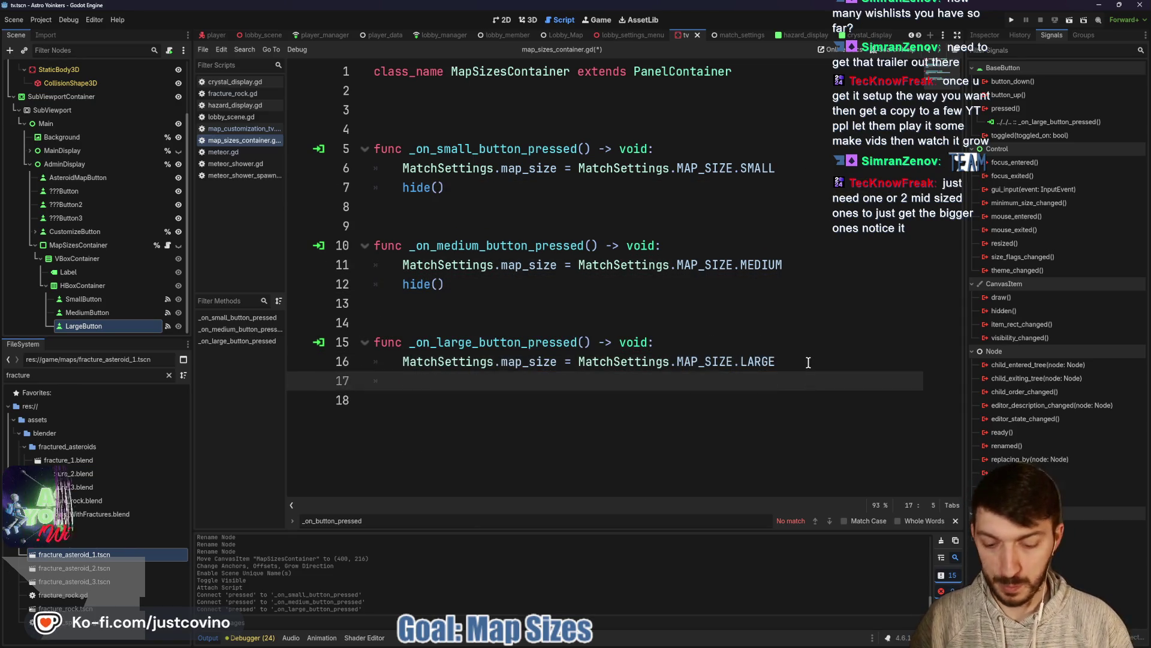
text(hide)
key(Return)
key(ctrl+s)
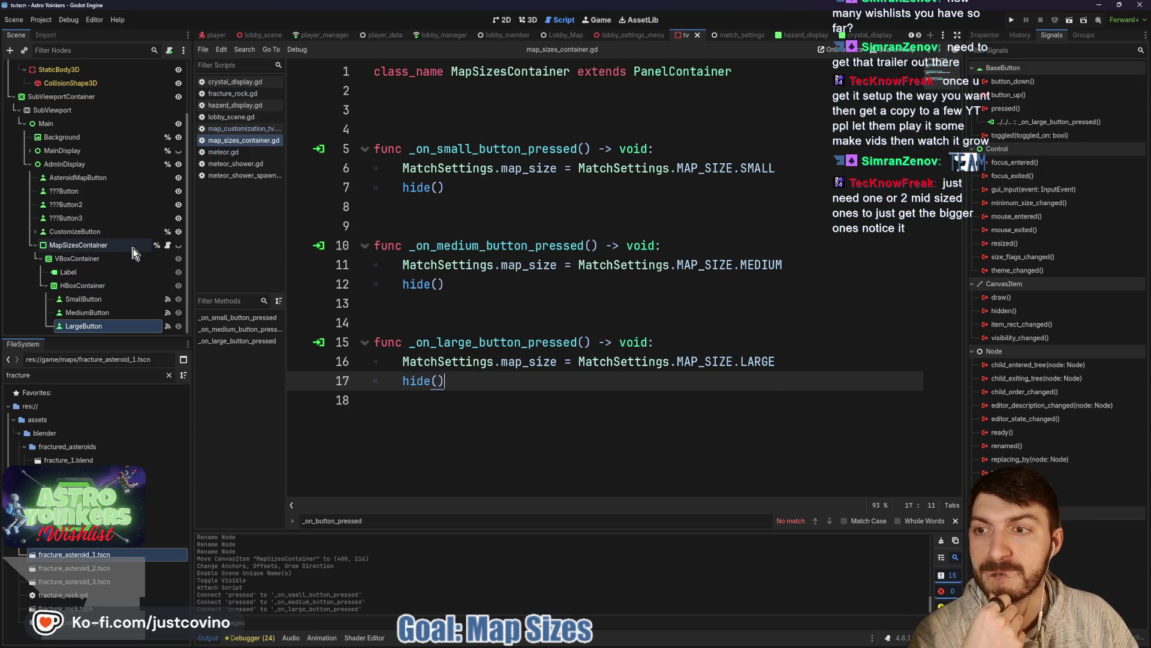
click(503, 20)
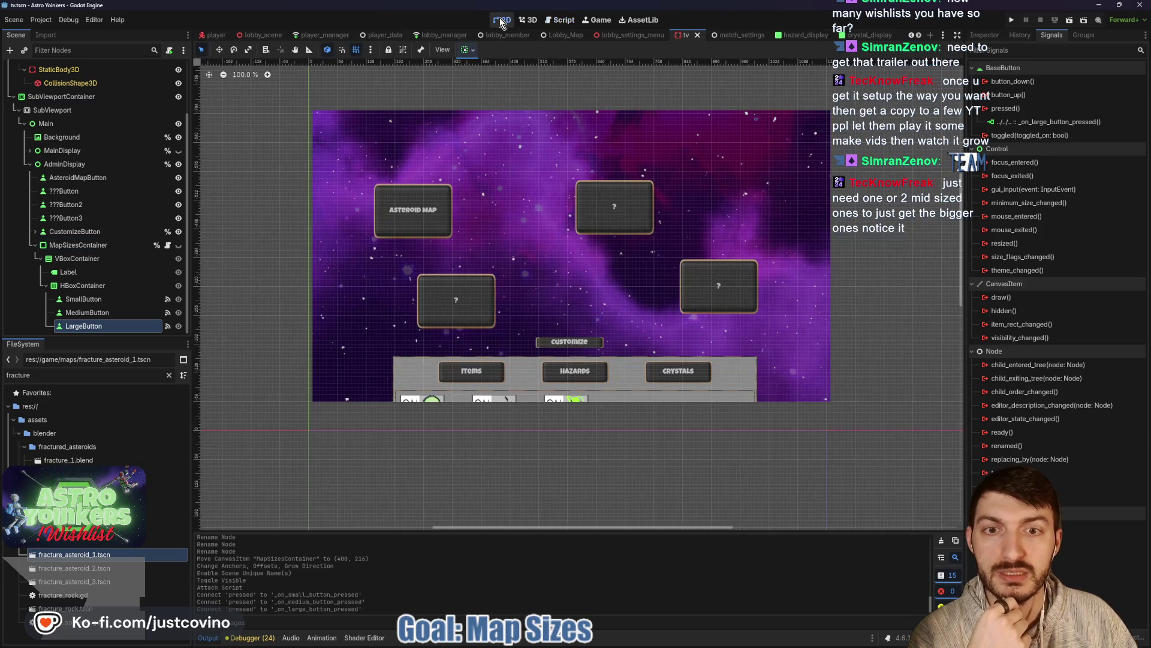
Step: Run the game, then remove the ': Button' type from the map-buttons for loop on line 104
click(1010, 21)
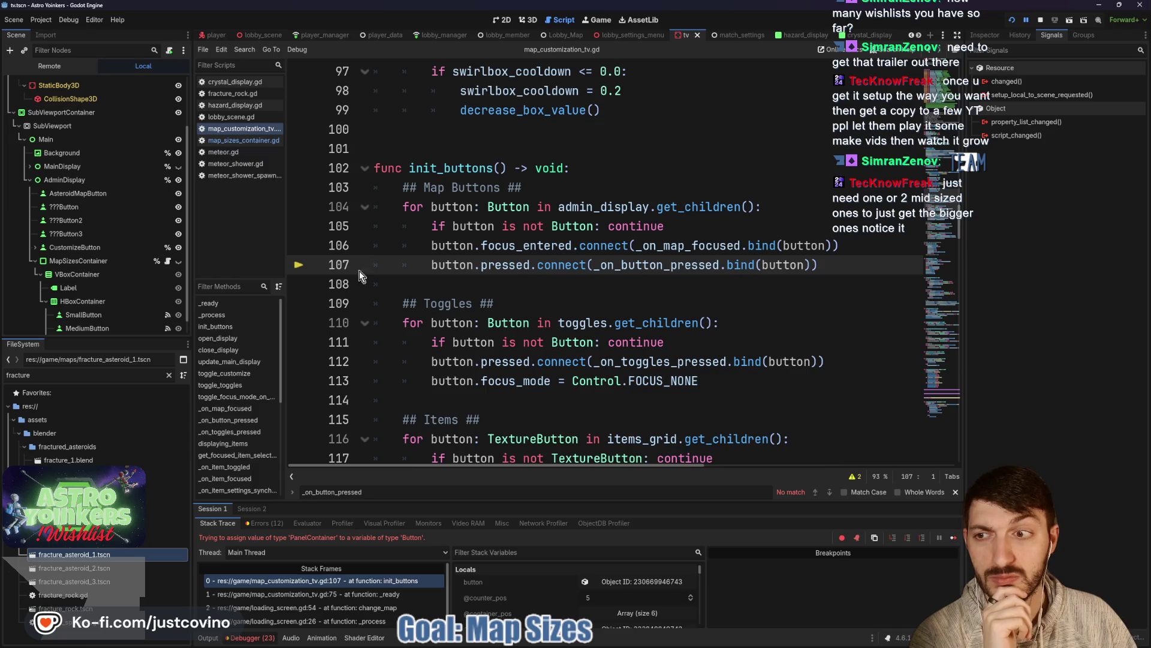
scroll(96, 252, down, 1)
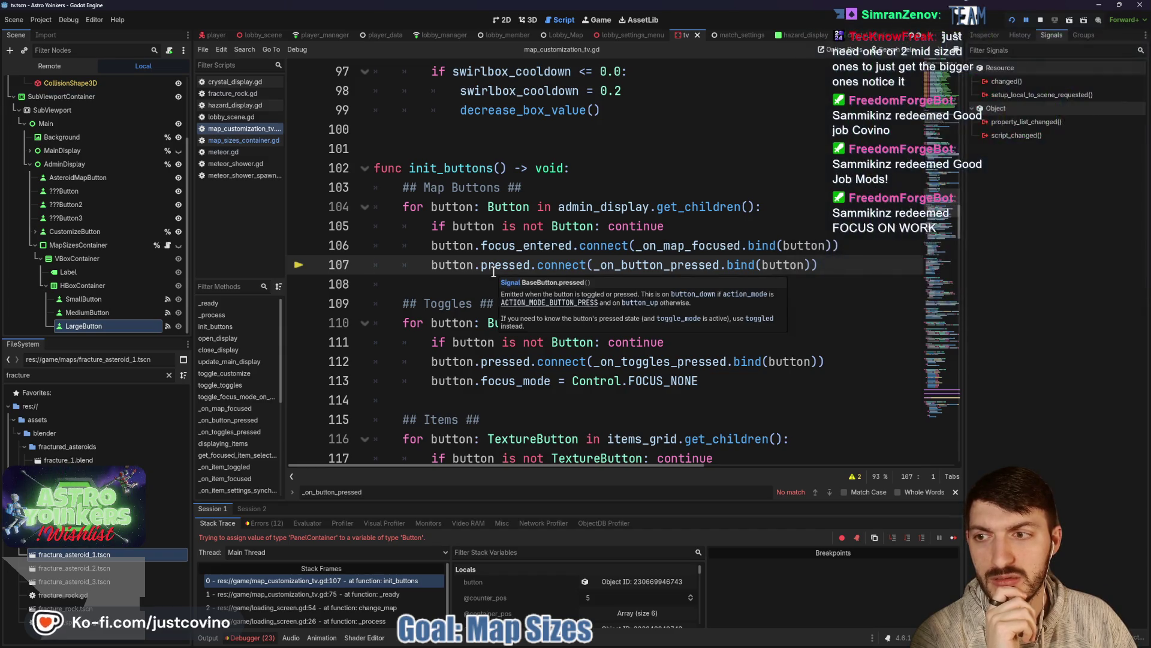
click(75, 249)
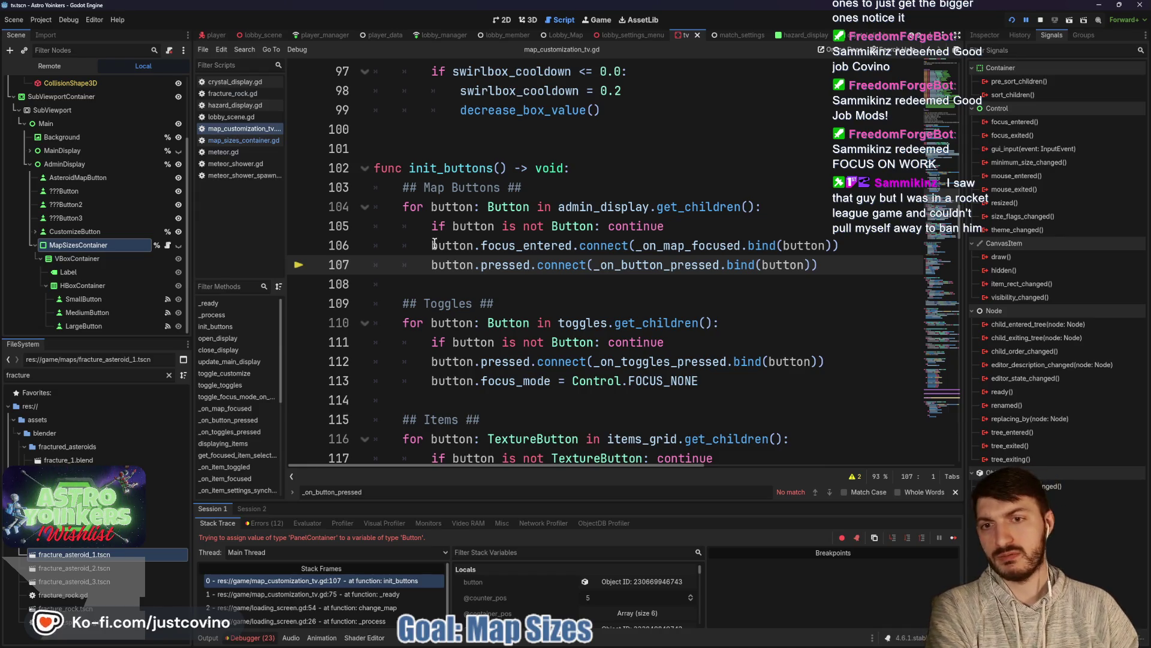
click(421, 225)
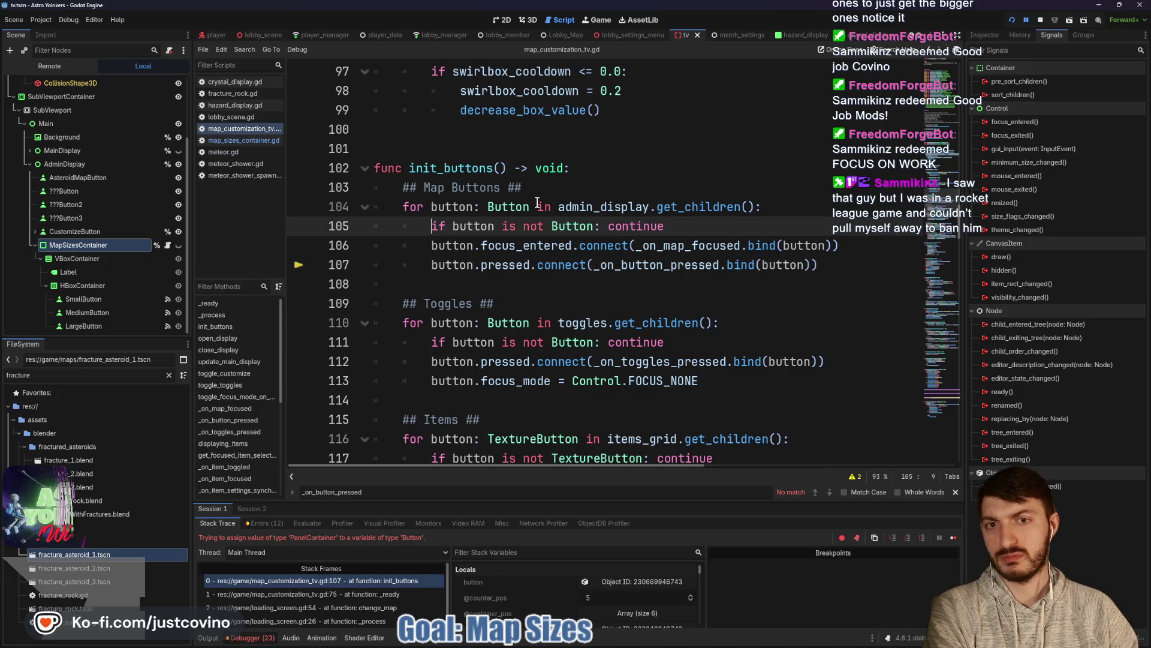
drag(529, 206, 471, 207)
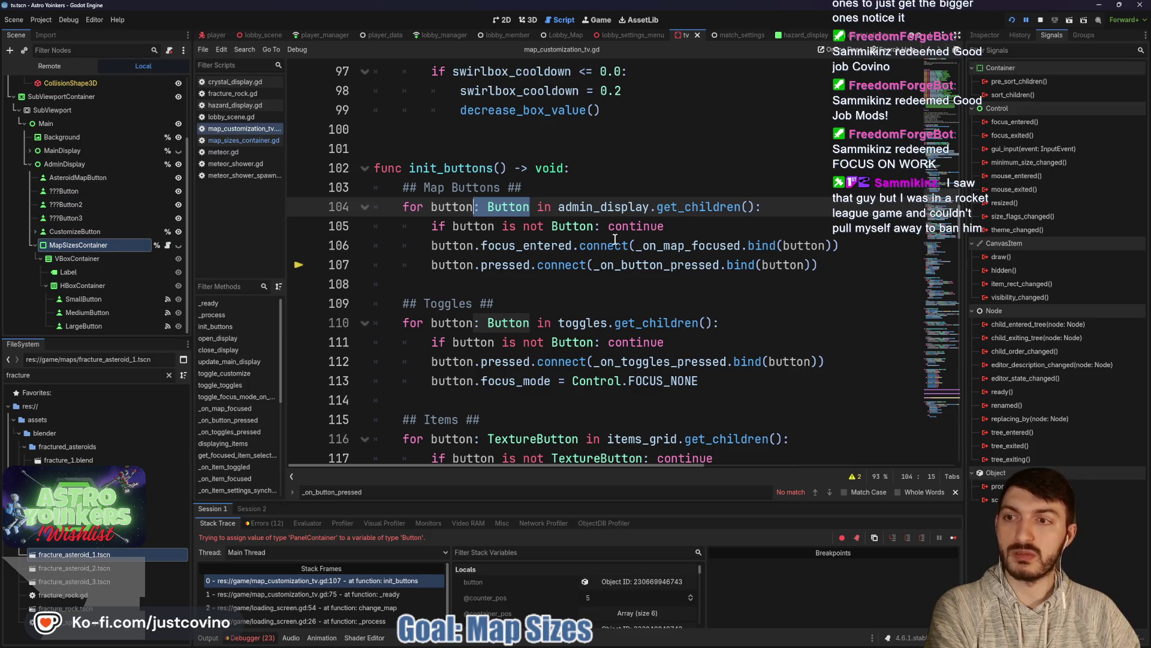
key(BackSpace)
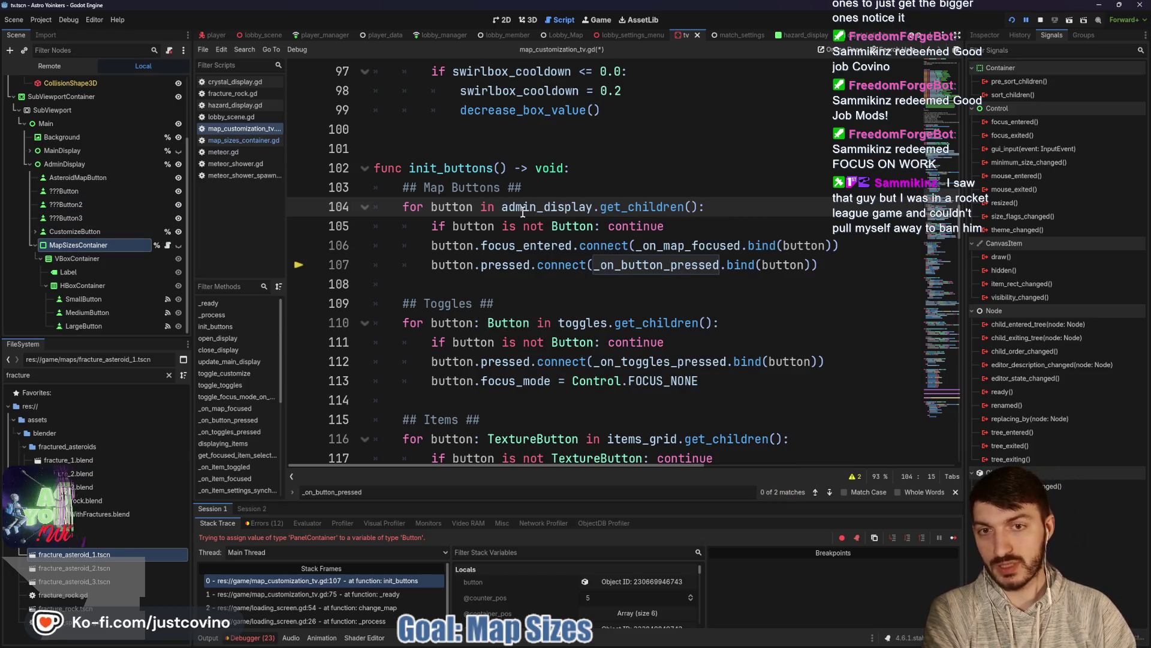
click(488, 267)
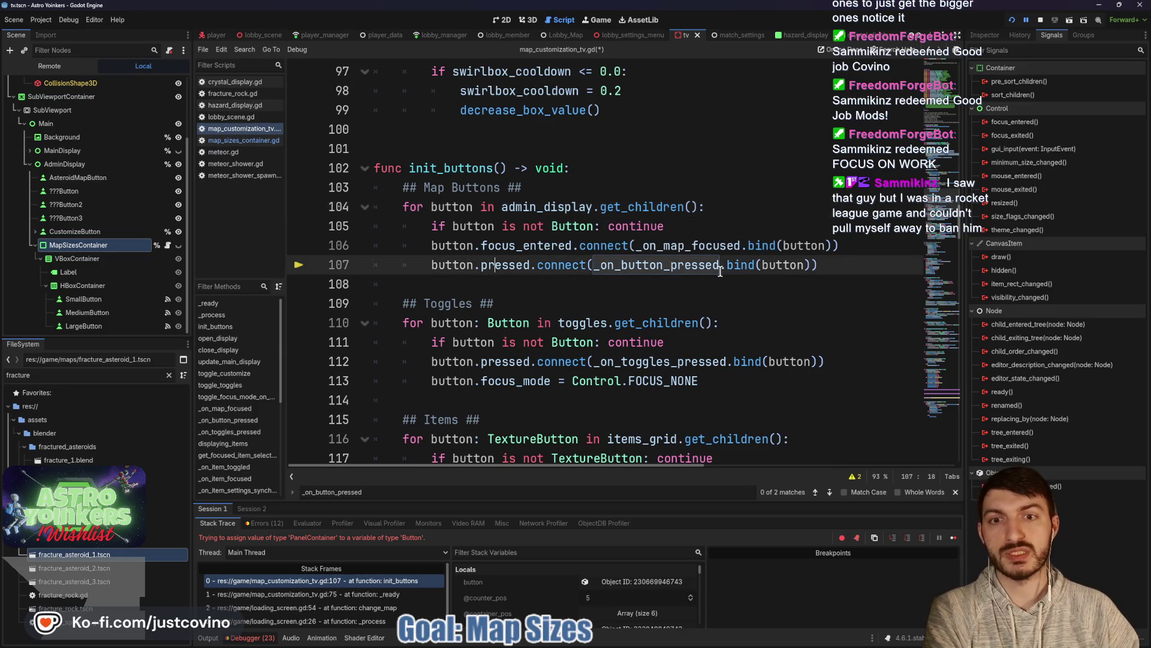
click(766, 222)
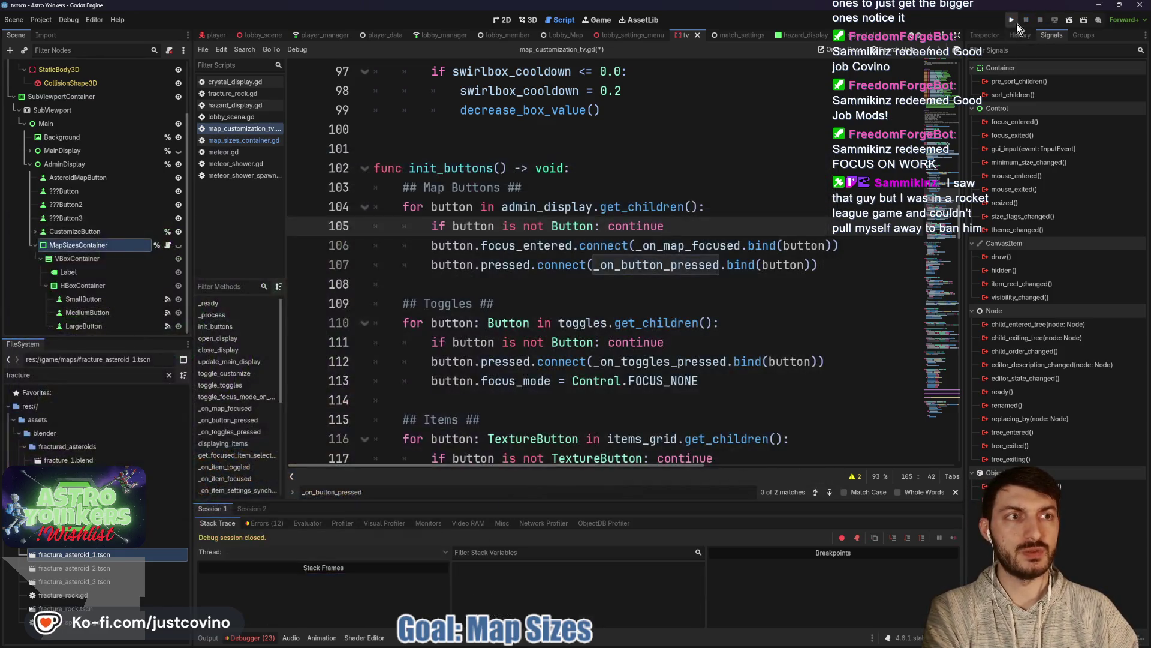
Step: Restart the game, host a lobby, and open map selection on the map customization TV
click(1017, 22)
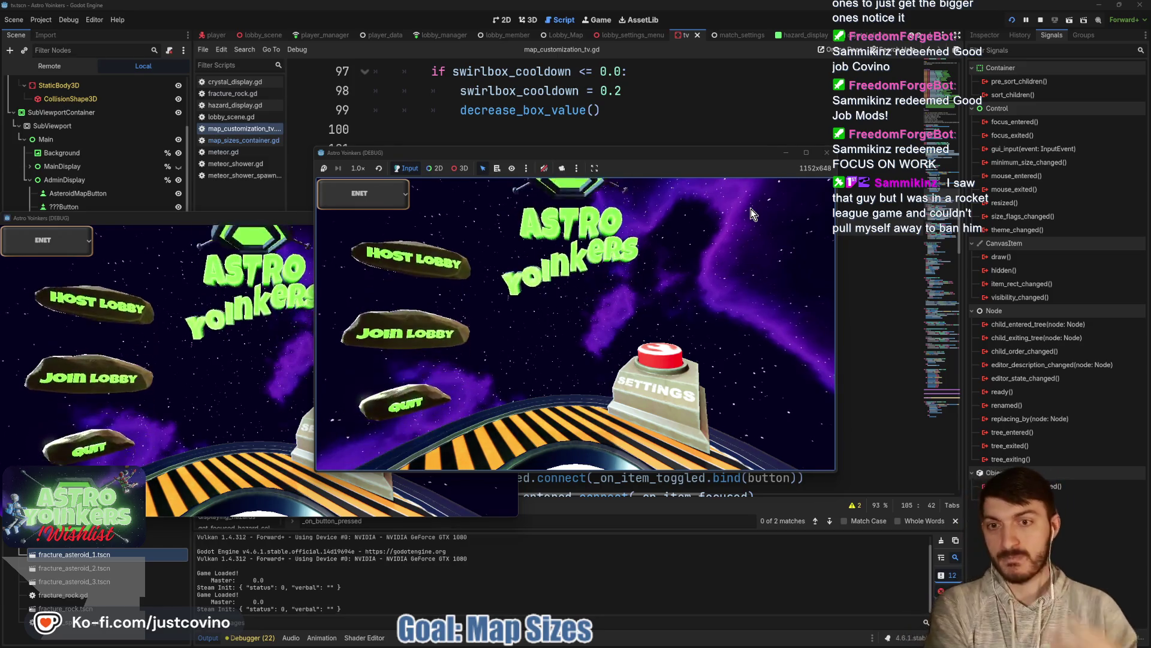
click(455, 275)
click(546, 275)
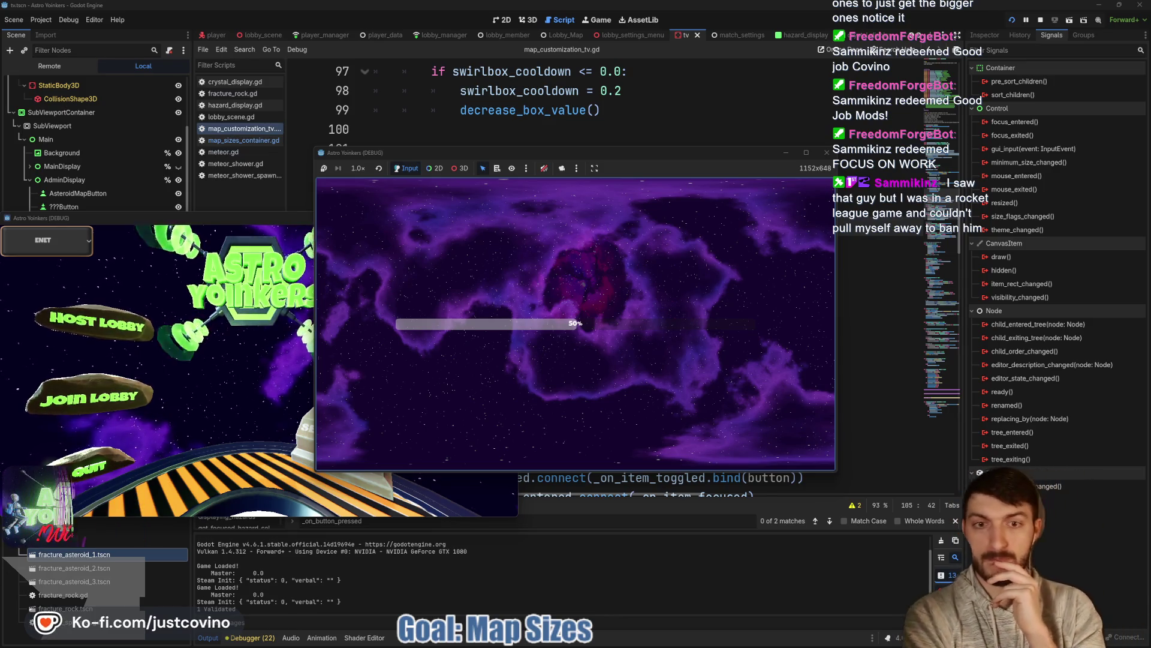
key(w)
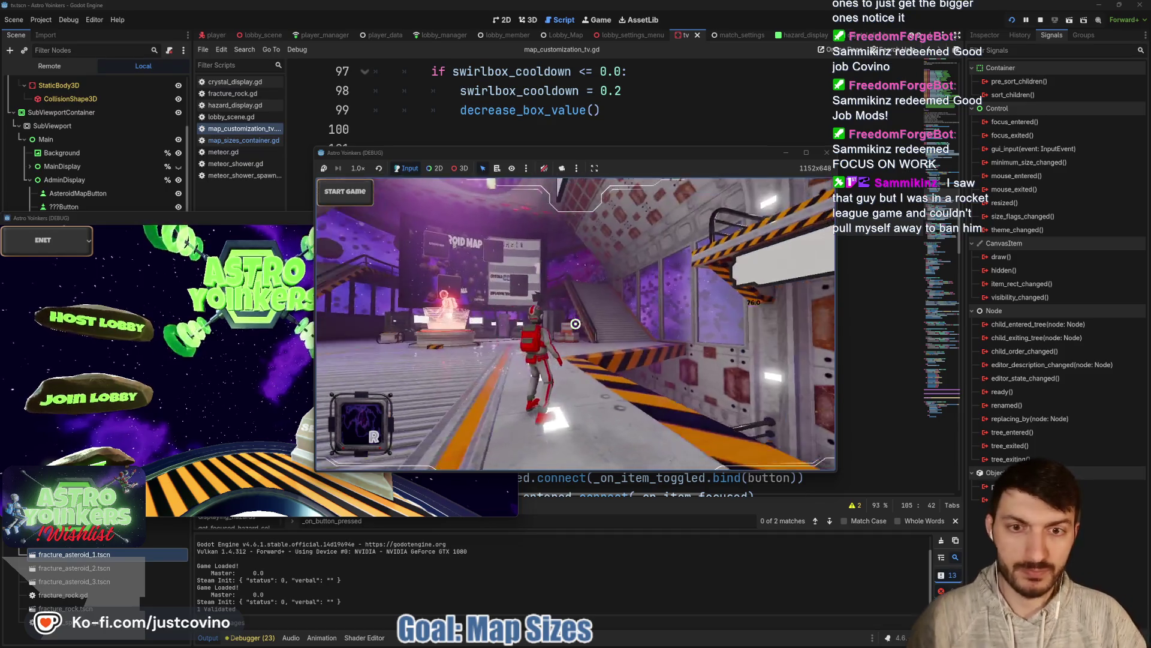
click(575, 324)
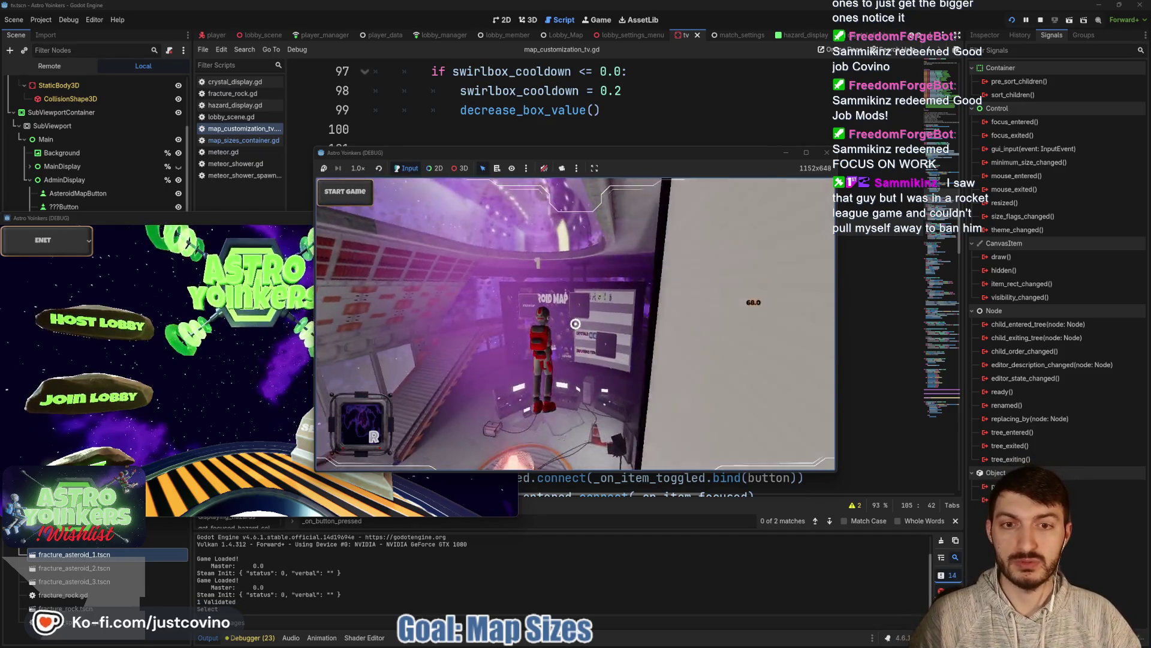
key(e)
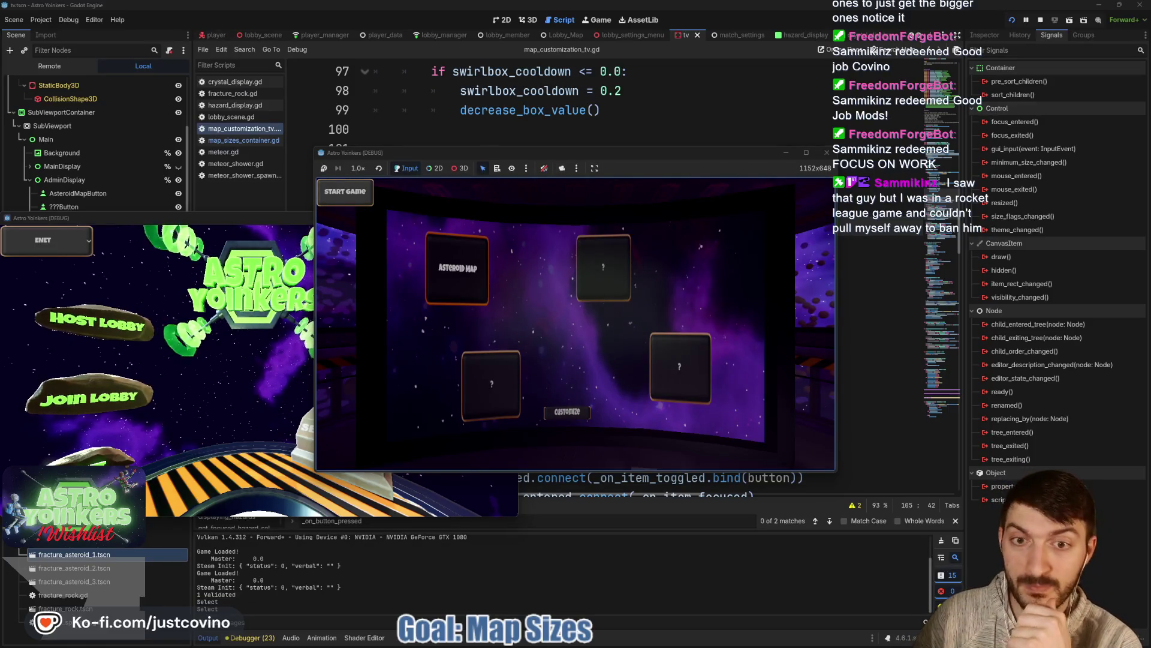
Step: Bring up the MAP SIZE panel, move between sizes, pick one, and stop the game
key(e)
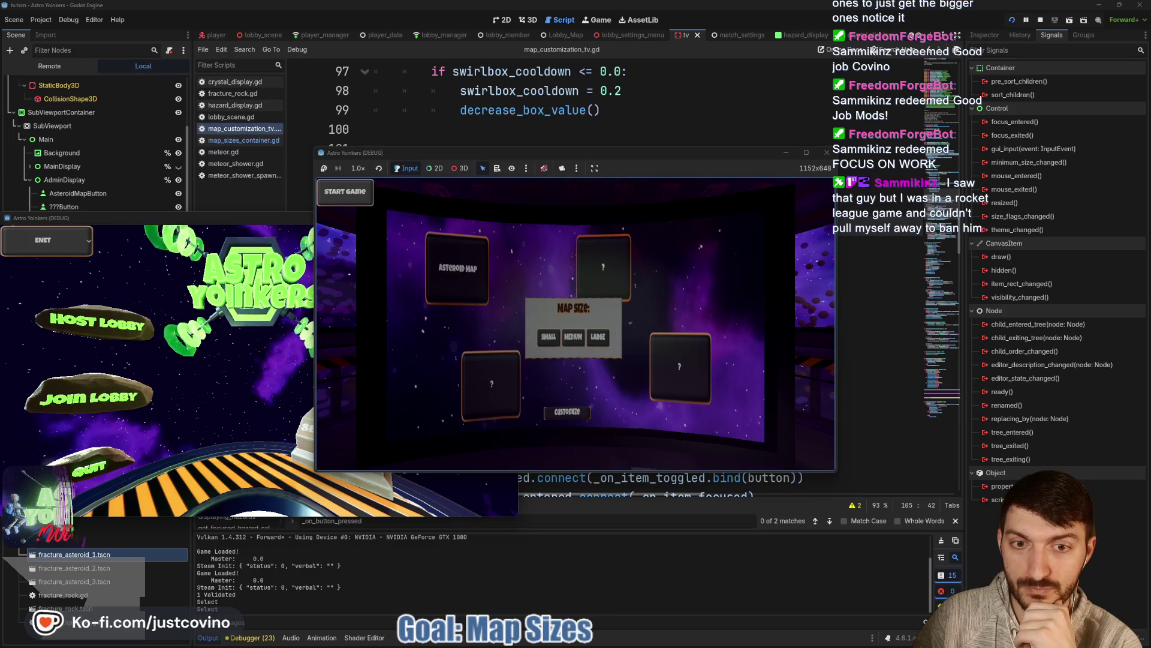
key(Left)
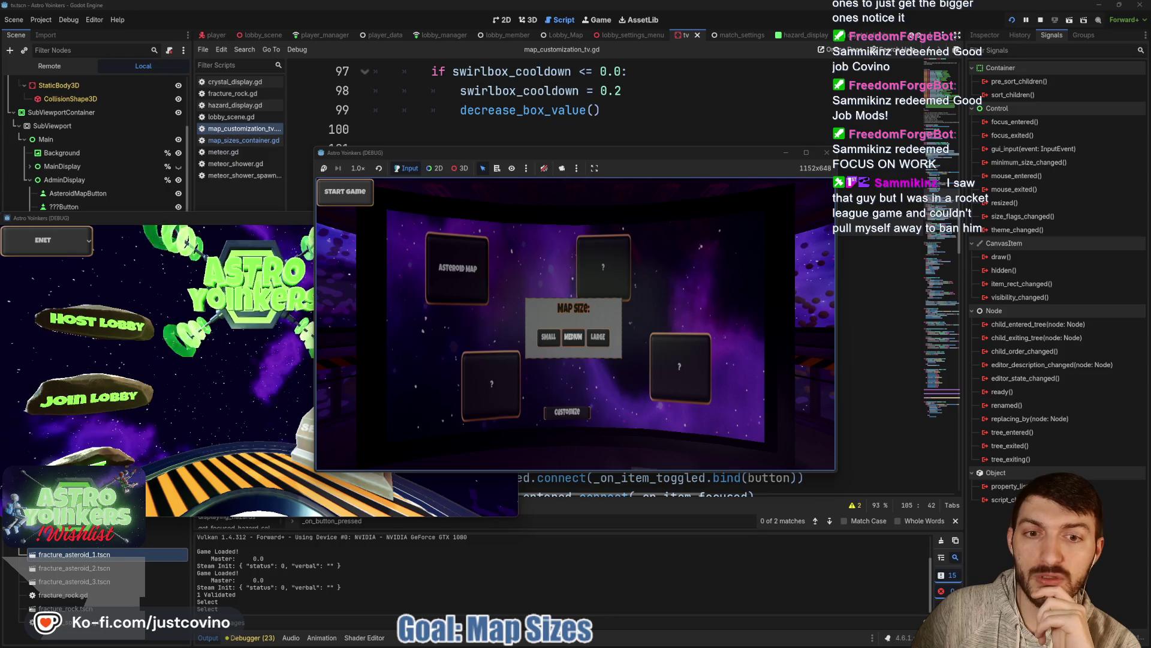
key(Right)
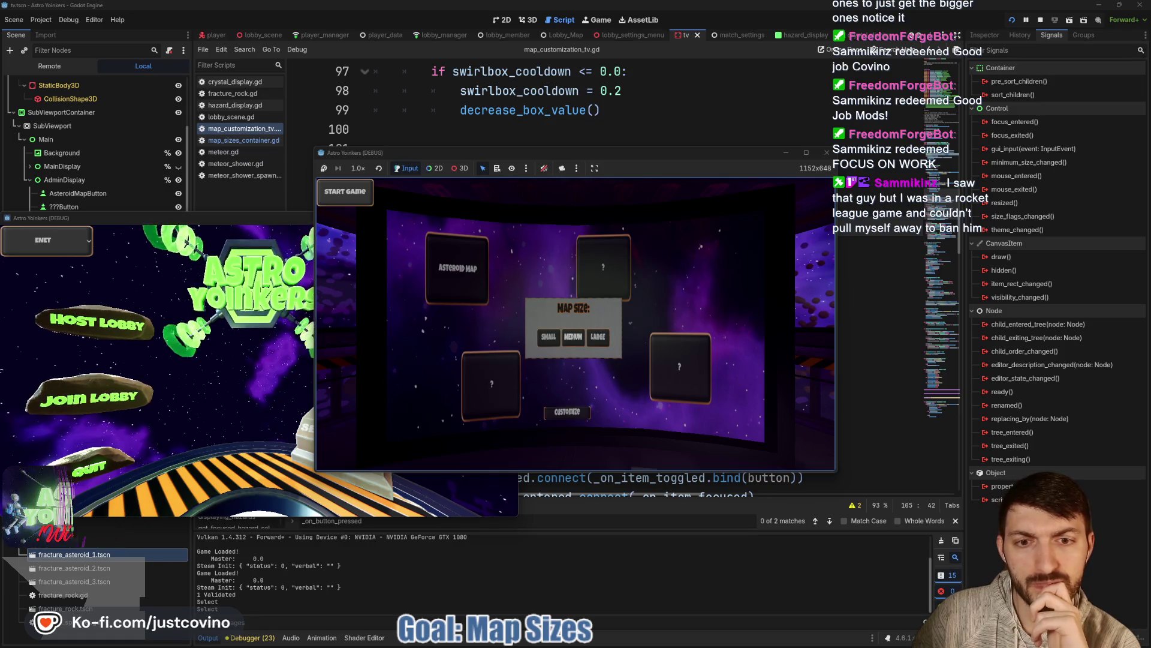
key(Return)
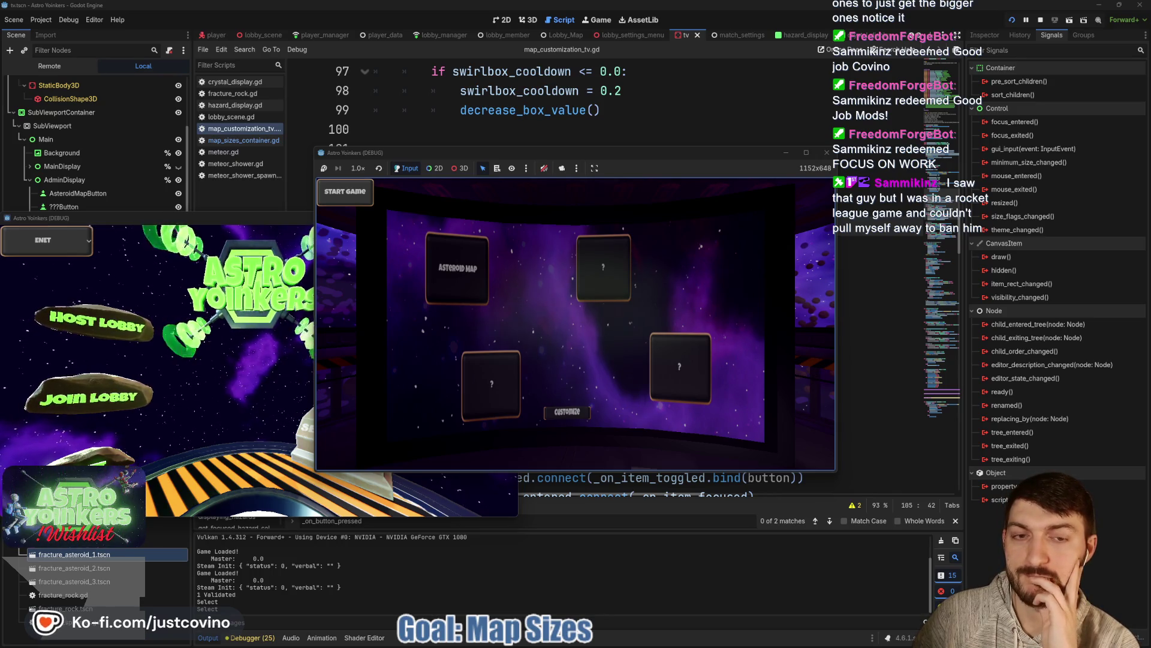
key(F8)
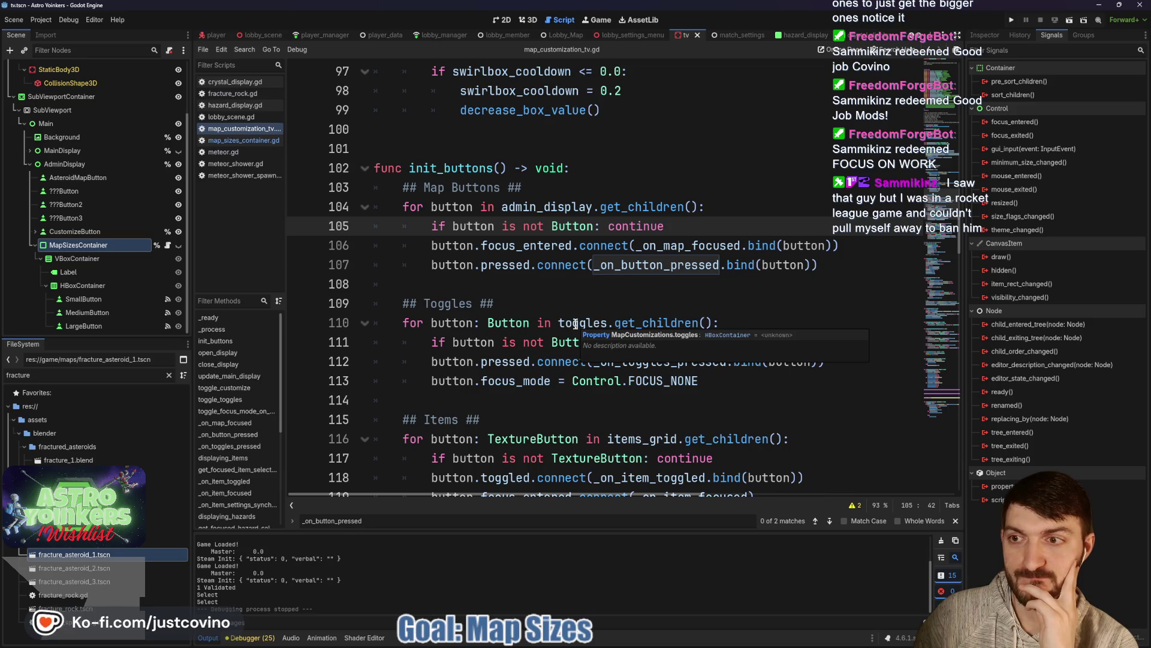
Step: Save the scene and select the _on_button_pressed handler name on line 107
click(497, 296)
key(ctrl+s)
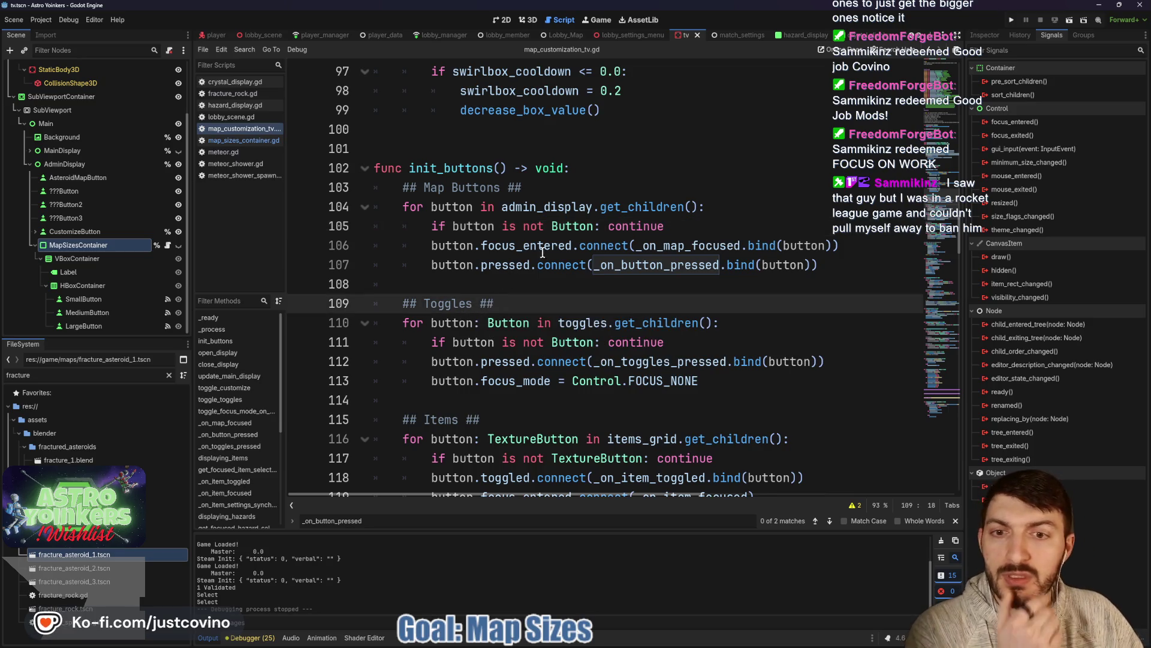
double_click(450, 264)
scroll(627, 279, down, 10)
scroll(624, 283, down, 2)
scroll(624, 283, up, 20)
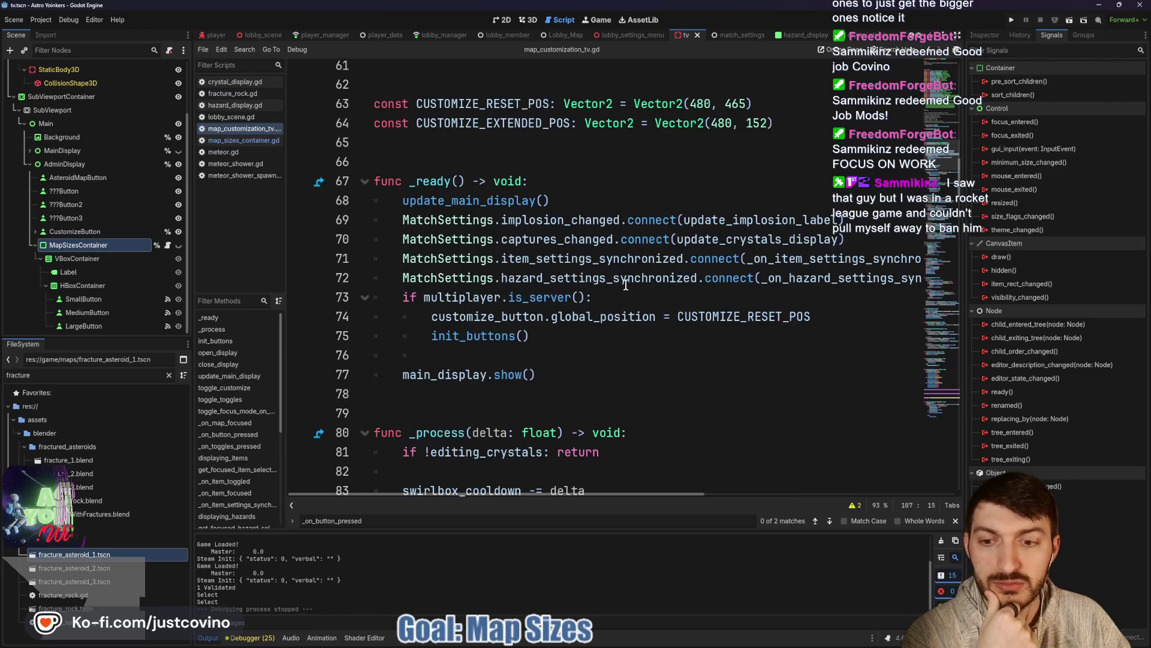
Step: Jump to the _on_button_pressed definition and insert blank lines after map_sizes_container.show()
click(830, 521)
click(831, 521)
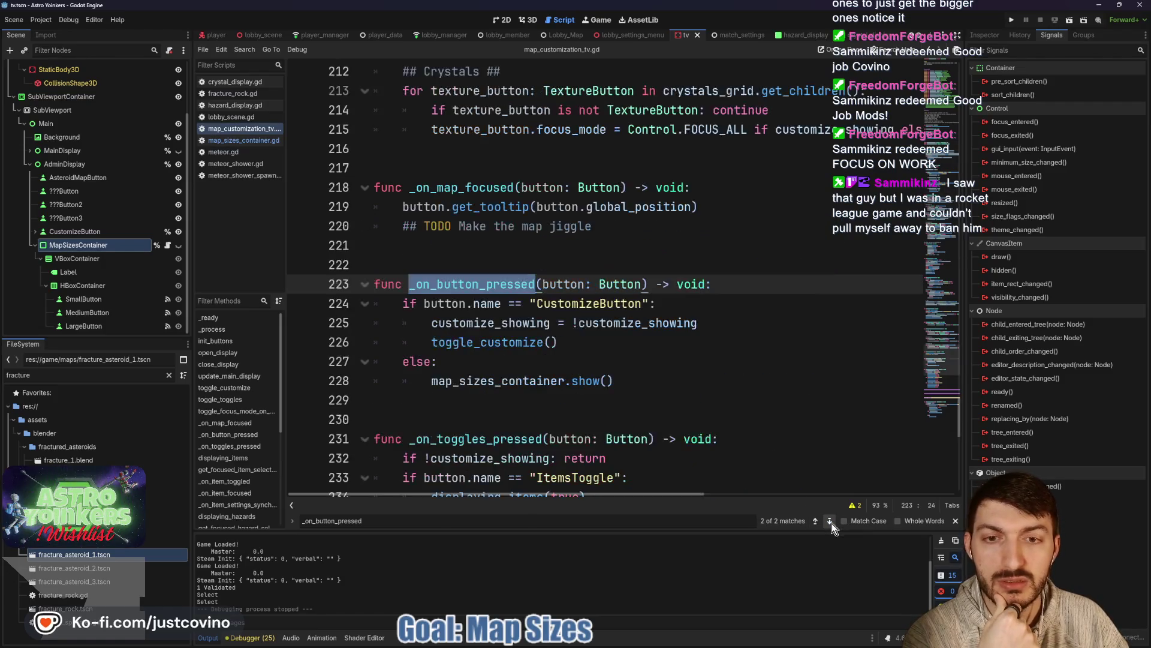
click(636, 381)
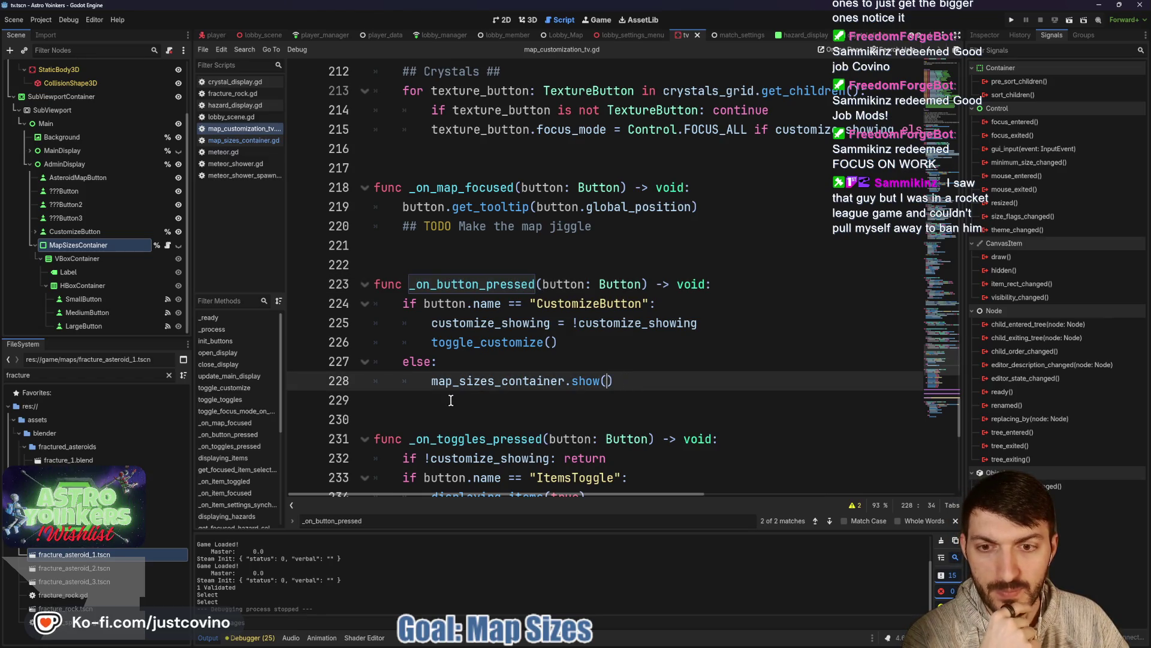
click(405, 404)
key(Return)
key(Return)
key(Return)
key(Up)
key(Up)
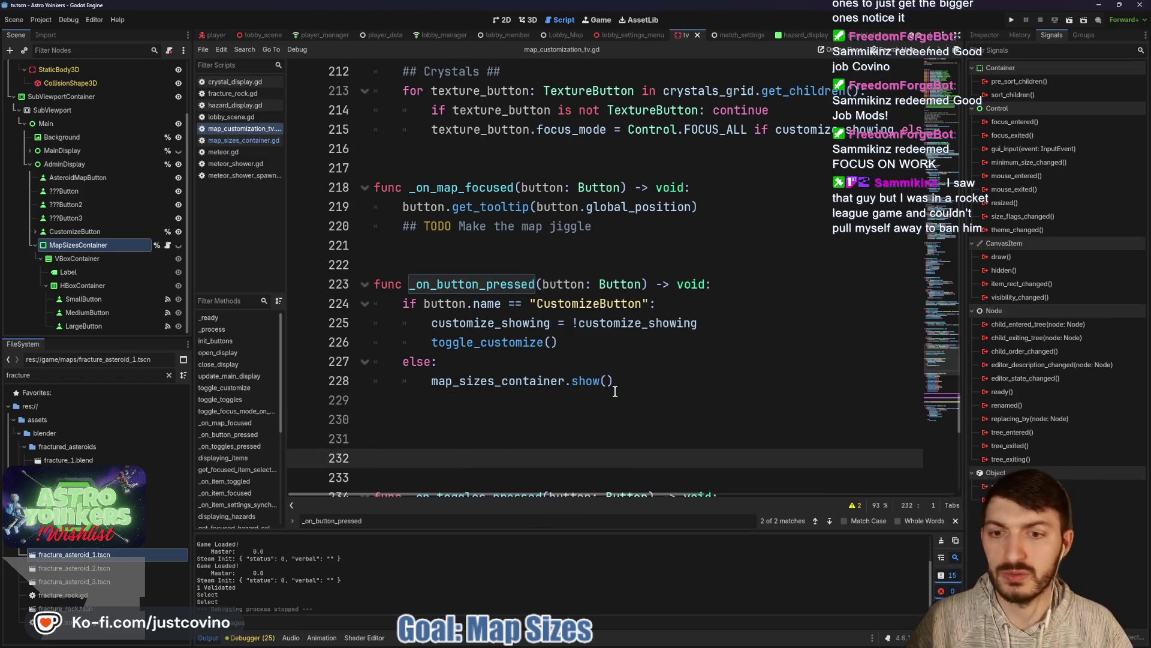
Step: Declare func toggle_map_sizes_container(is_toggled: bool) -> void:
text(func toggle_map_sizes_container)
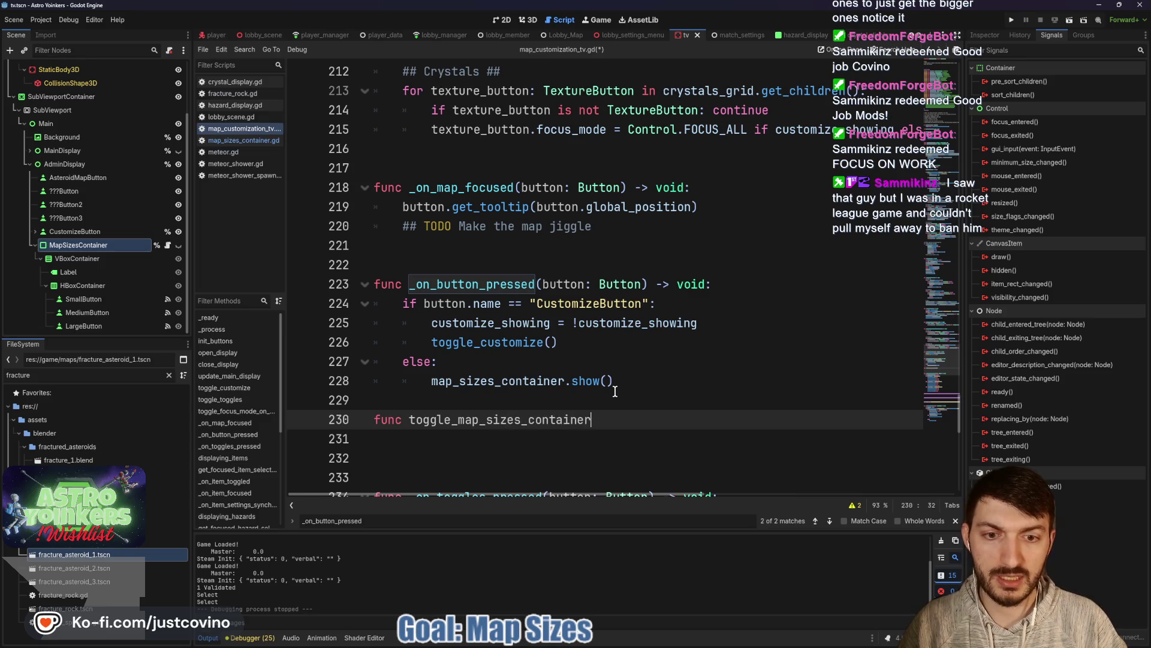
text(())
key(BackSpace)
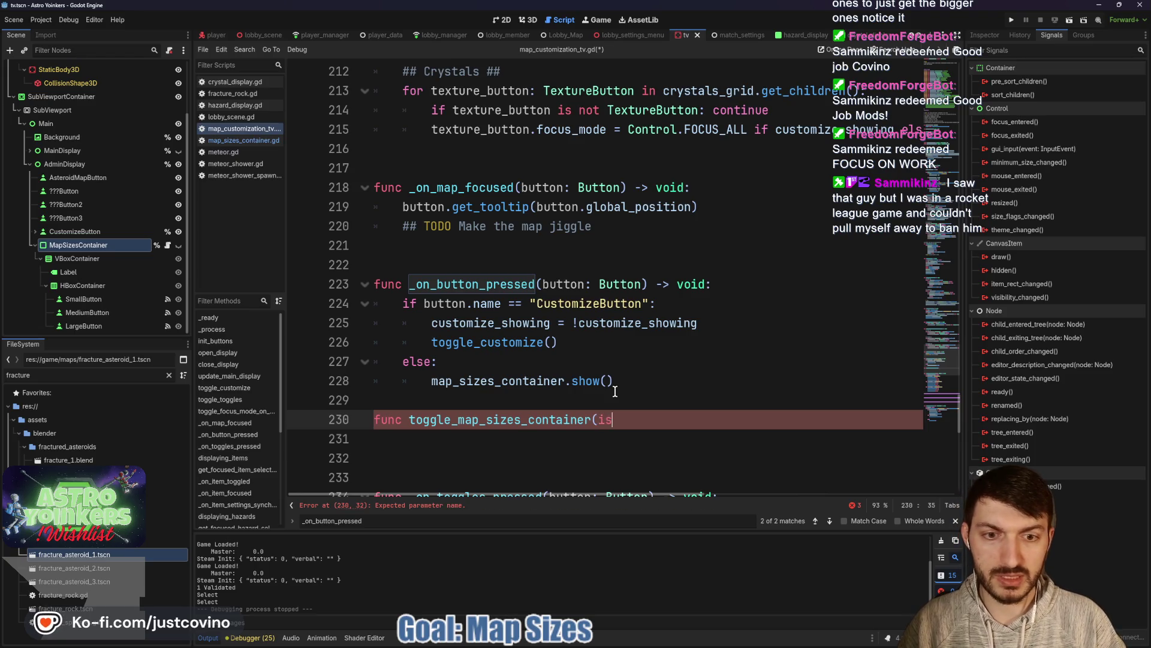
text(: bool)
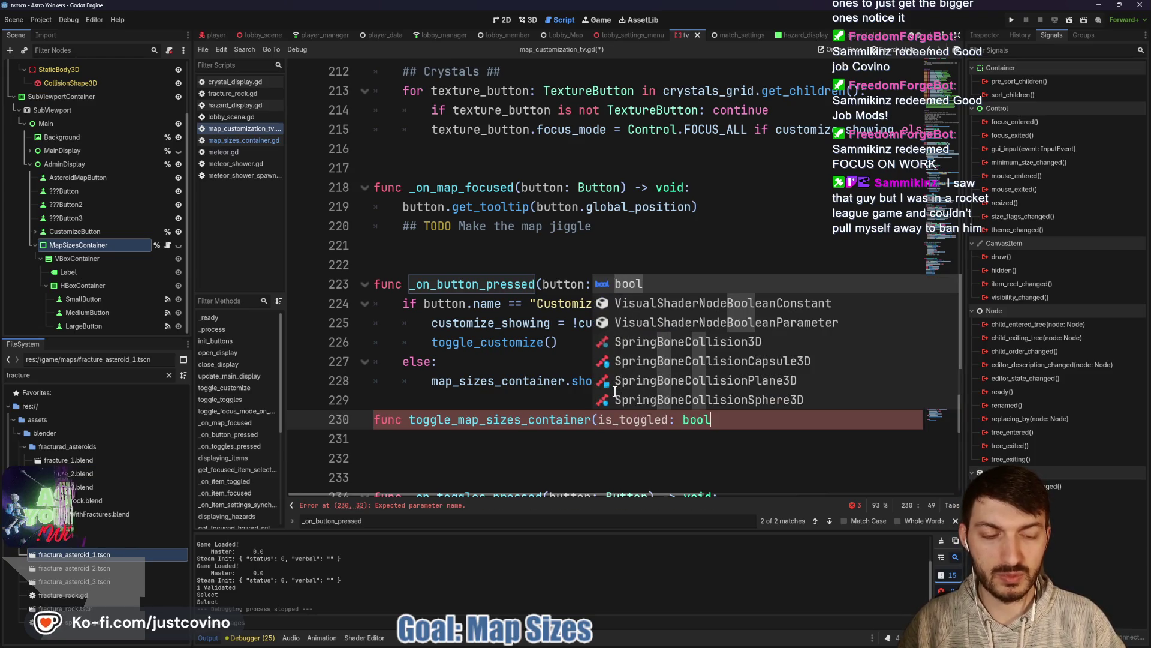
text() )
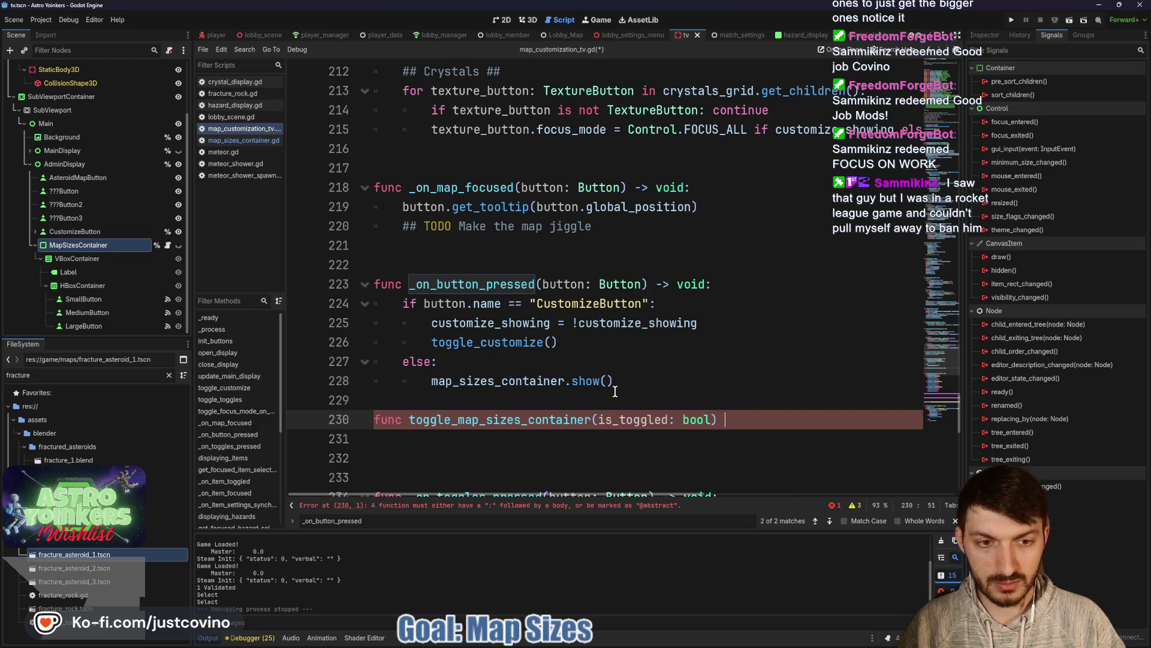
text(=-> void:)
key(Return)
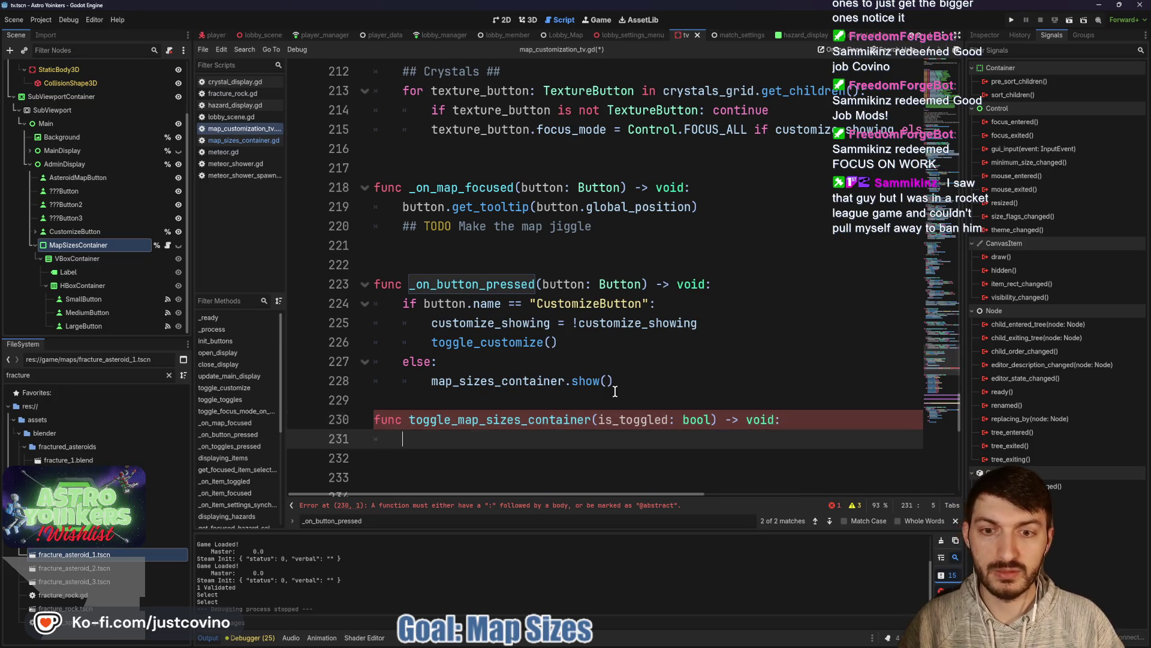
Step: Give it the body map_sizes_container.visible = is_toggled, add a spacing line, and save
text(maps)
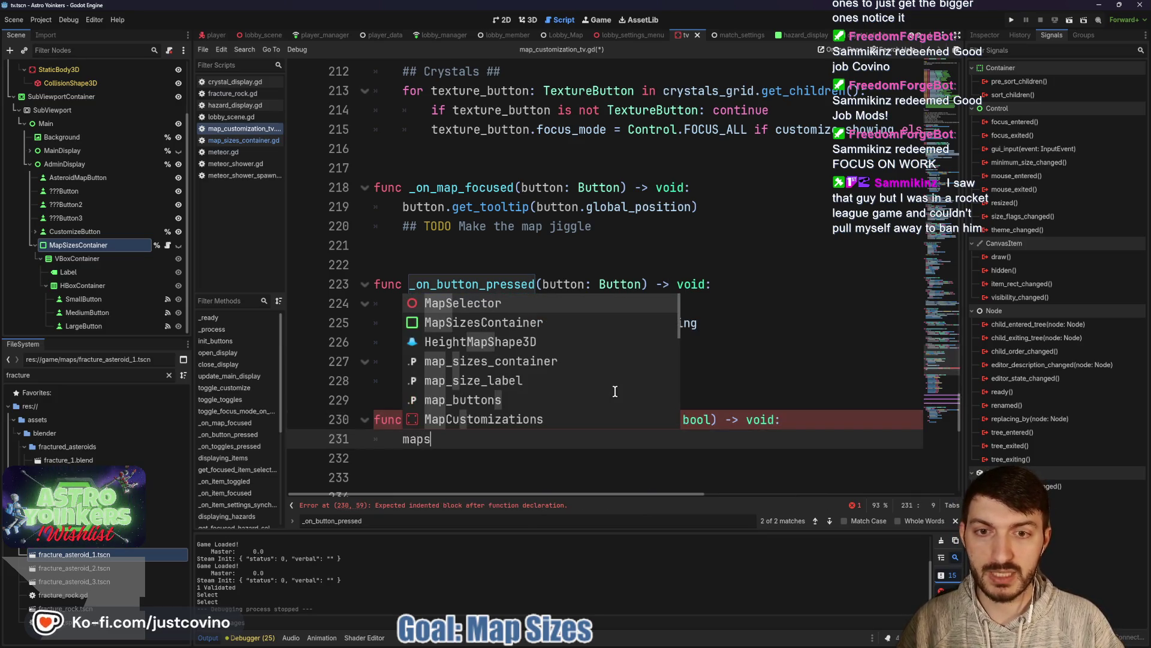
key(BackSpace)
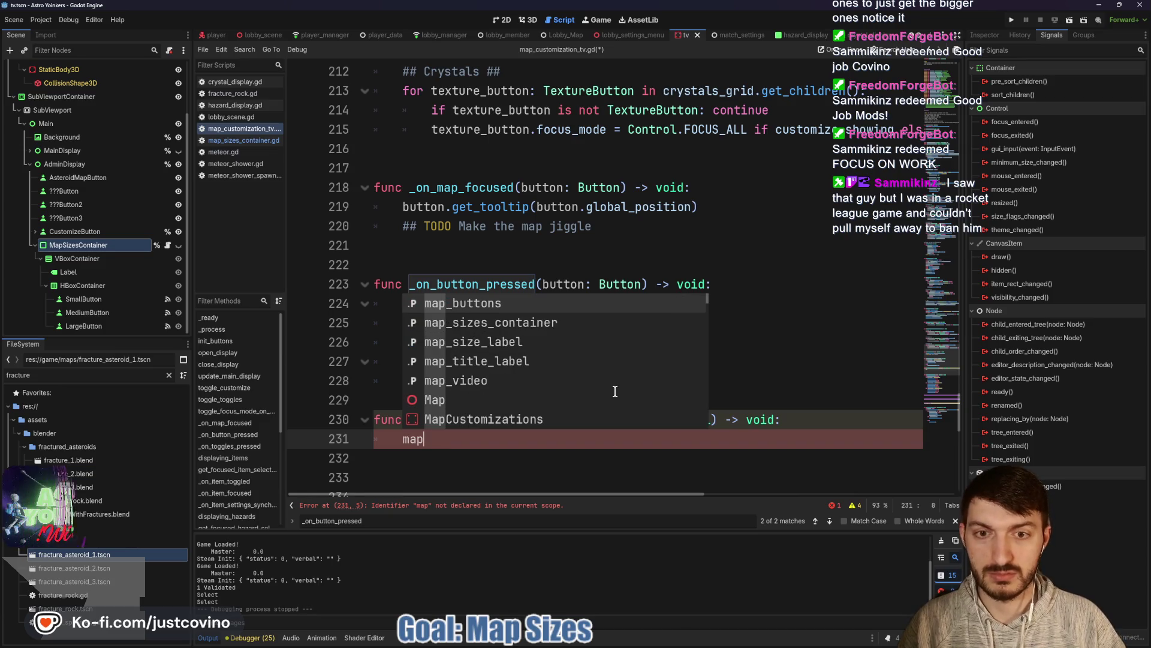
key(Down)
key(Return)
text(.visi)
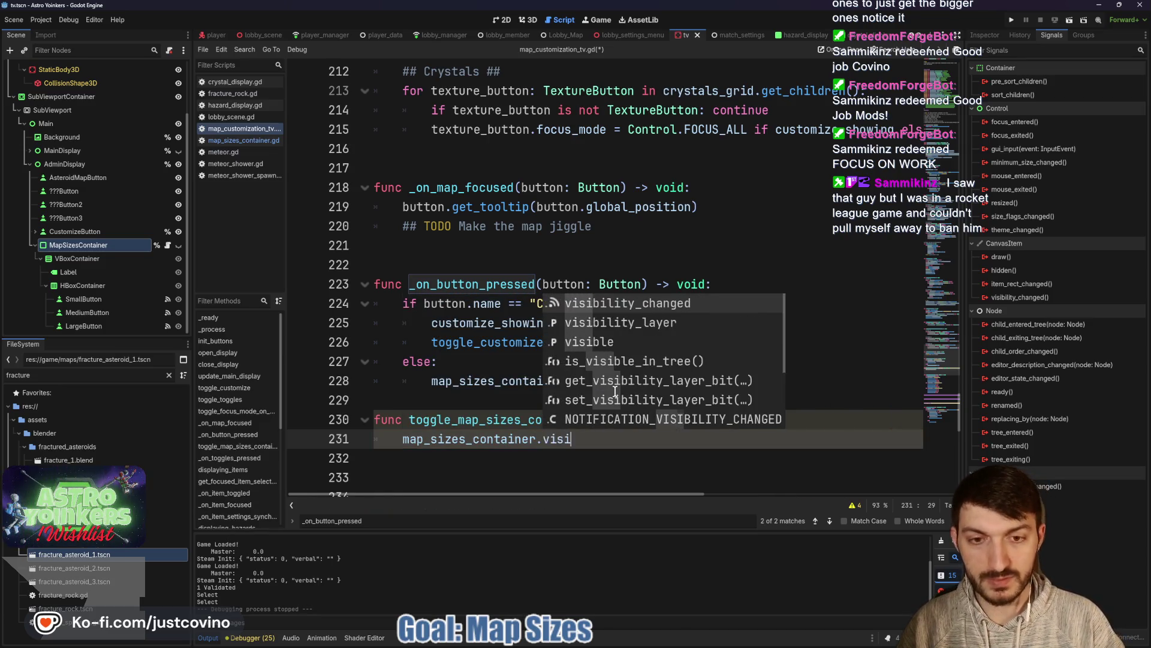
text(ble = is_toggled)
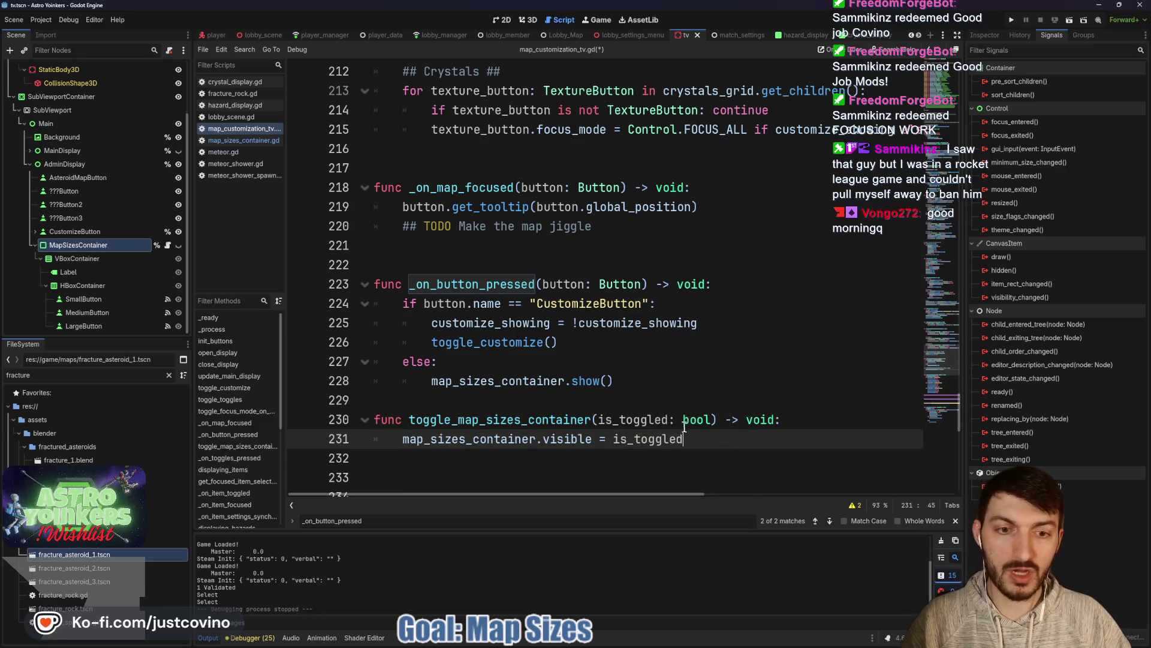
click(540, 400)
key(Return)
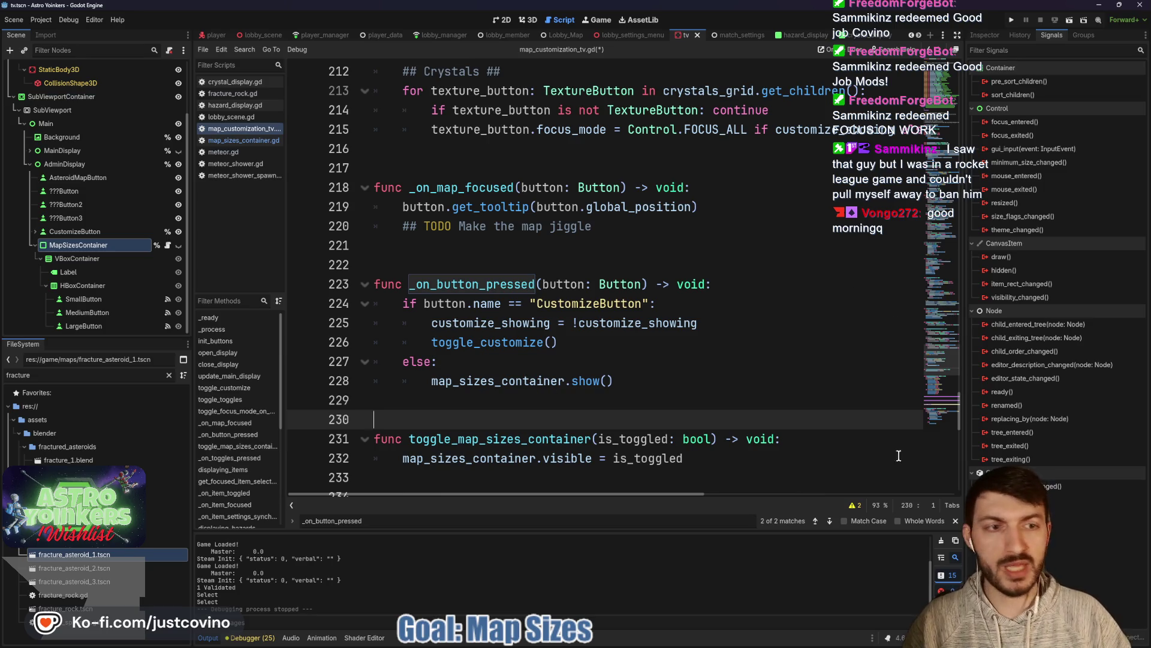
click(956, 521)
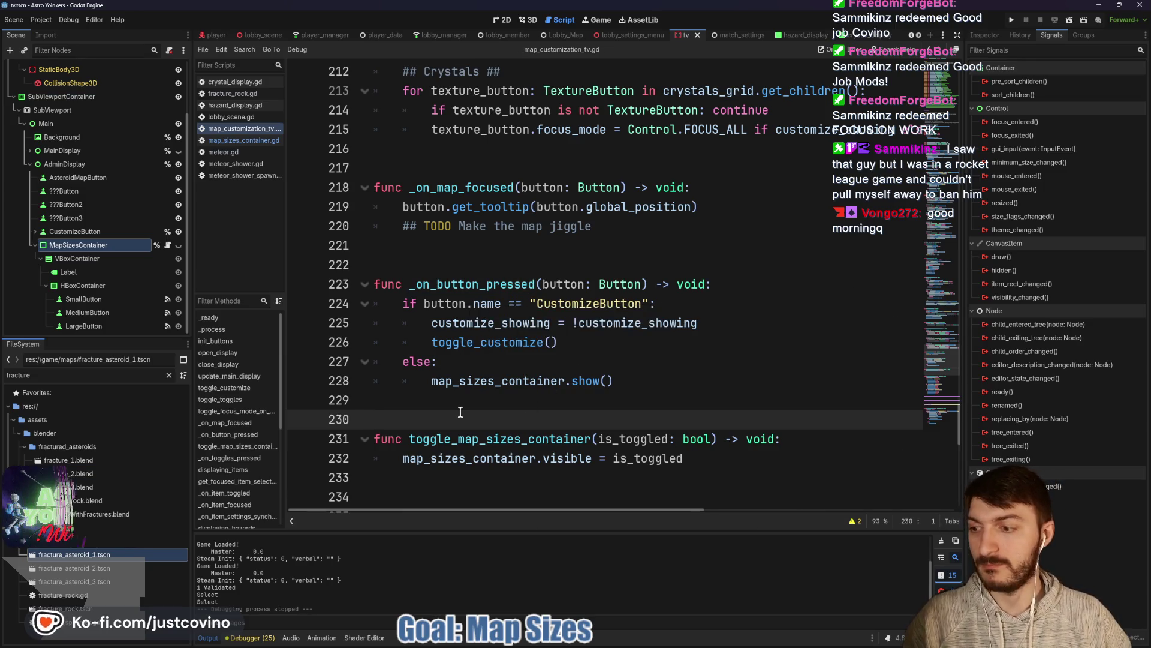
key(ctrl+s)
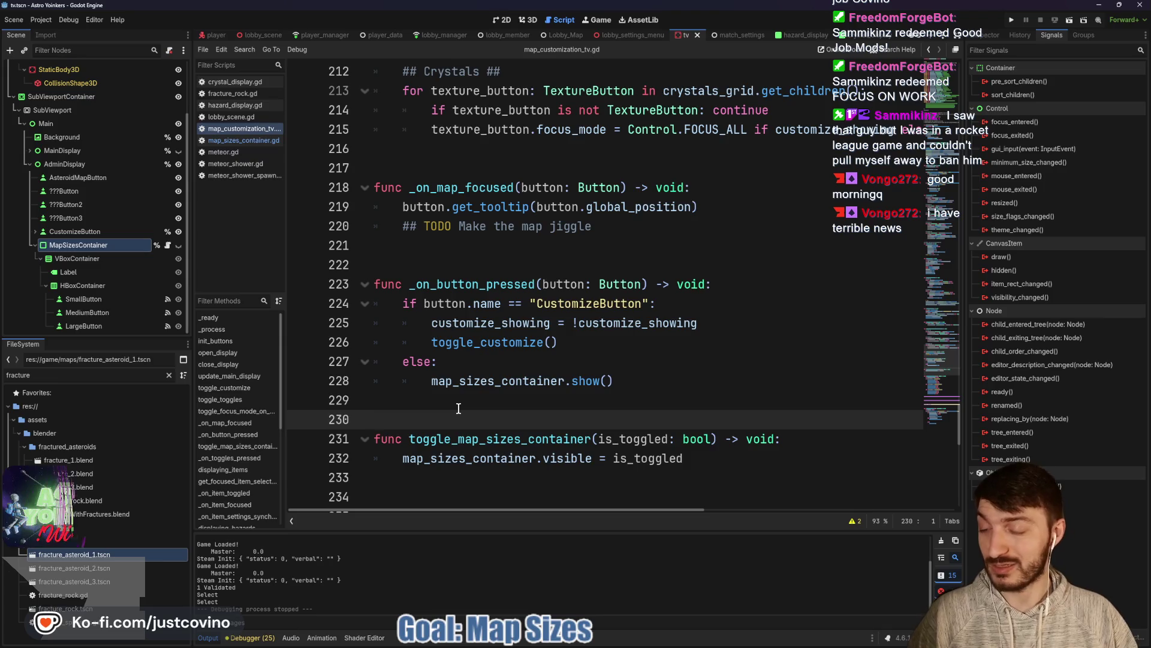
scroll(460, 424, down, 1)
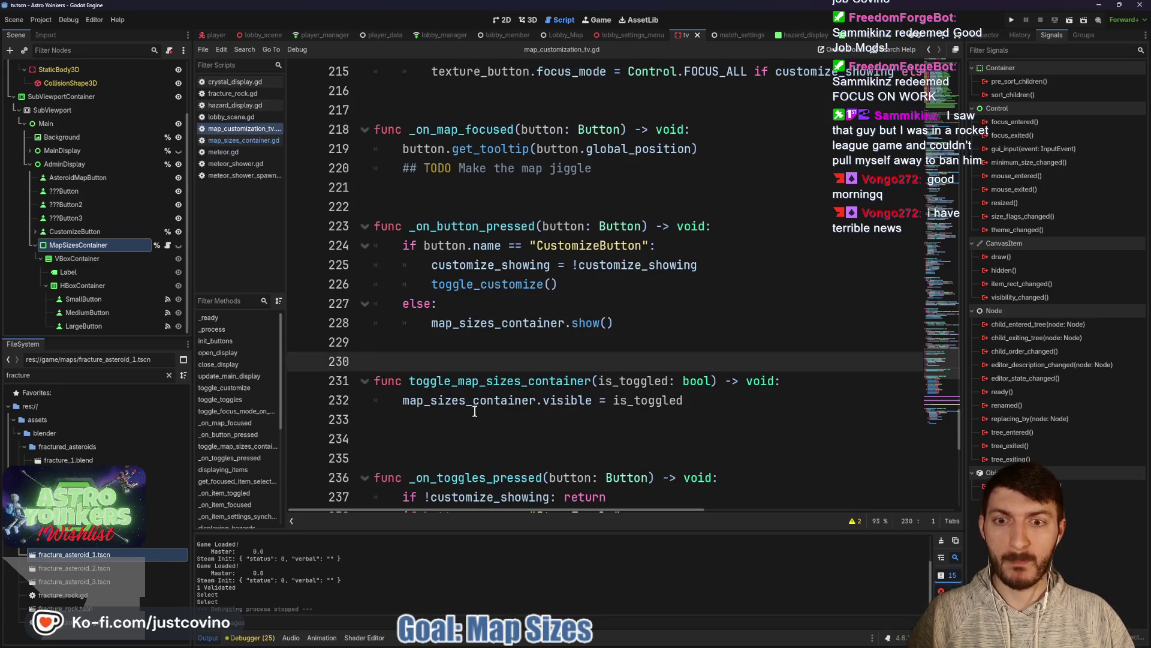
click(465, 415)
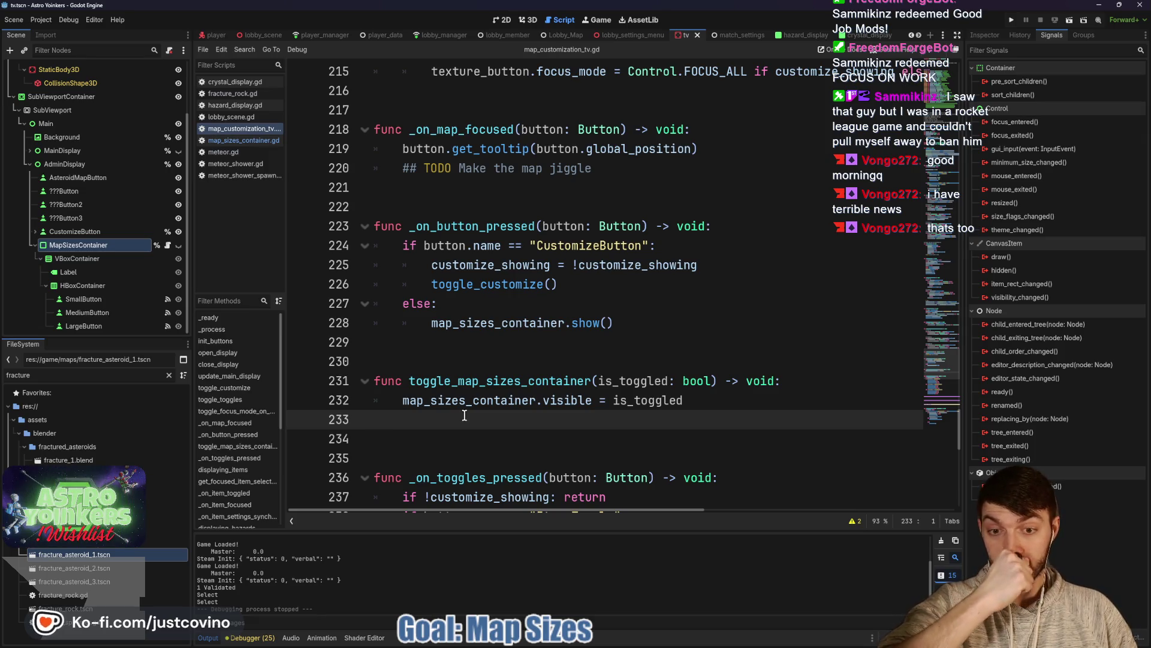
scroll(468, 408, down, 3)
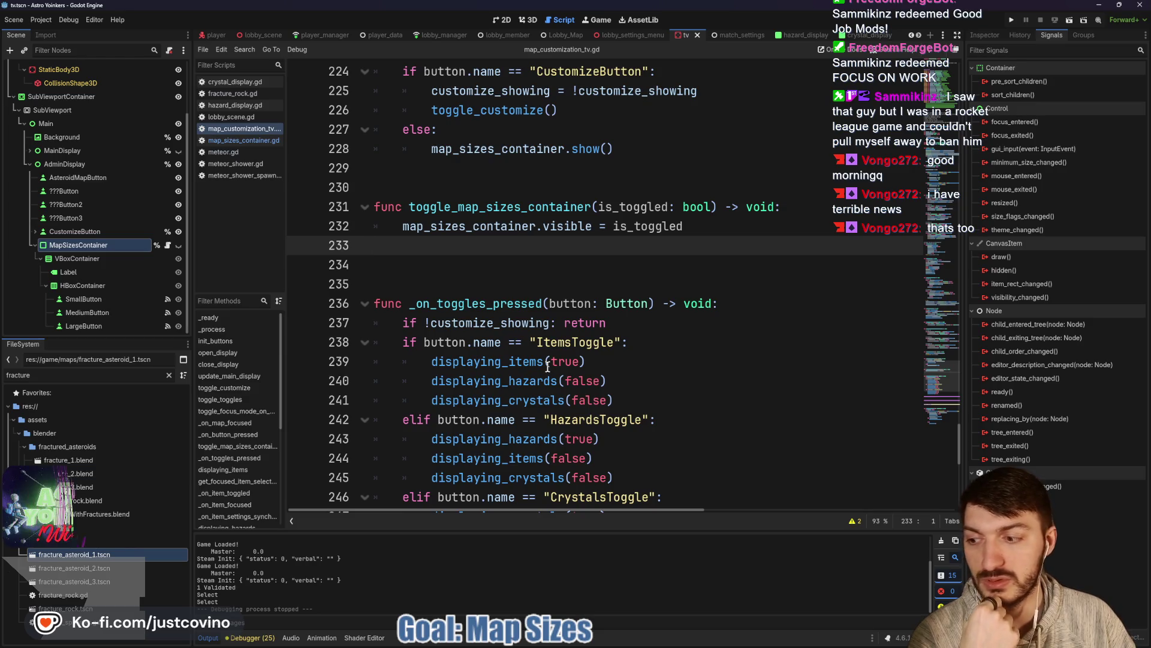
scroll(527, 373, up, 3)
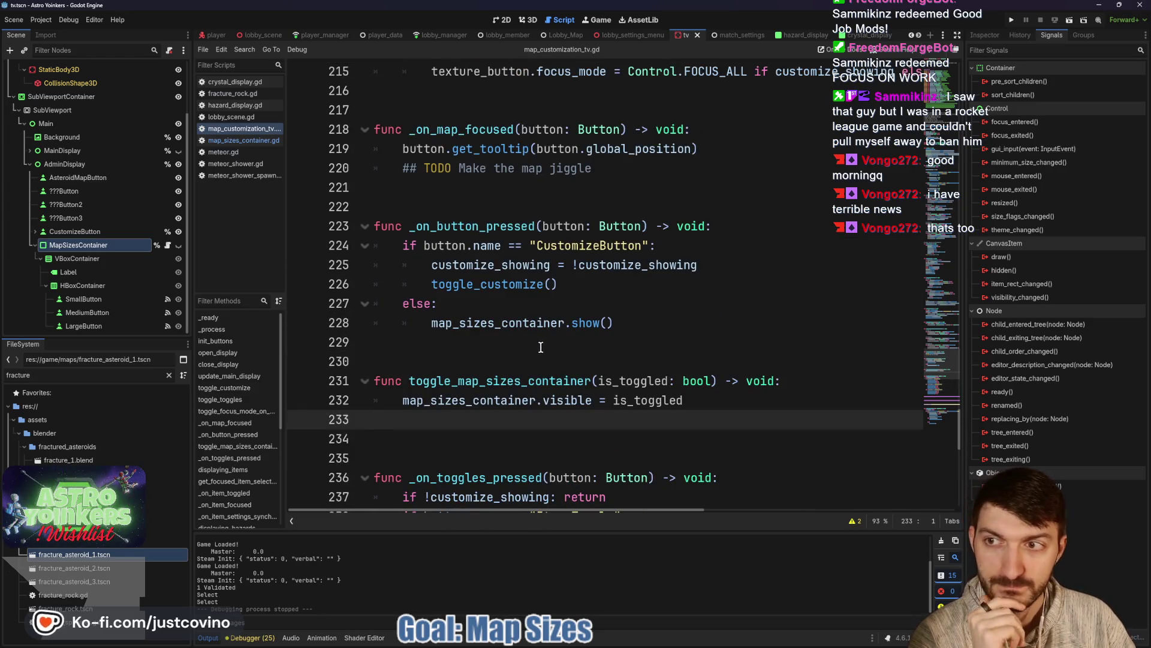
scroll(535, 350, up, 15)
scroll(534, 358, up, 20)
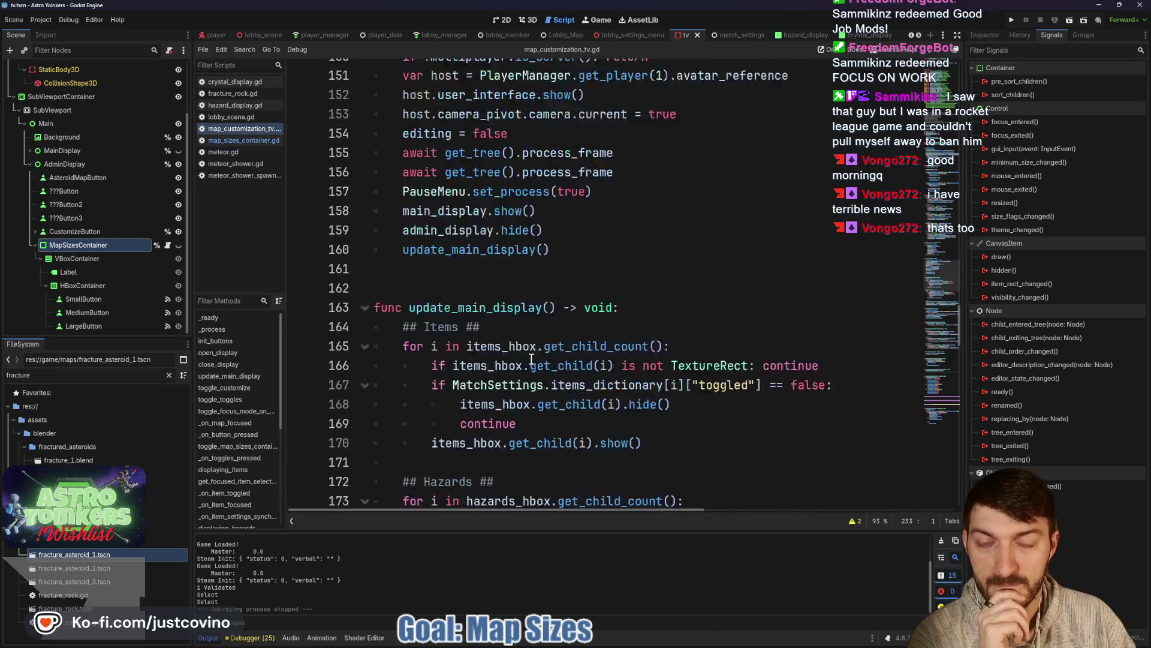
scroll(531, 358, up, 20)
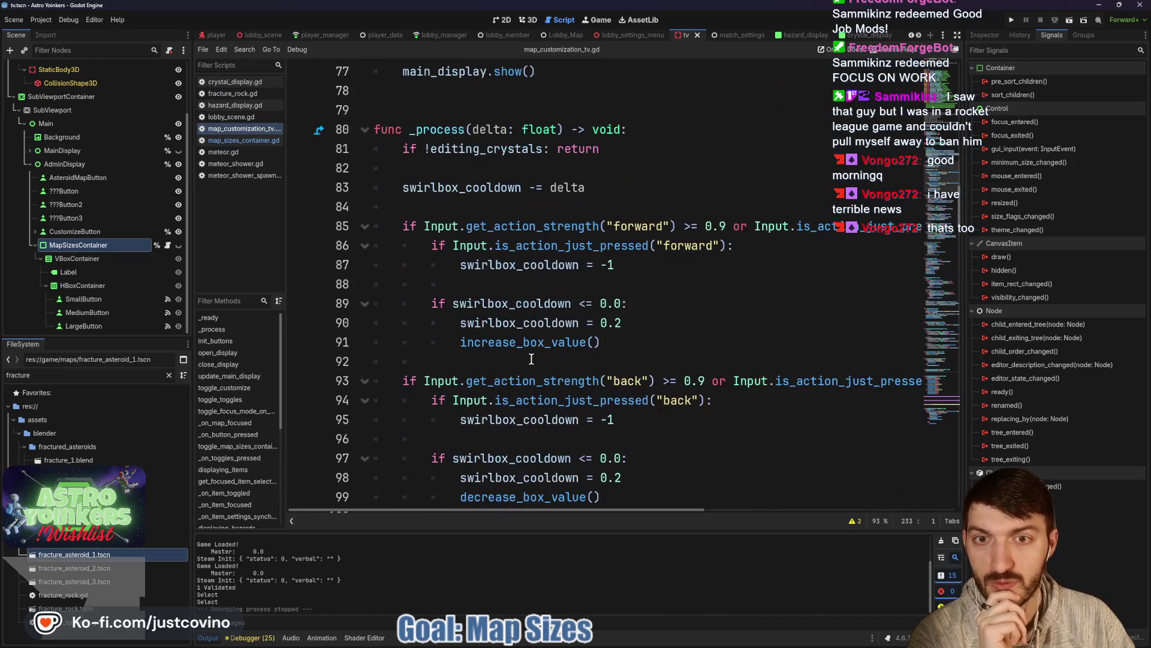
key(Down)
key(End)
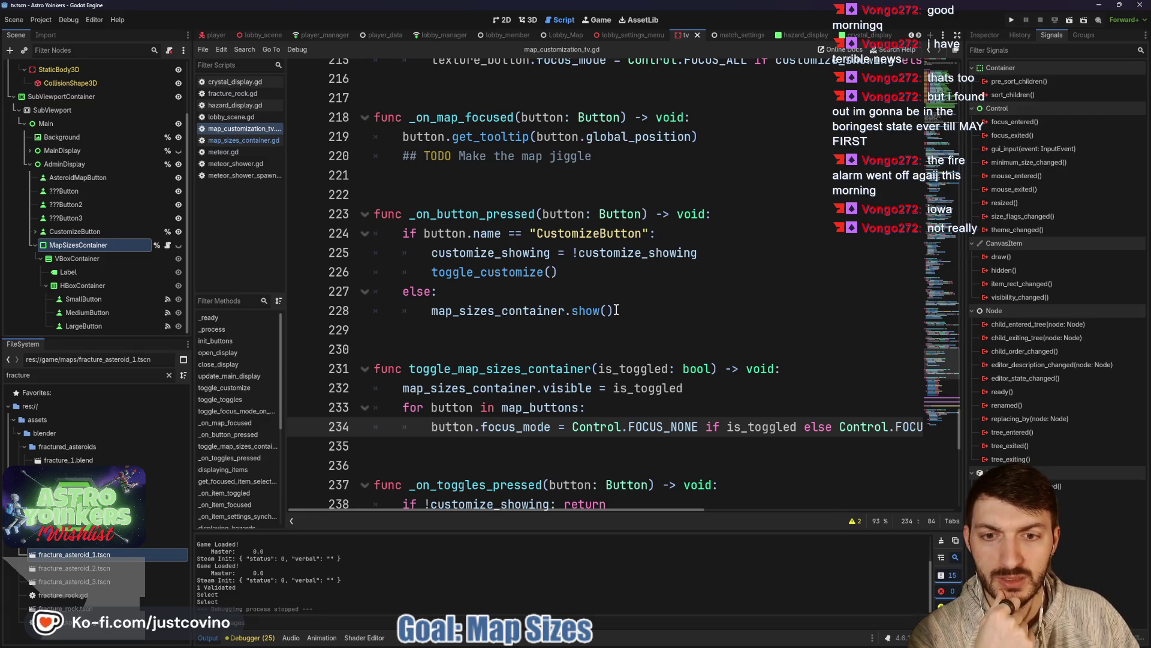
Step: Replace map_sizes_container.show() on line 228 with toggle_map_sizes_container(true)
drag(617, 314, 430, 314)
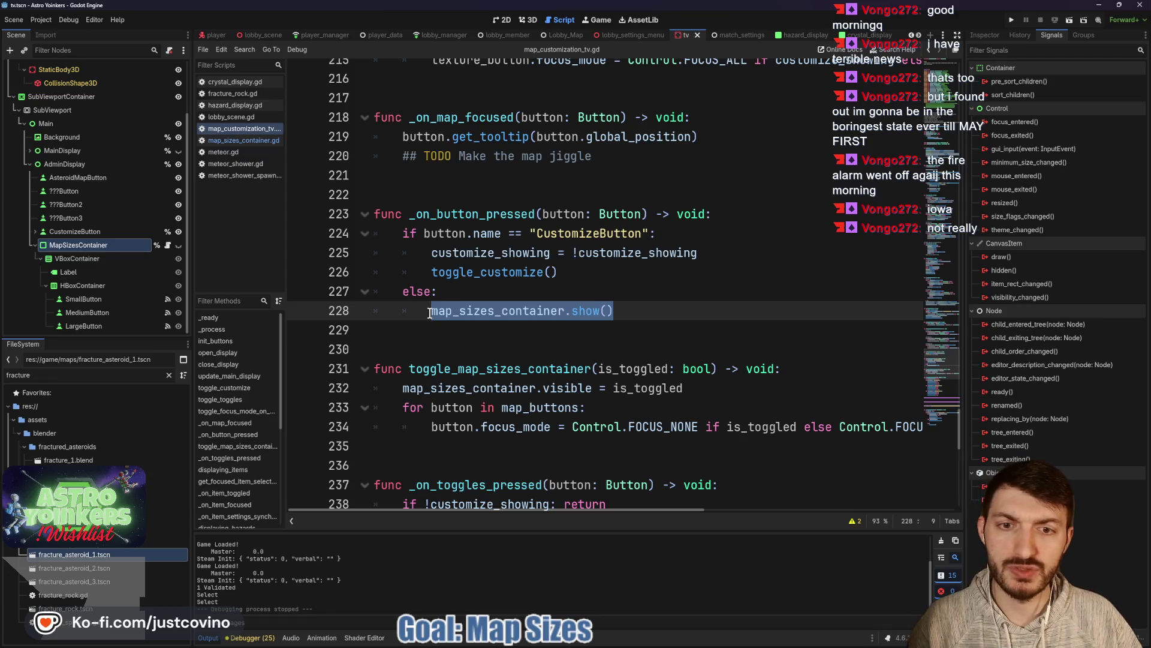
text(toggle)
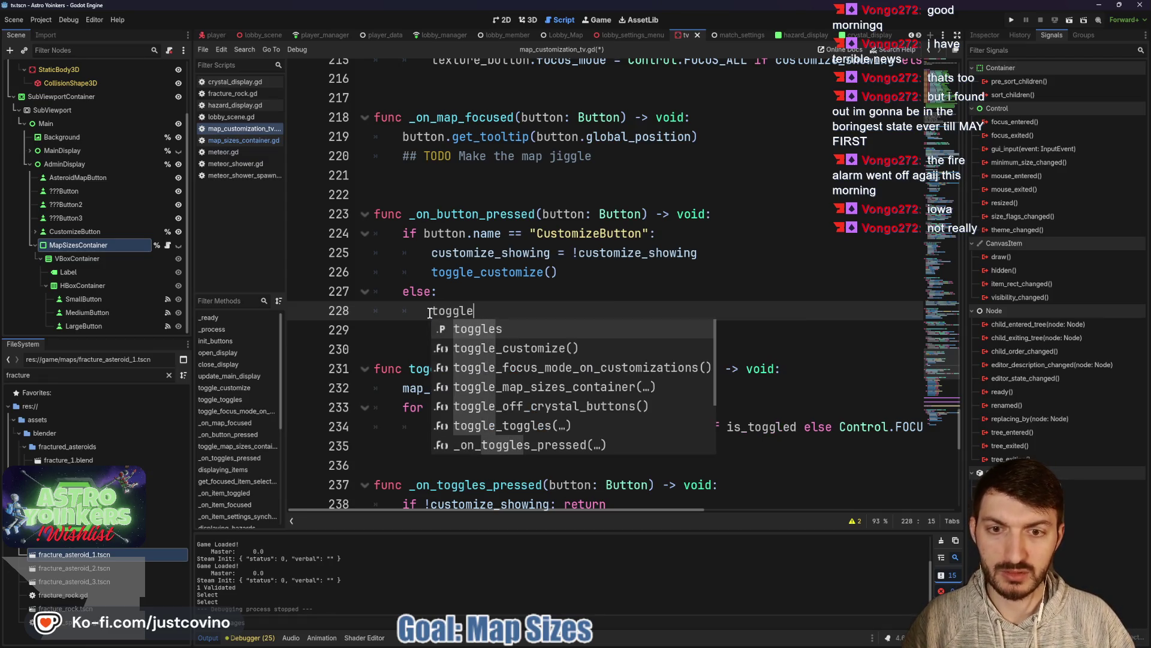
text(_map)
key(Return)
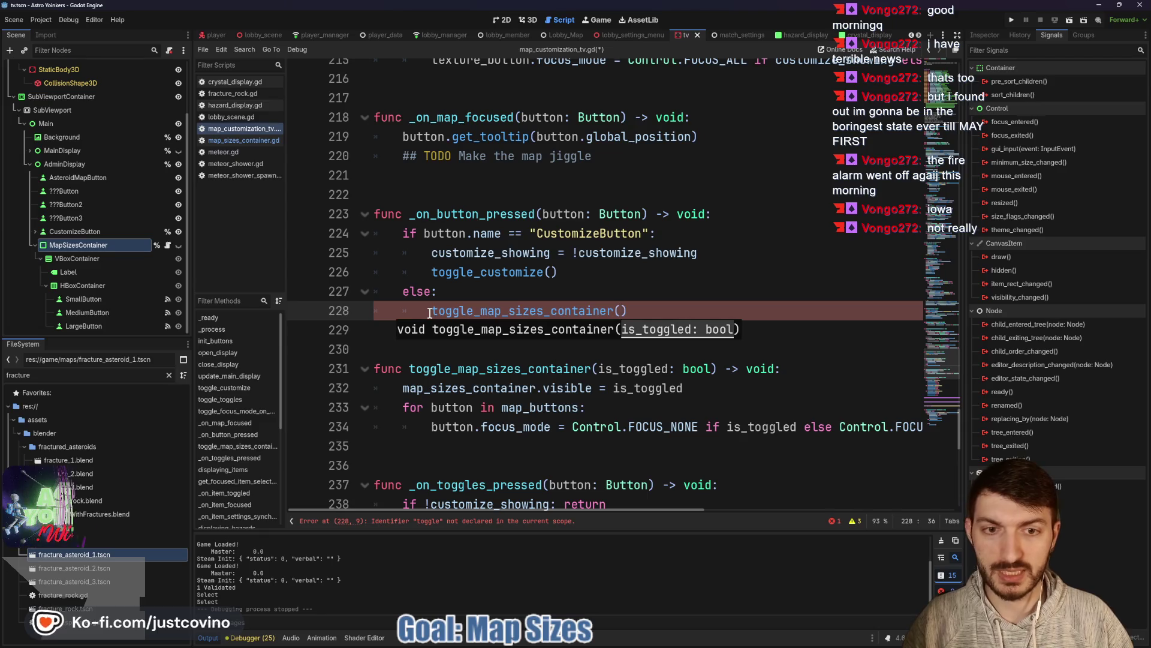
text(true)
click(690, 310)
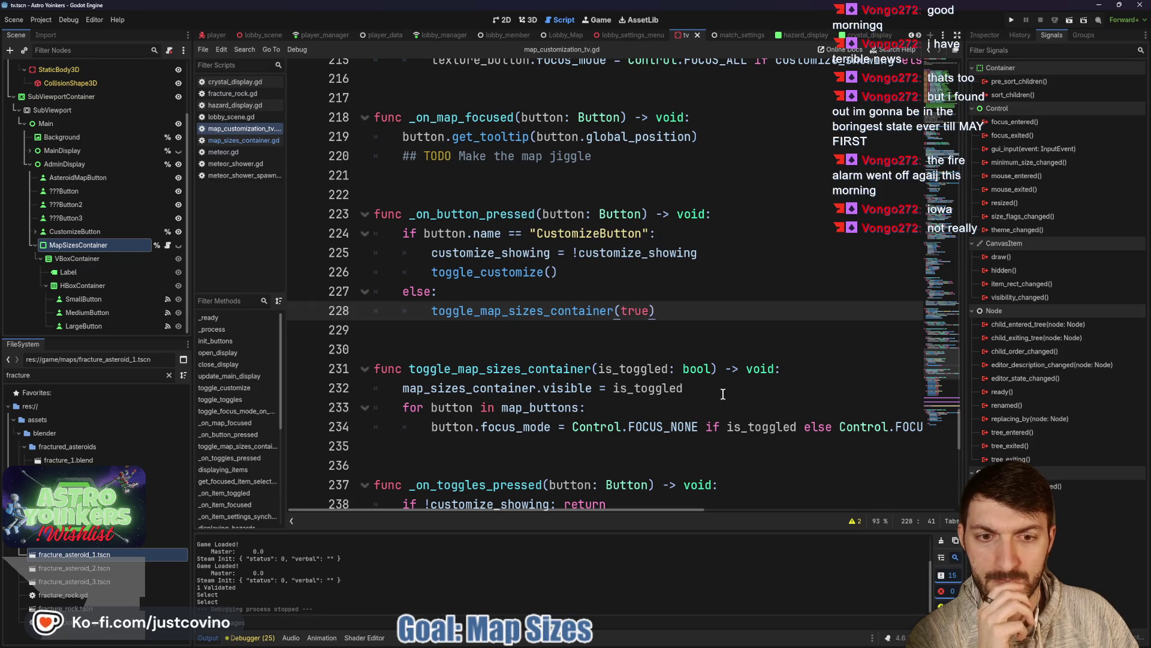
click(460, 446)
key(Tab)
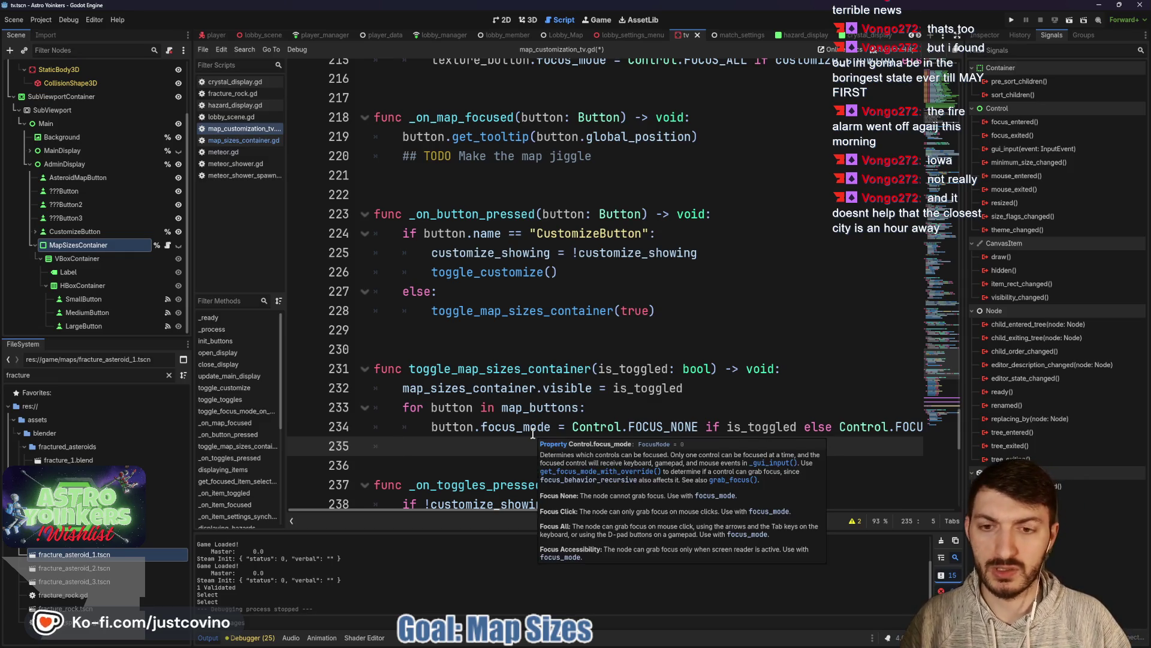
Step: Add 'if !is_toggled:' calling map_buttons[0].grab_focus() to toggle_map_sizes_container
text(if !is_toggled)
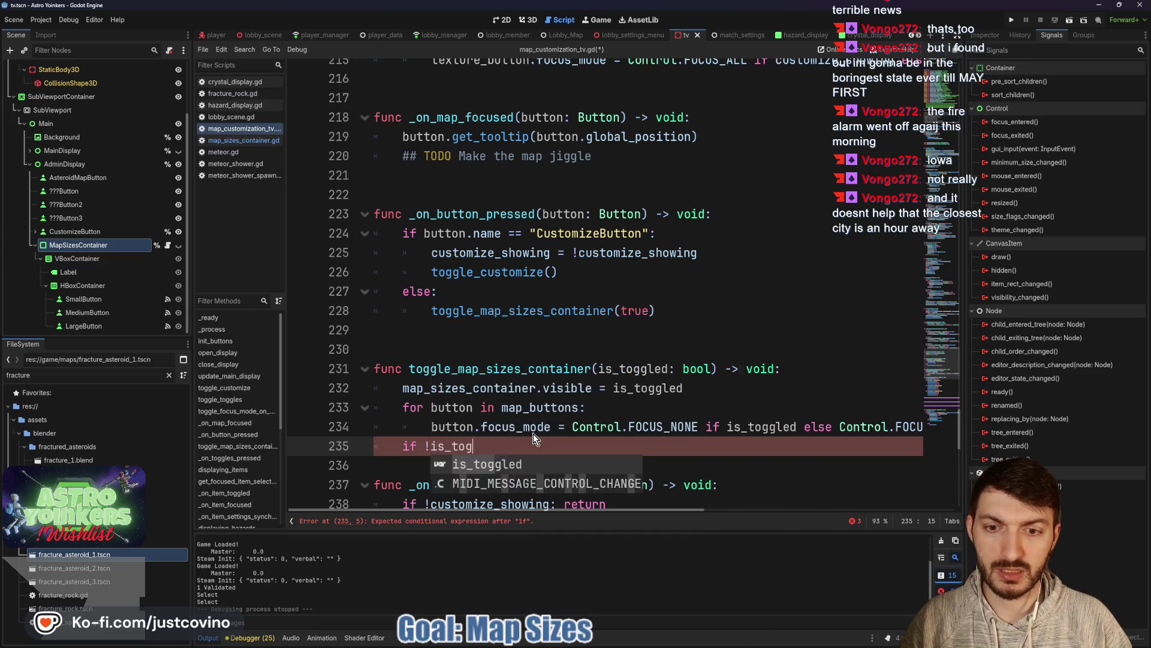
text(:)
key(Return)
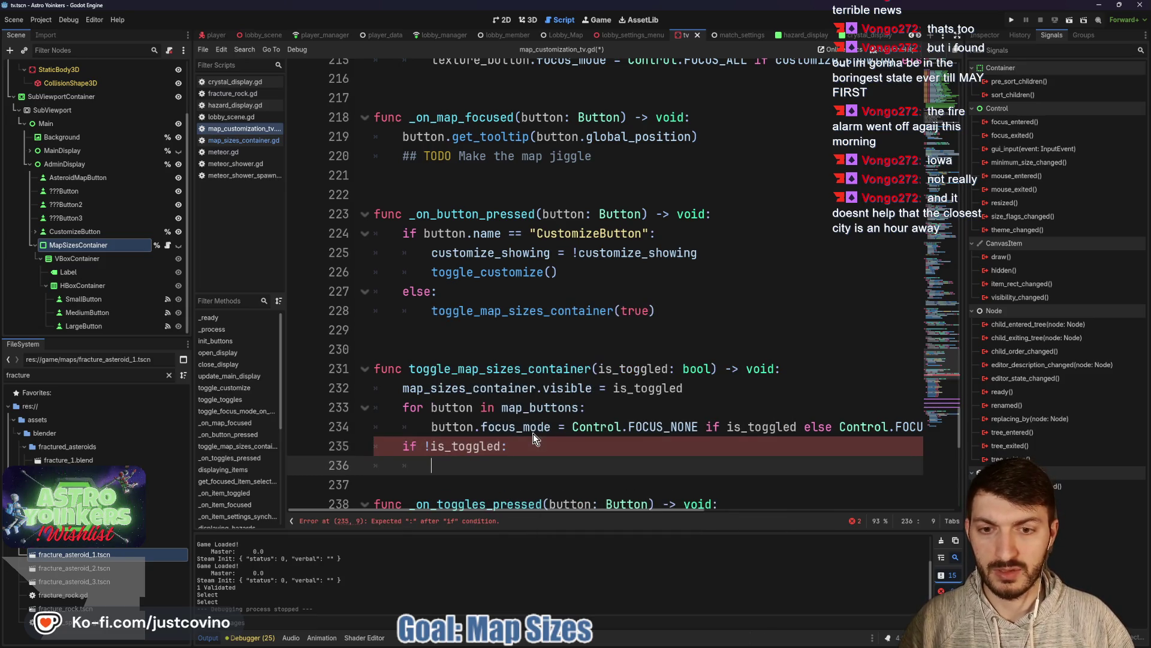
text(map)
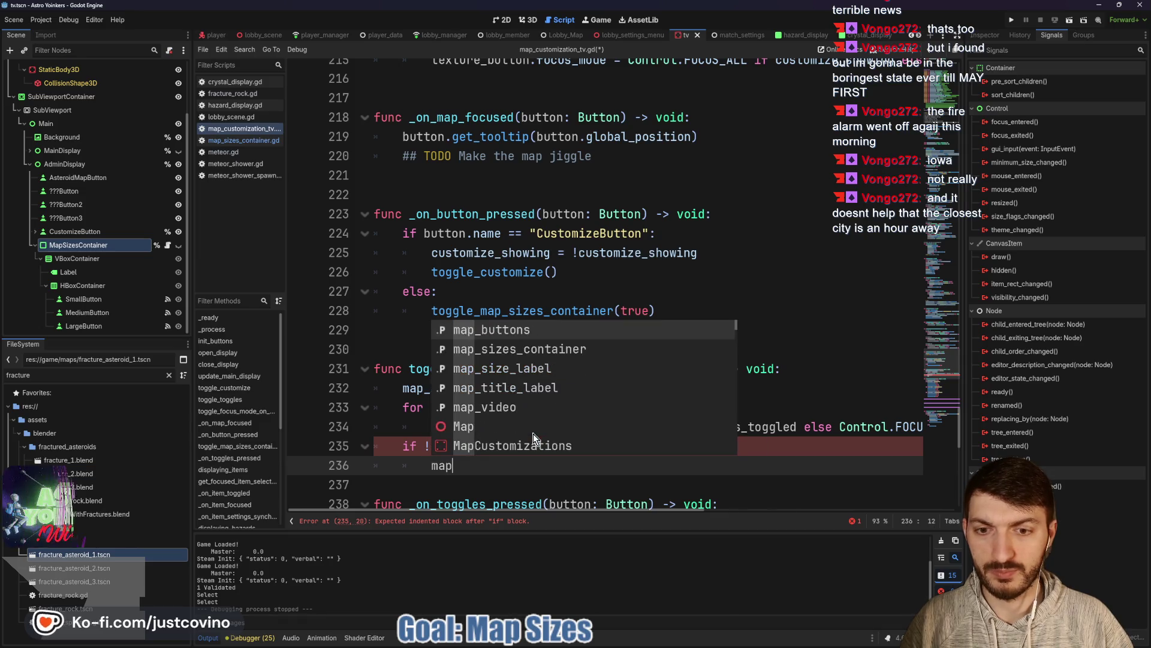
key(Return)
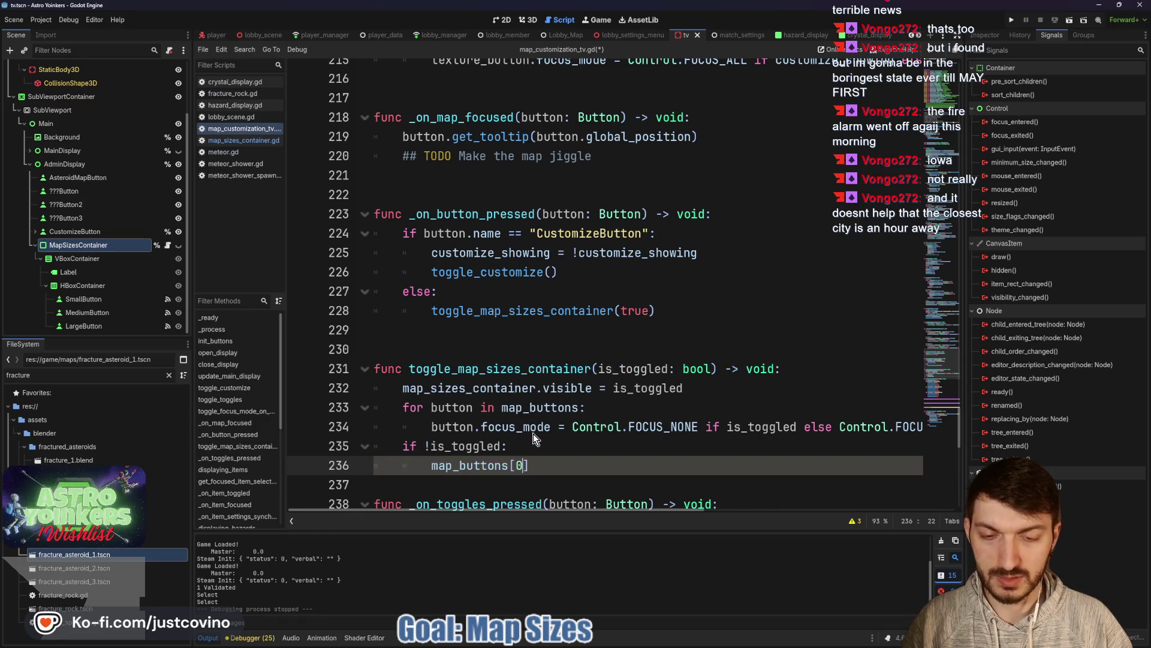
text(.grab_f)
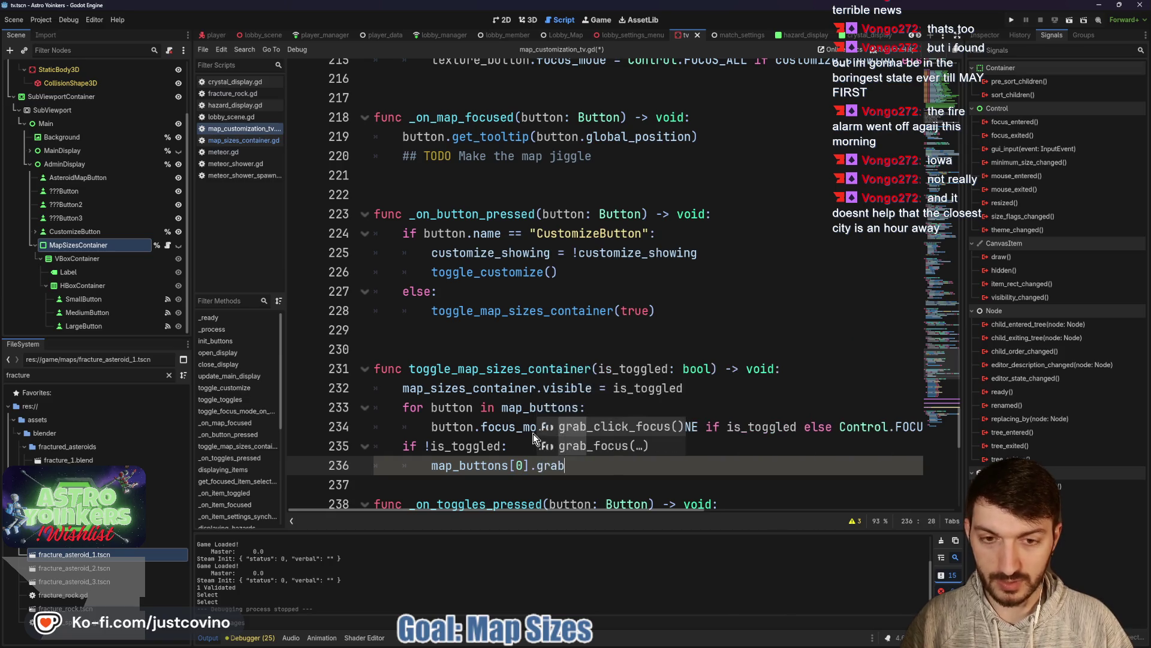
key(Return)
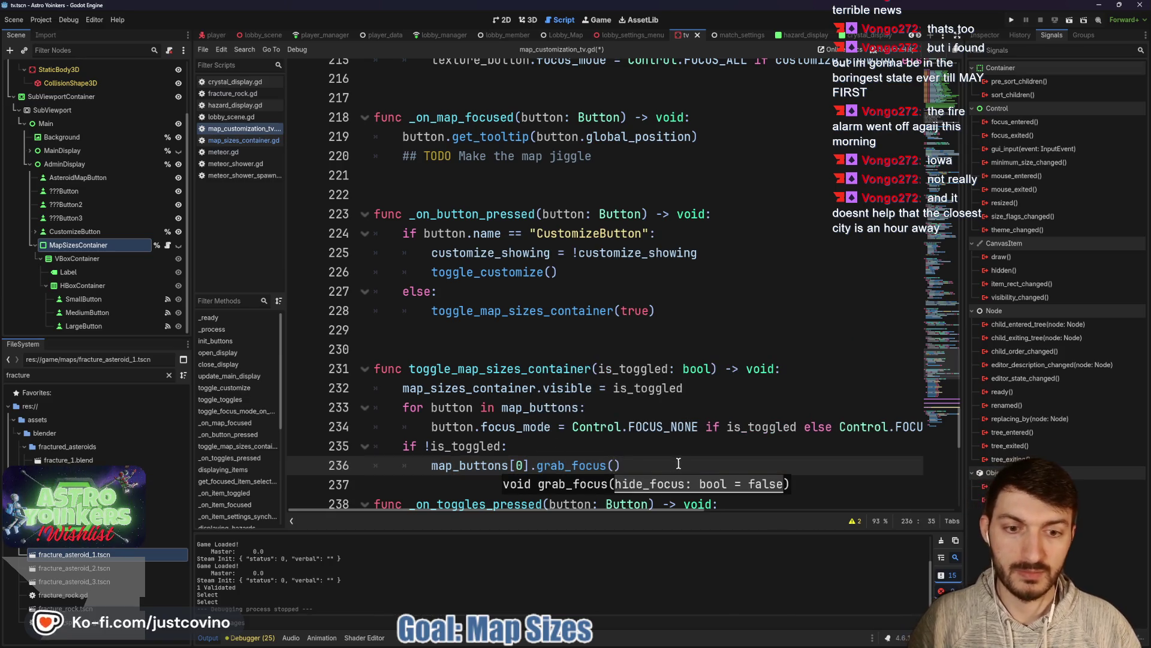
click(445, 489)
key(Return)
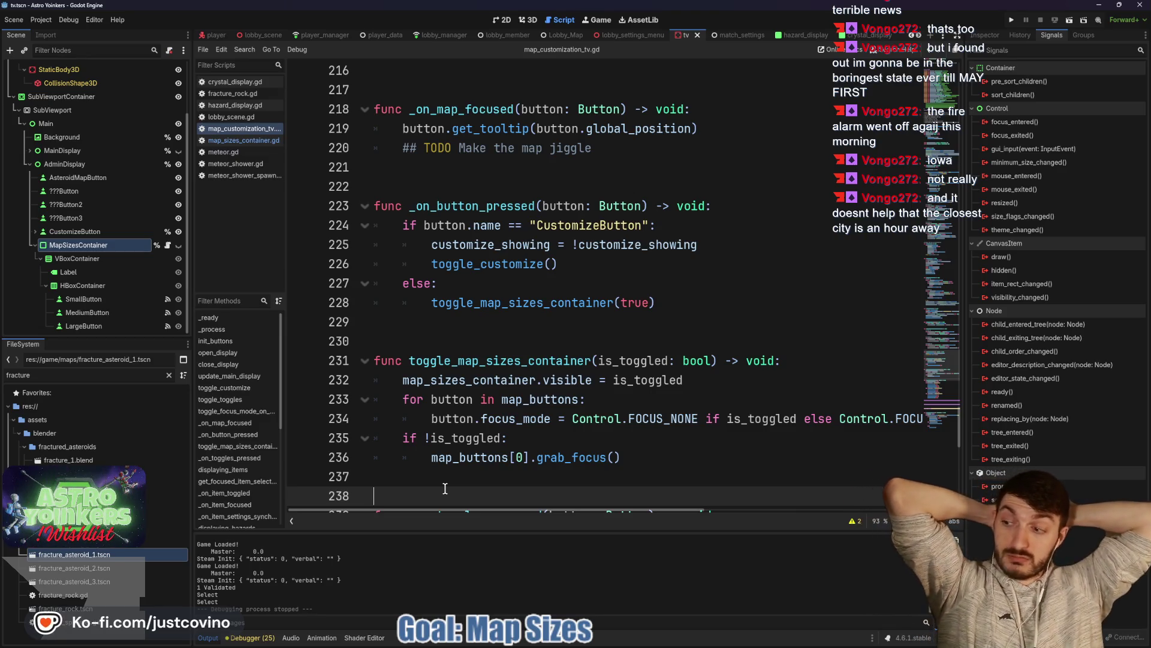
Step: Review the toggle_map_sizes_container function, then open the MapSizesContainer script
click(416, 346)
scroll(473, 321, down, 1)
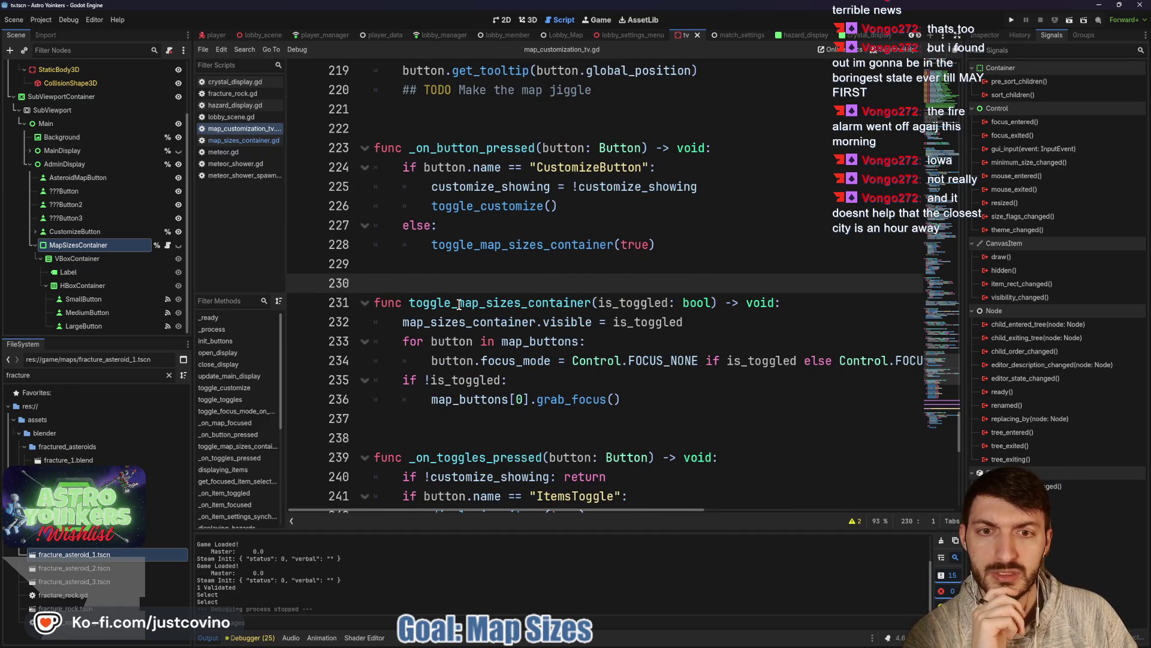
double_click(459, 305)
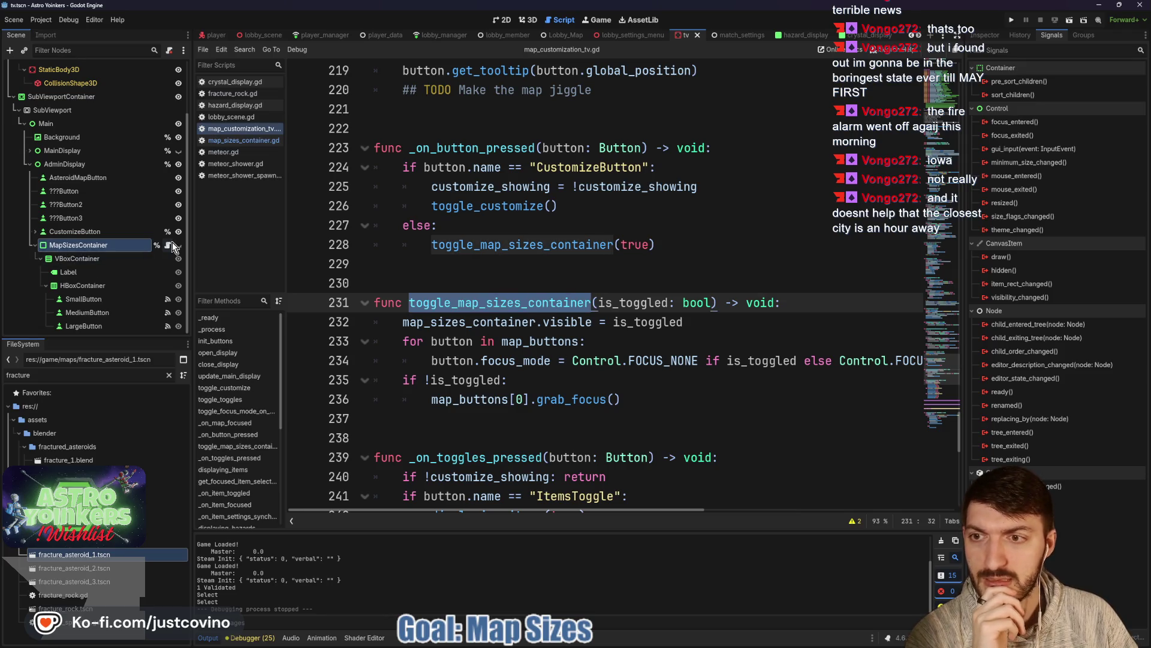
click(169, 245)
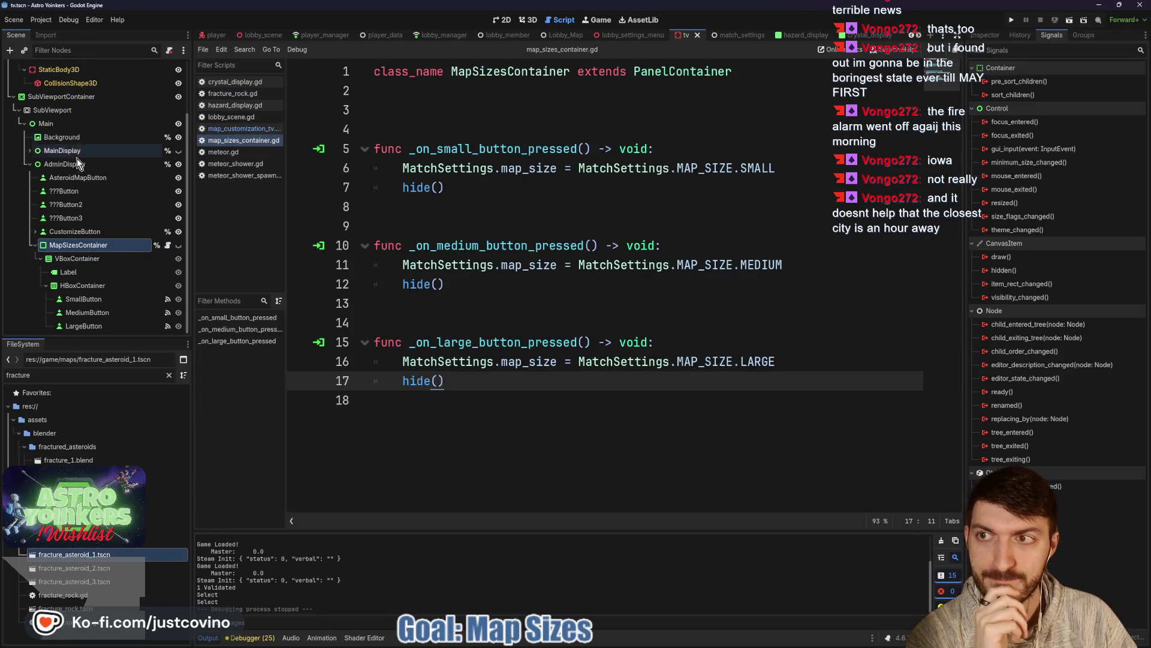
scroll(86, 153, up, 3)
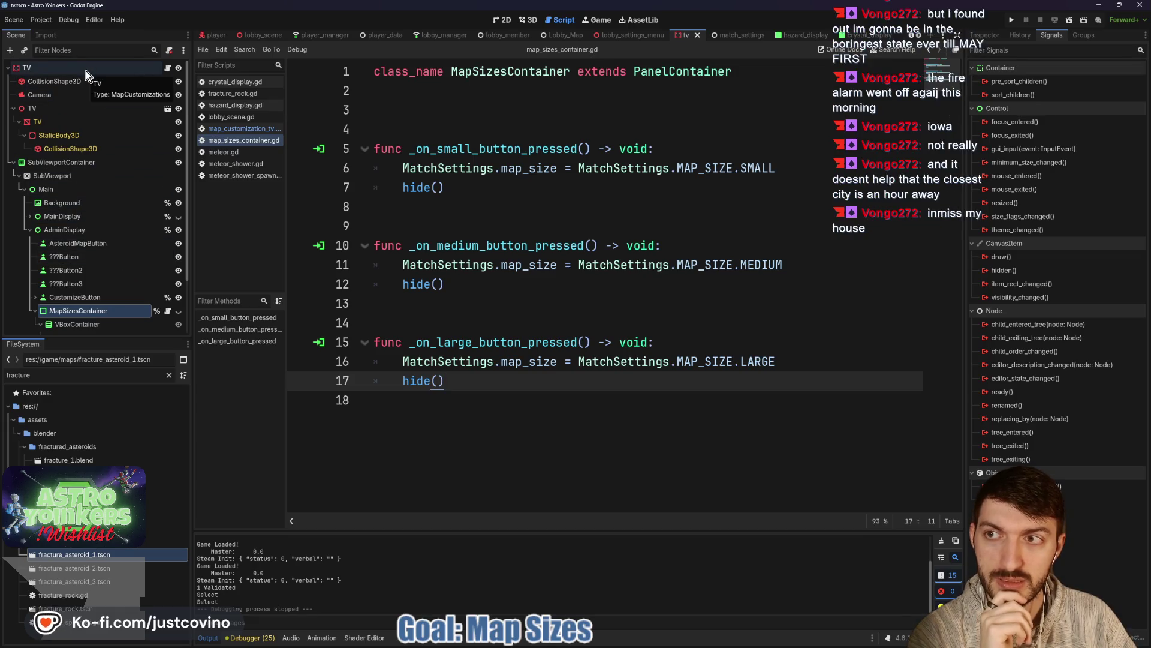
click(376, 109)
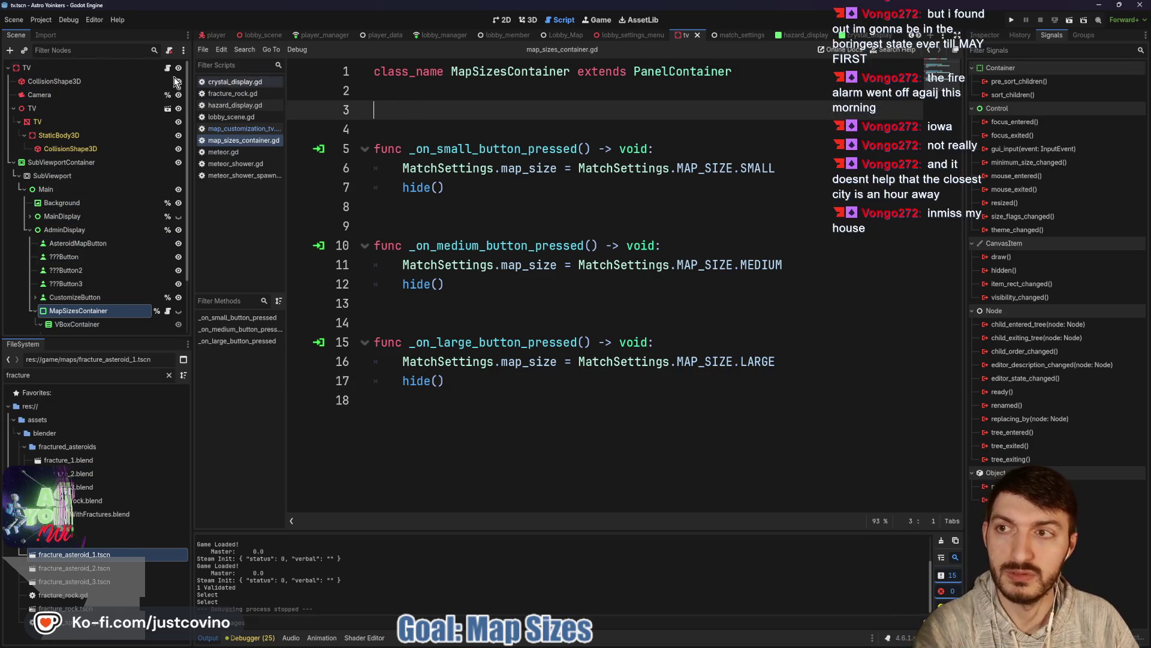
drag(82, 71, 406, 111)
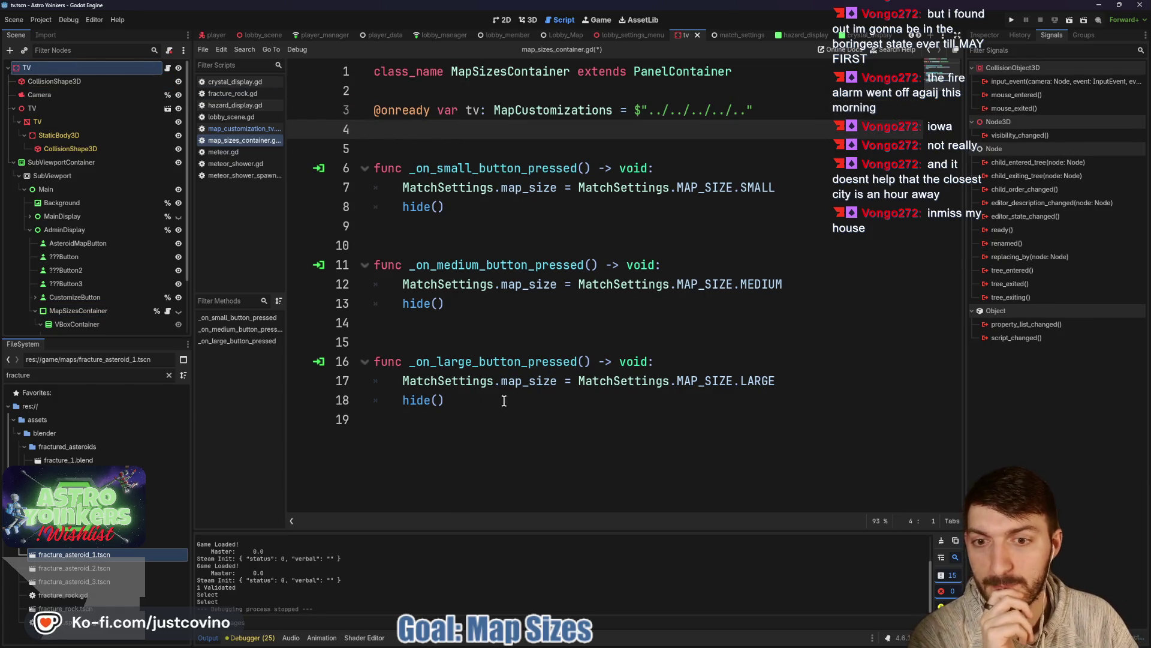
Step: Replace all three hide() calls with tv.toggle_map_sizes_container(false) and save
drag(445, 206, 404, 206)
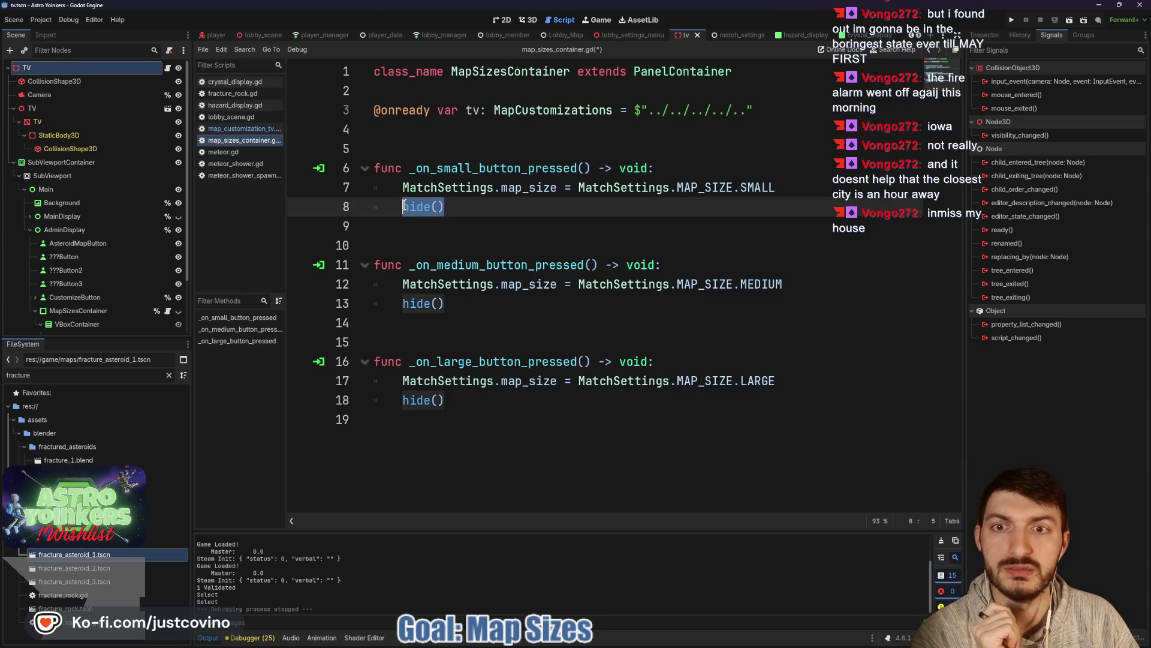
key(ctrl+d)
key(ctrl+d)
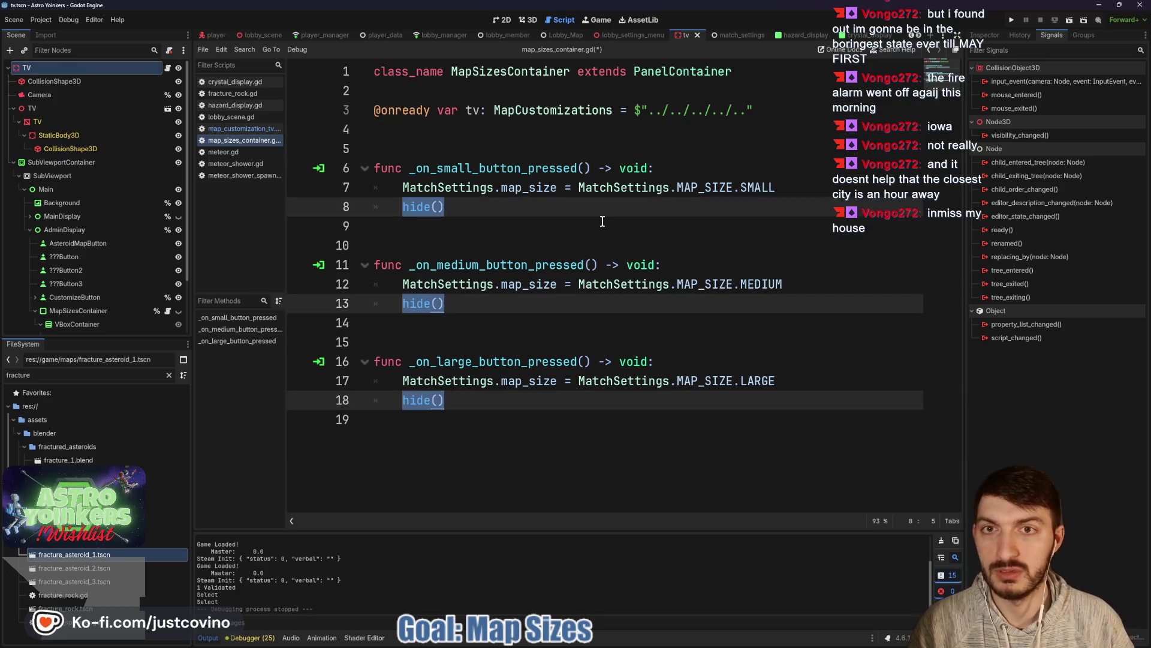
text(tv.)
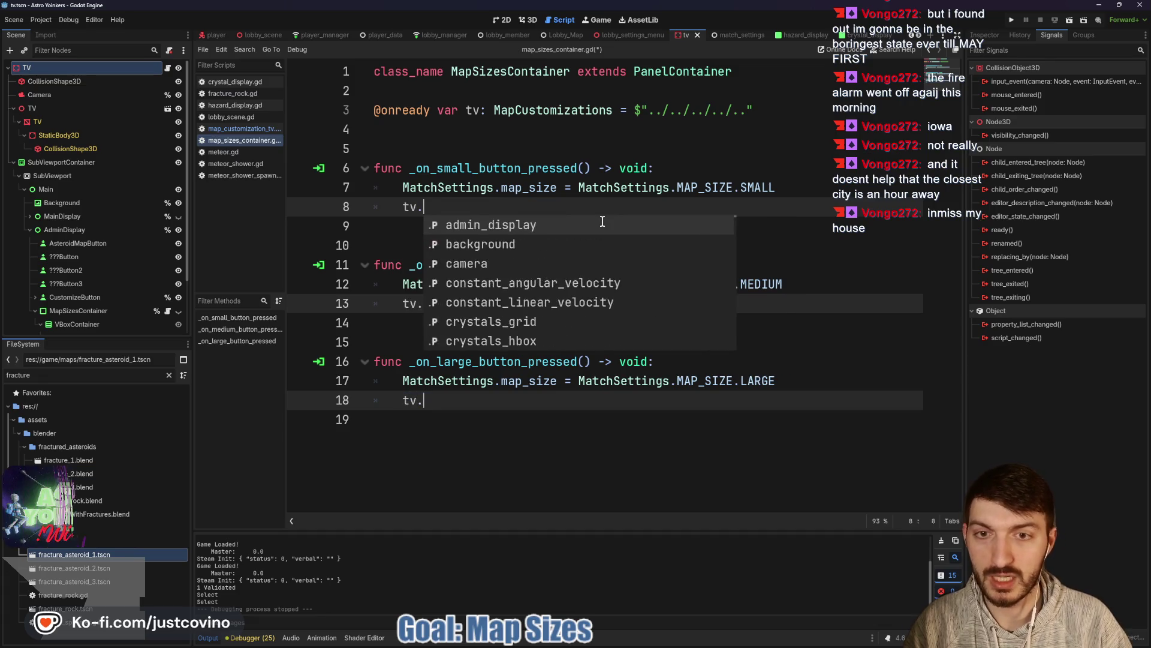
text(toggle_map)
key(Return)
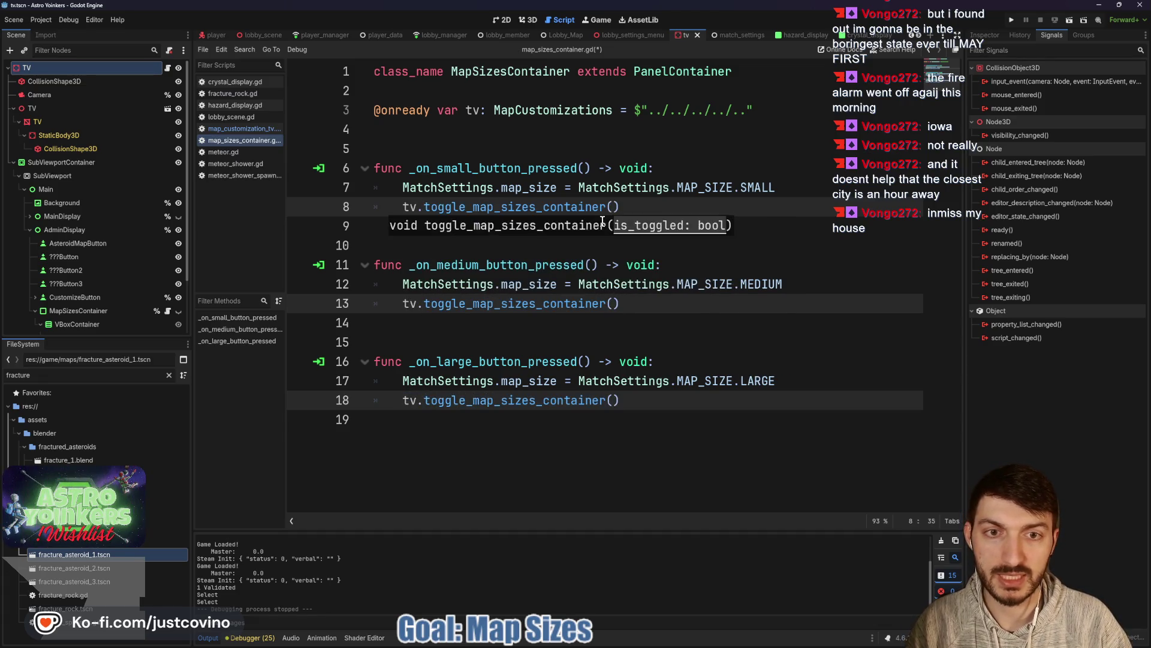
text(false)
key(ctrl+s)
Step: Run the game with F5 to test the changes
click(637, 250)
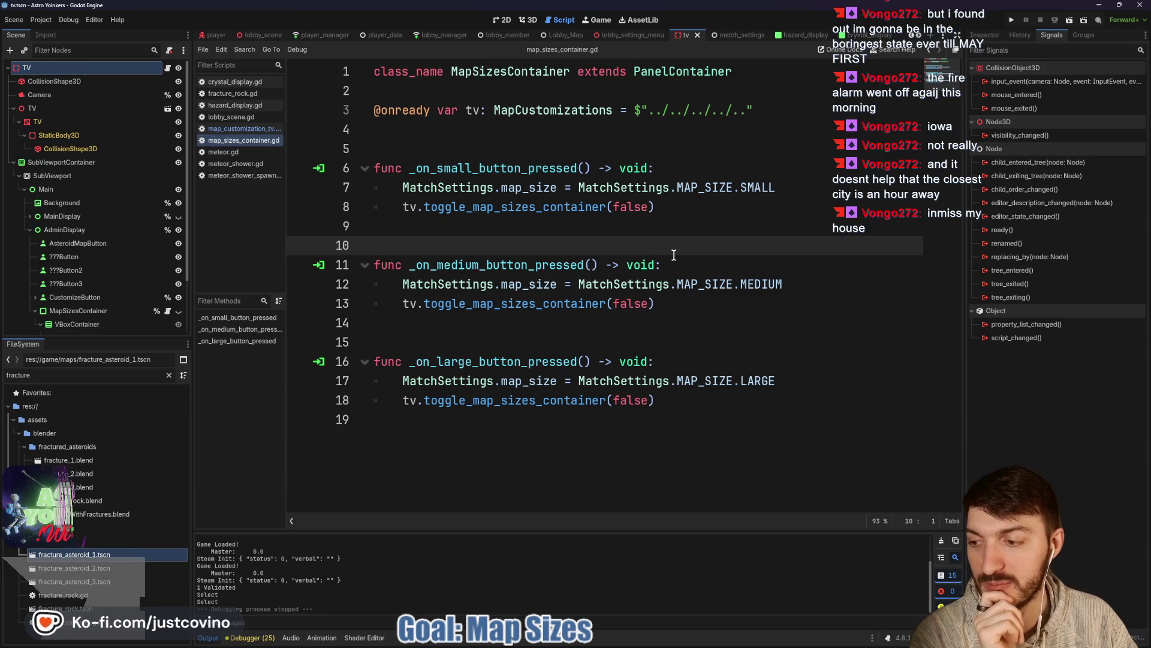
click(472, 138)
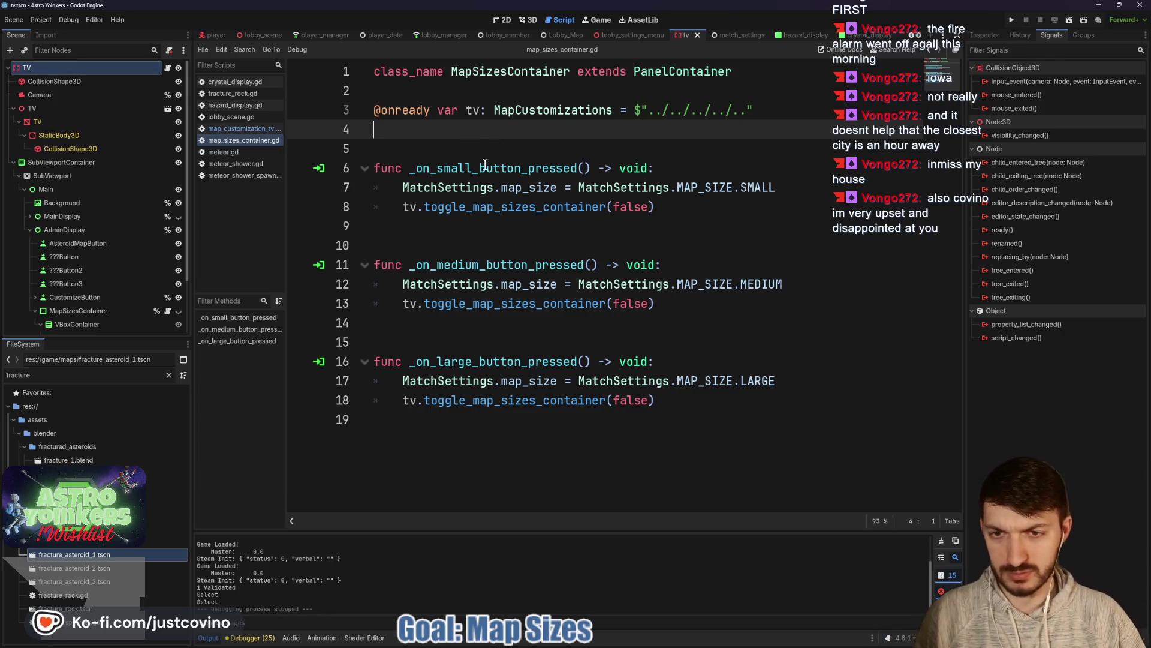
click(473, 225)
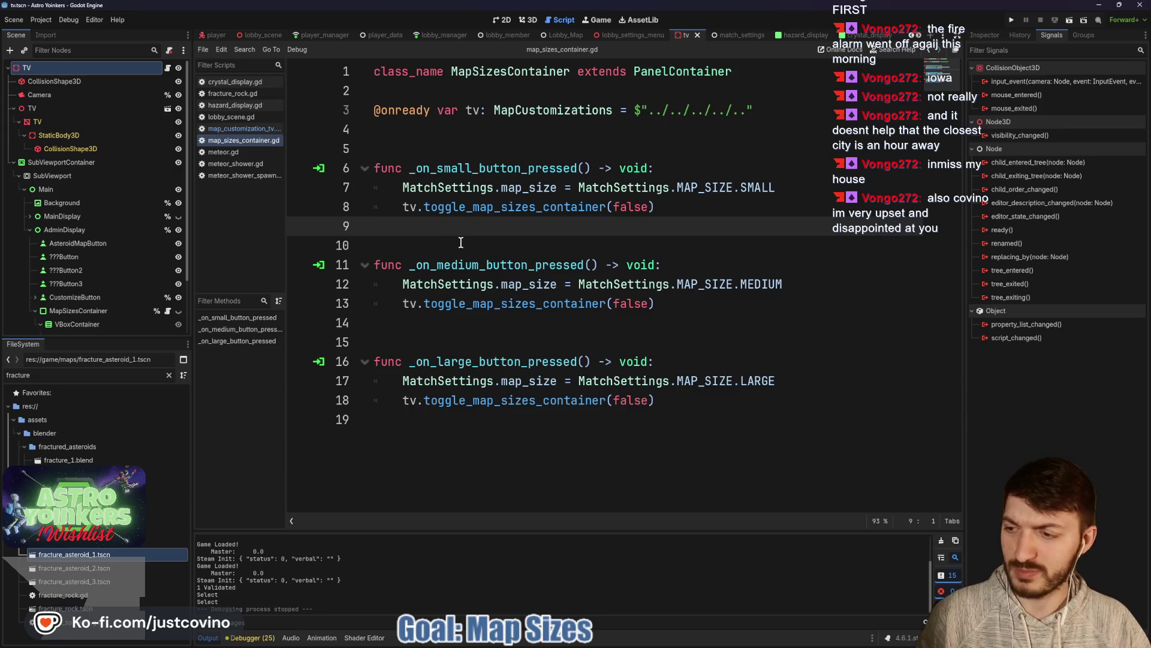
key(F5)
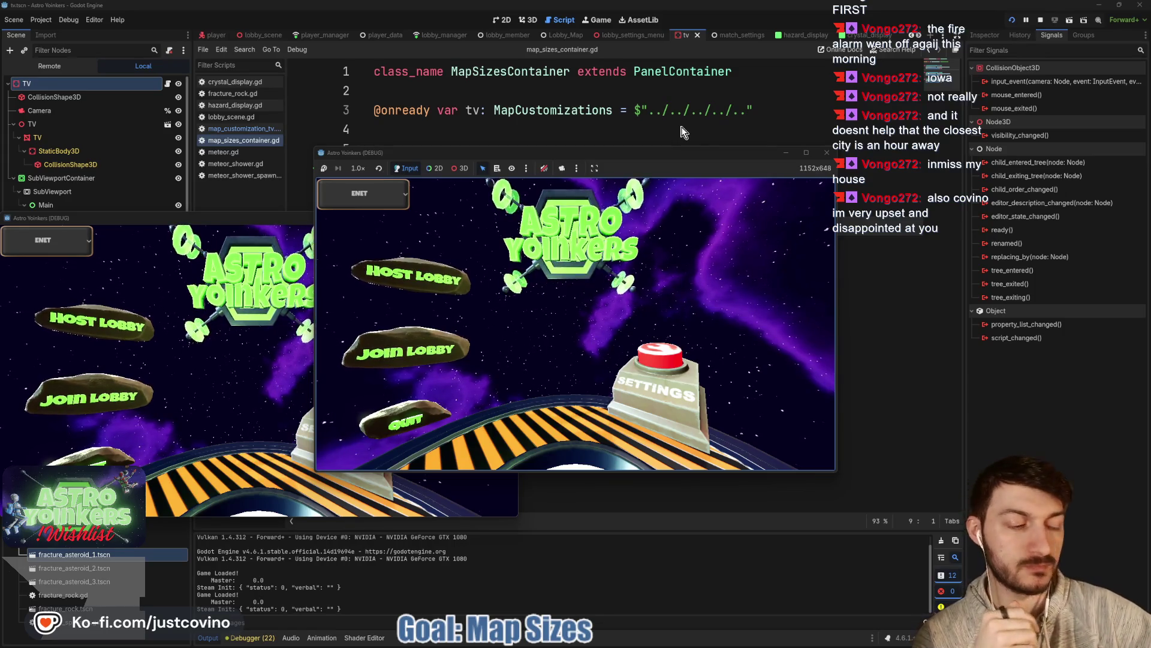
Step: Arrange the two debug game windows side by side, then return to the map_sizes_container.gd script
mouse_move(265, 222)
mouse_down()
mouse_move(762, 204)
mouse_move(772, 190)
mouse_up()
drag(508, 157, 347, 157)
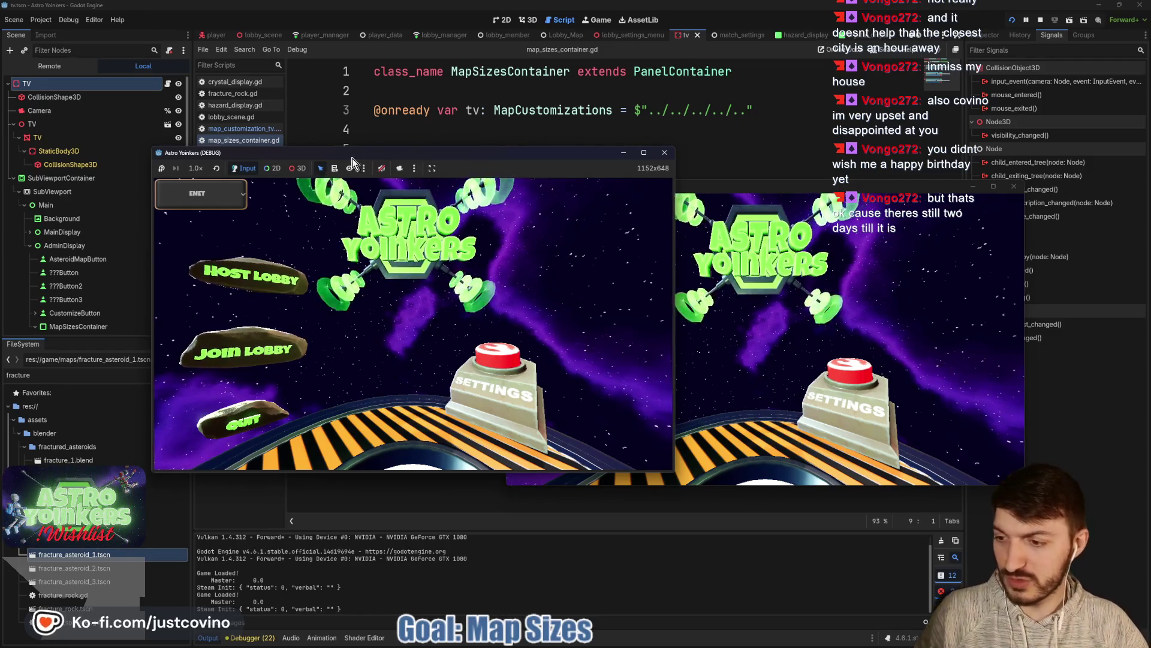
mouse_move(1019, 645)
mouse_move(646, 638)
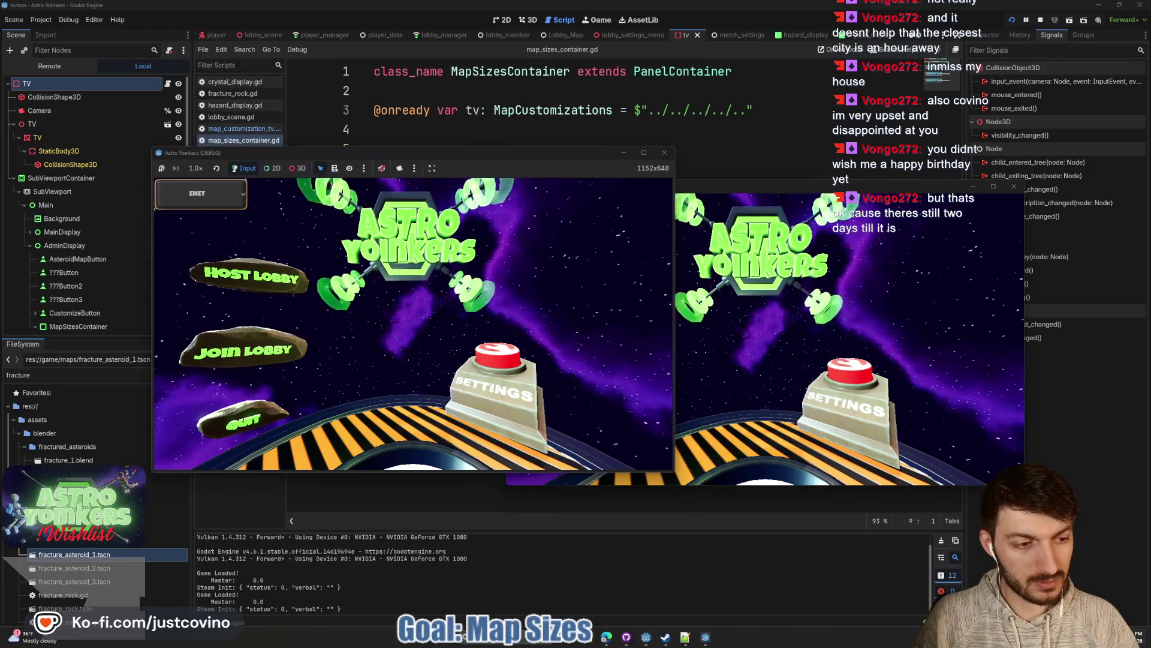
click(1137, 637)
click(861, 584)
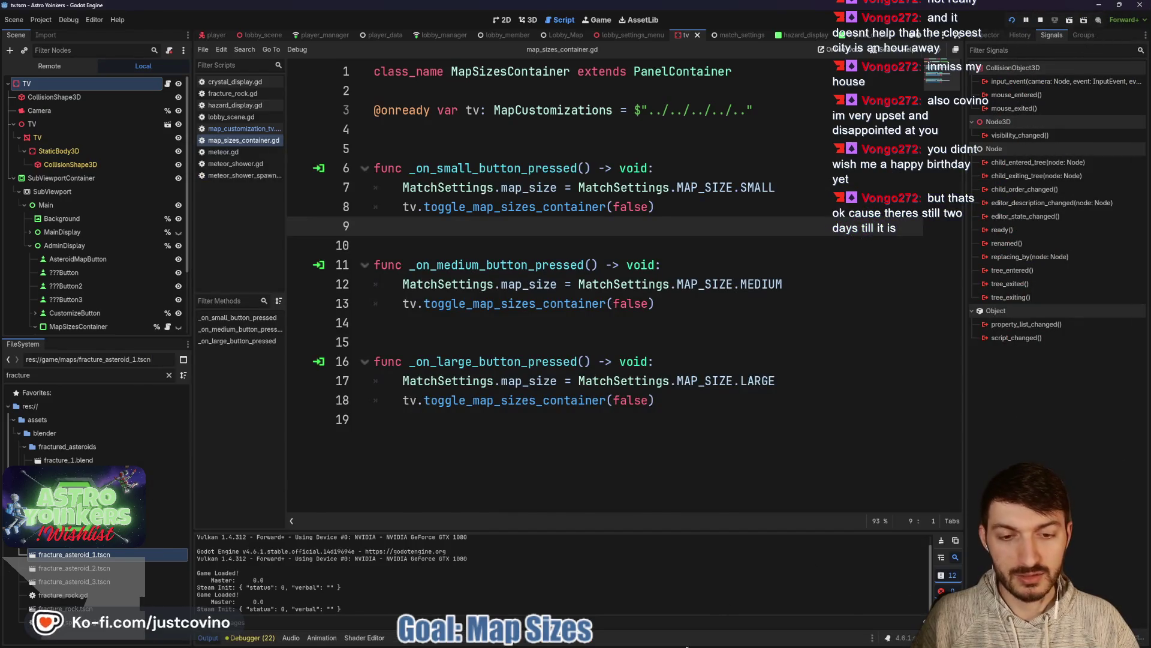
Step: Bring the running game window forward and host a new lobby
mouse_move(688, 646)
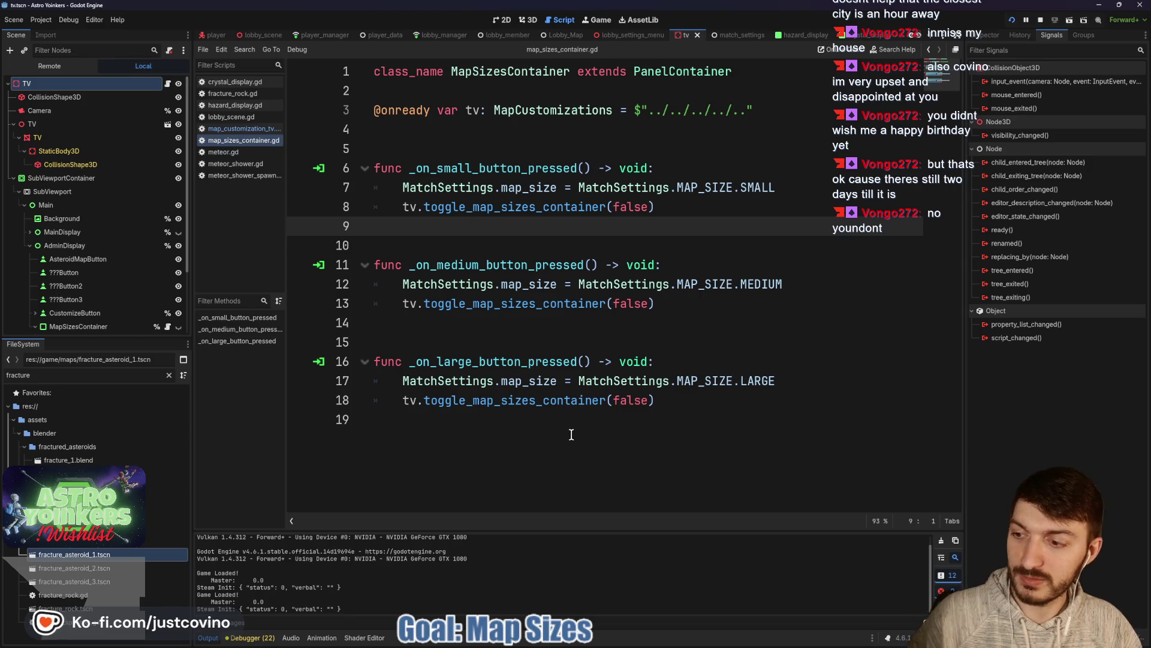
click(690, 574)
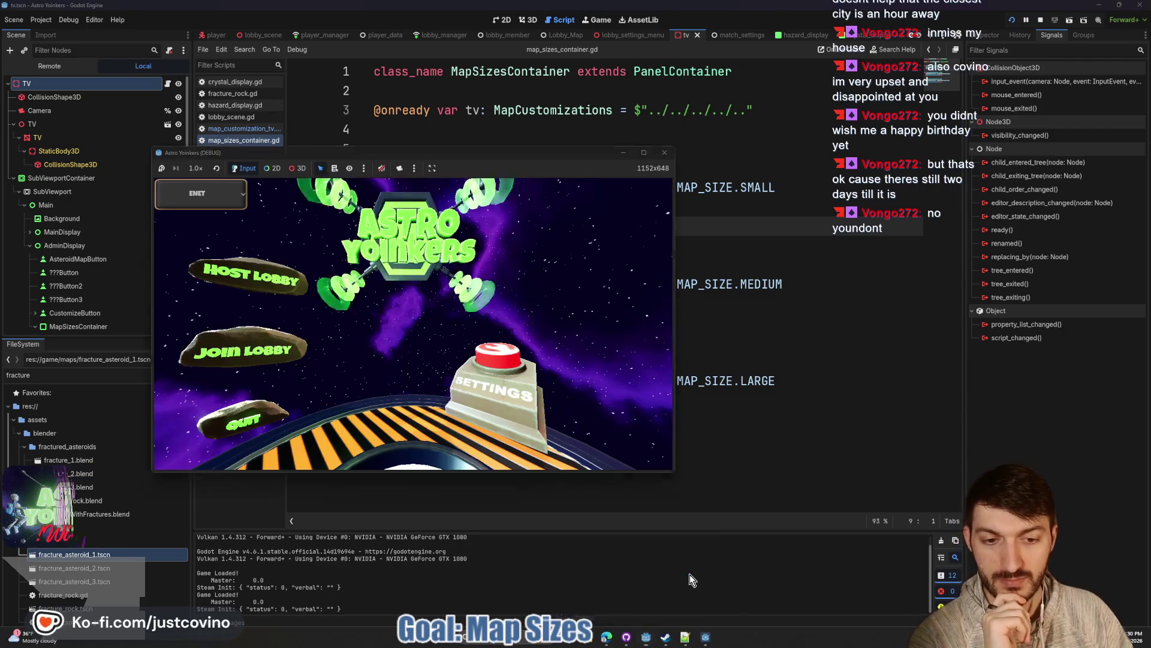
click(243, 270)
click(390, 290)
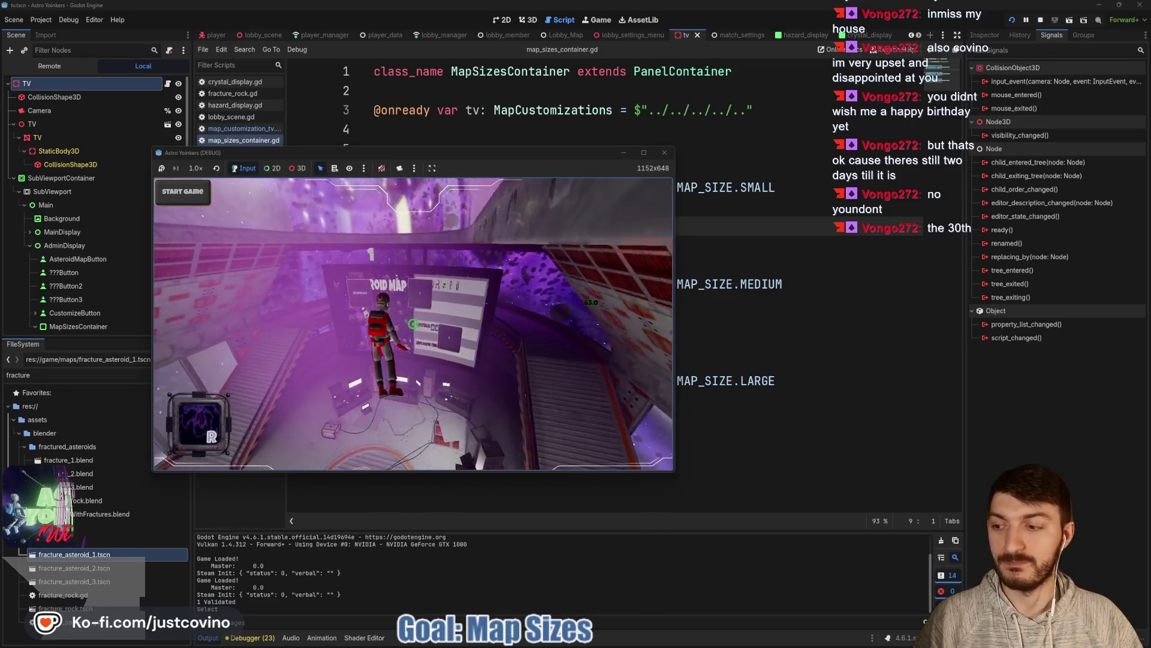
Step: Open the map size panel at the TV, close it, and stop the test run with F8
key(e)
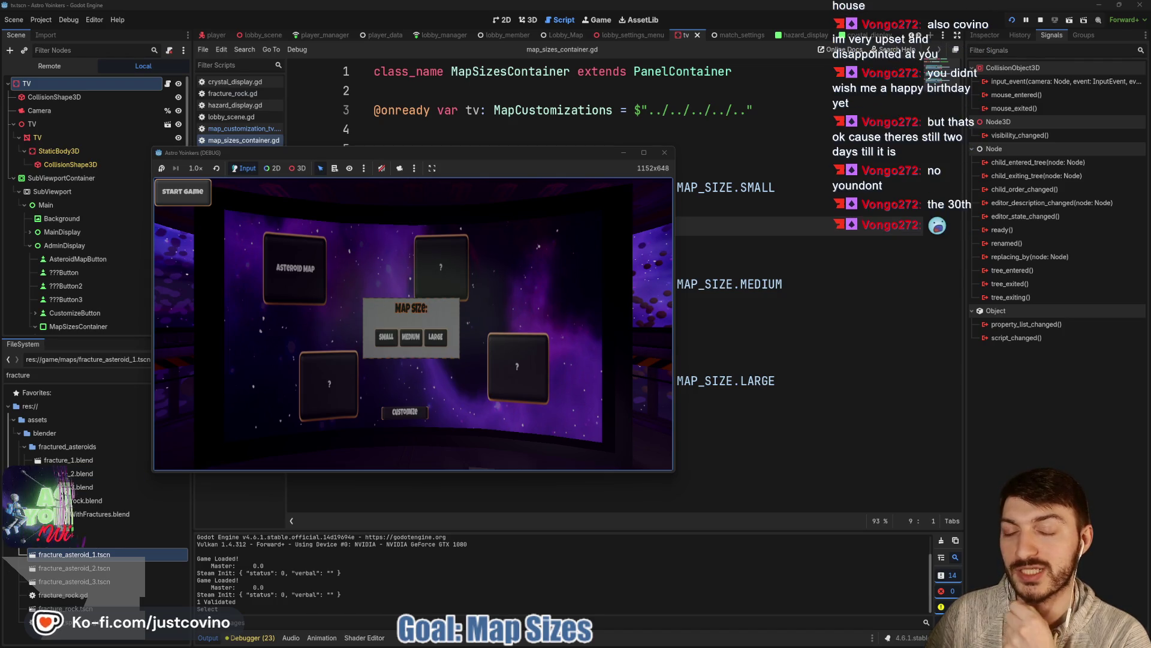
key(Escape)
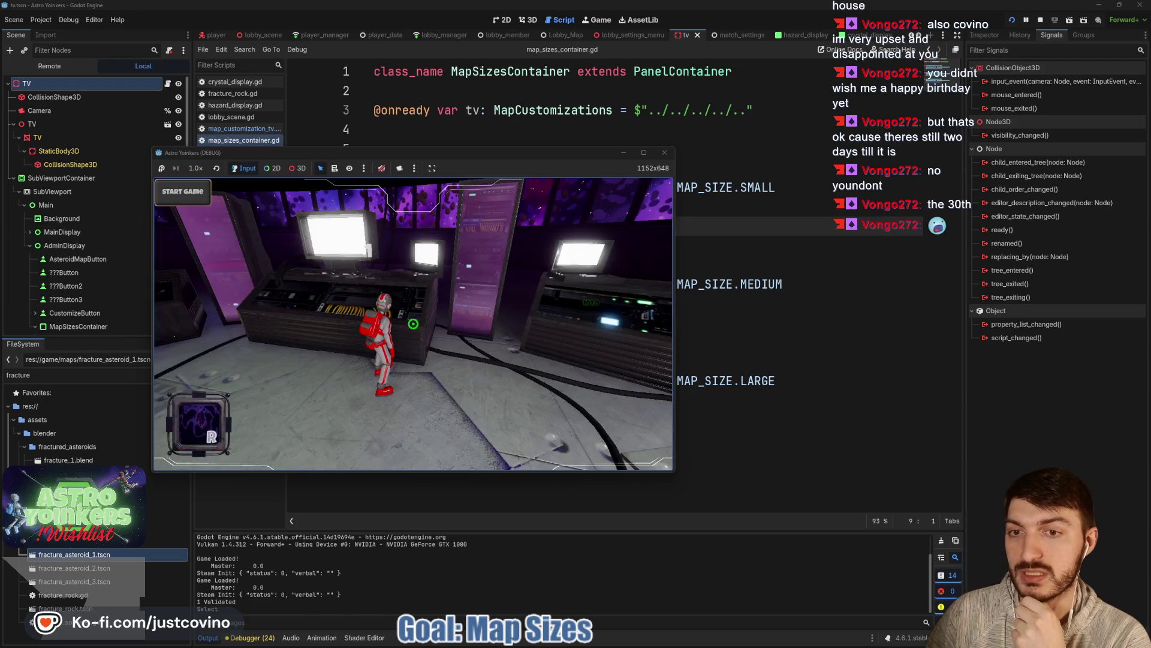
key(F8)
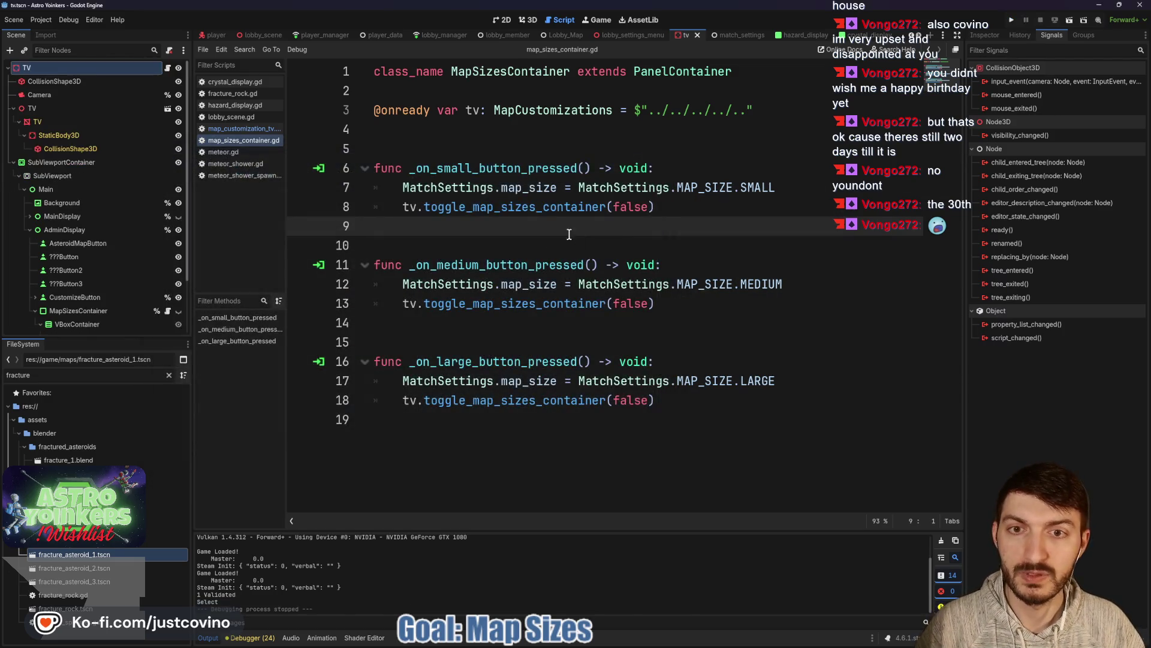
click(457, 138)
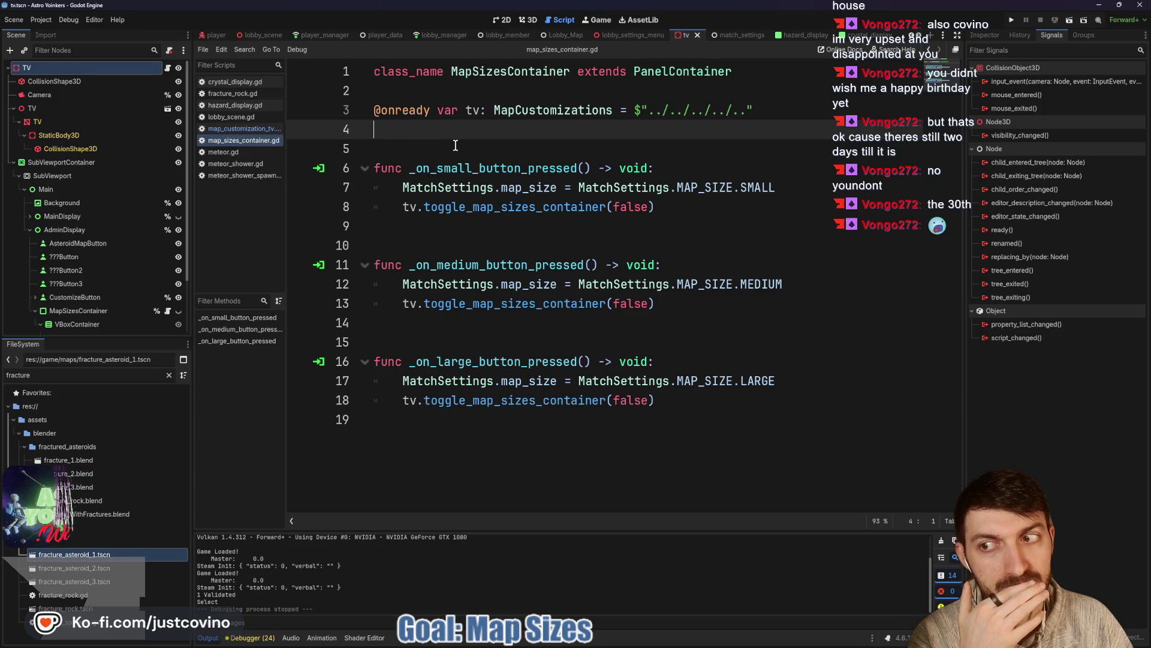
key(Return)
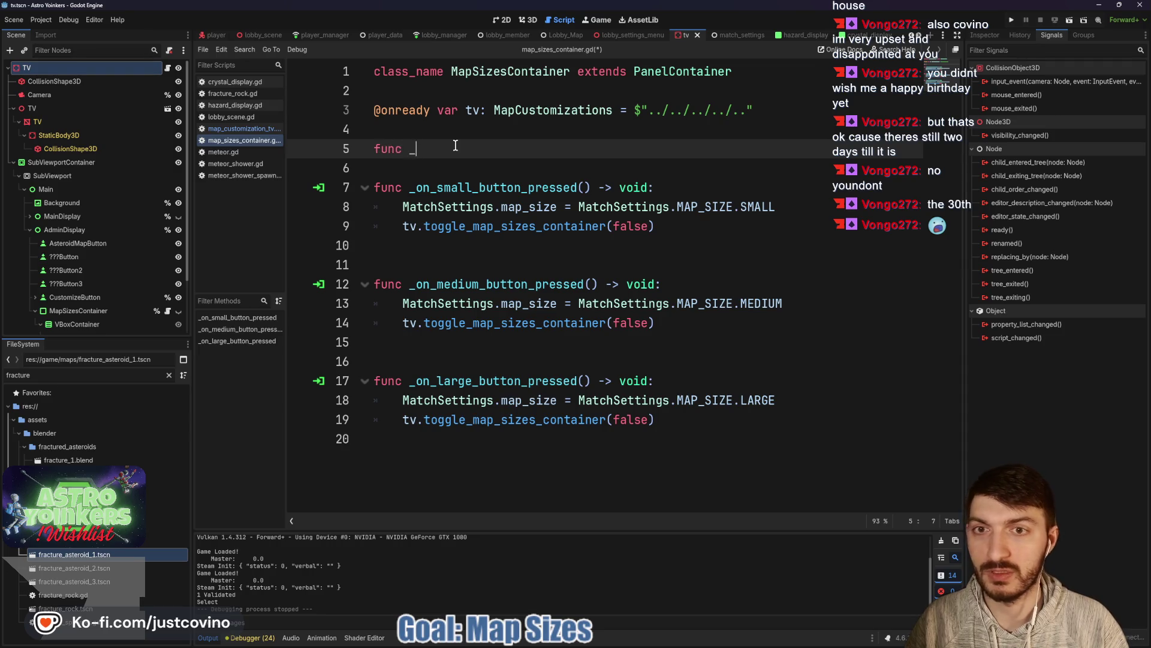
text(r)
key(Return)
key(Return)
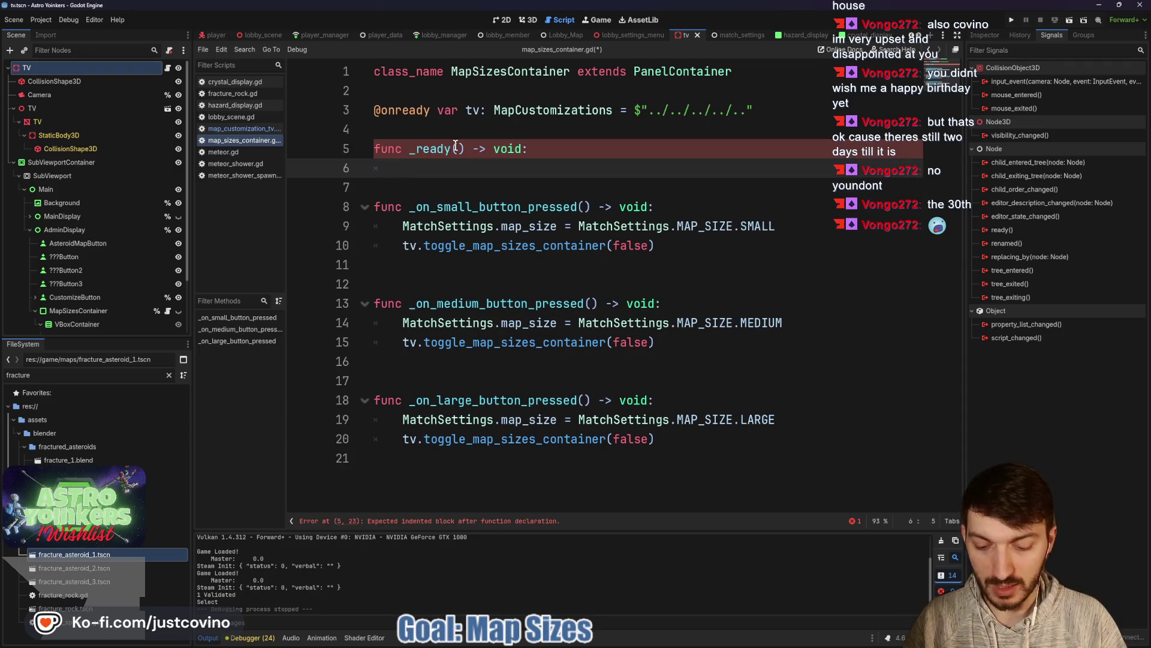
text(vis)
key(Return)
text(.)
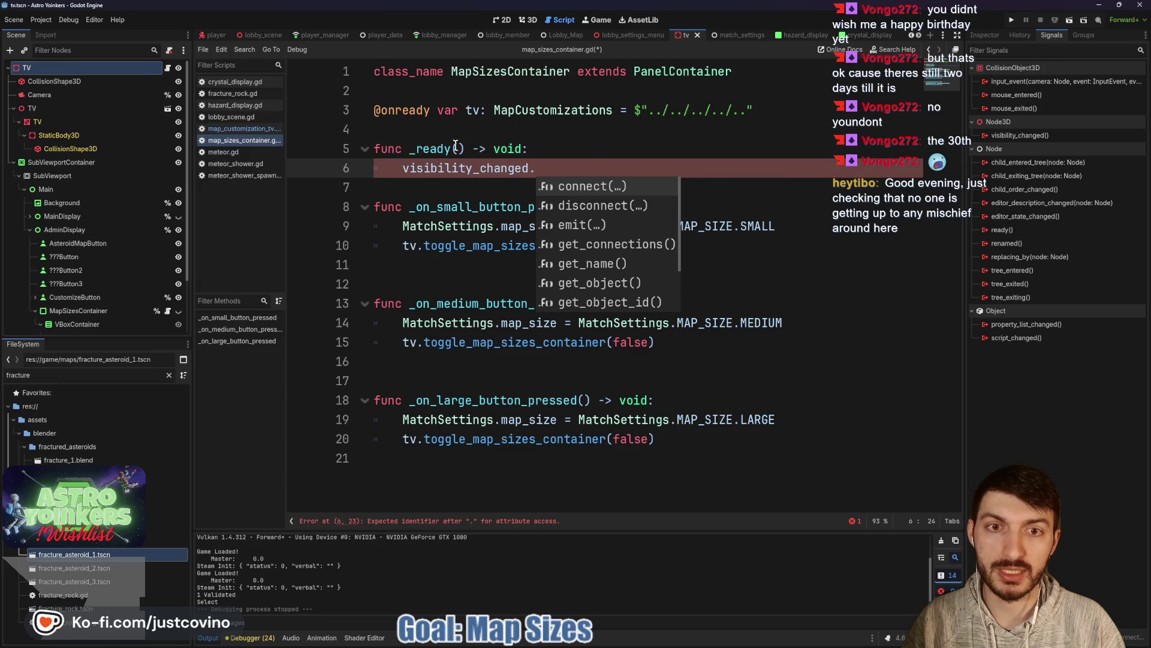
key(Return)
text(n_visibility_changed))
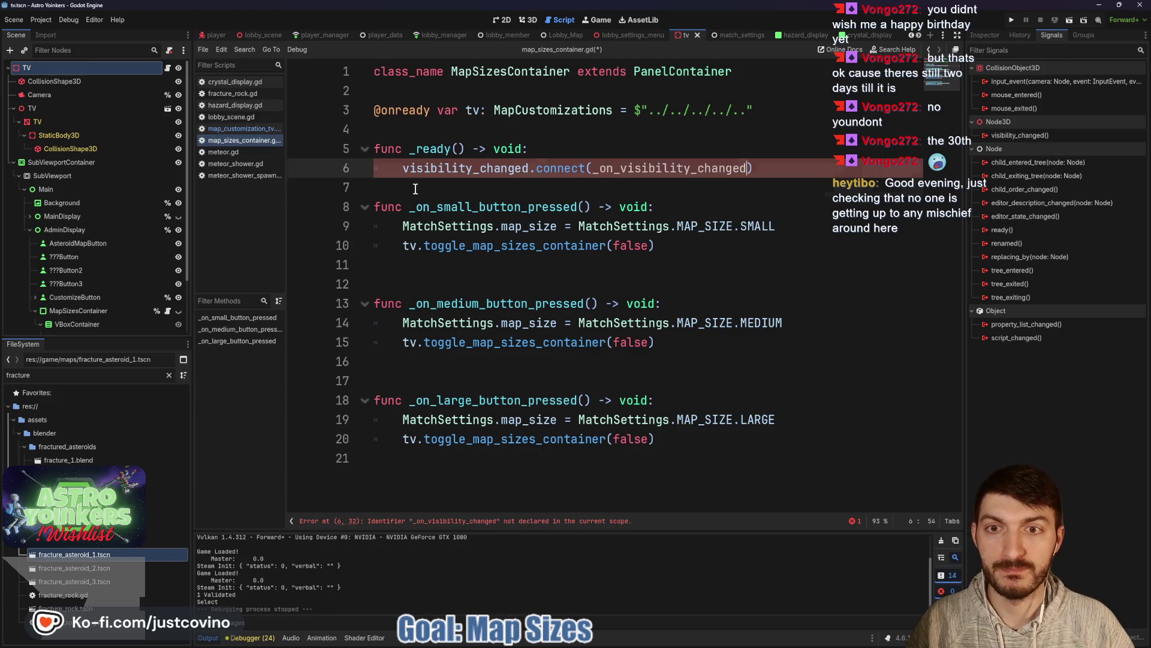
key(End)
key(Return)
key(Return)
key(Return)
key(Up)
key(Up)
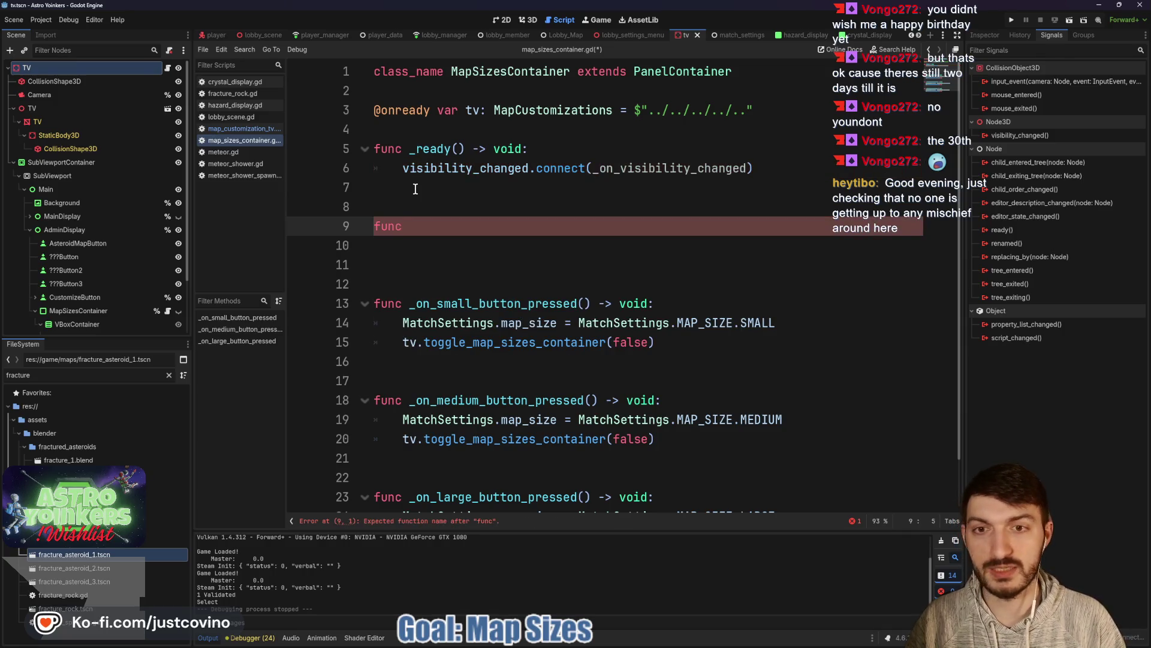
text(_on_visibility_chan)
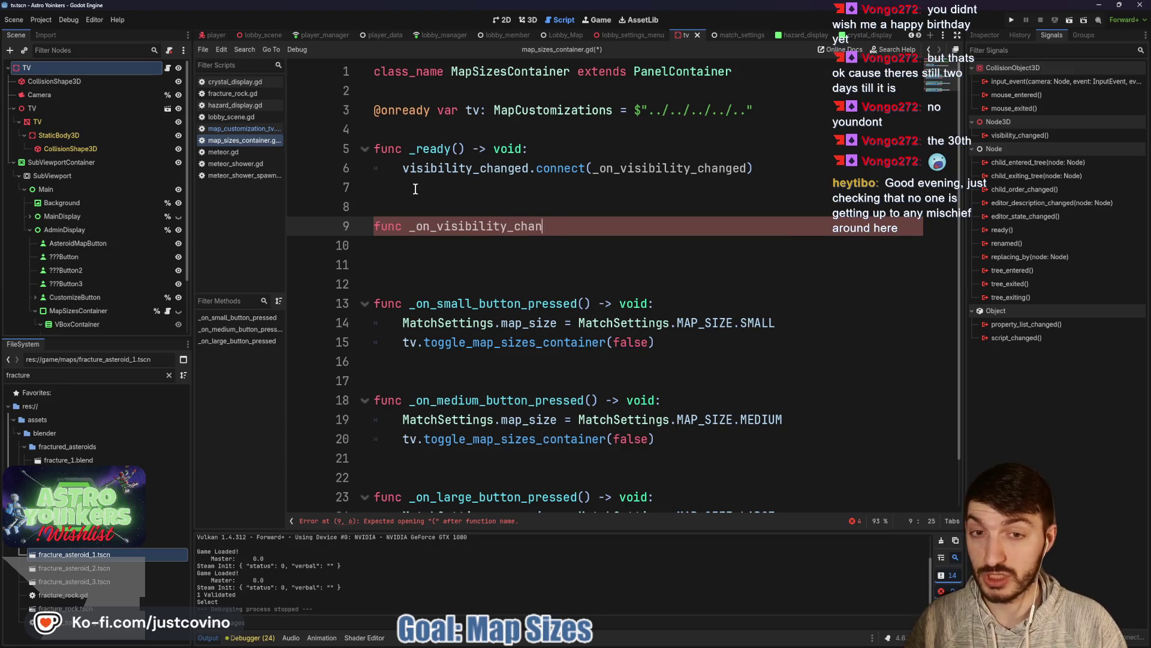
text(oid:)
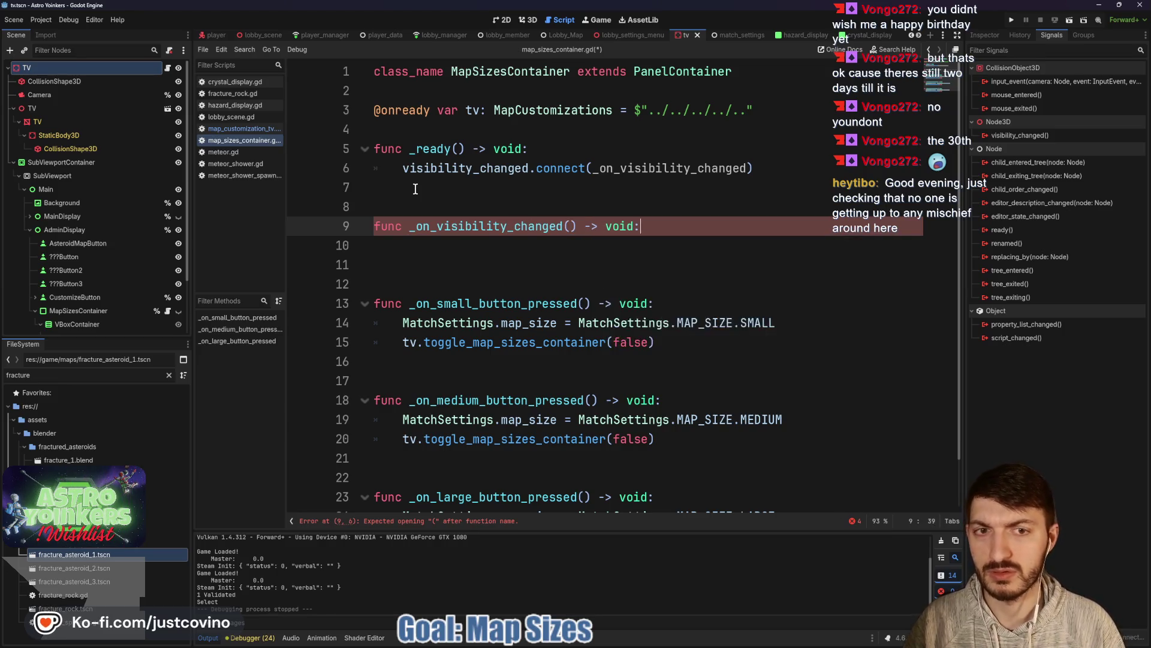
key(Return)
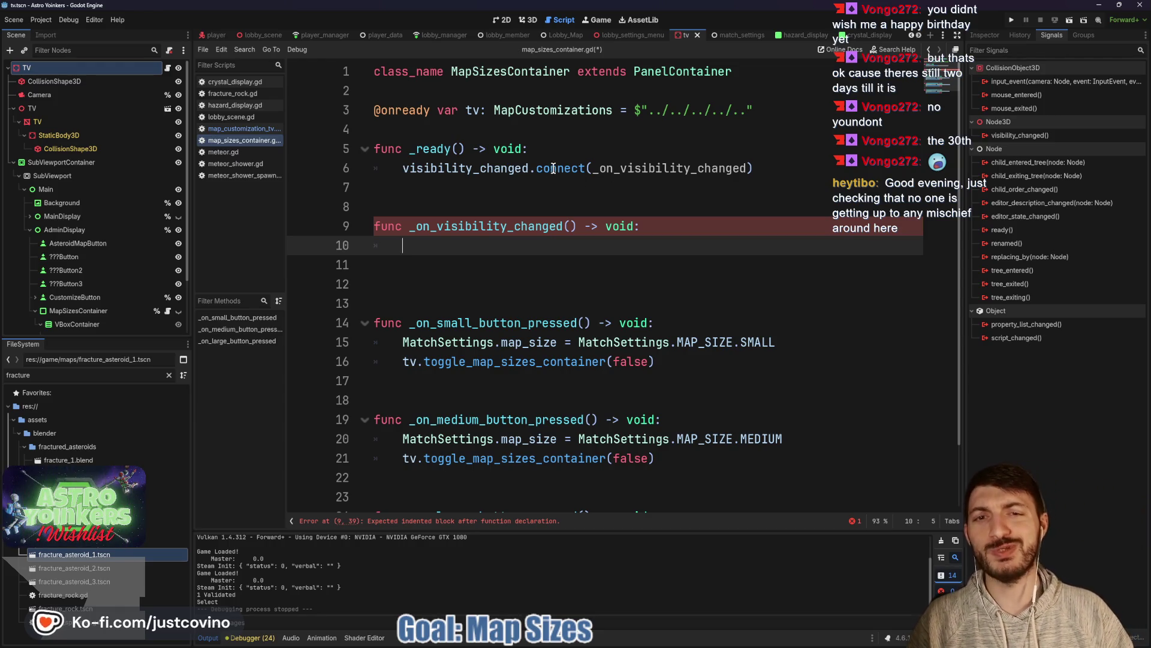
mouse_move(549, 171)
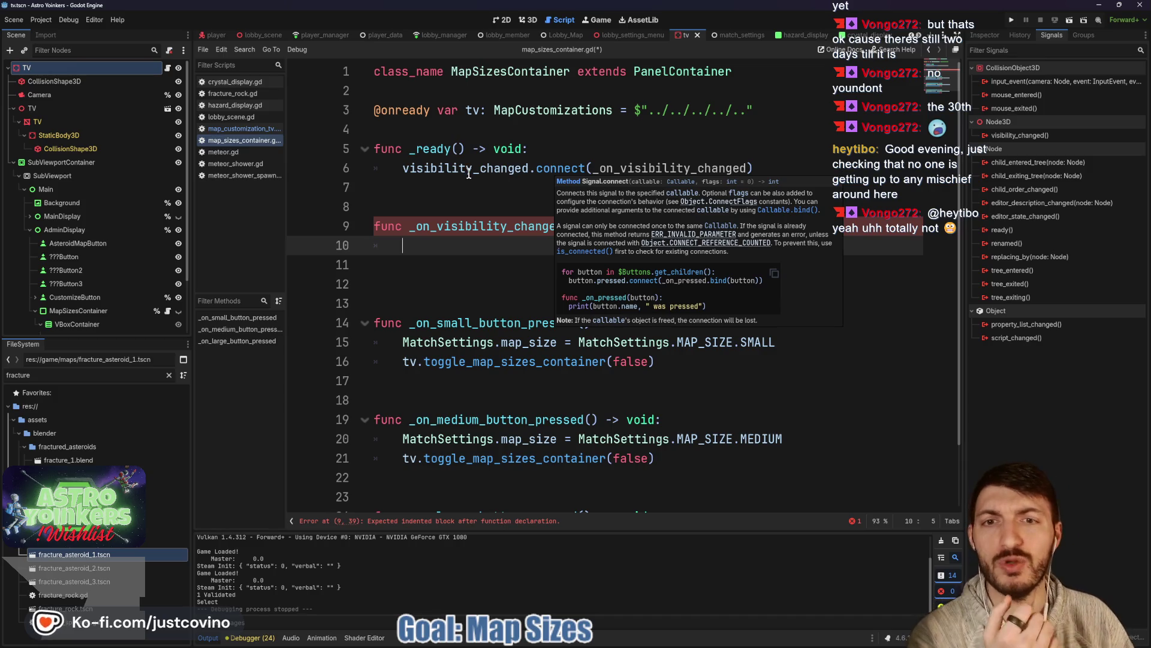
mouse_move(465, 173)
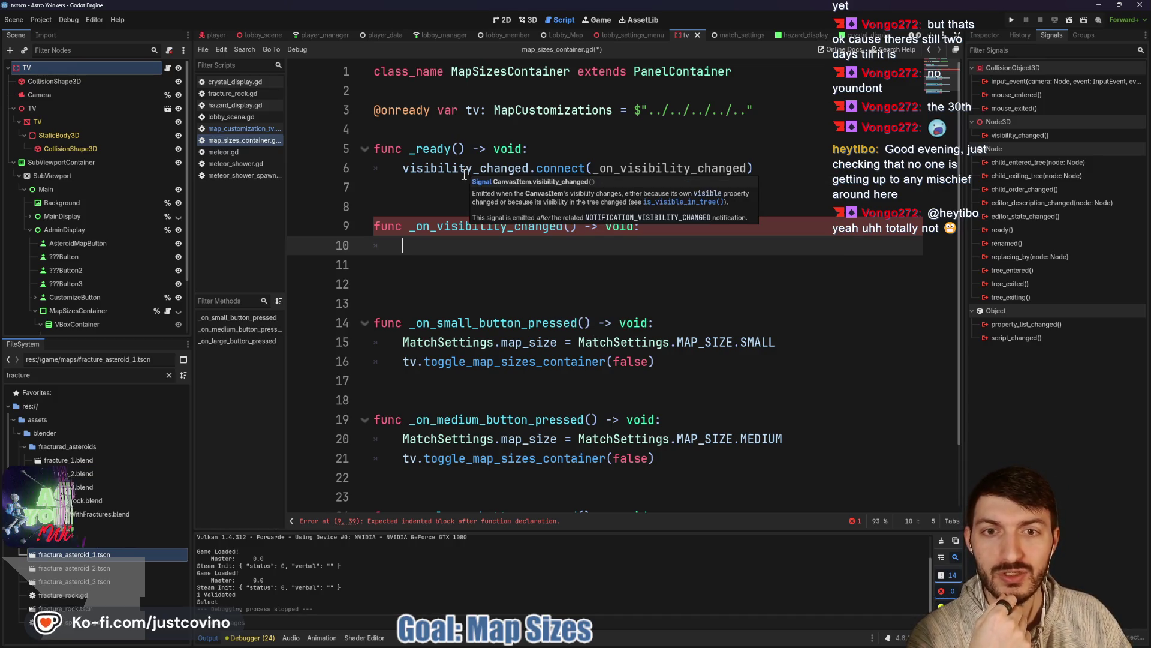
click(452, 256)
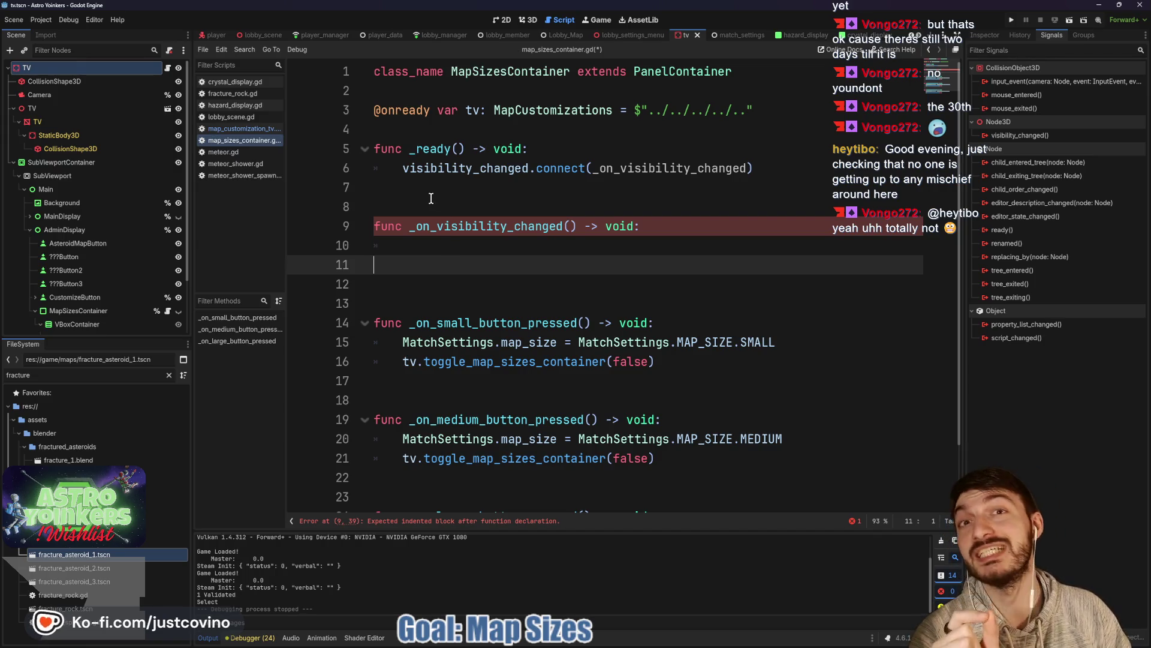
click(430, 198)
click(413, 242)
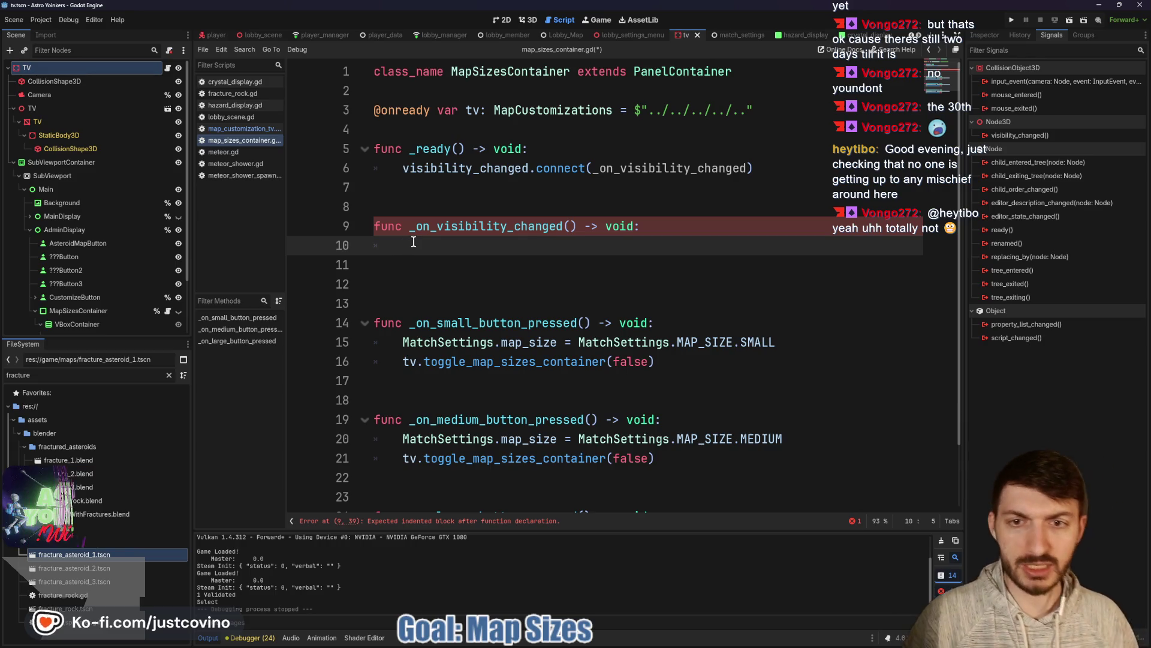
text(if)
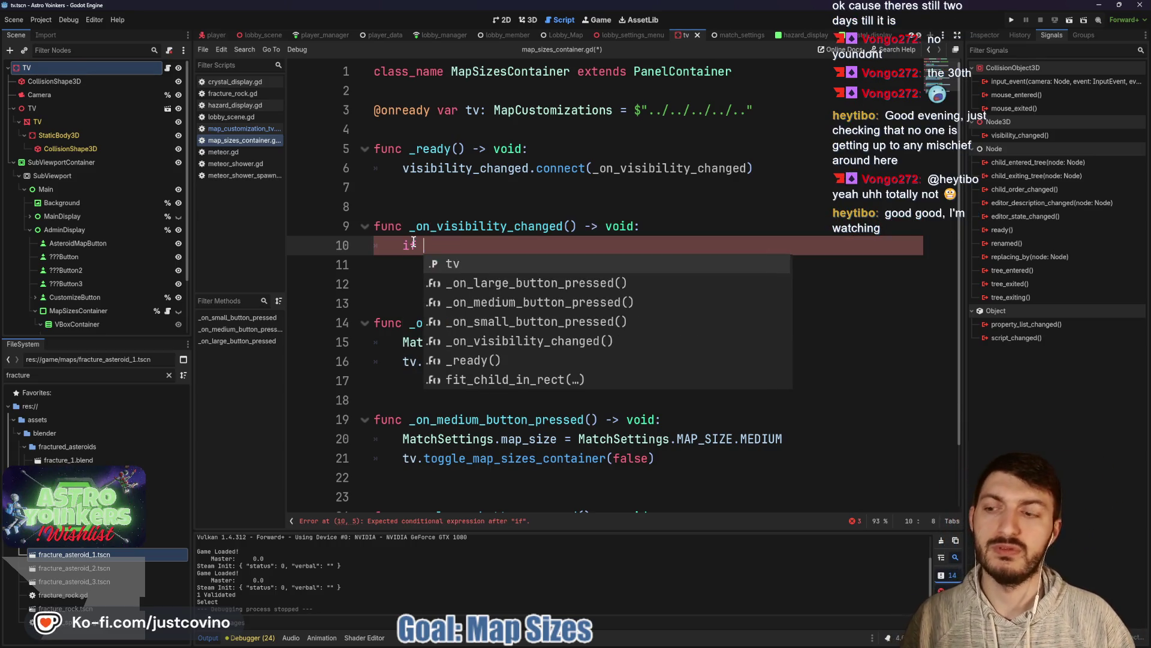
text( !visi)
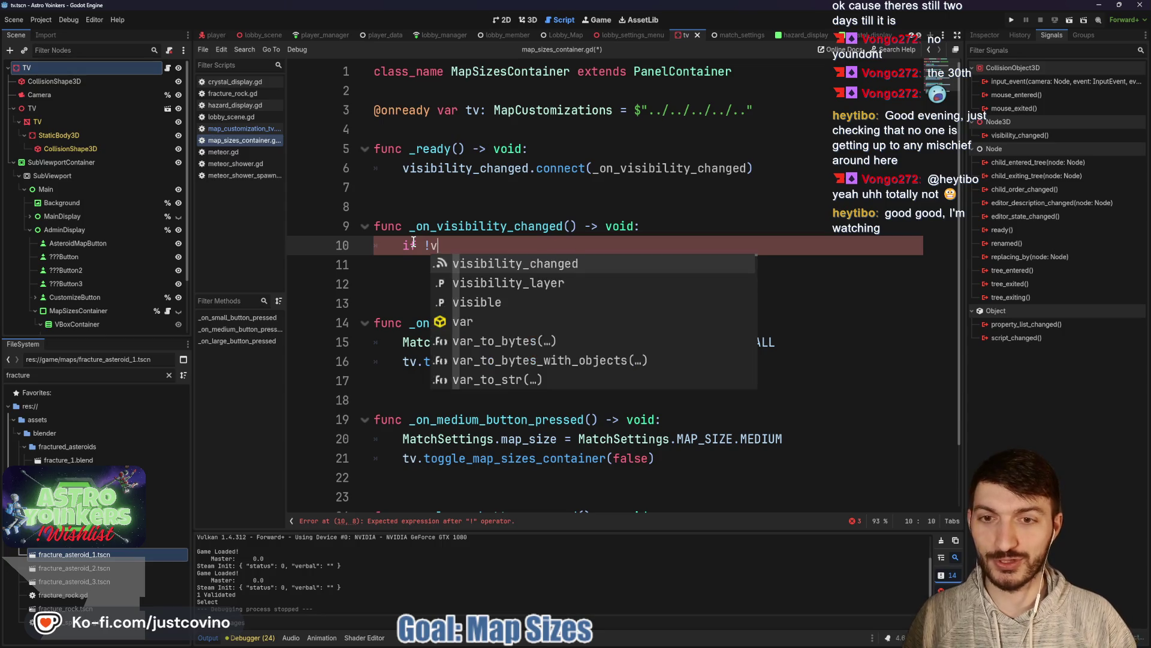
Step: Write an 'if visible:' block in _on_visibility_changed, removing the negation
key(Return)
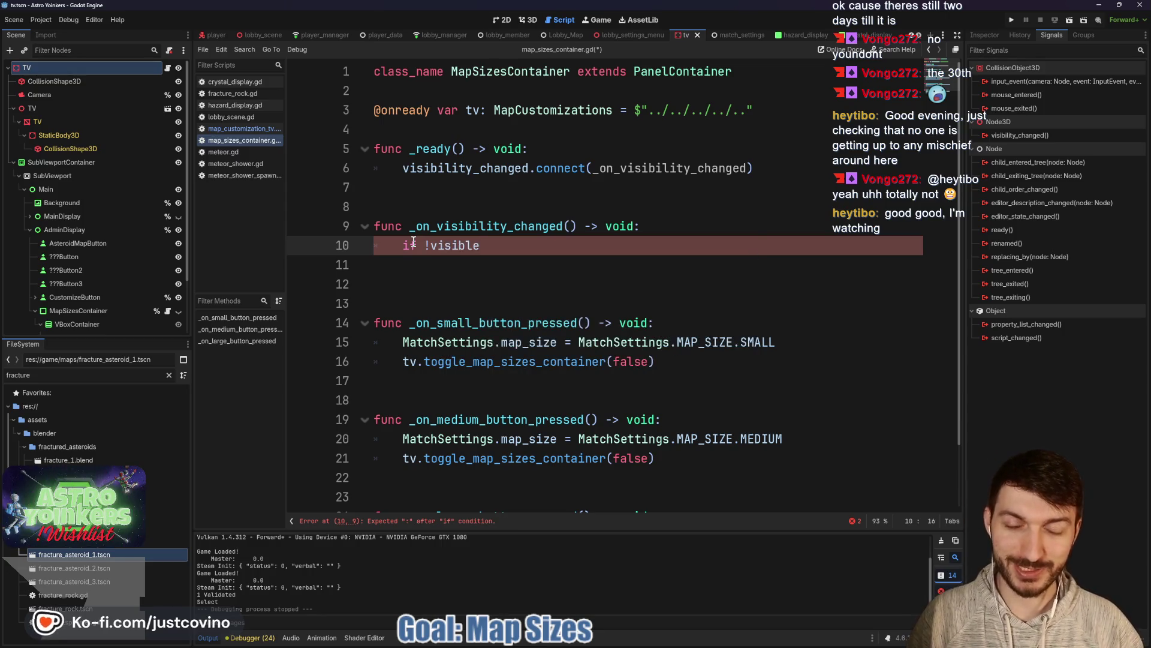
text(:)
key(Return)
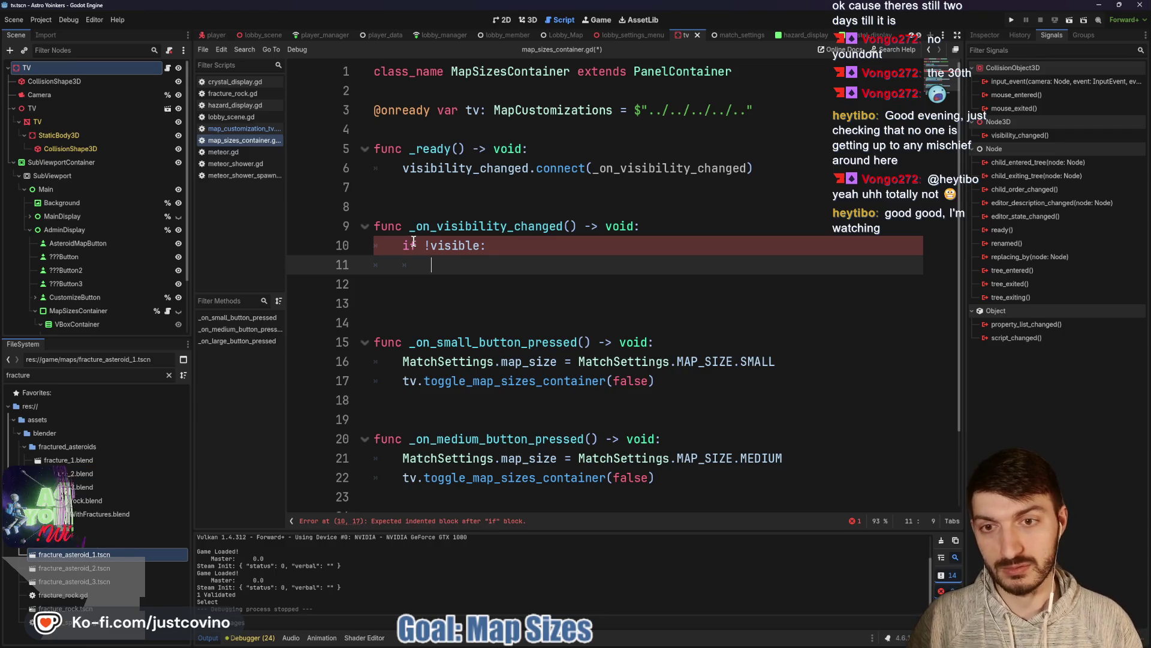
click(430, 245)
key(BackSpace)
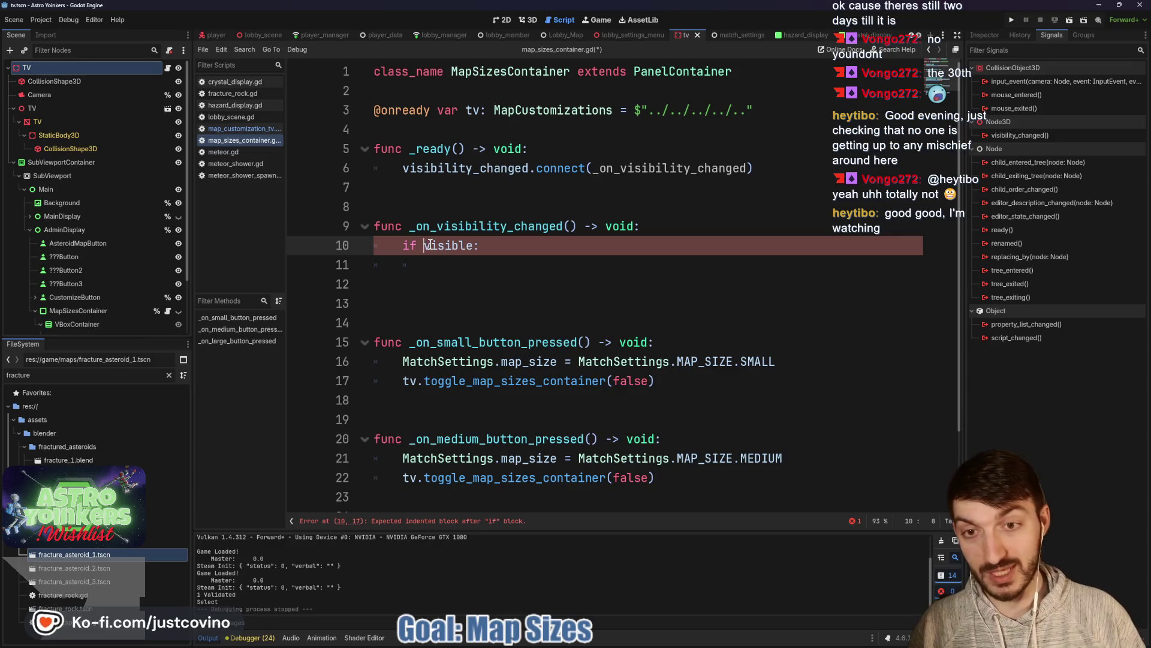
click(446, 265)
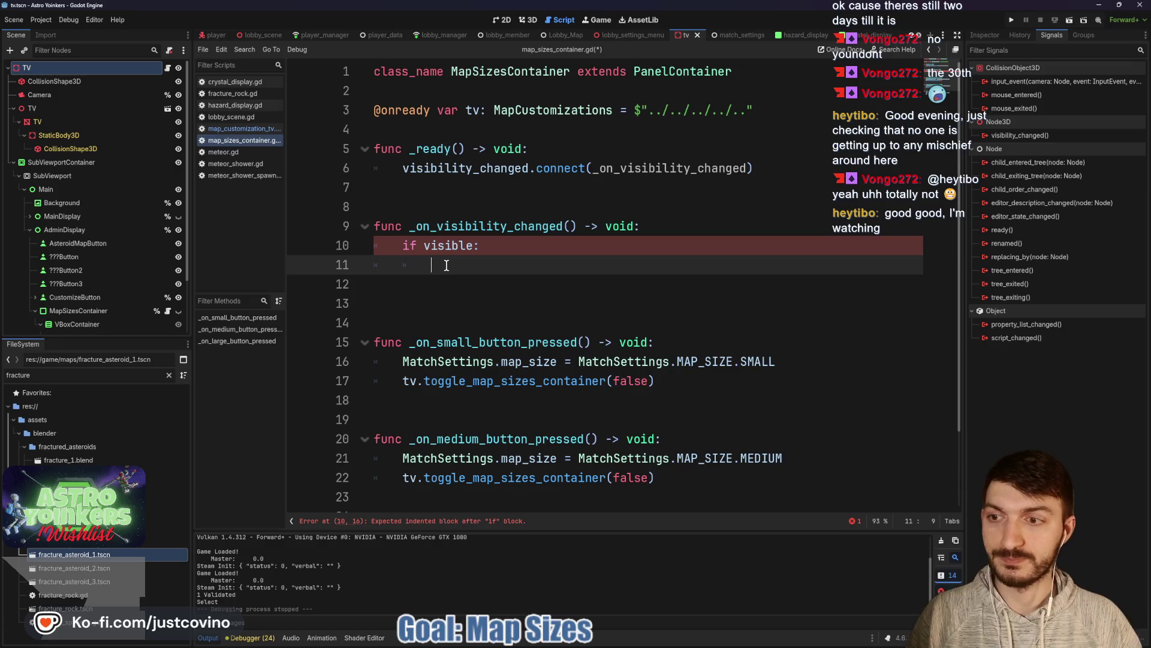
scroll(110, 264, down, 2)
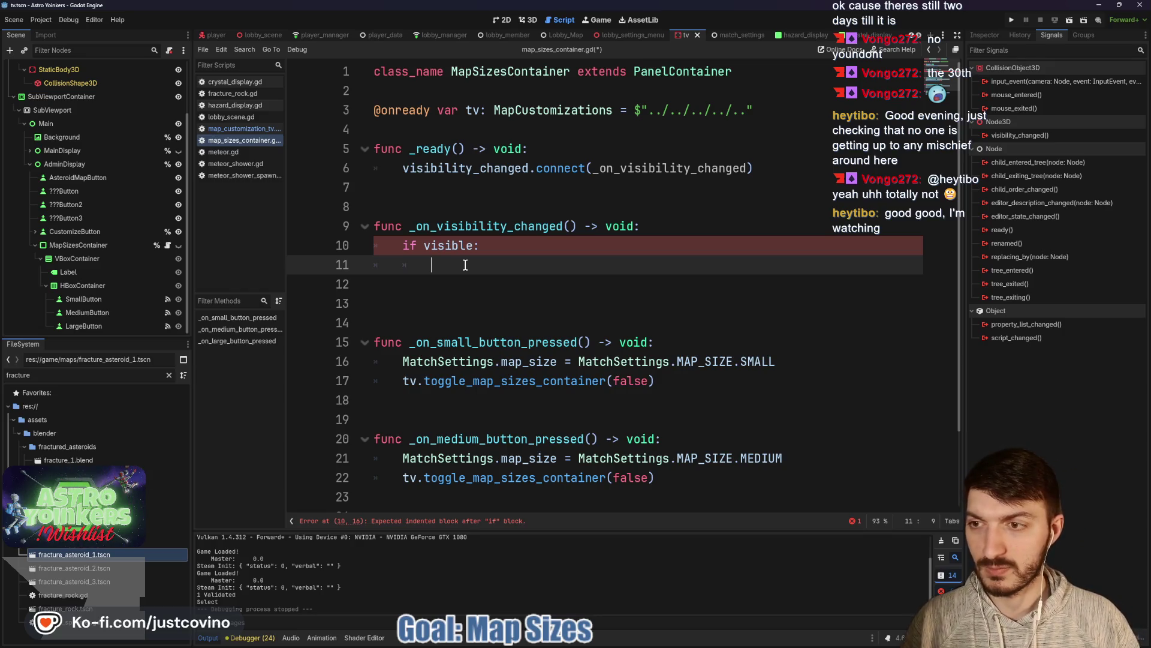
click(449, 129)
key(Return)
key(Return)
key(Return)
key(Up)
key(Up)
key(Up)
drag(80, 300, 298, 245)
drag(388, 130, 389, 130)
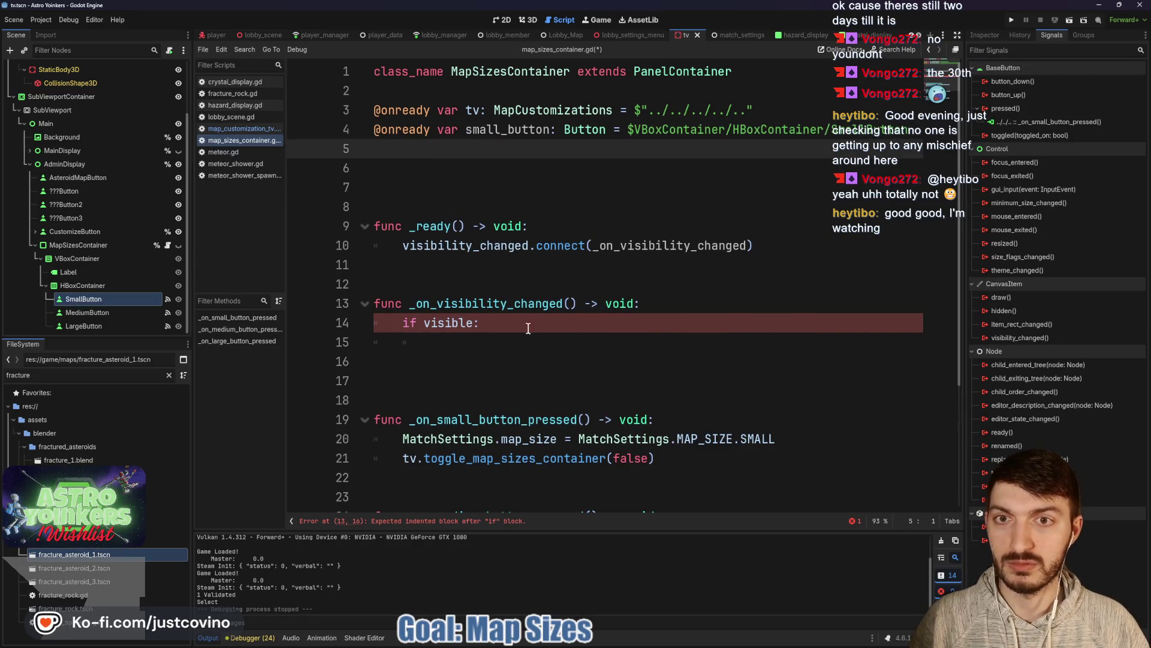
Step: Call small_button.grab_focus() inside the if visible block
click(445, 346)
text(sm)
key(Return)
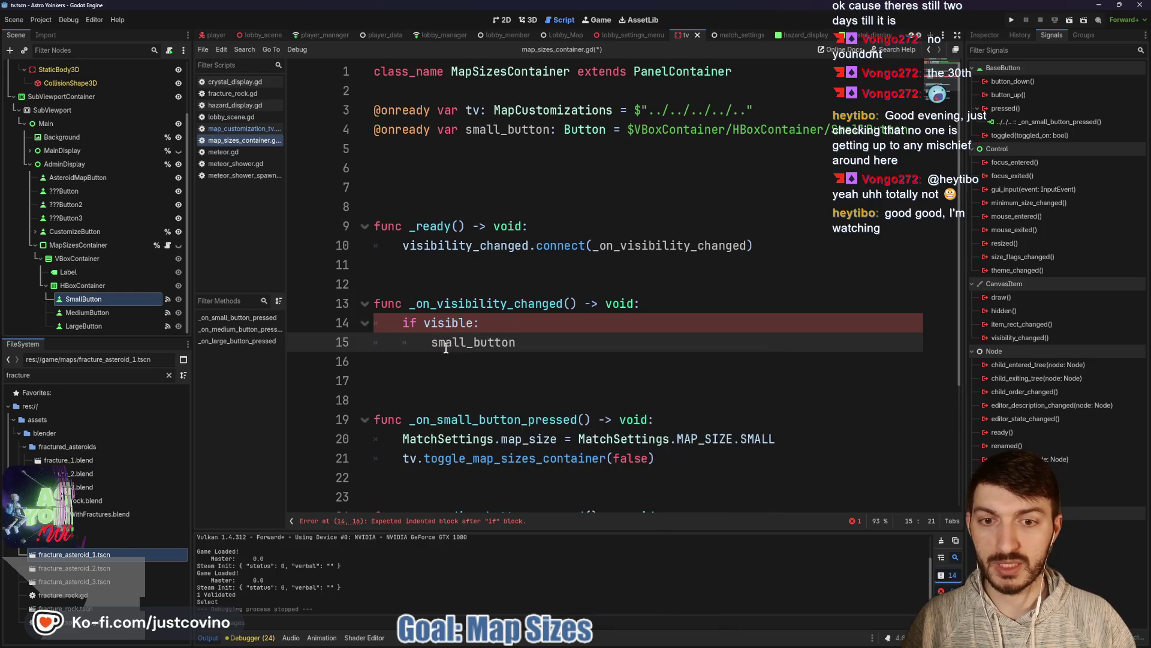
text(.grab)
key(Down)
key(Return)
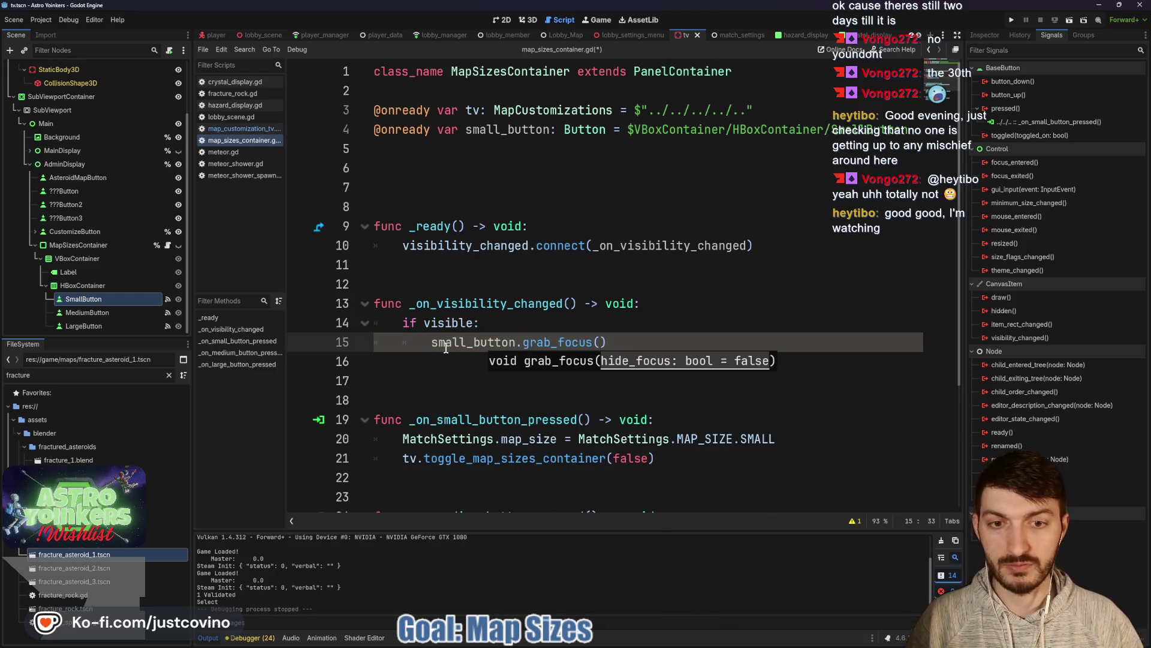
click(637, 341)
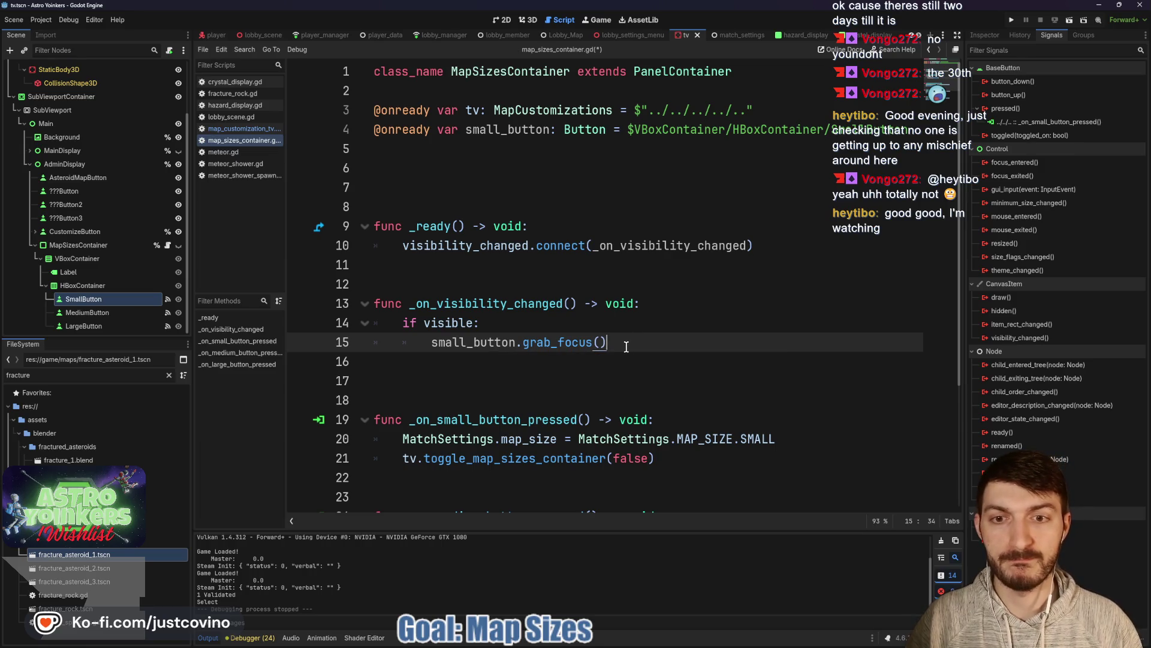
Step: Save the script, remove the extra blank line, and run the project with F5
key(ctrl+s)
click(521, 376)
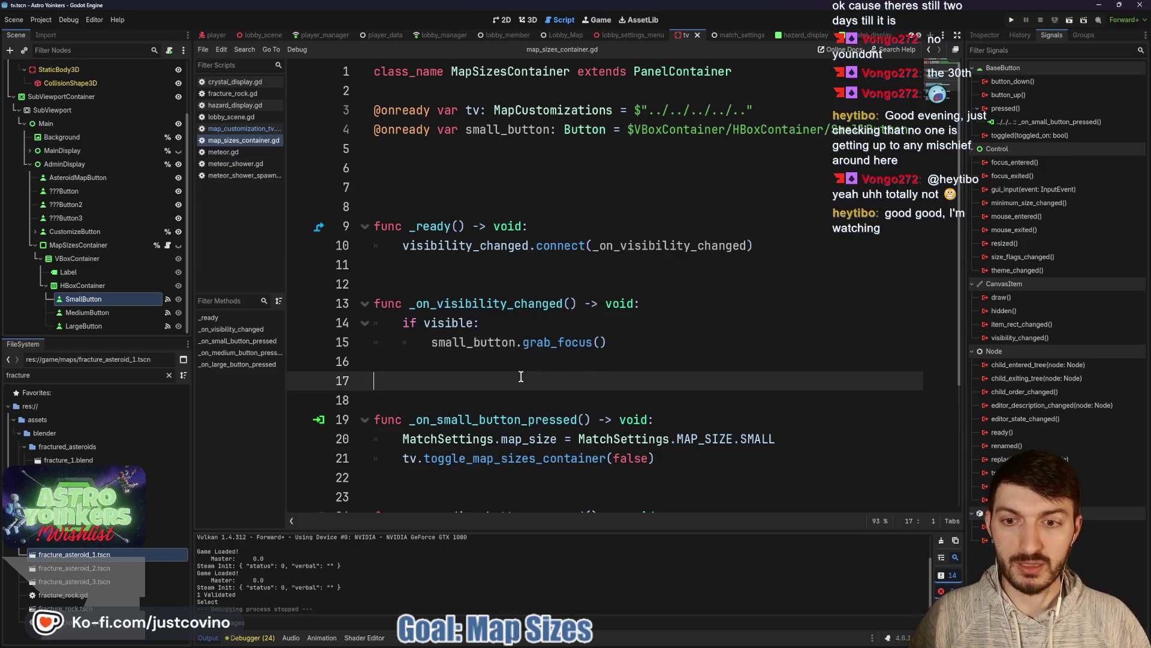
key(BackSpace)
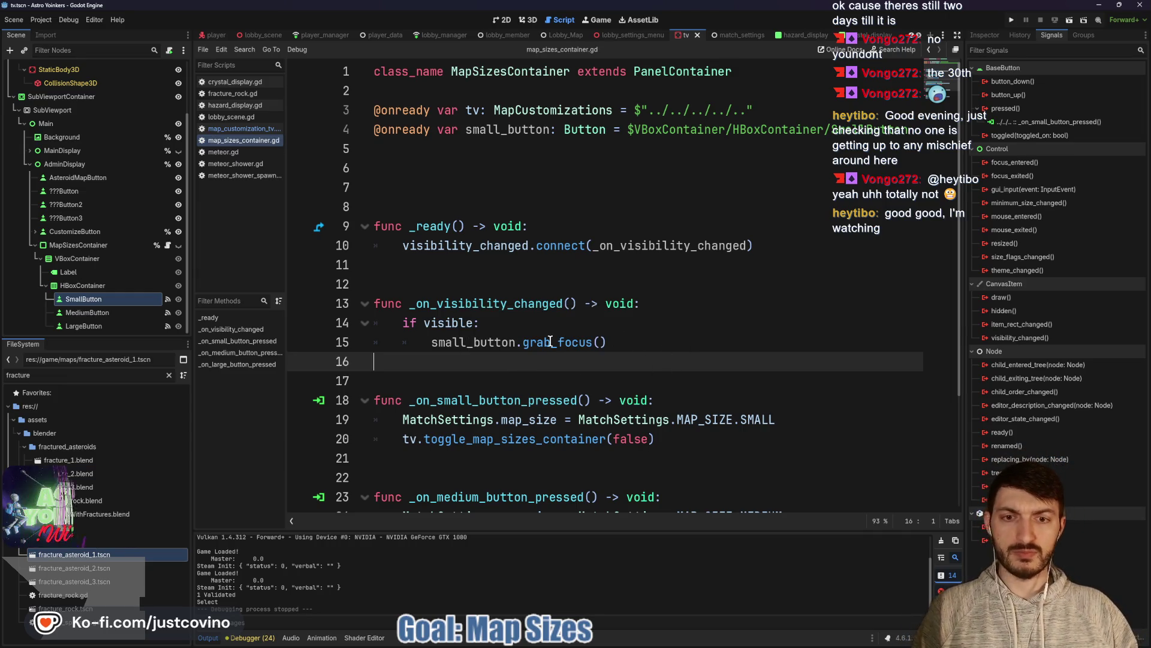
key(F5)
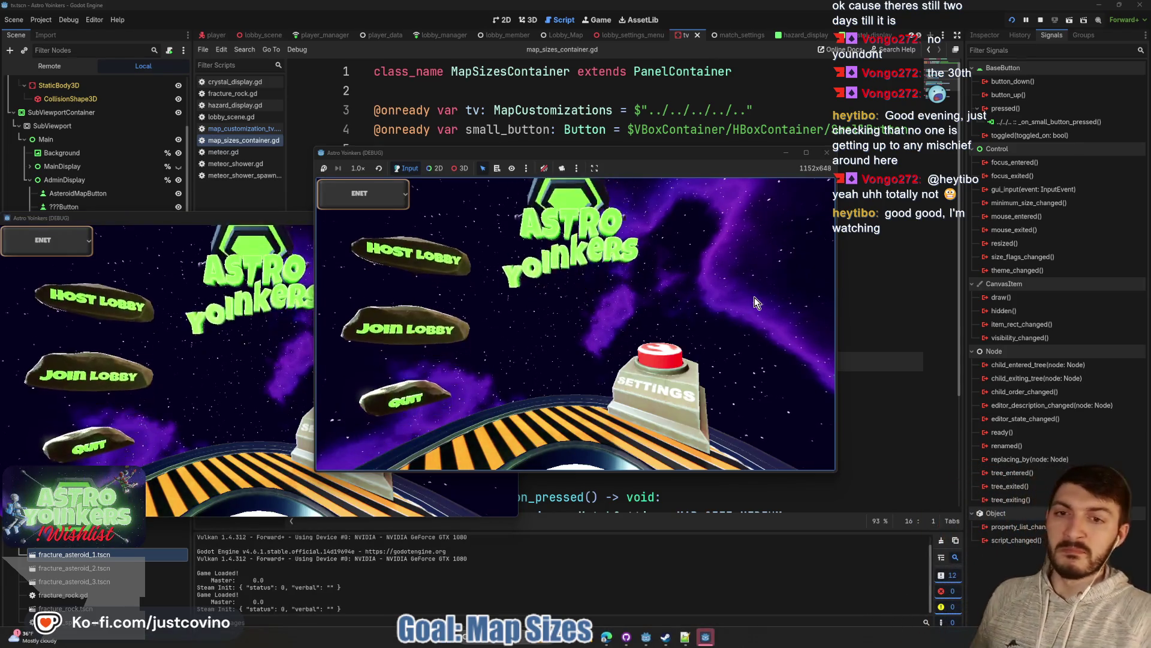
Step: Host a lobby, walk to the hologram TV to open map selection, and move the second window right
click(436, 293)
click(520, 272)
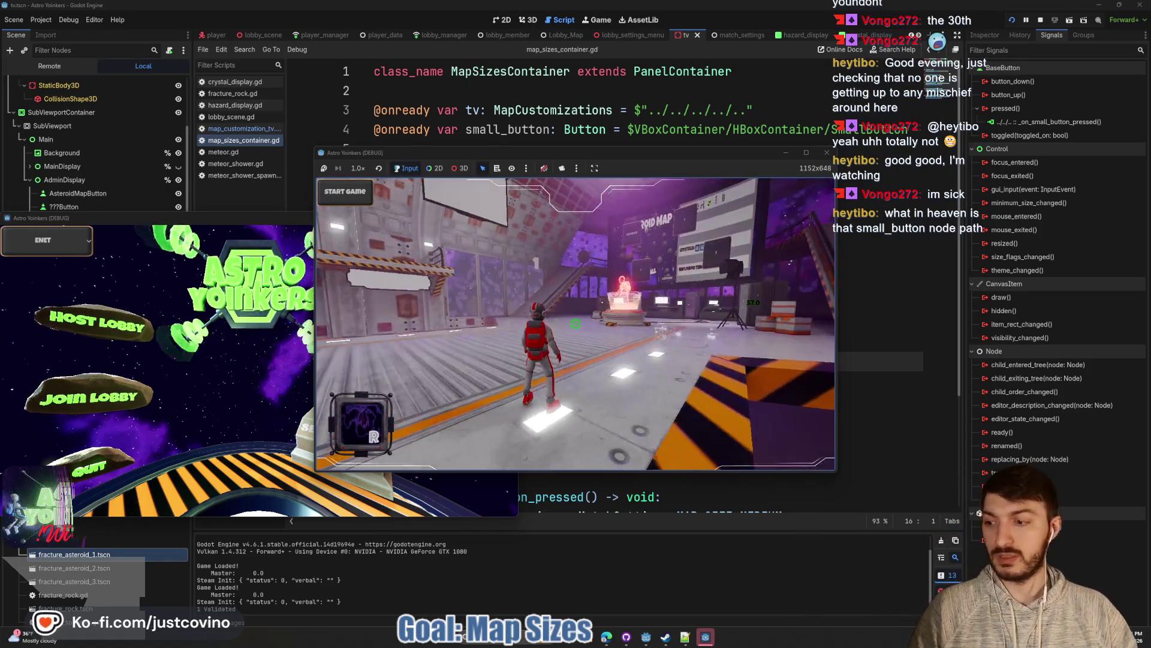
key(w)
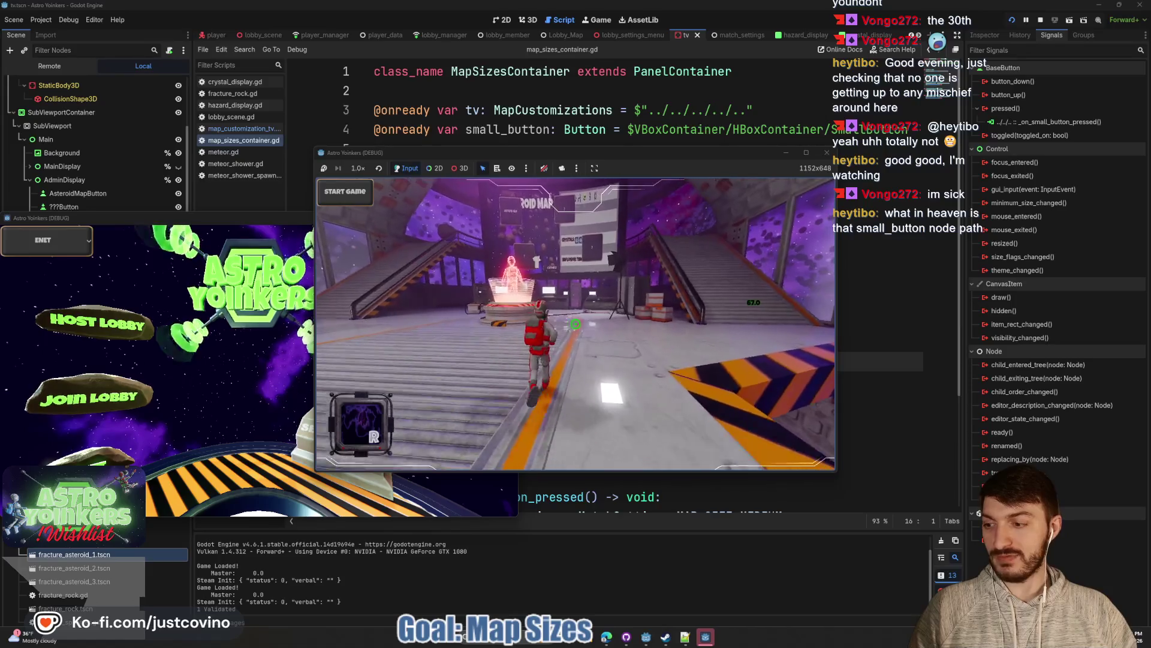
click(575, 324)
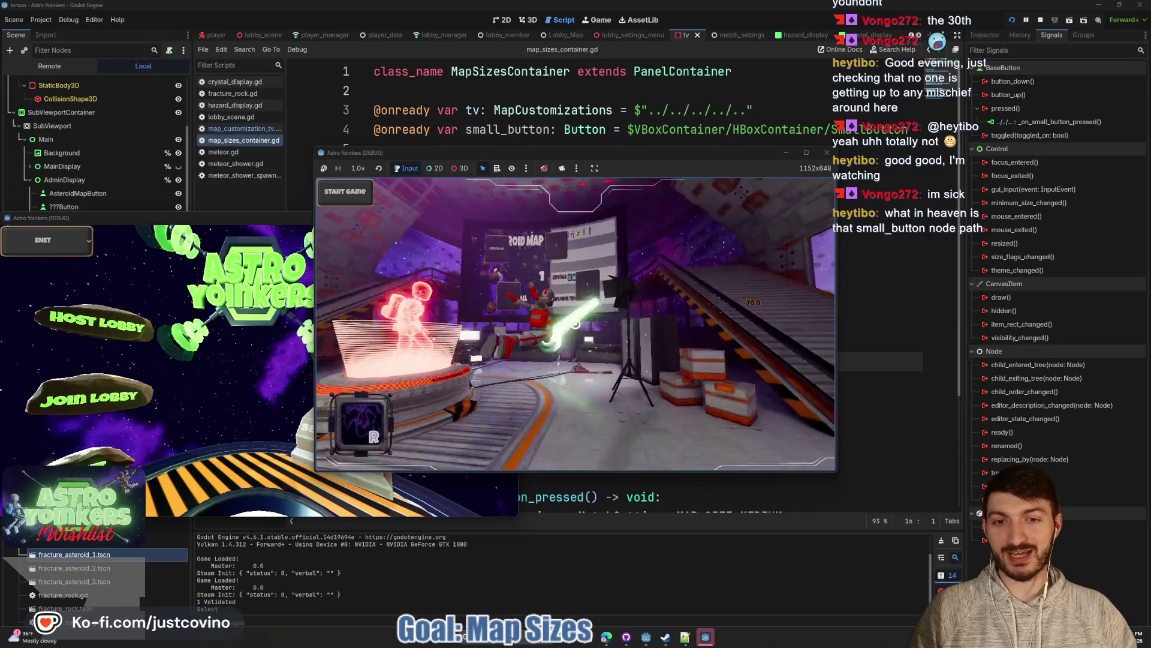
key(e)
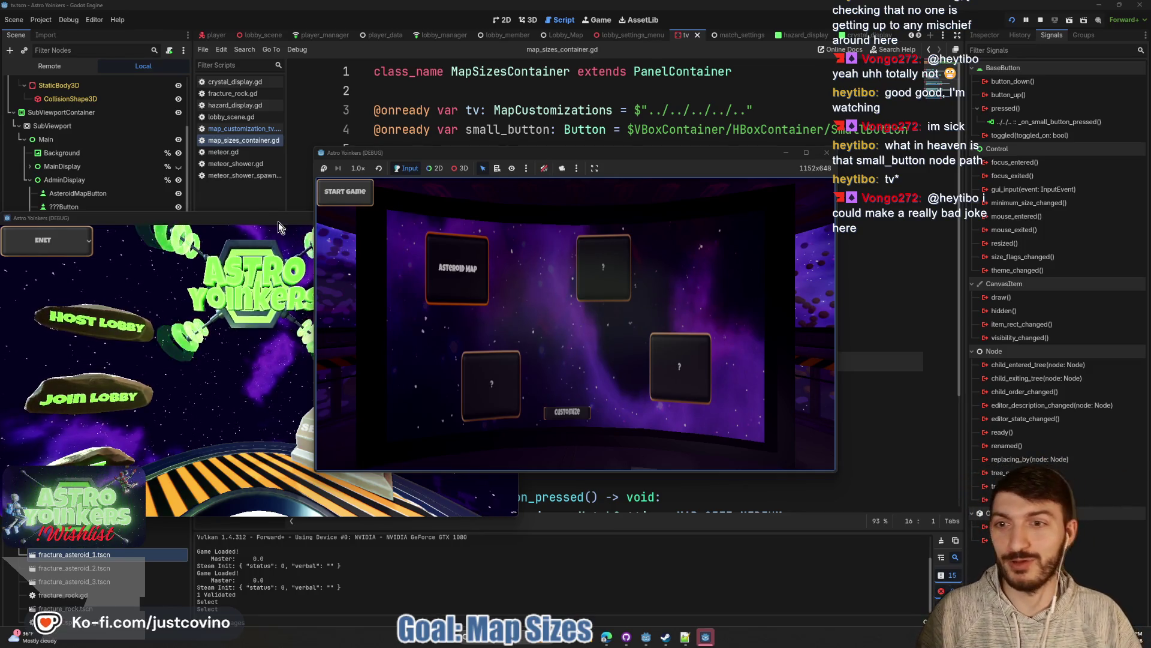
mouse_move(256, 224)
mouse_down()
mouse_move(779, 155)
mouse_move(868, 192)
mouse_up()
Step: Move the host window left, and have the second game join the first lobby and walk forward
drag(691, 160, 399, 172)
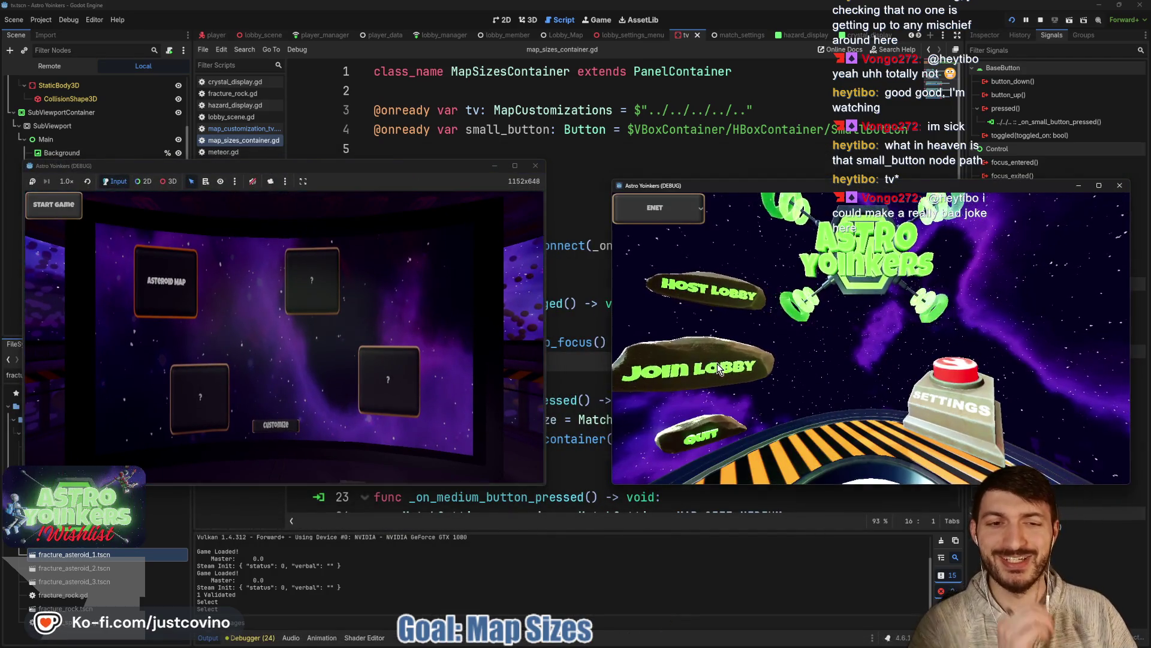
click(718, 364)
click(896, 242)
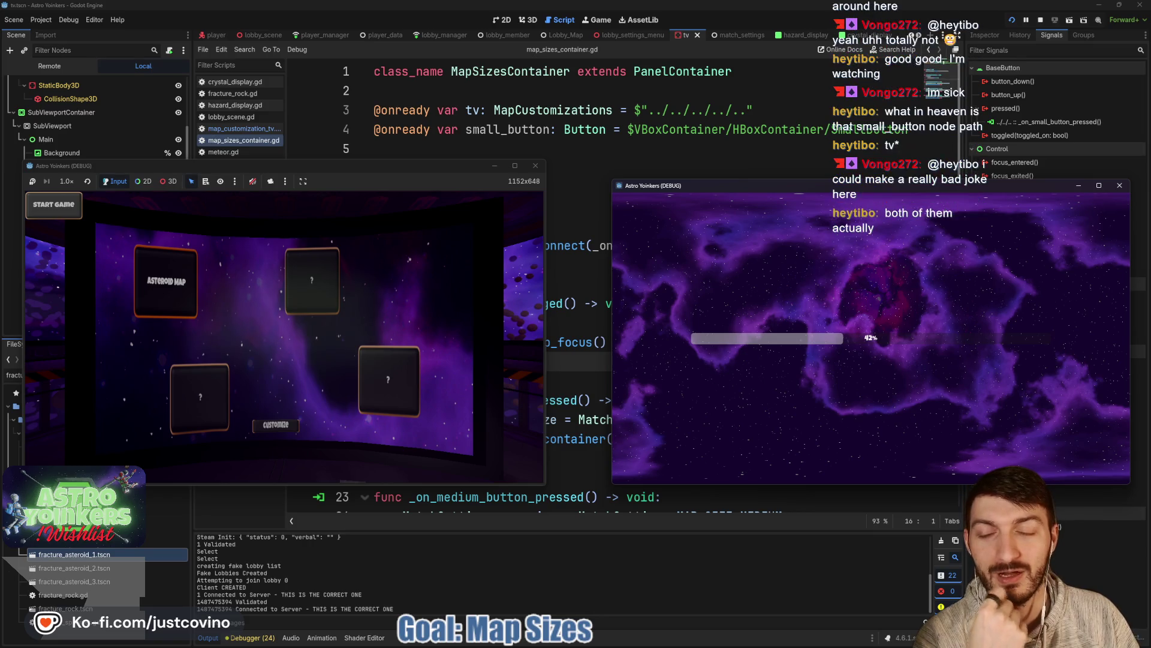
key(w)
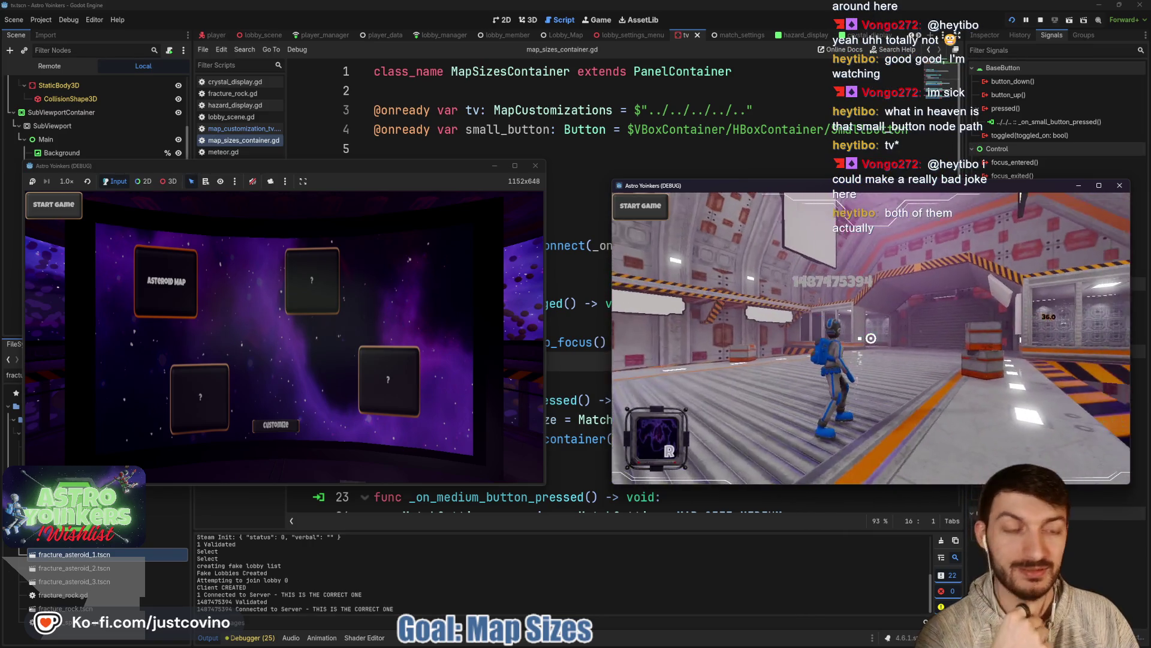
key(w)
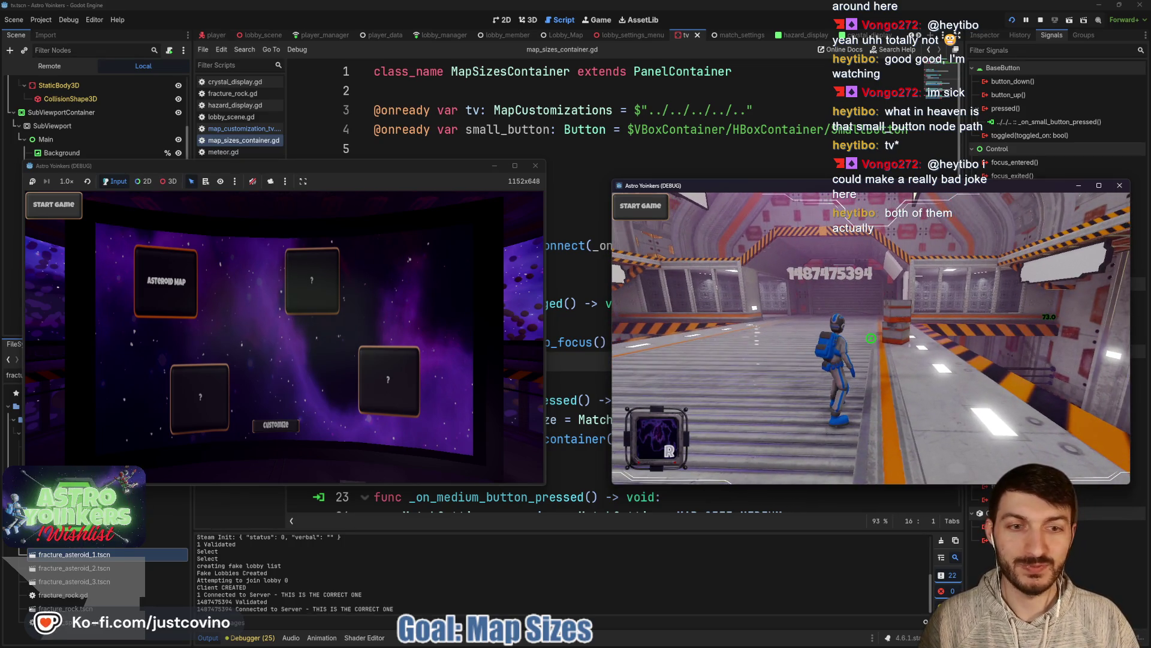
Step: In the host window, open the map size panel on the TV and confirm the focused size
click(341, 176)
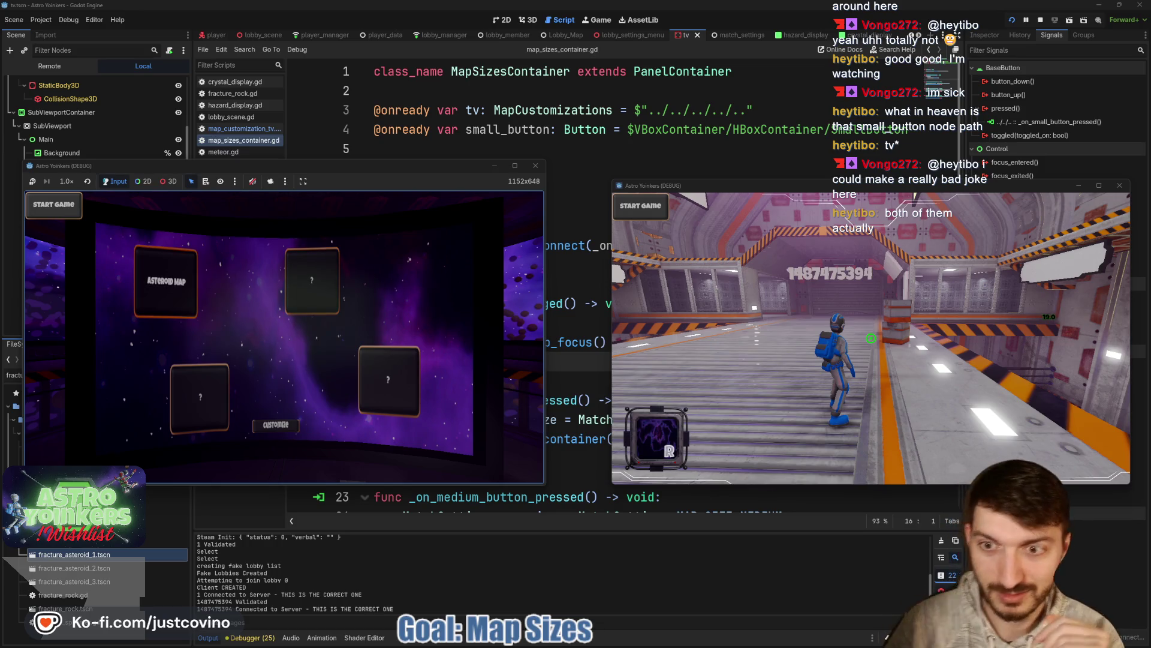
click(166, 281)
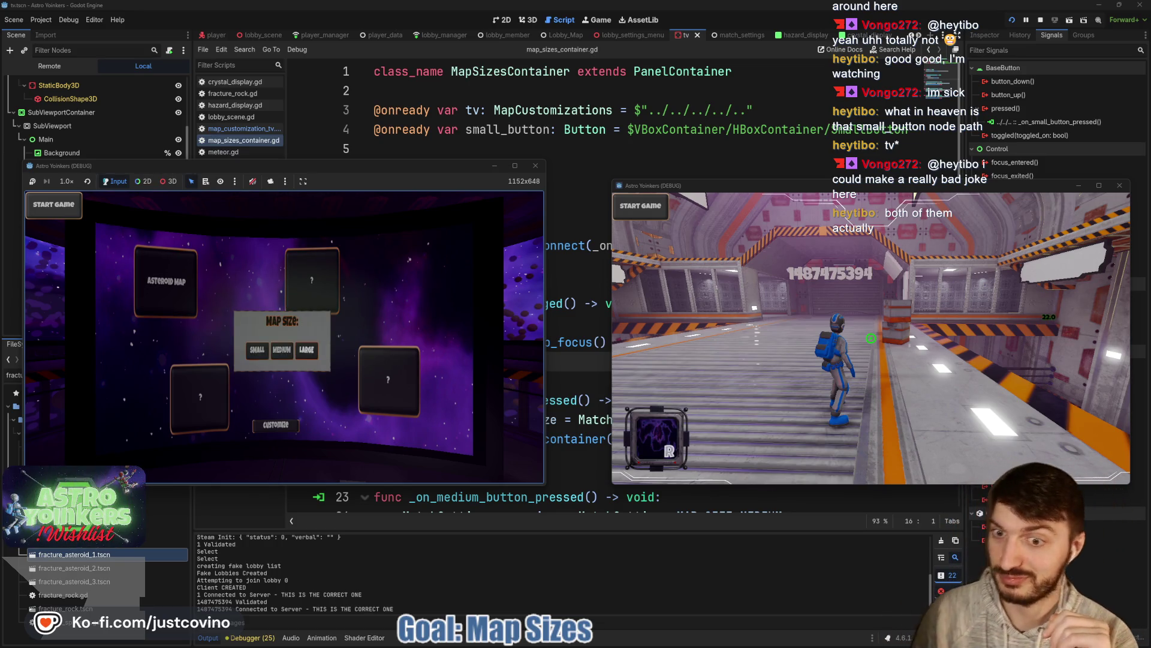
key(Escape)
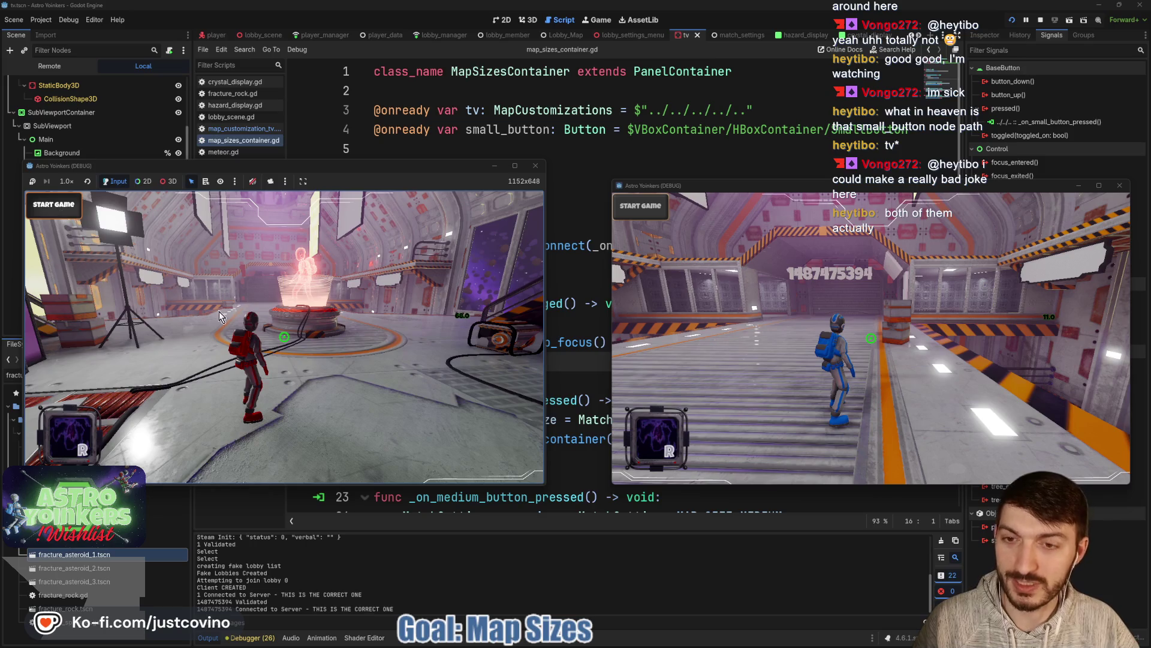
Step: Start the match and fly the red player out through the asteroid field into open space
key(Return)
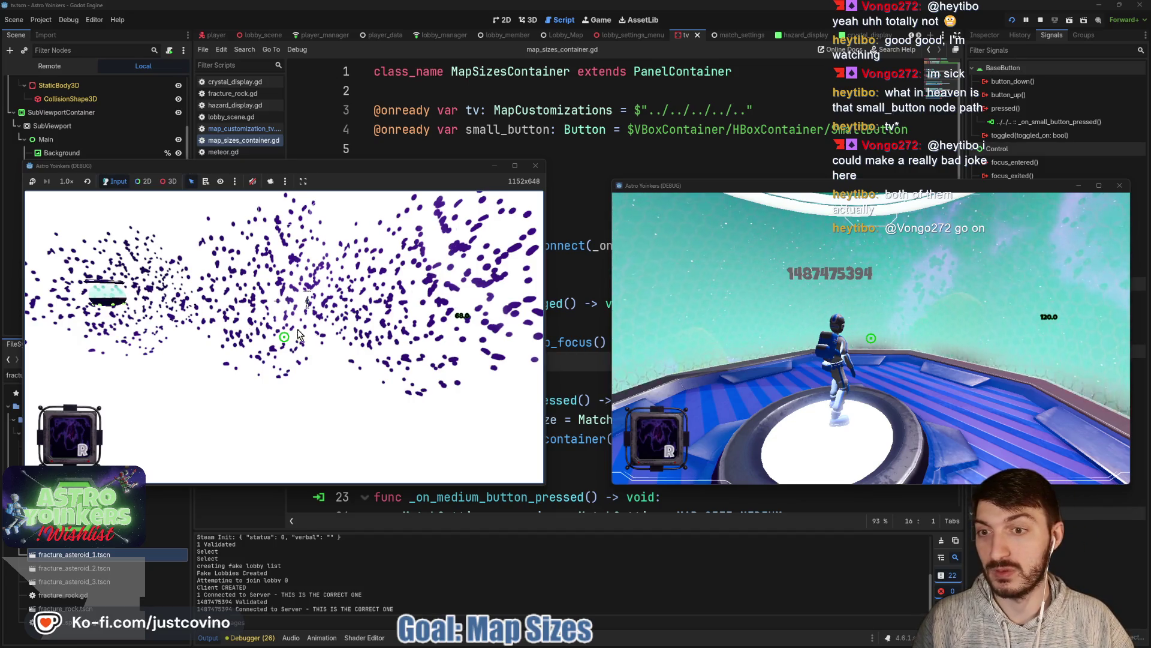
click(323, 337)
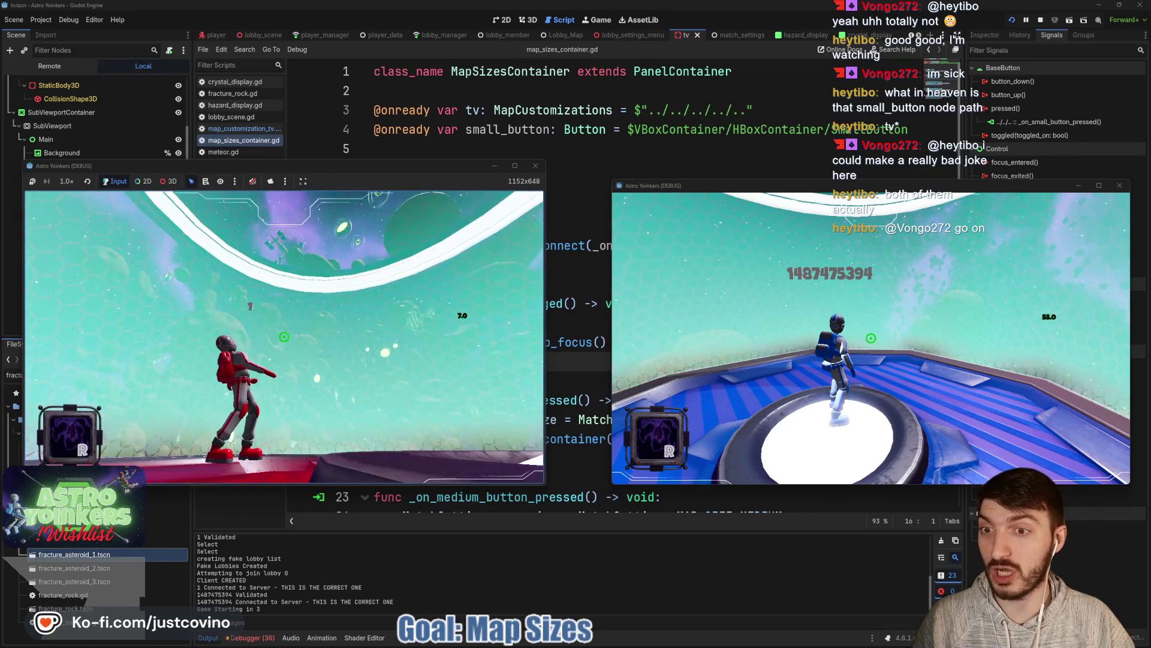
key(w)
key(w)
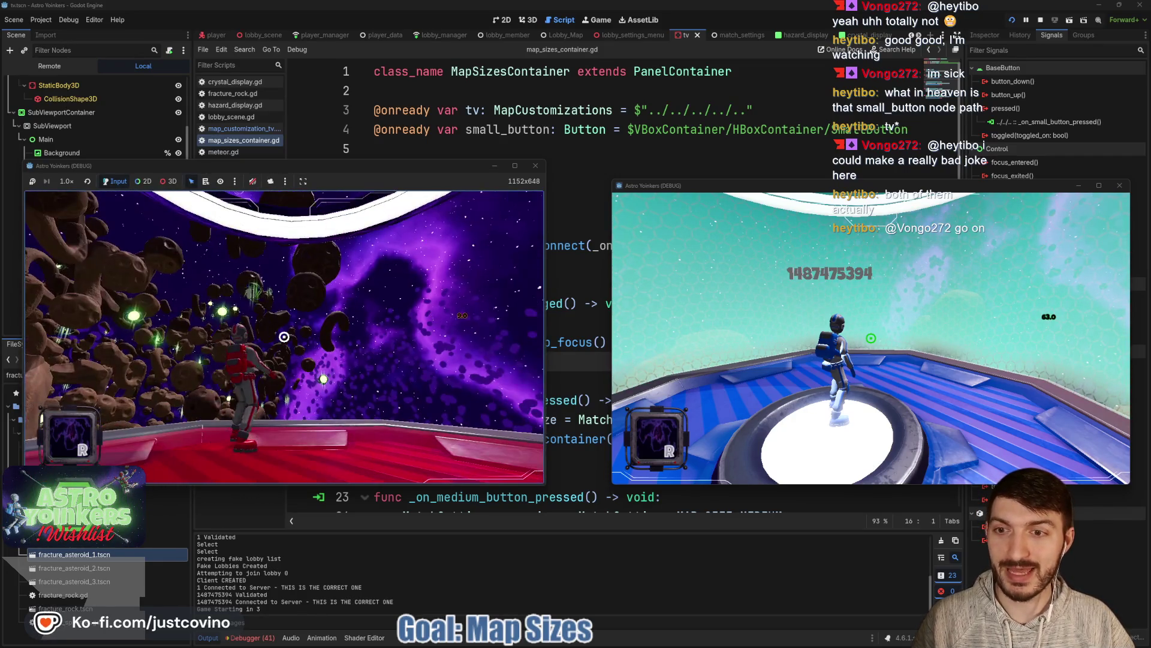
key(space)
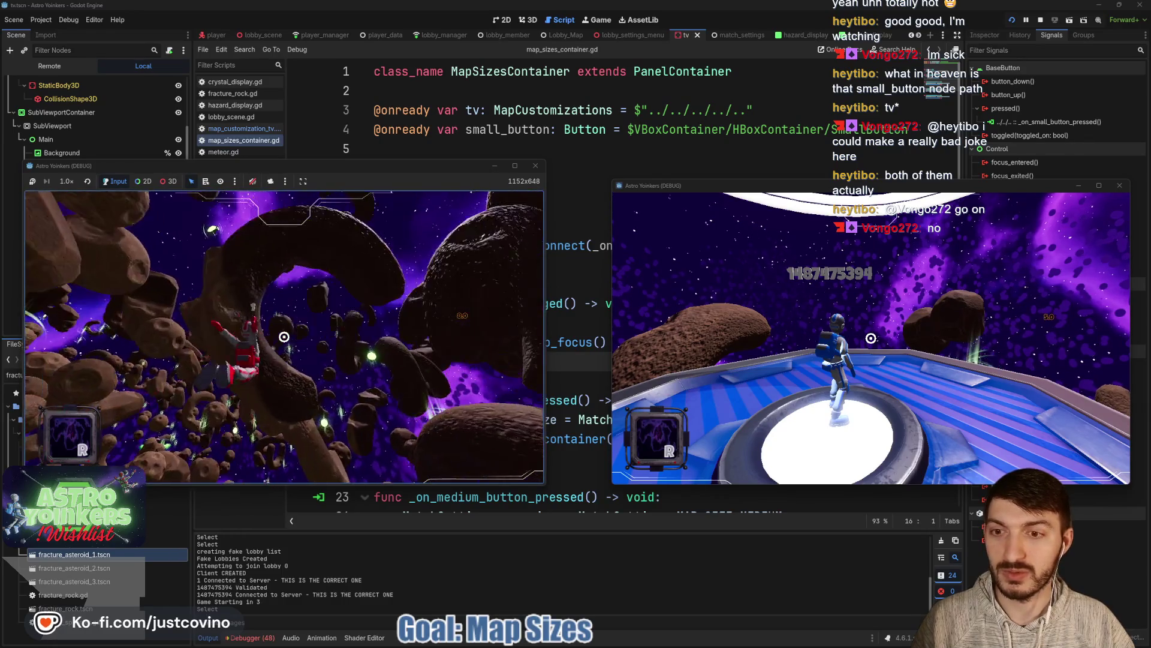
key(w)
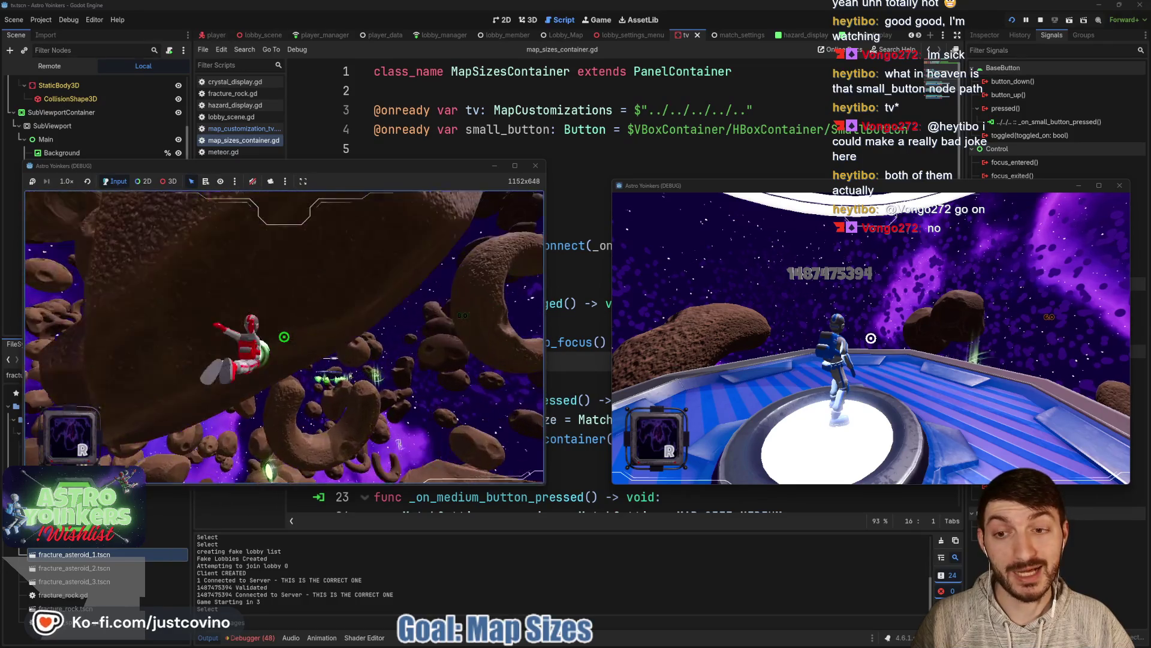
key(w)
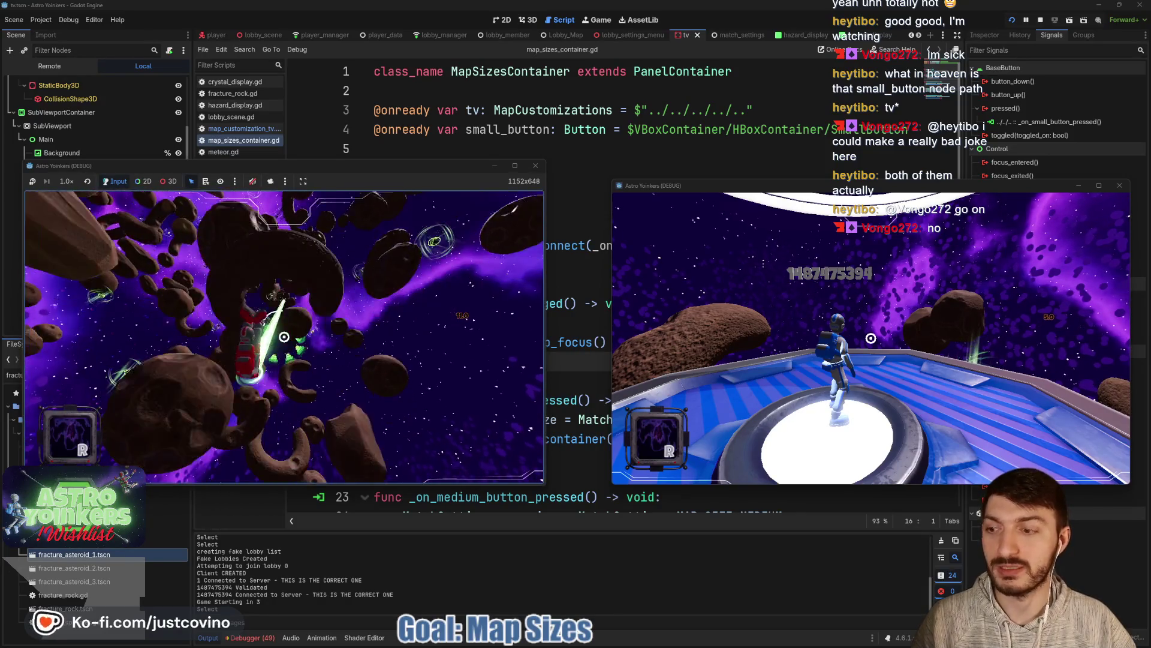
key(w)
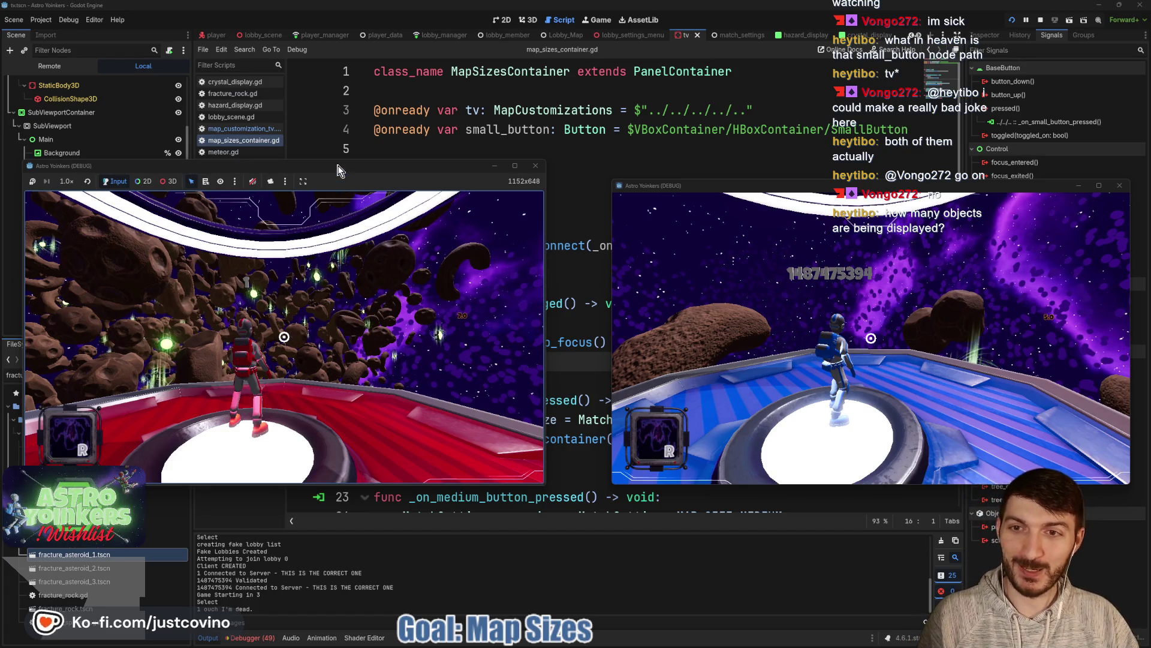
drag(338, 167, 390, 168)
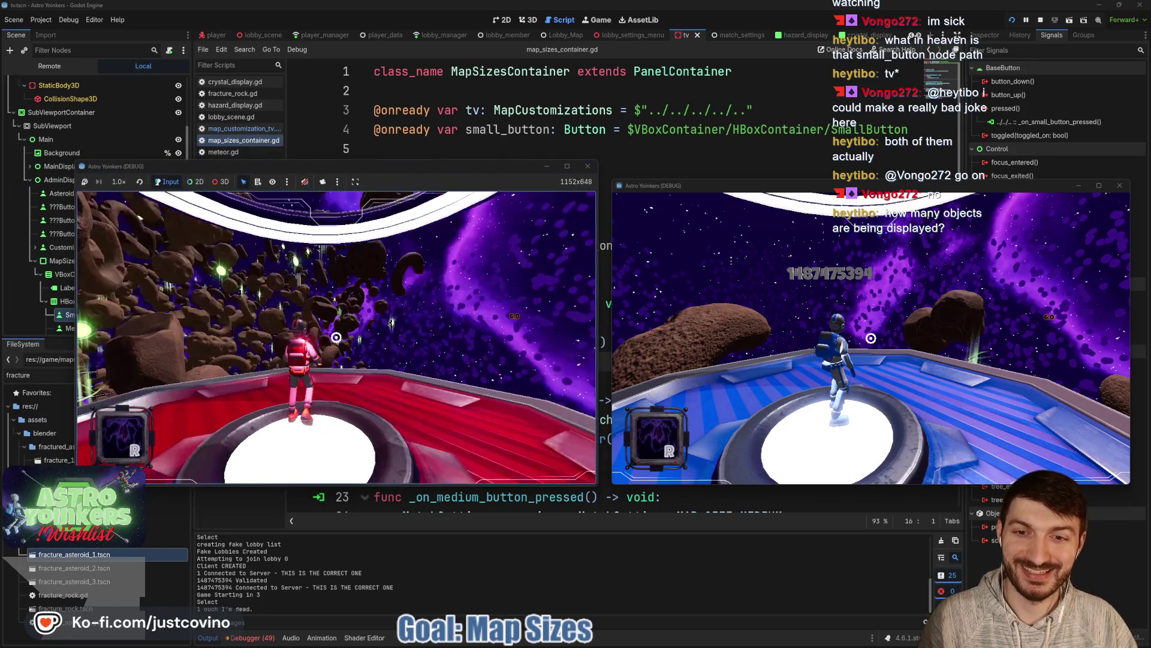
Step: Walk to the platform edge, pan the camera around the asteroid field, then open the SETTINGS menu
key(w)
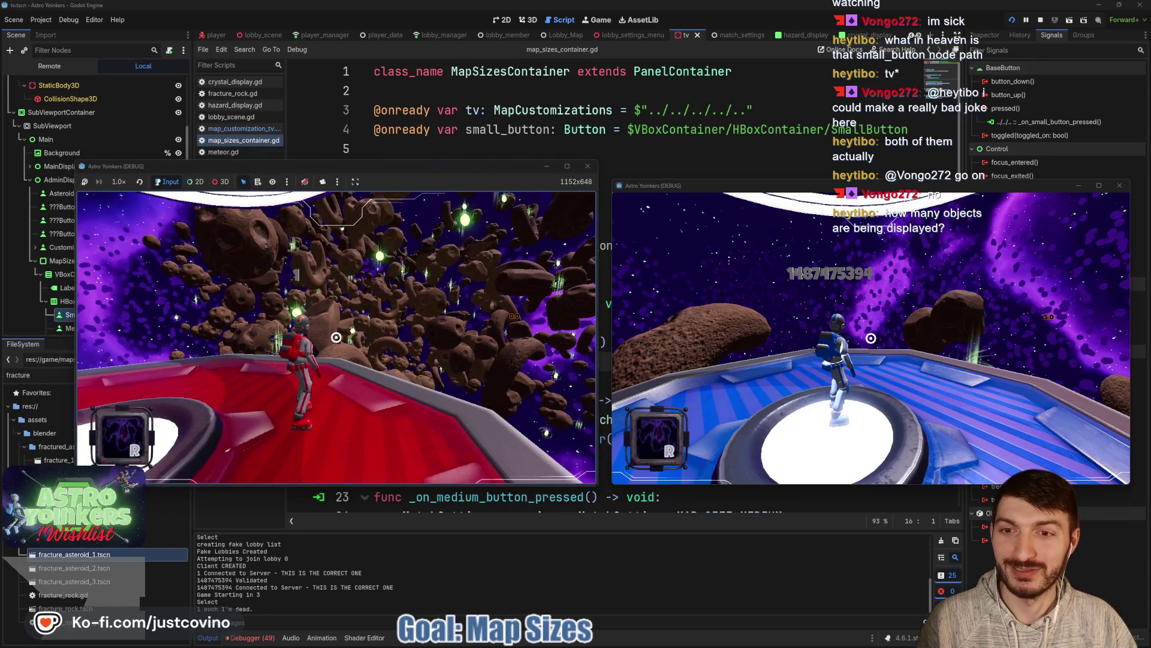
key(w)
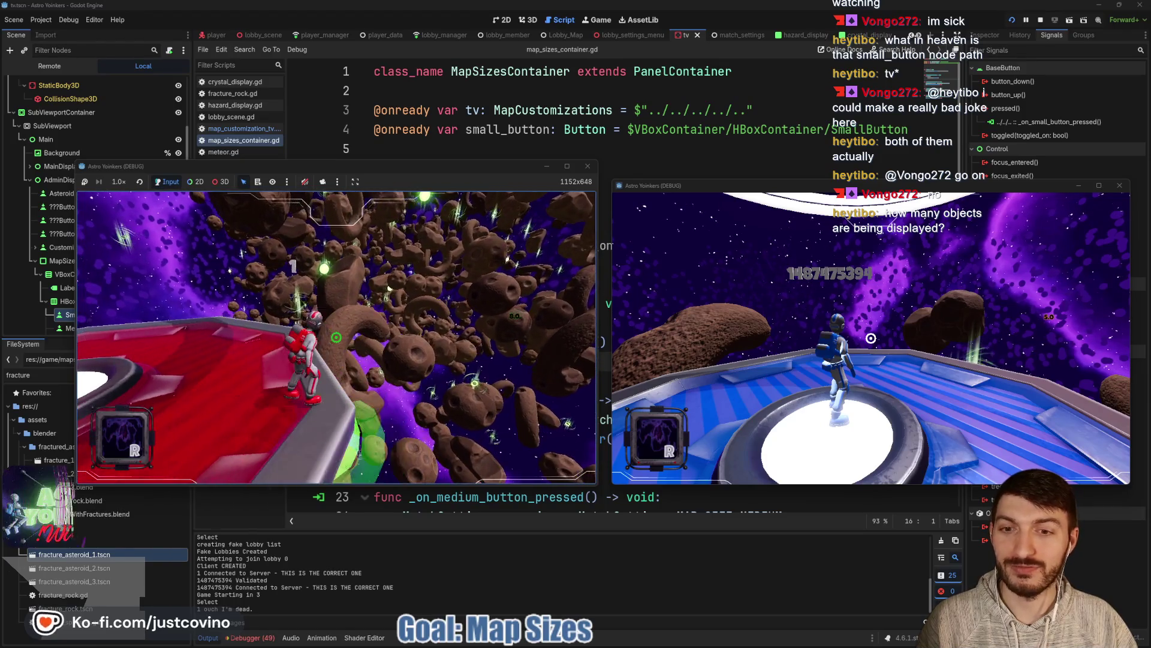
key(a)
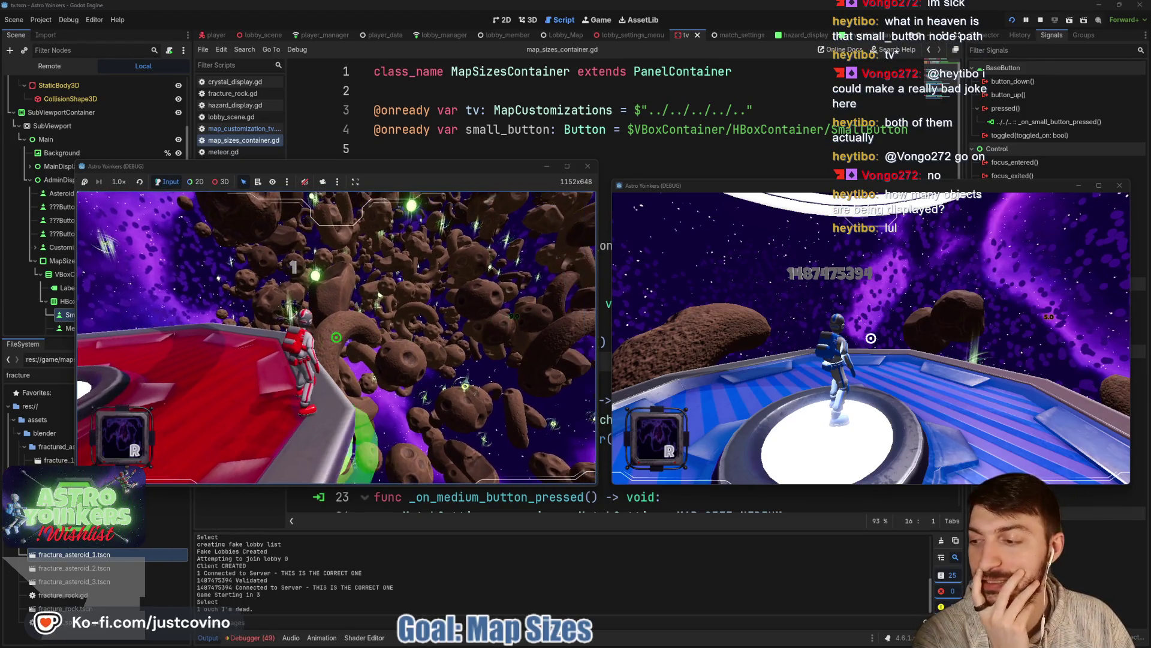
key(a)
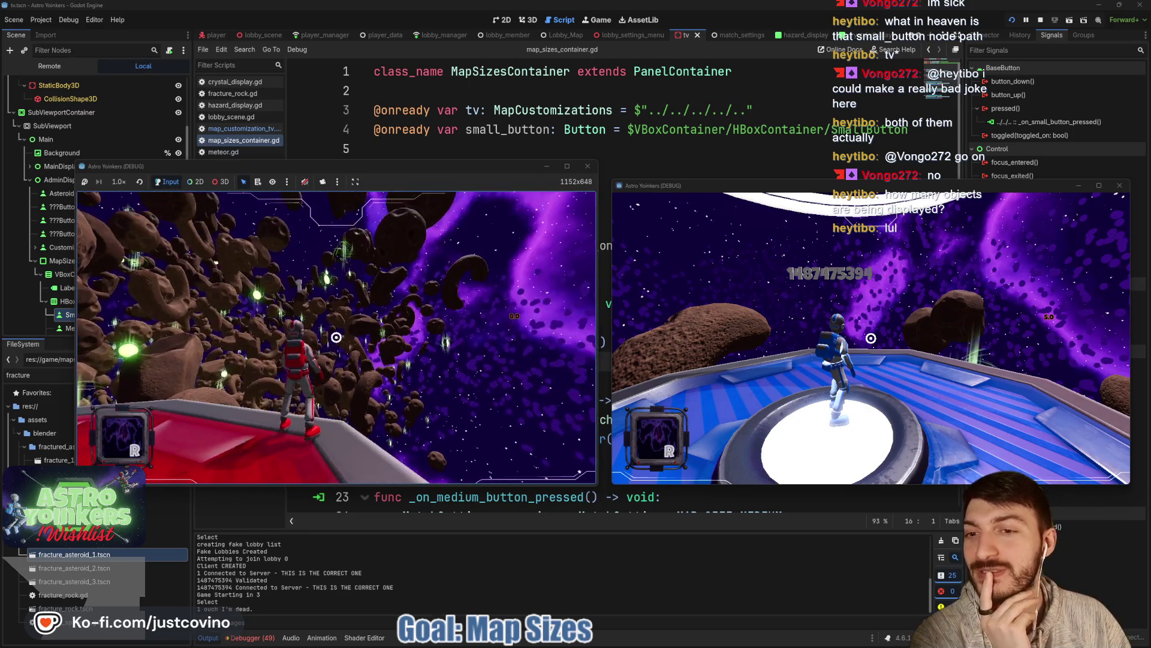
key(a)
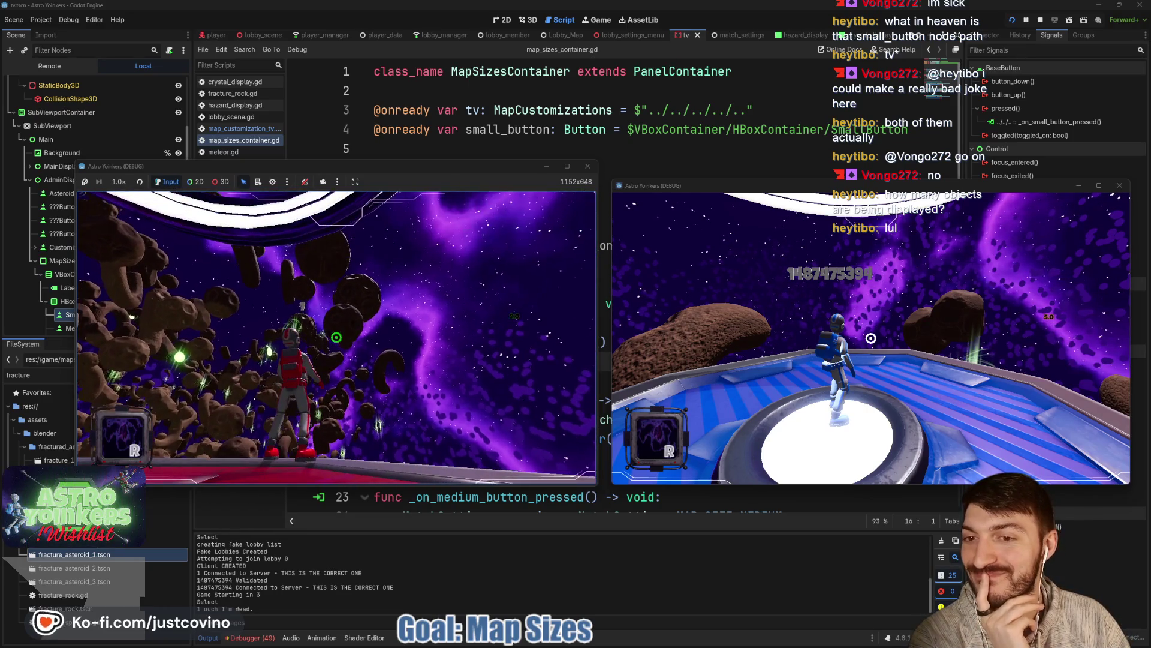
key(a)
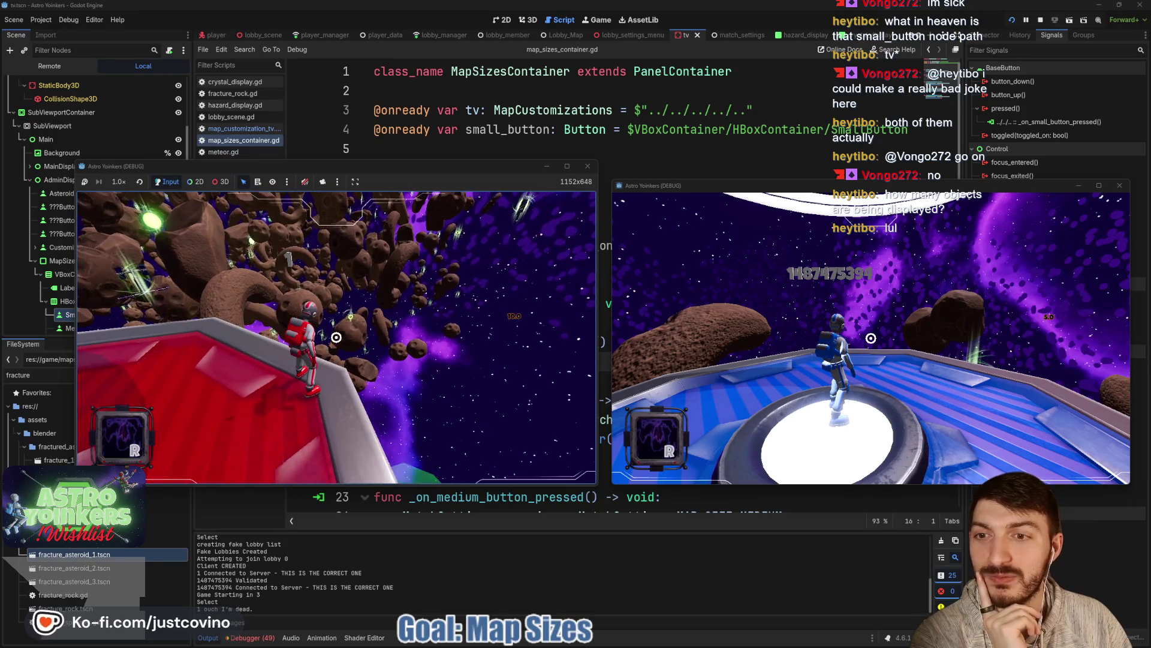
key(a)
key(a)
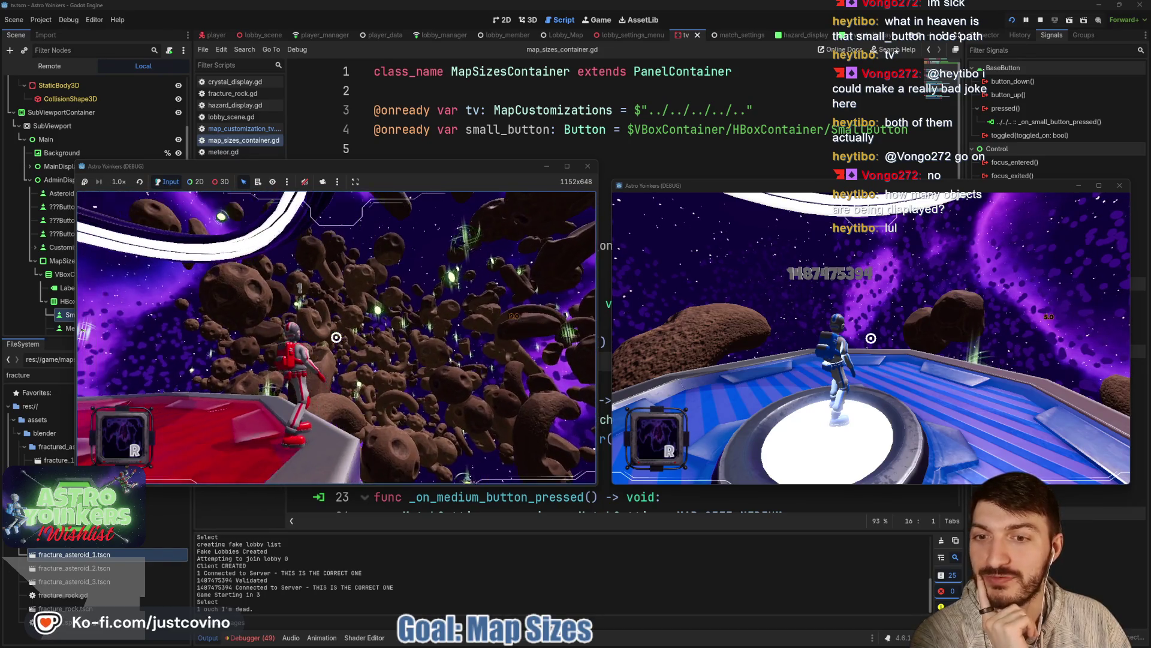
key(d)
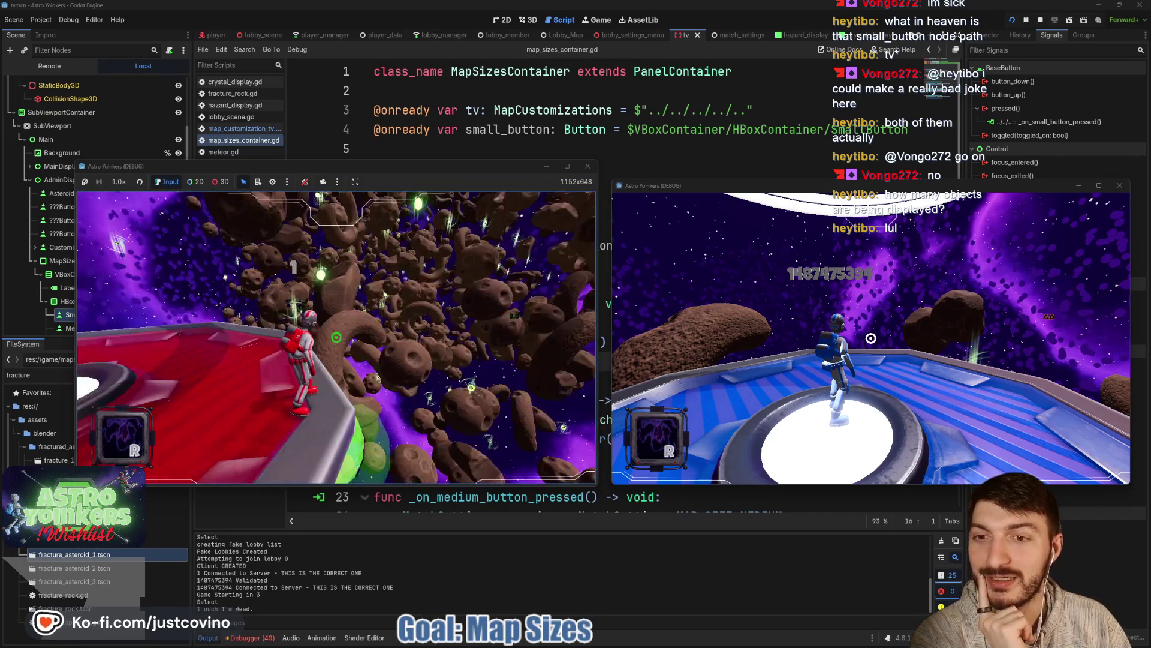
key(d)
key(d)
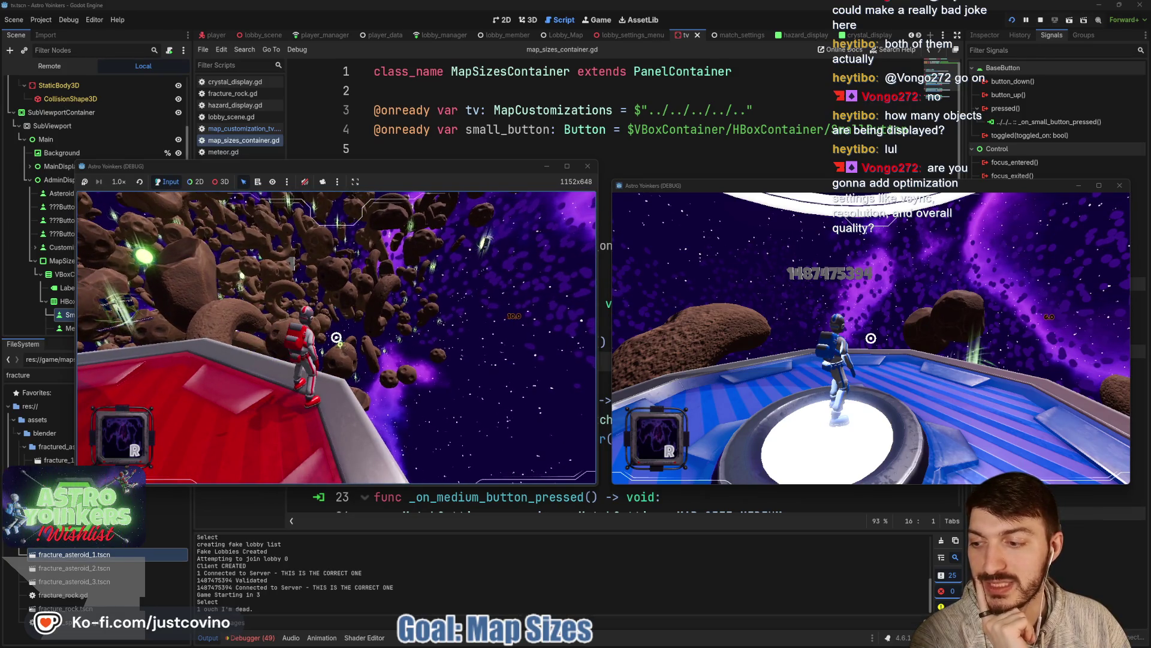
key(a)
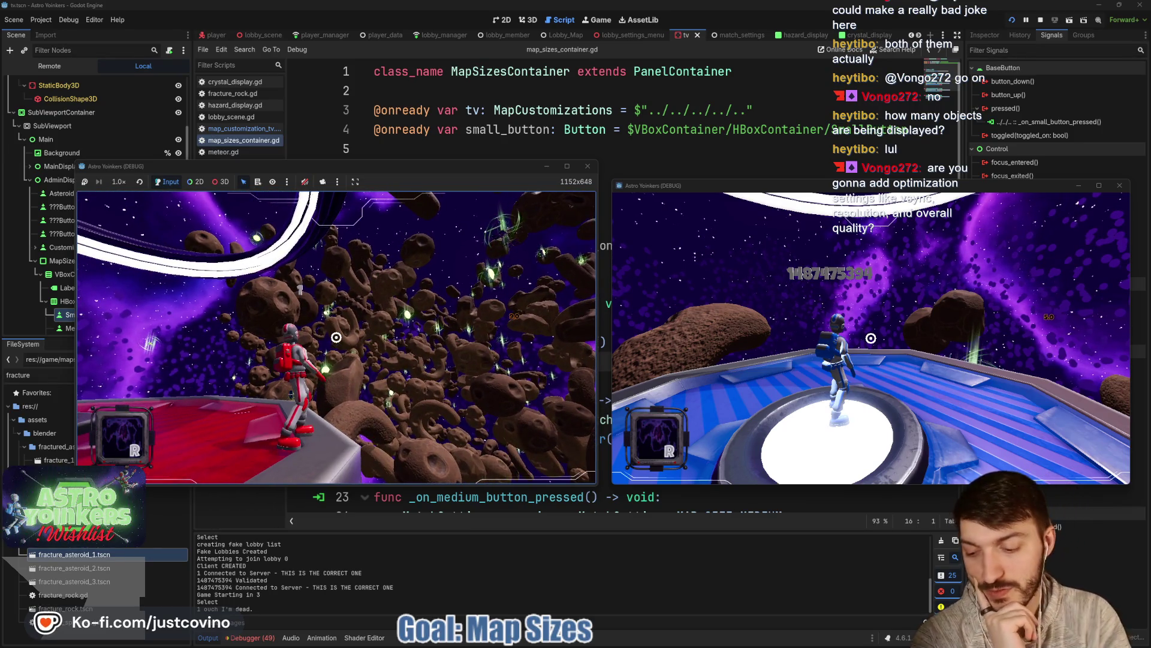
key(Escape)
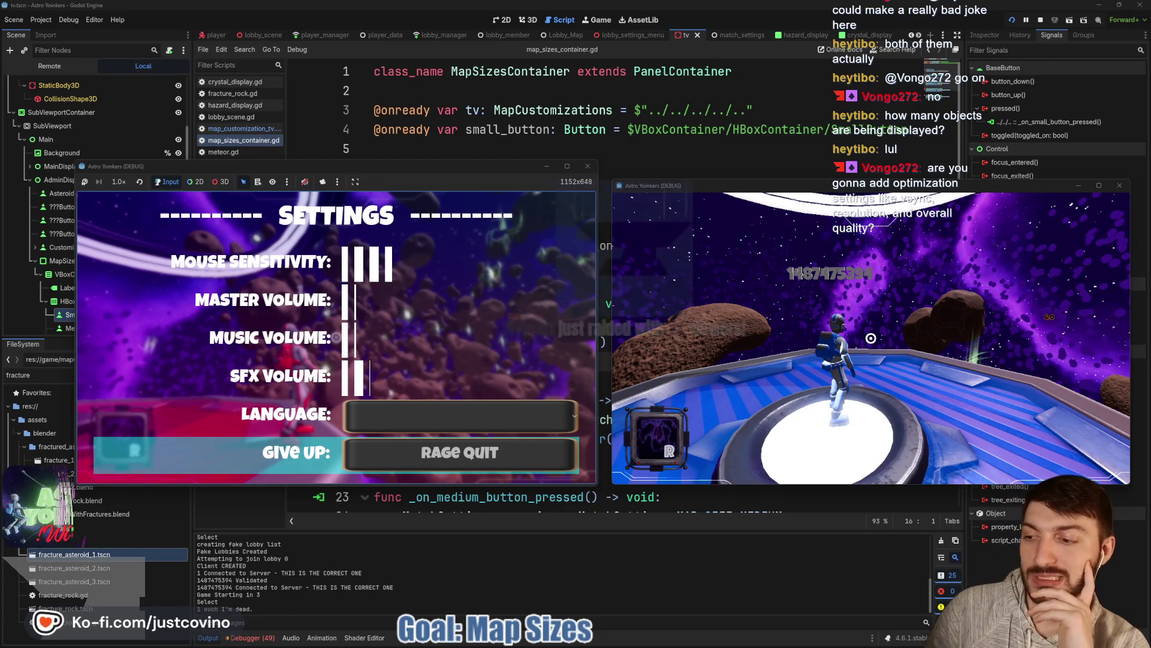
Step: Move focus up to Mouse Sensitivity and back down to Master Volume
key(Up)
key(Up)
key(Up)
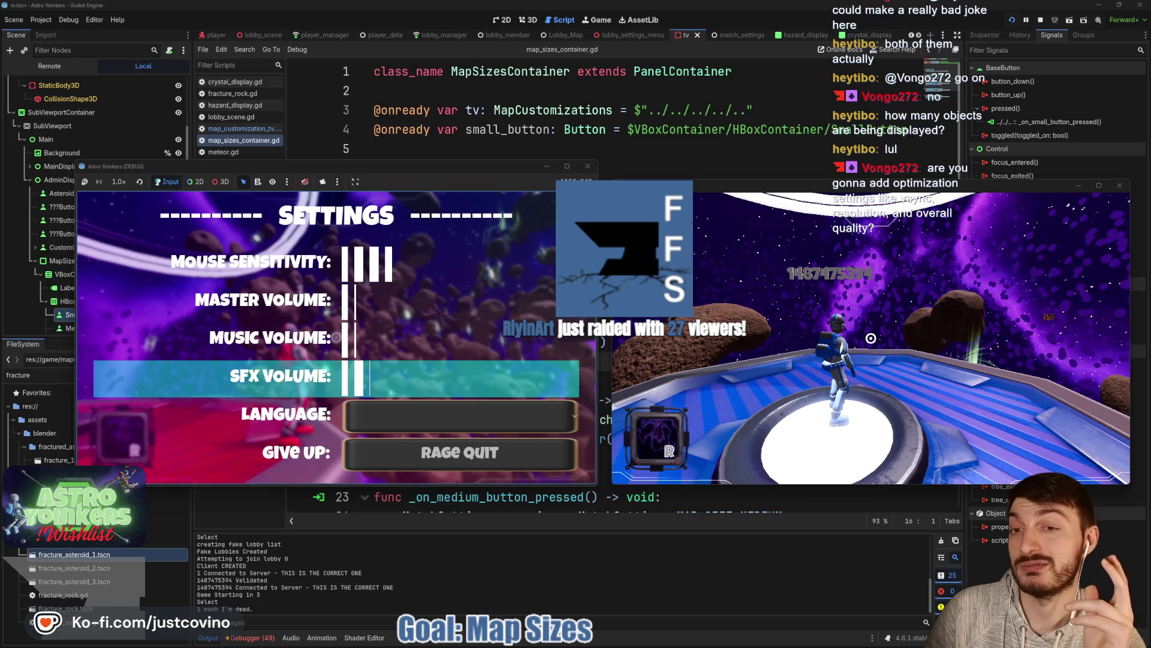
key(Up)
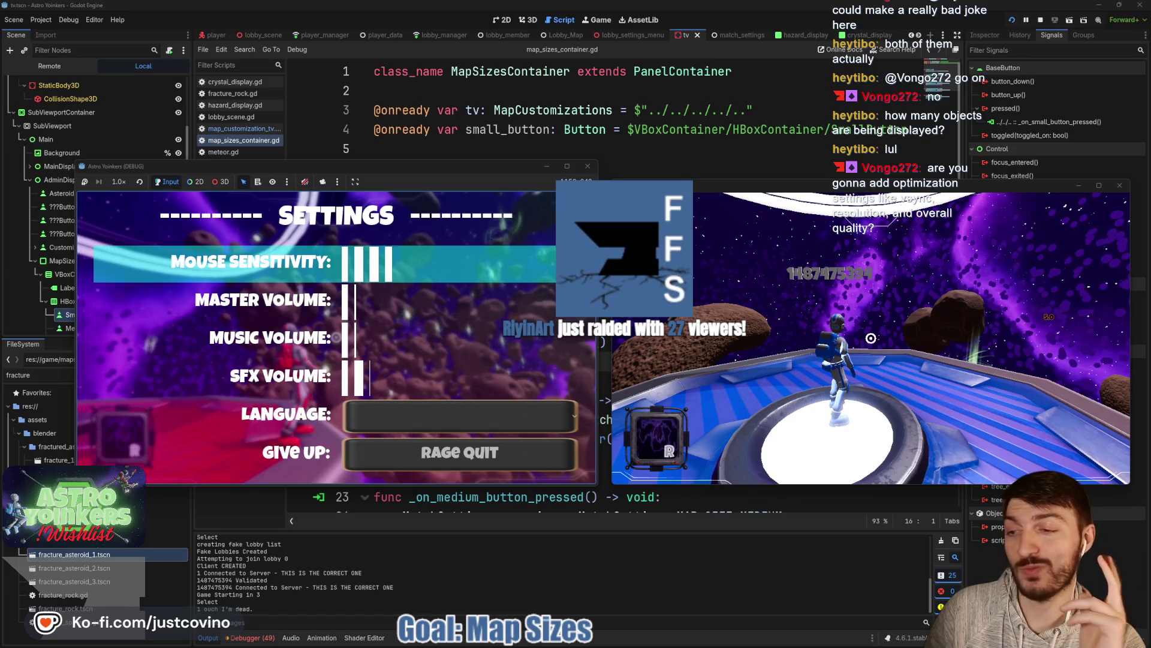
key(Down)
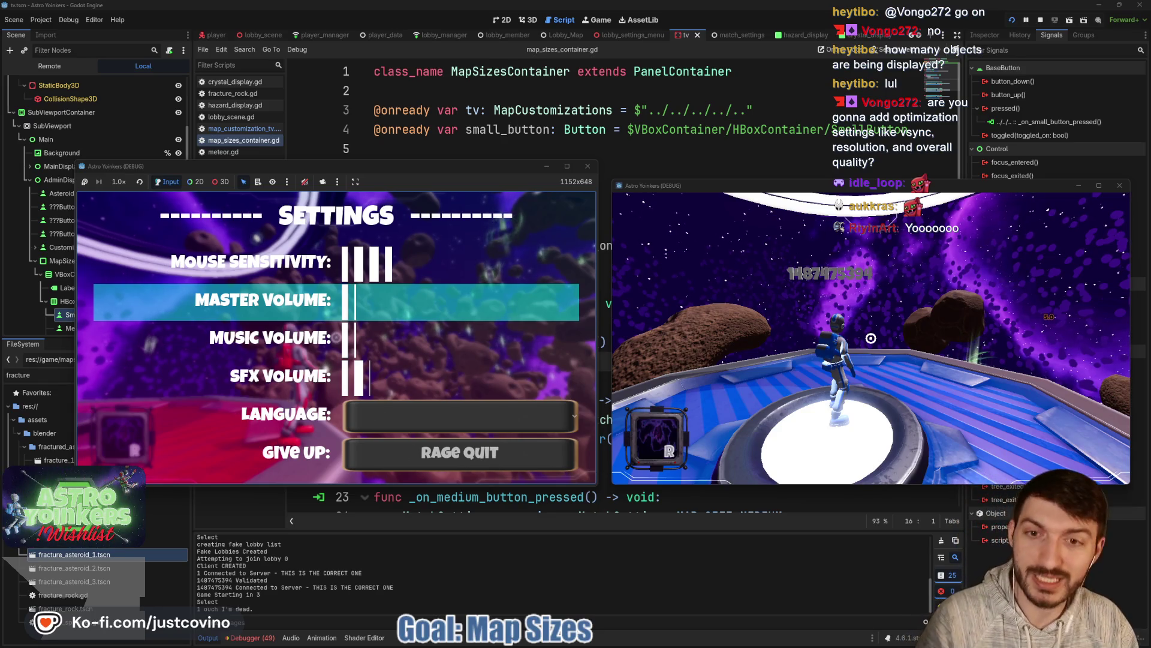
Step: Stop the running game with F8 and save the scene
key(F8)
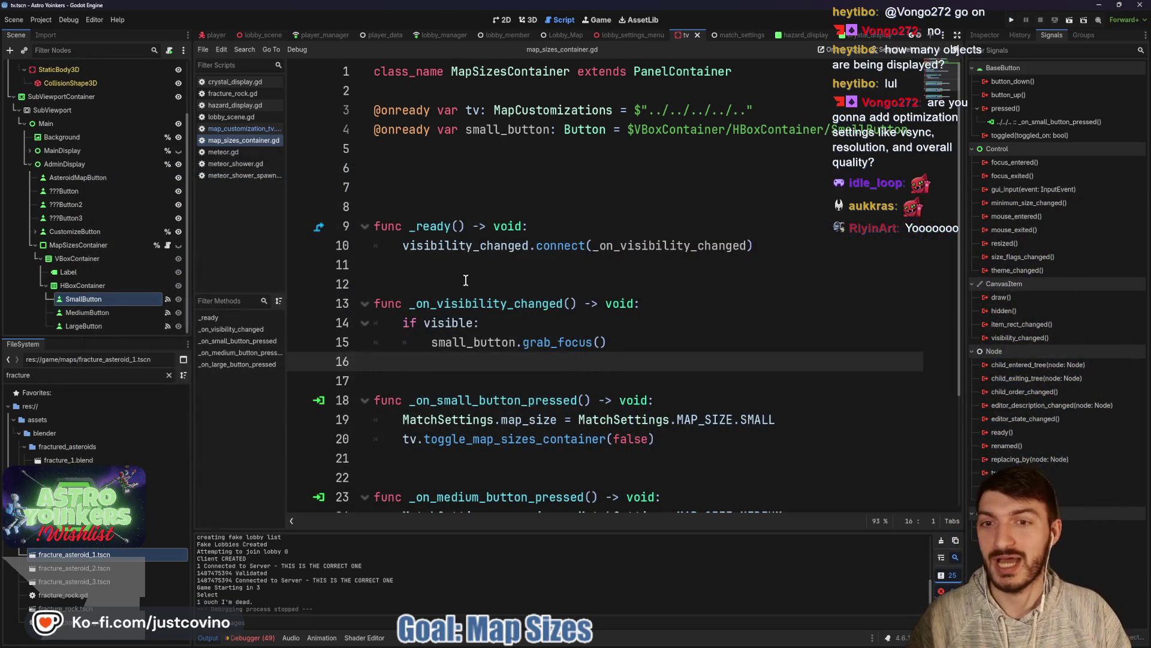
click(488, 282)
key(ctrl+s)
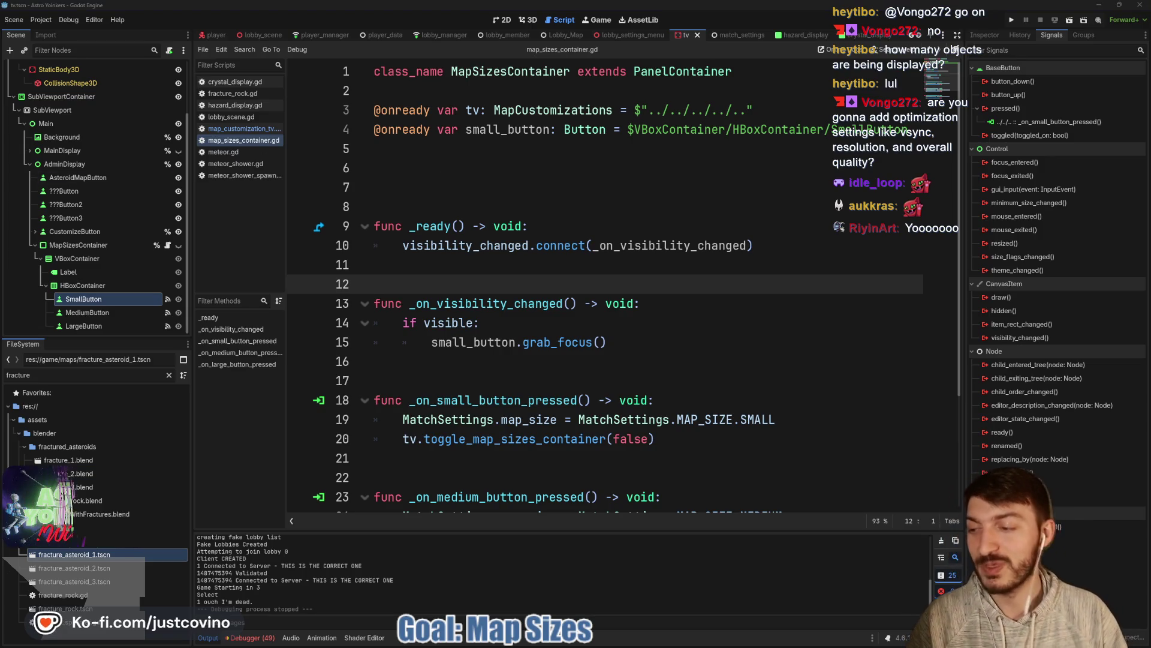
Step: Save the scene again and bring up the Astro Yoinkers Steam store page
click(478, 269)
key(ctrl+s)
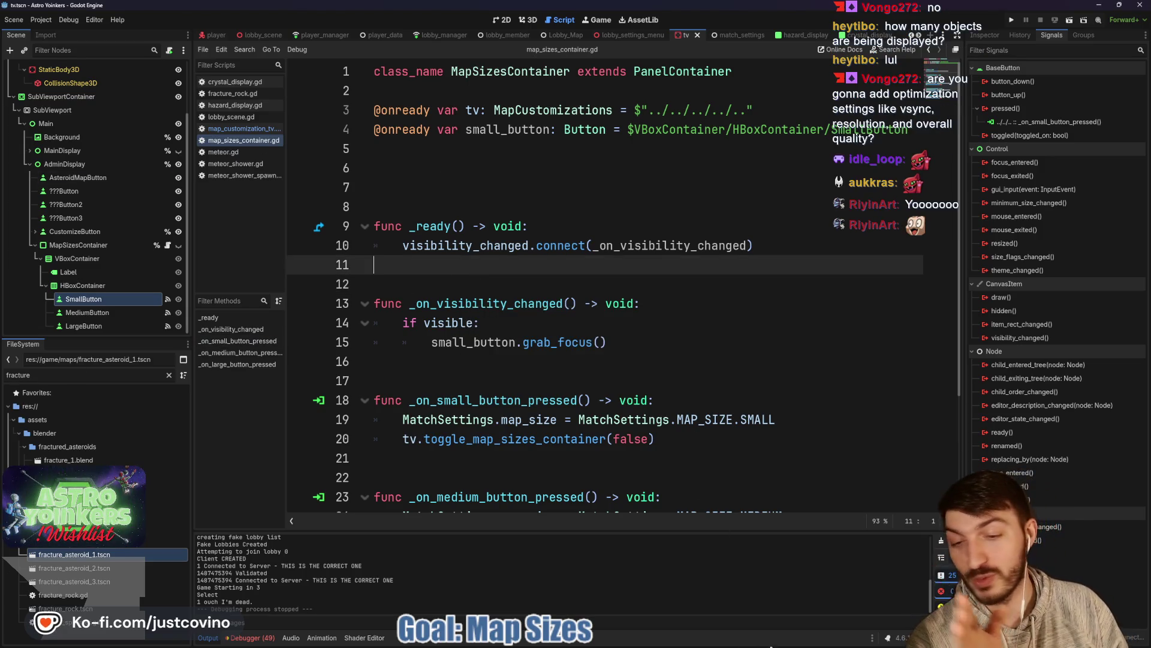
click(675, 644)
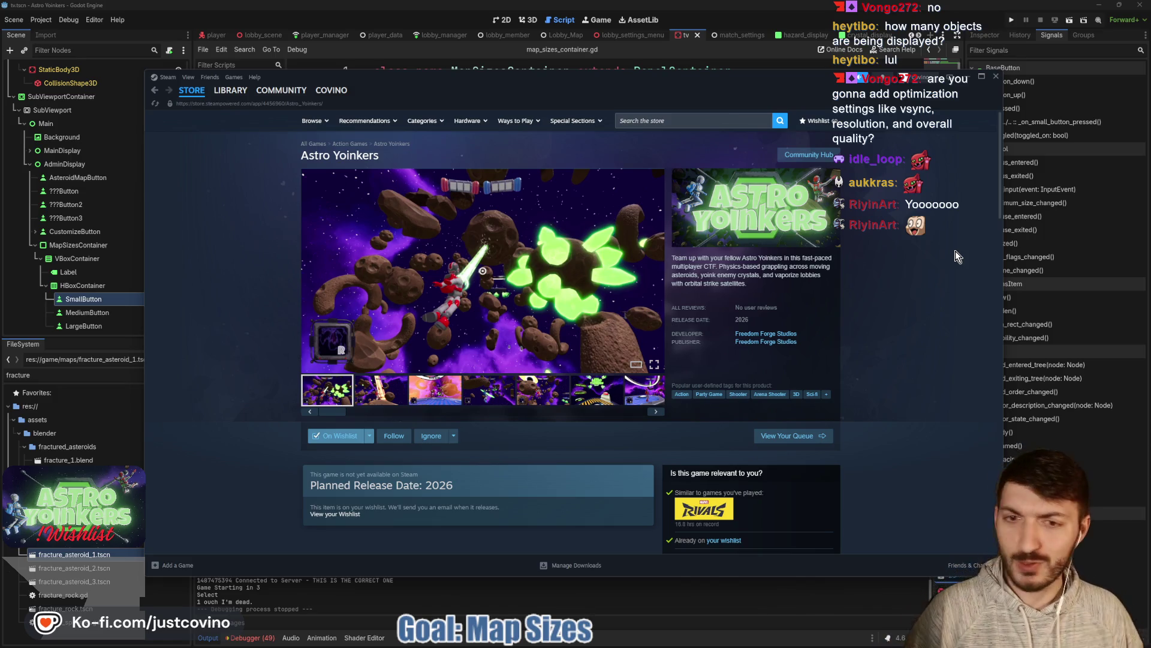
Step: View the fourth Astro Yoinkers store screenshot, then return to Godot and run the project again
mouse_move(600, 332)
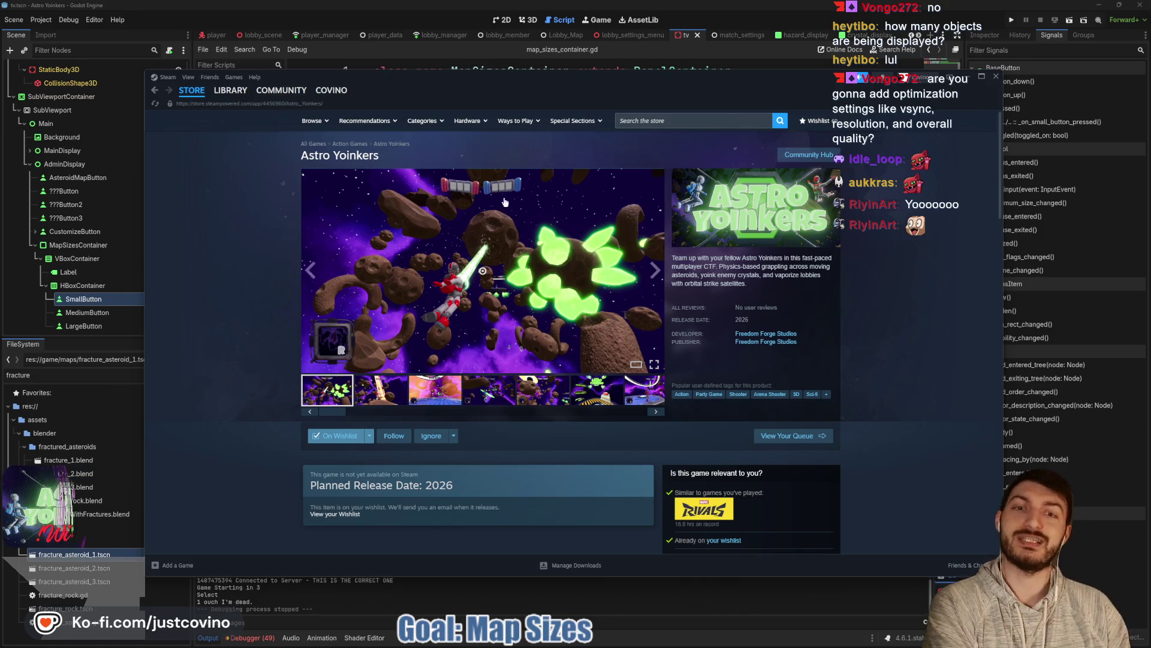
click(471, 399)
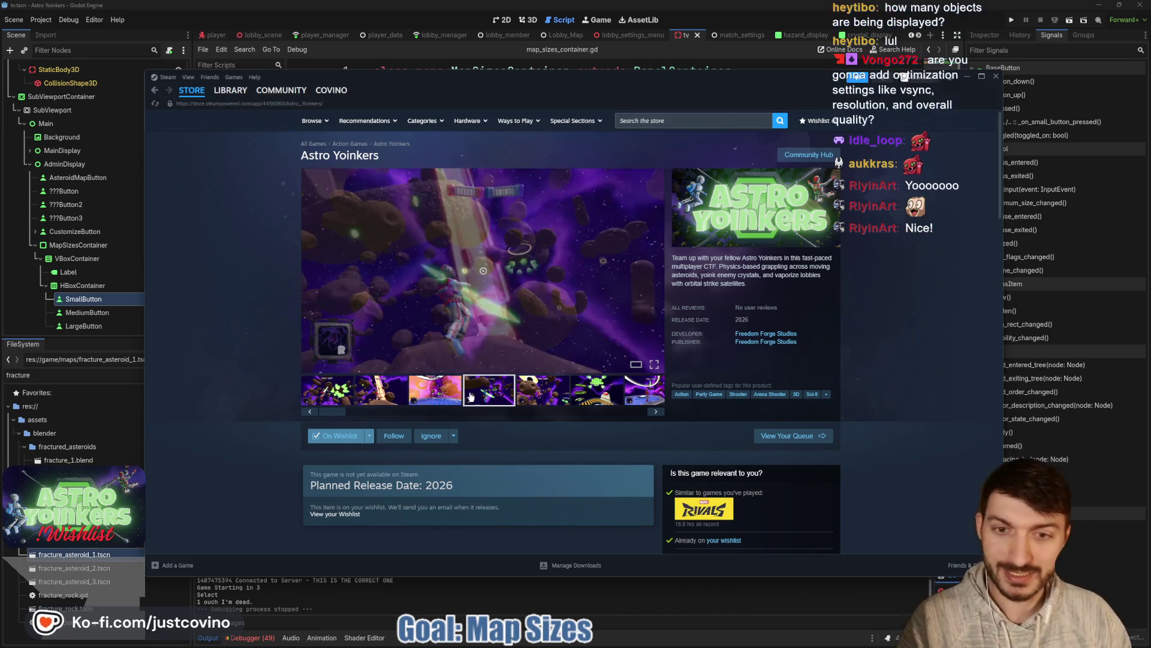
click(474, 611)
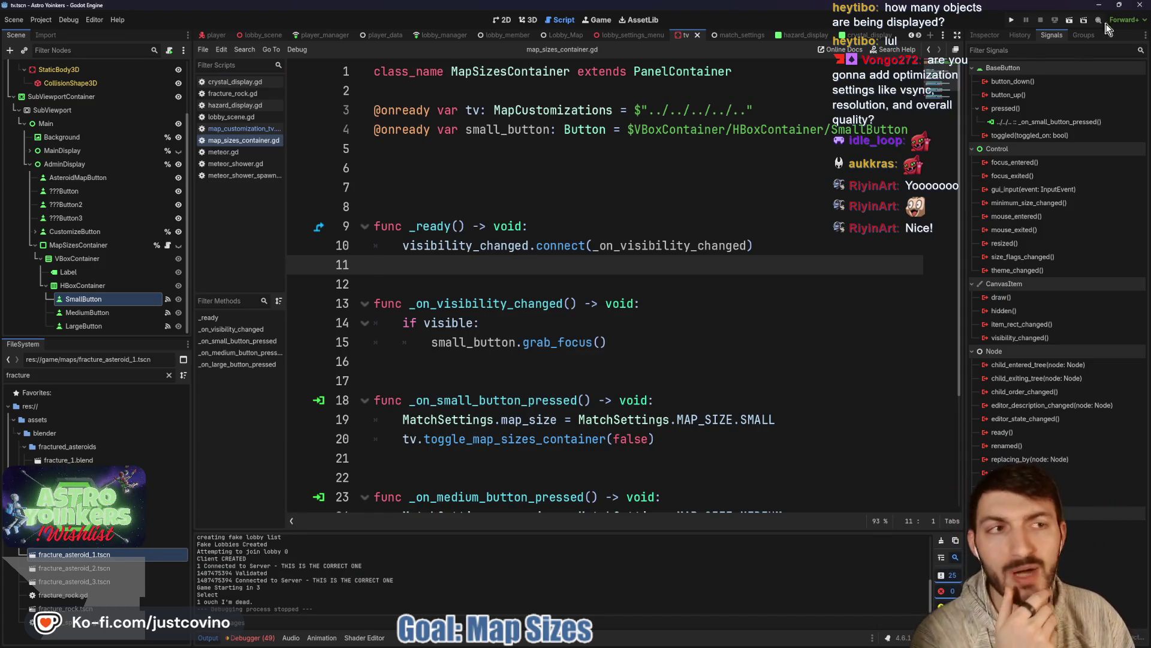
click(1016, 20)
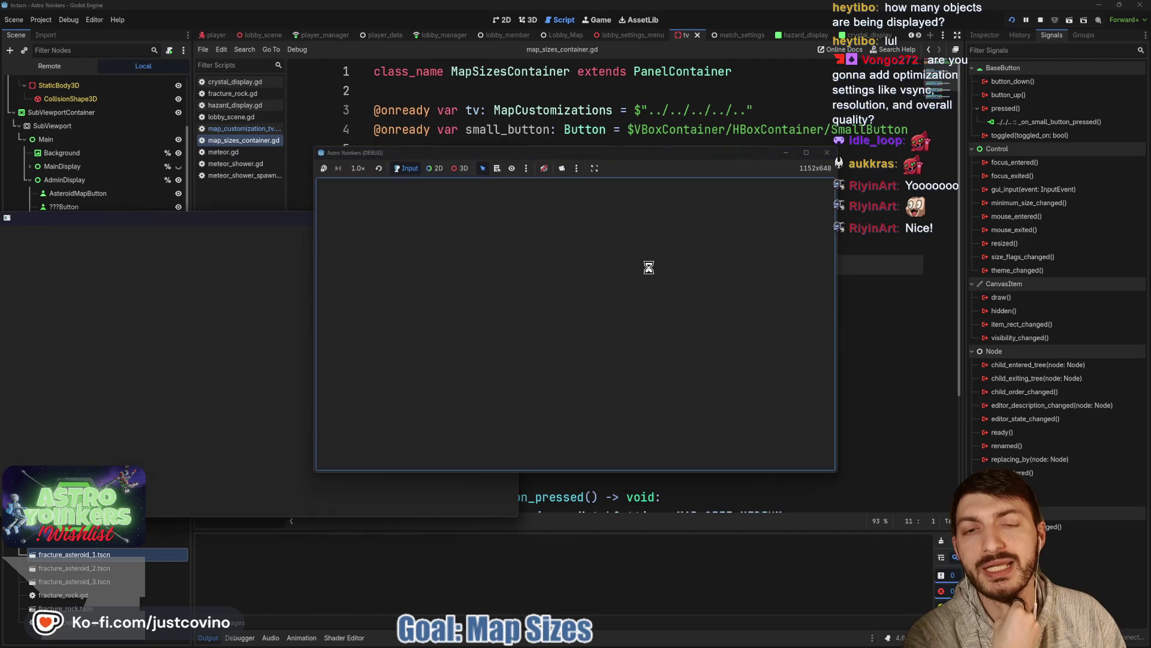